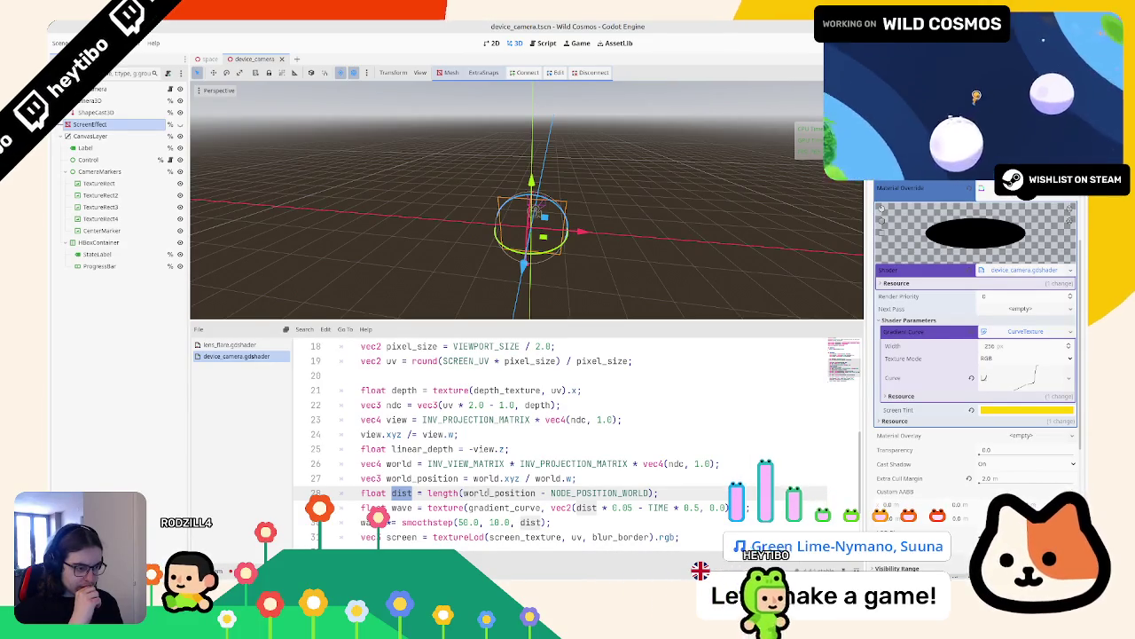
Step: Review device_camera.gdshader's world_position and linear_depth code, then show lens_flare.gdshader in the space scene
double_click(415, 478)
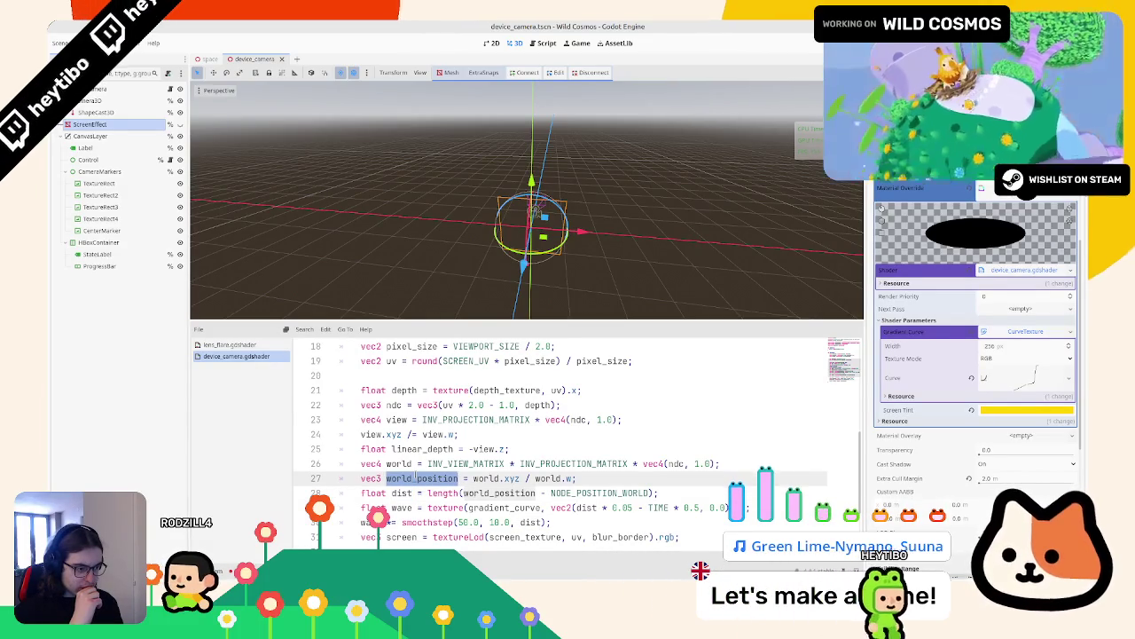
left_click(231, 344)
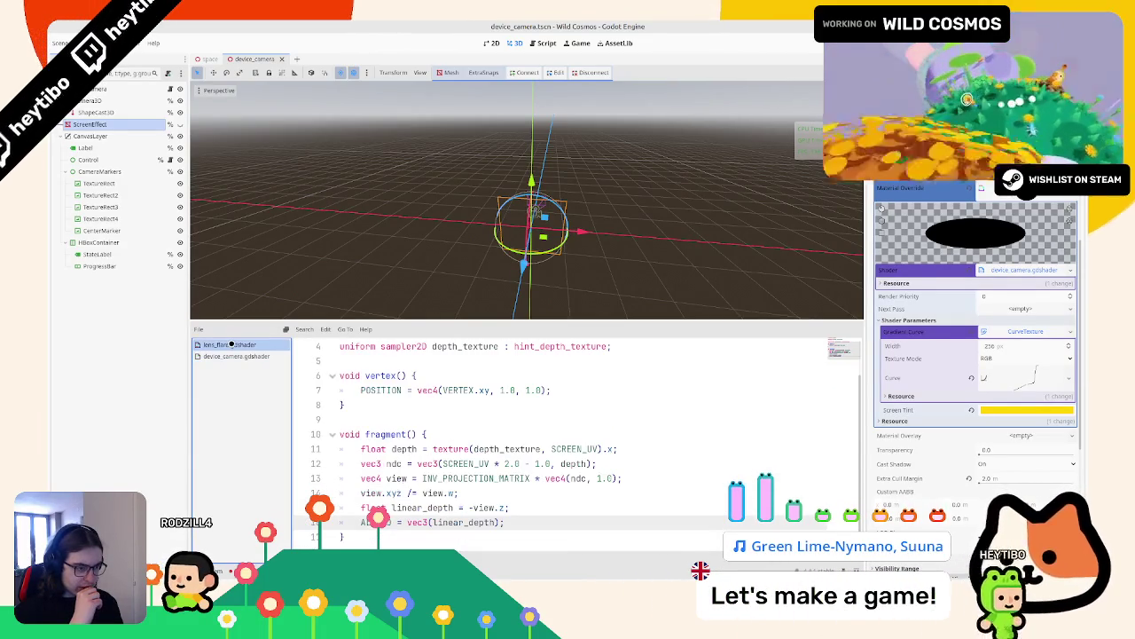
left_click(227, 356)
left_click(410, 449)
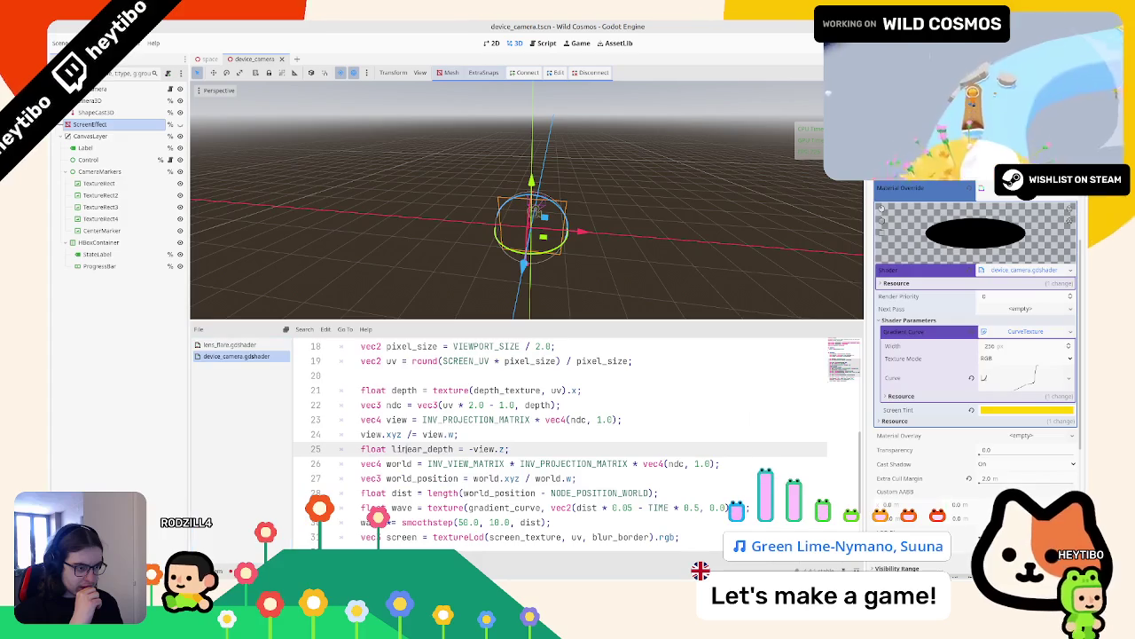
scroll(403, 448, "down", 2)
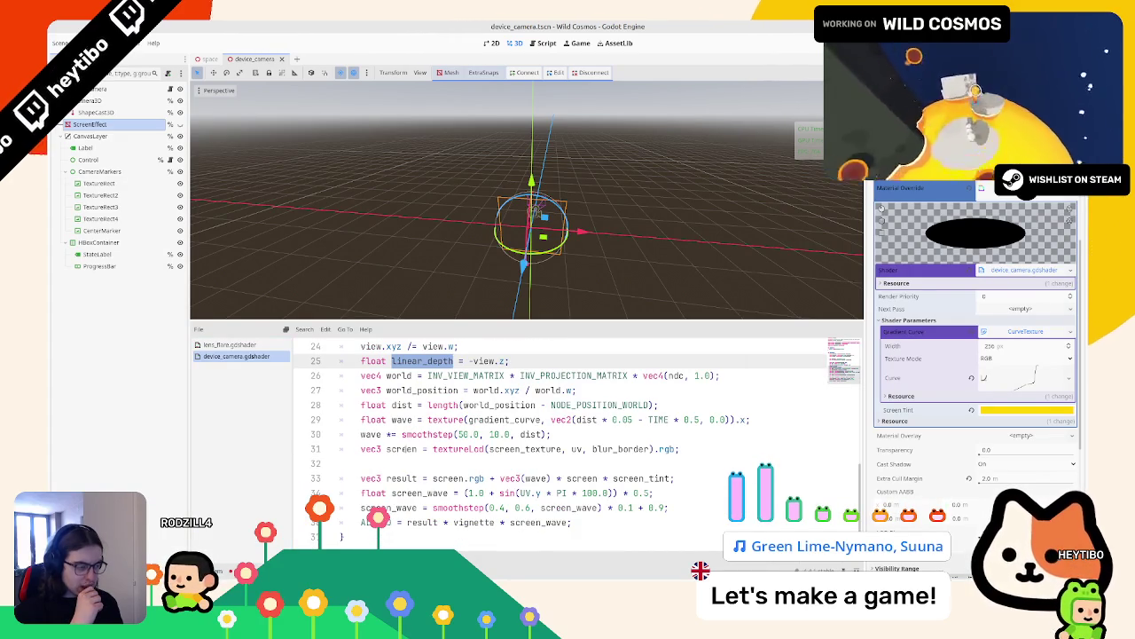
scroll(403, 449, "up", 1)
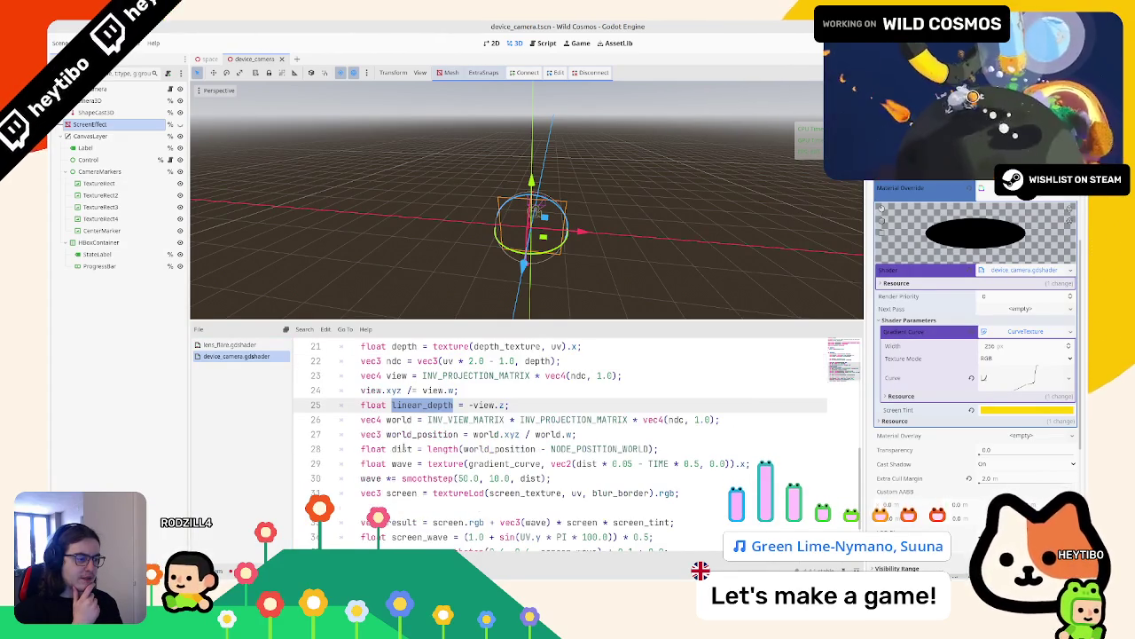
left_click(260, 345)
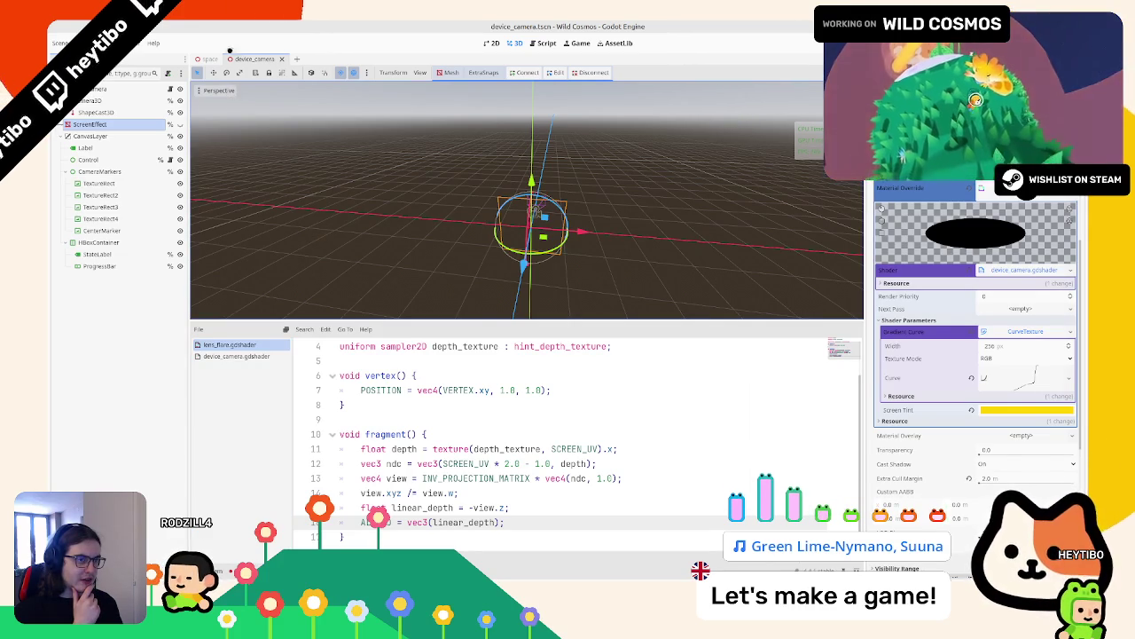
left_click(211, 58)
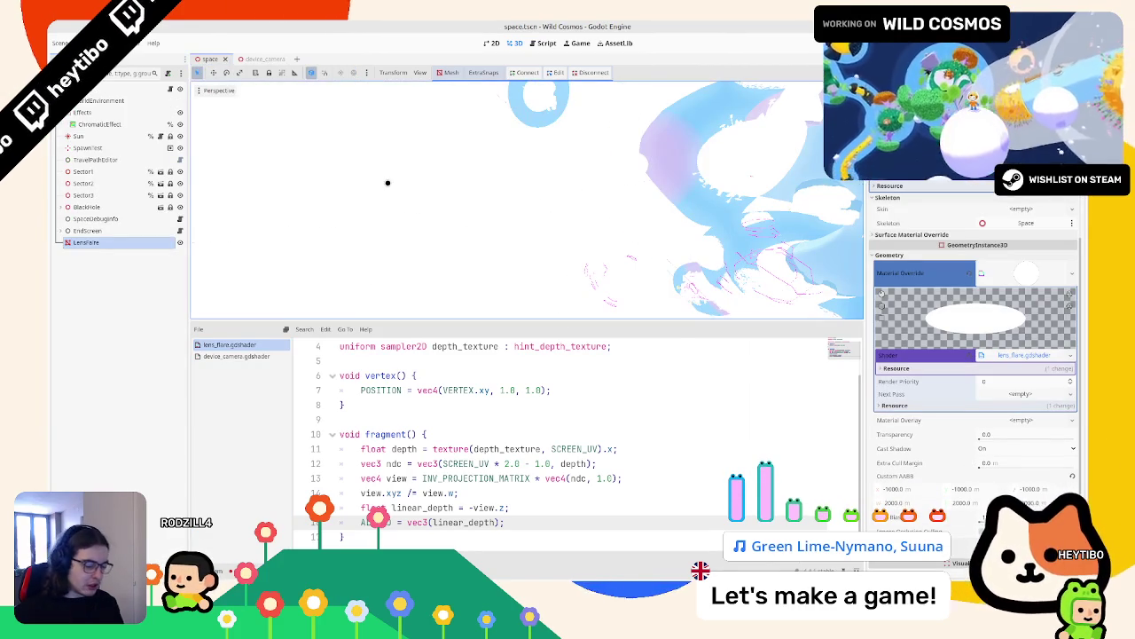
Step: Test-run a scene, stop it, then scale the depth line to -view.z * 0.01
key("ctrl+shift+F5")
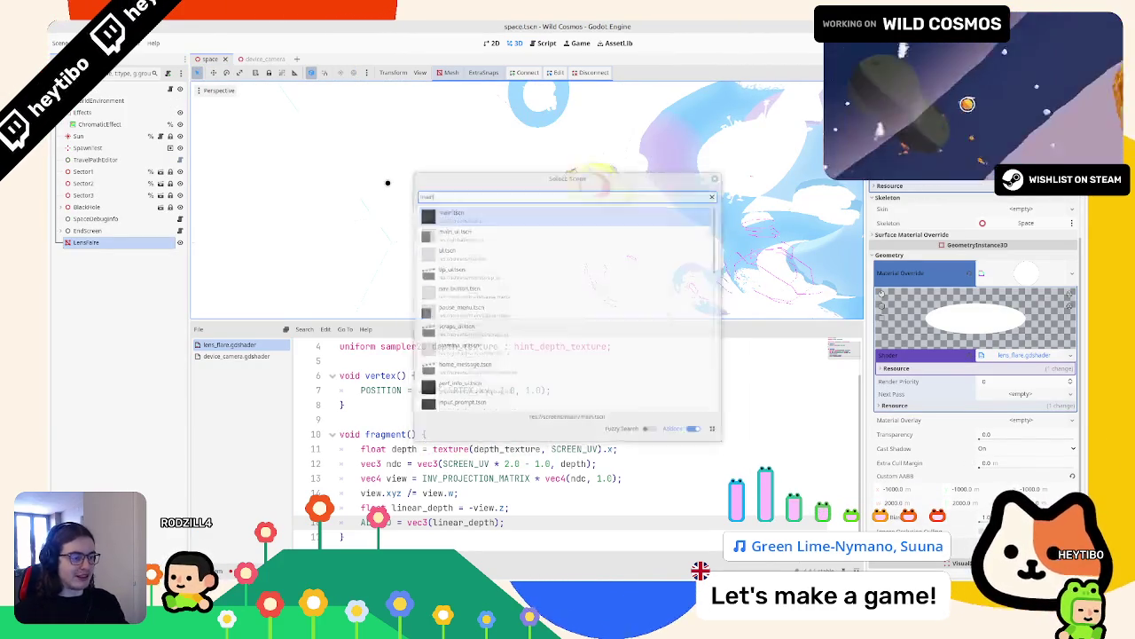
double_click(481, 361)
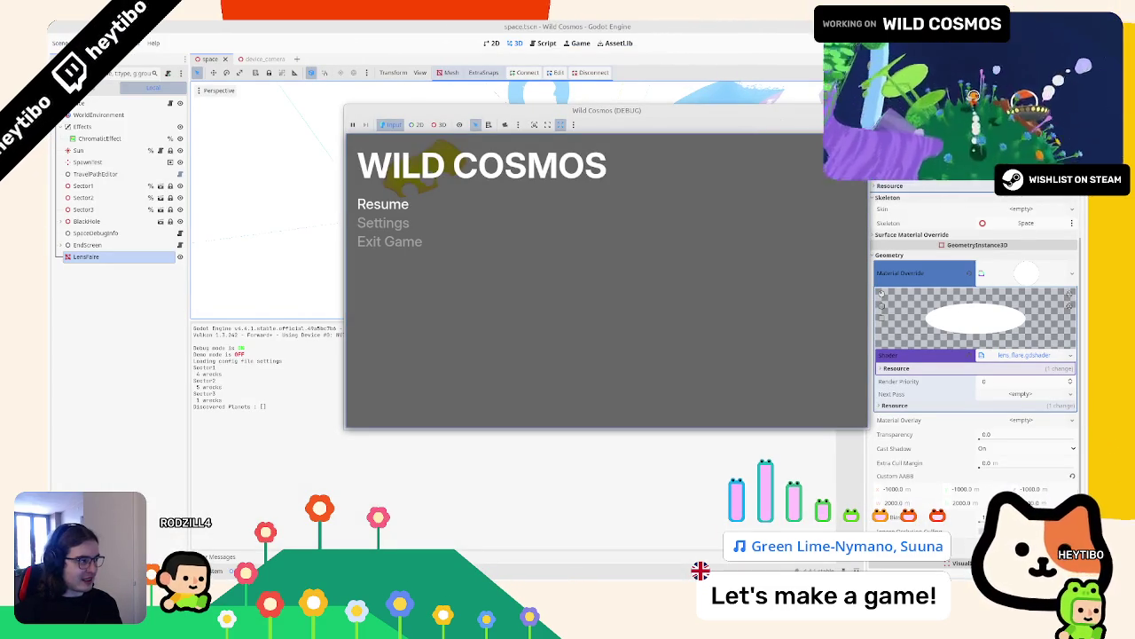
key("F8")
left_click(511, 508)
type("0.1")
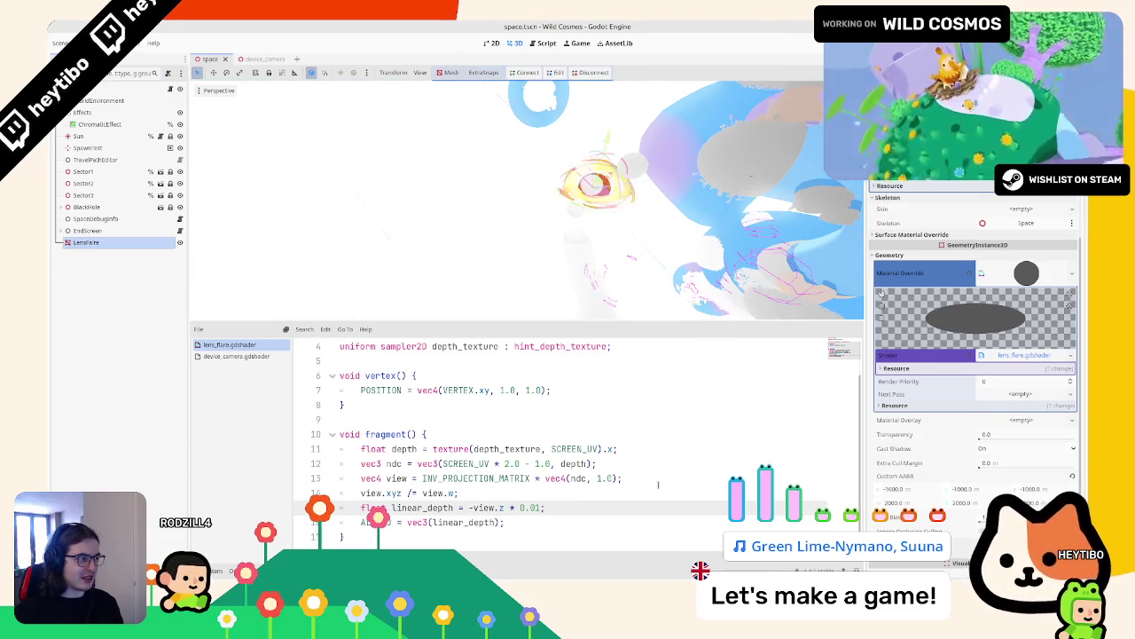
Step: Wrap linear_depth in clamp(linear_depth, 0.0, 1.0) inside the ALBEDO expression
scroll(743, 232, "down", 5)
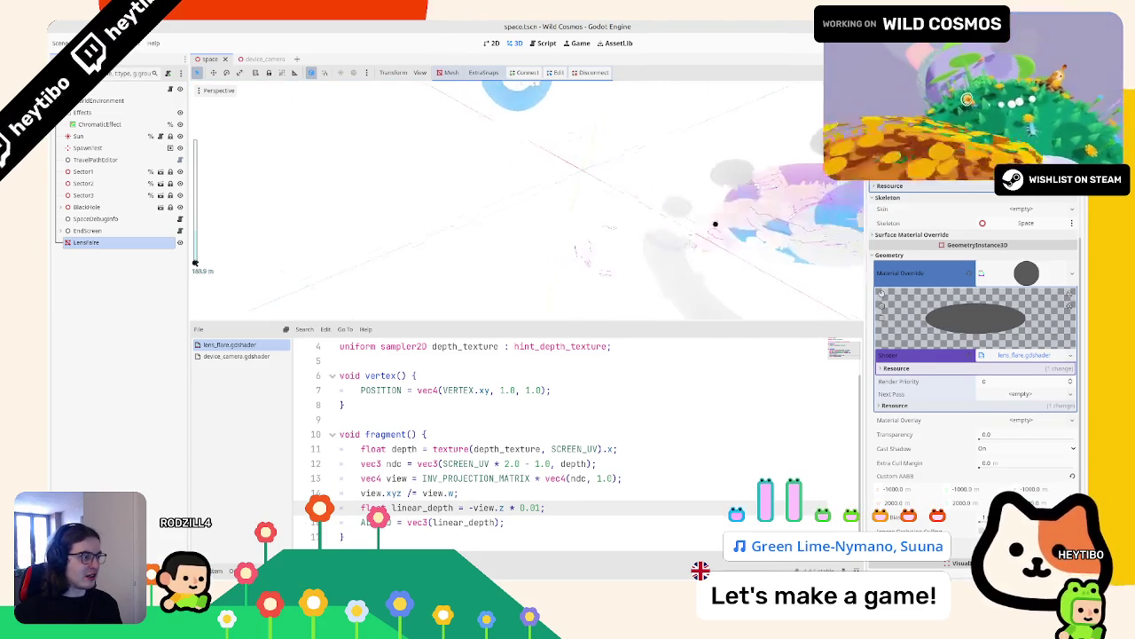
scroll(700, 222, "up", 3)
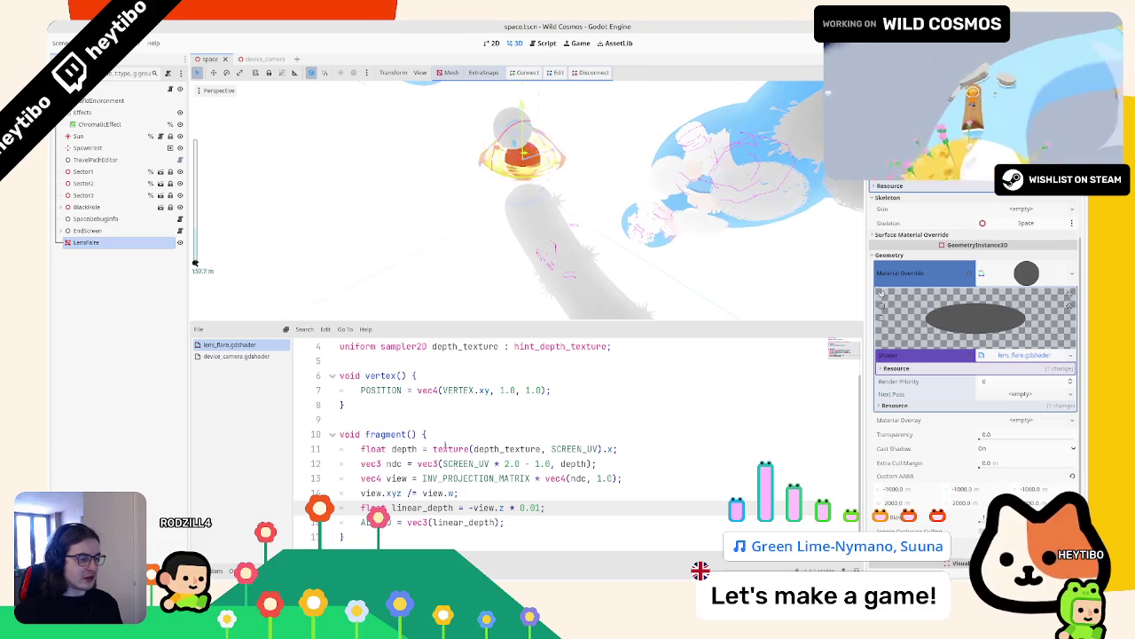
double_click(469, 521)
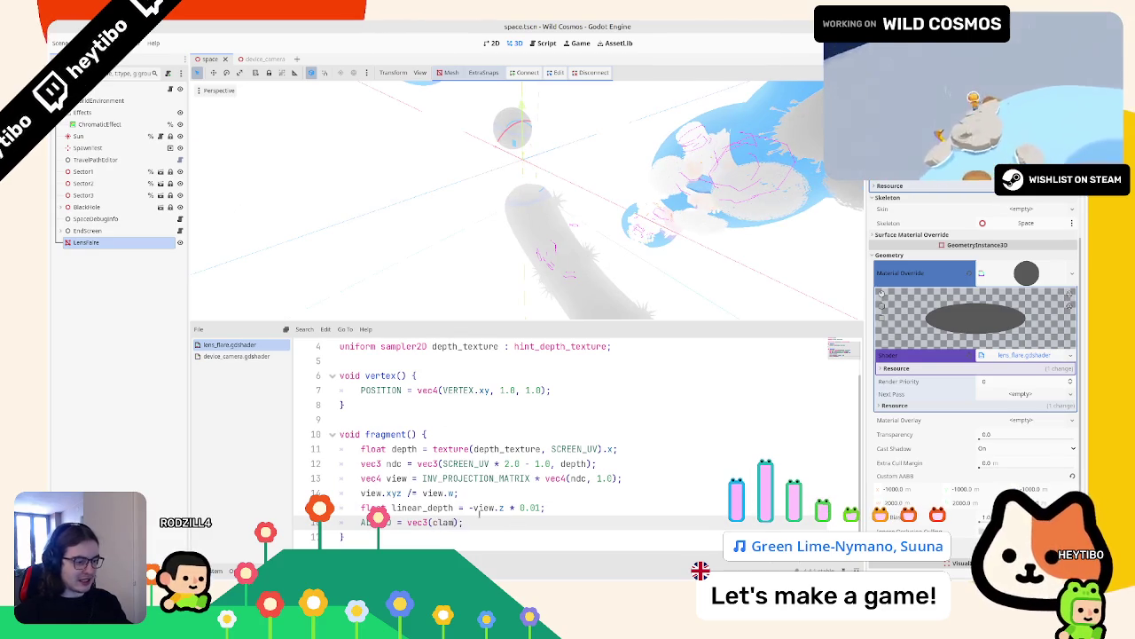
type("p(linear_depth")
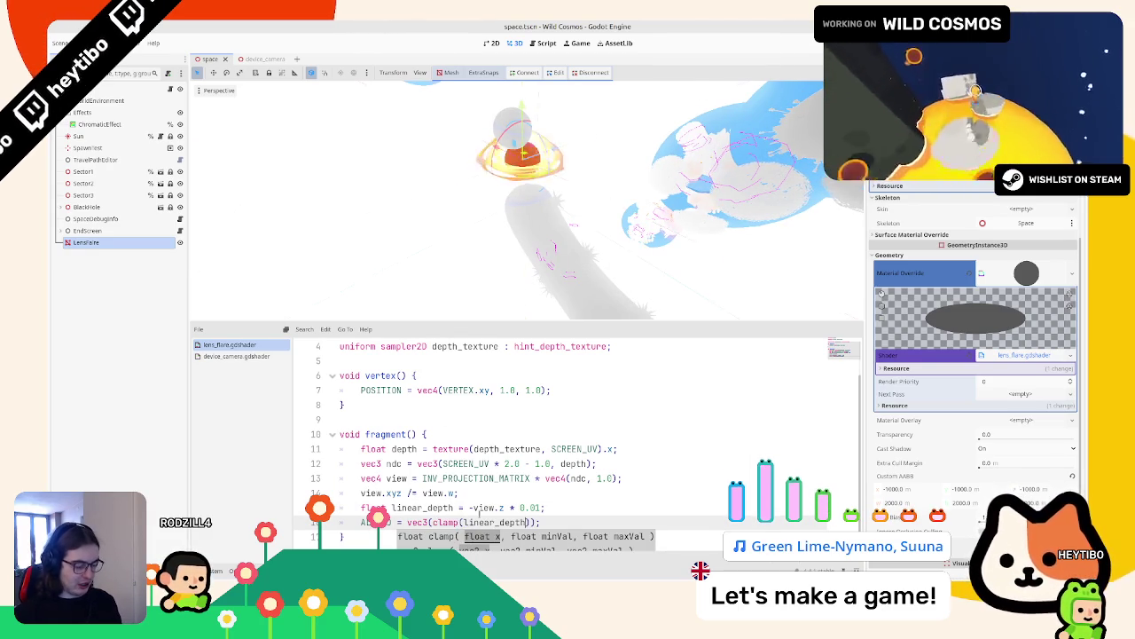
type(".0, 1.0")
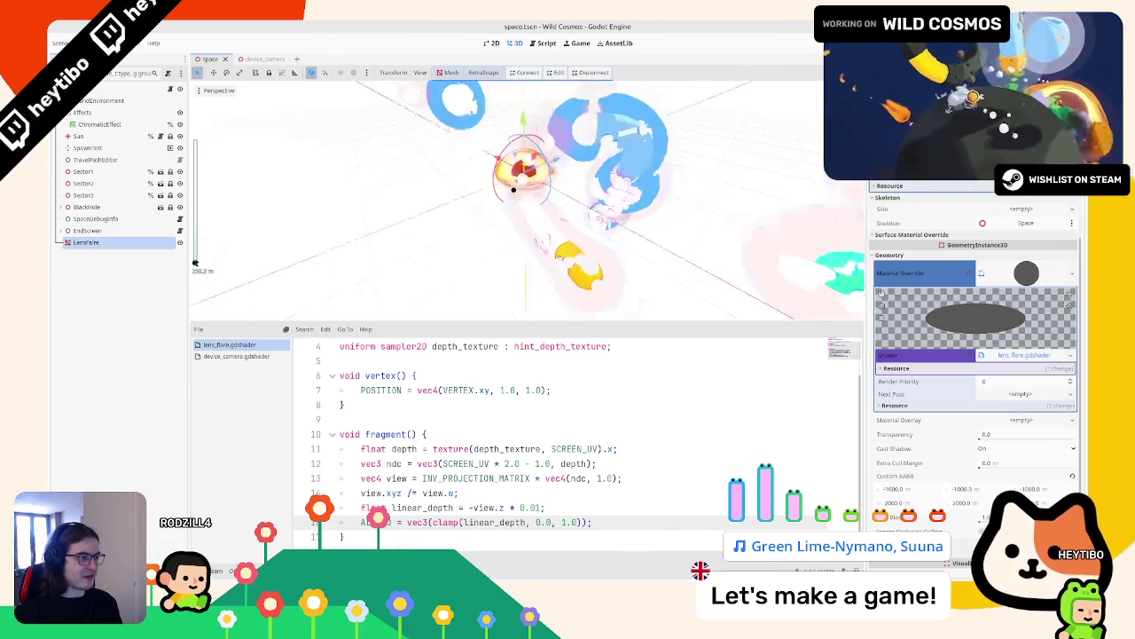
scroll(537, 203, "up", 1)
scroll(537, 203, "down", 1)
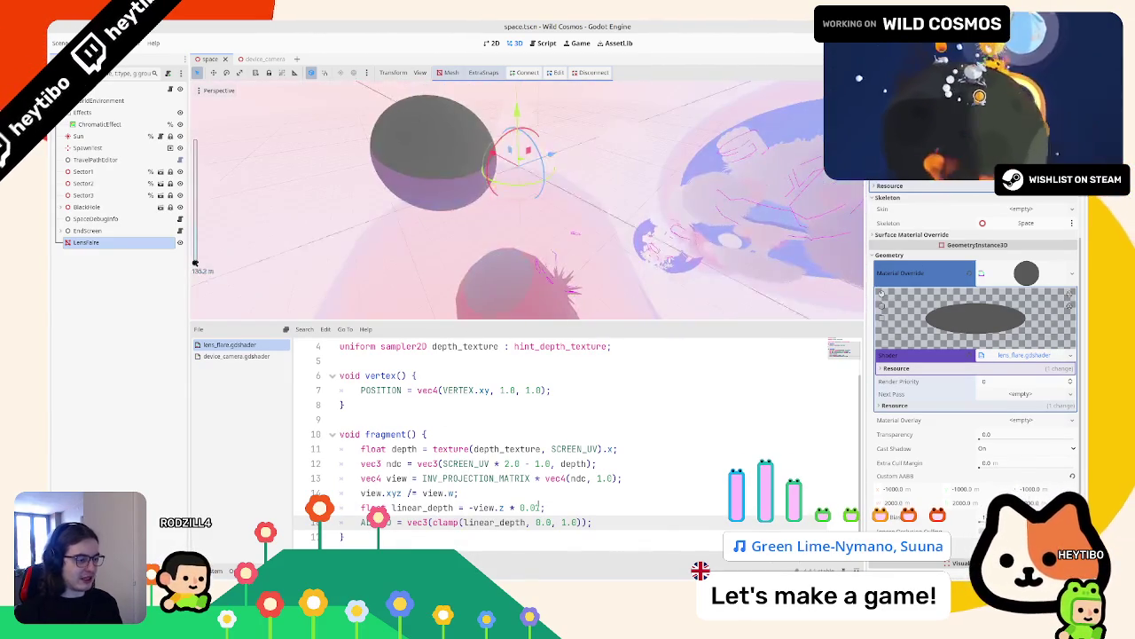
type("1")
mouse_move(525, 230)
left_mouse_down()
mouse_move(506, 243)
mouse_move(546, 230)
left_mouse_up()
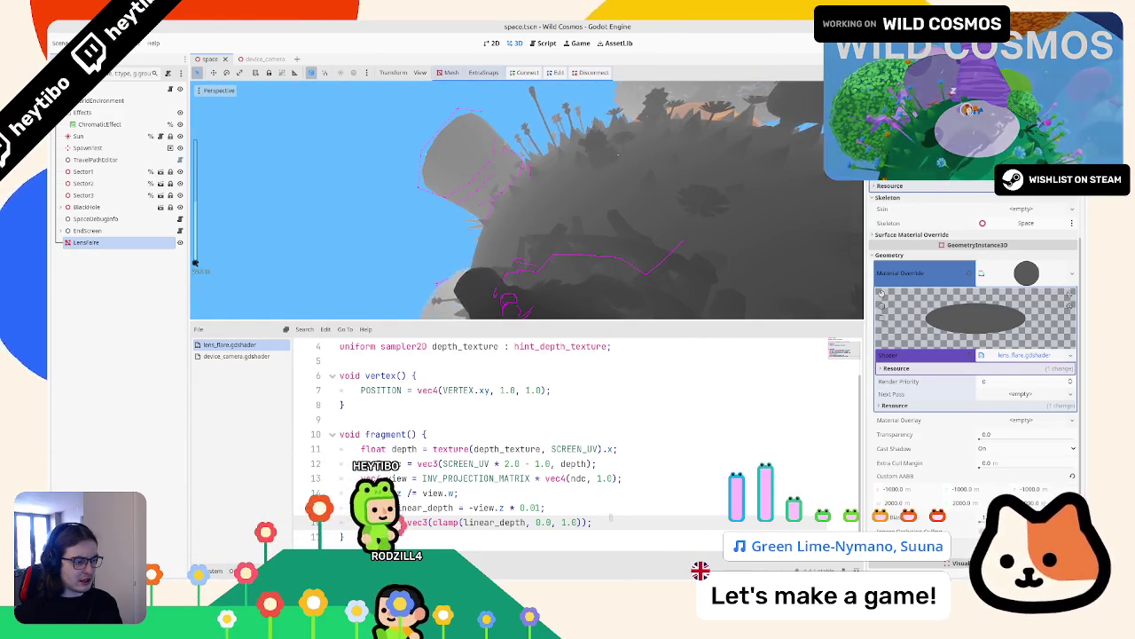
Step: Keep the ALBEDO output as a vec3 and replace the * 0.01 depth factor with / 100.0
key("Return")
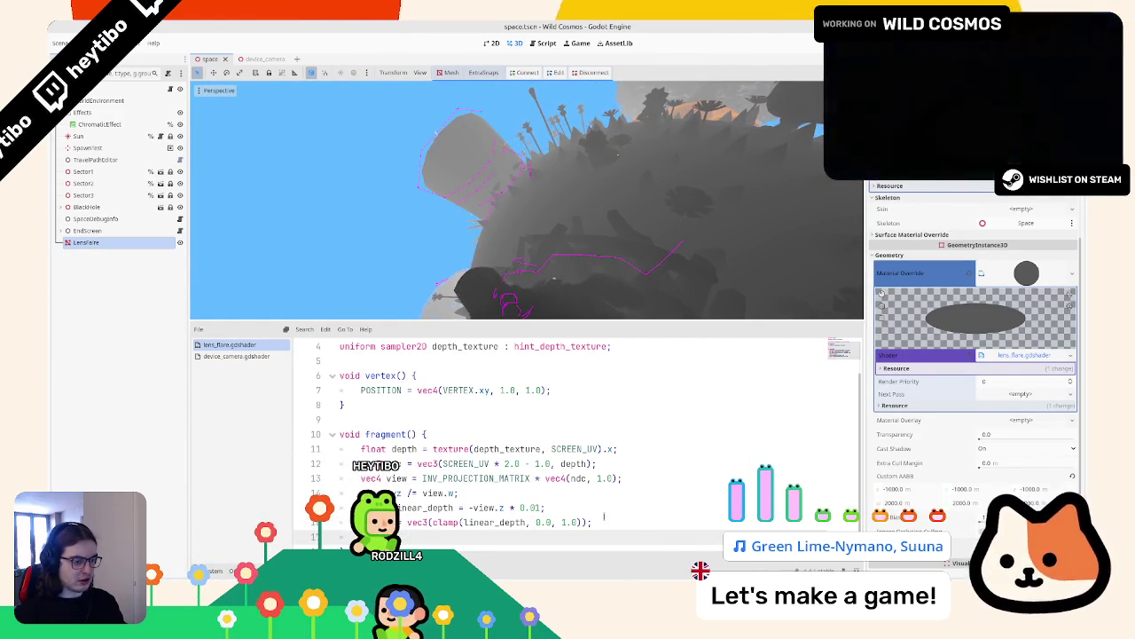
key("ctrl+z")
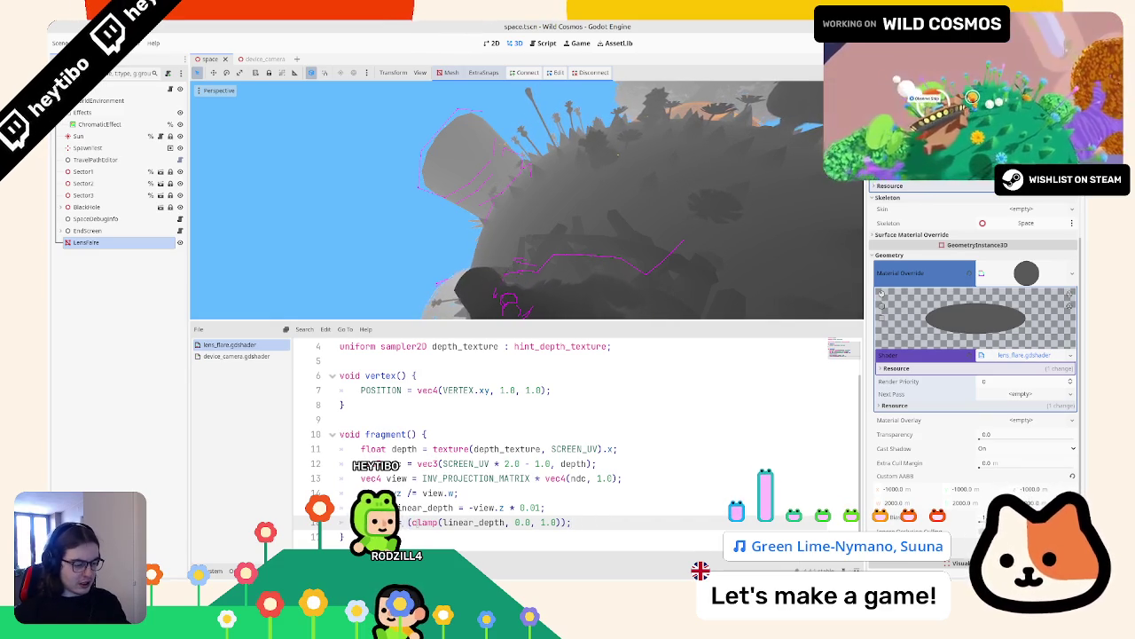
type("ALPHA")
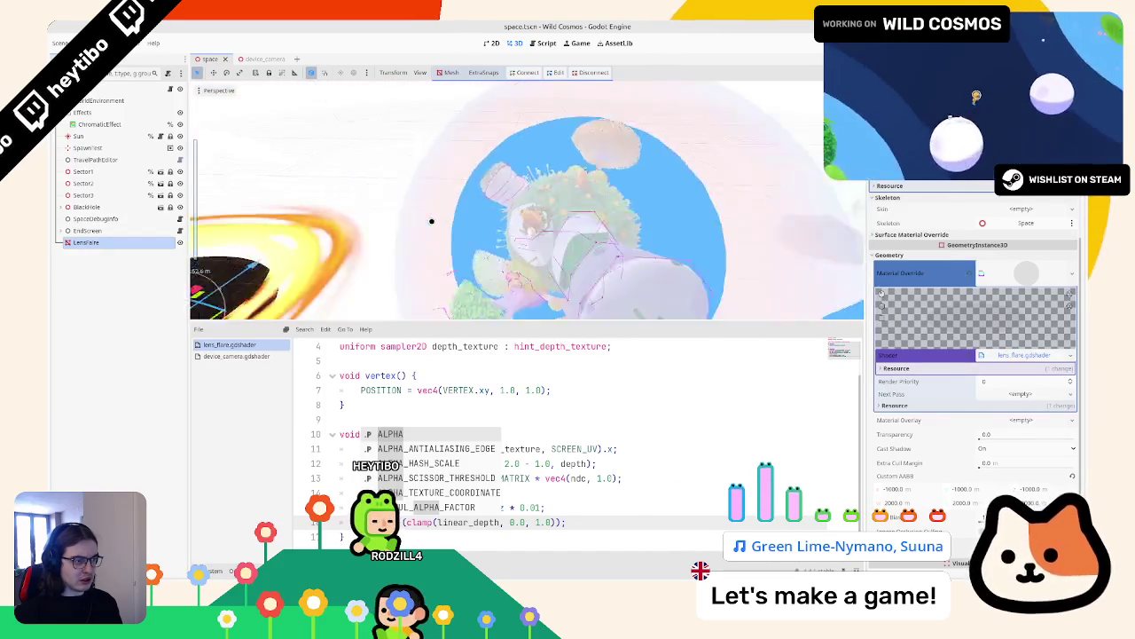
key("Escape")
type("vec3")
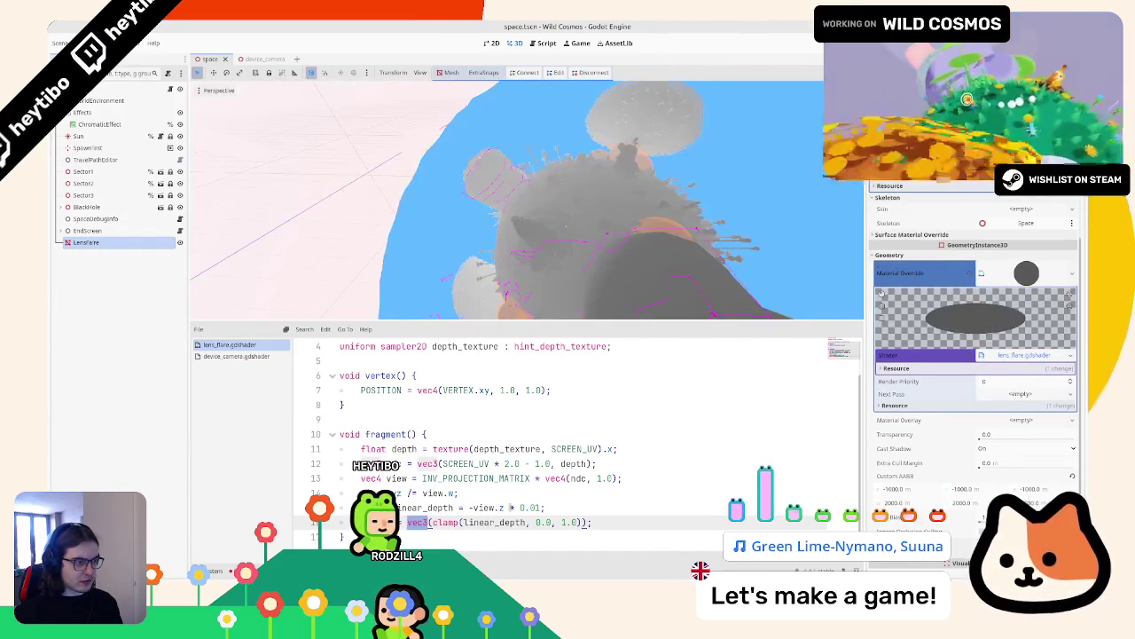
left_click(512, 507)
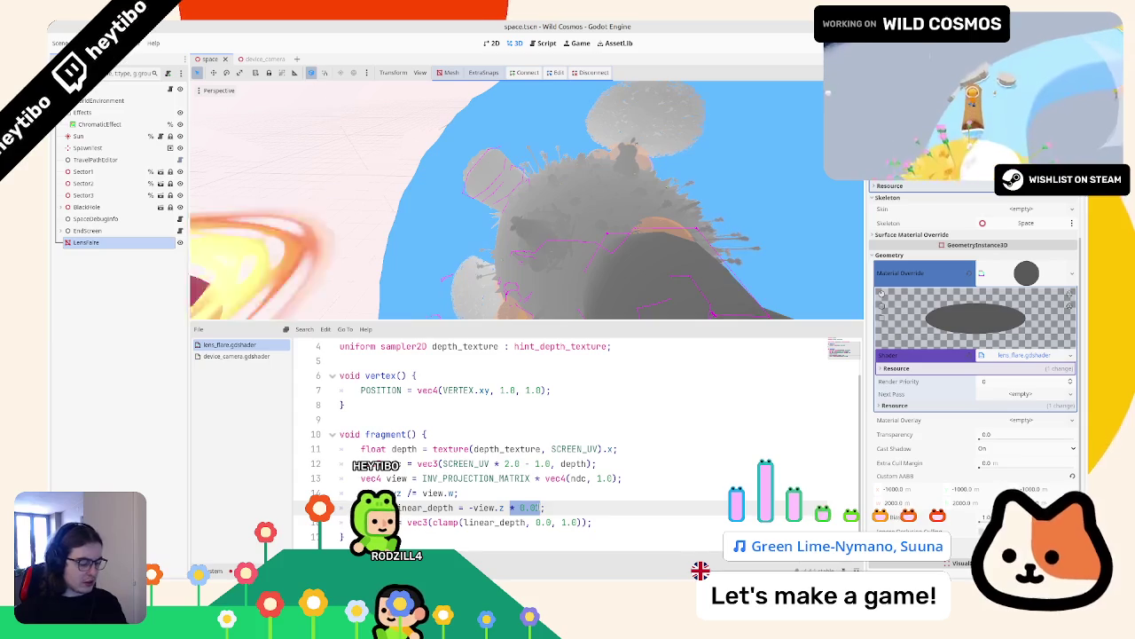
type("/ 10.0")
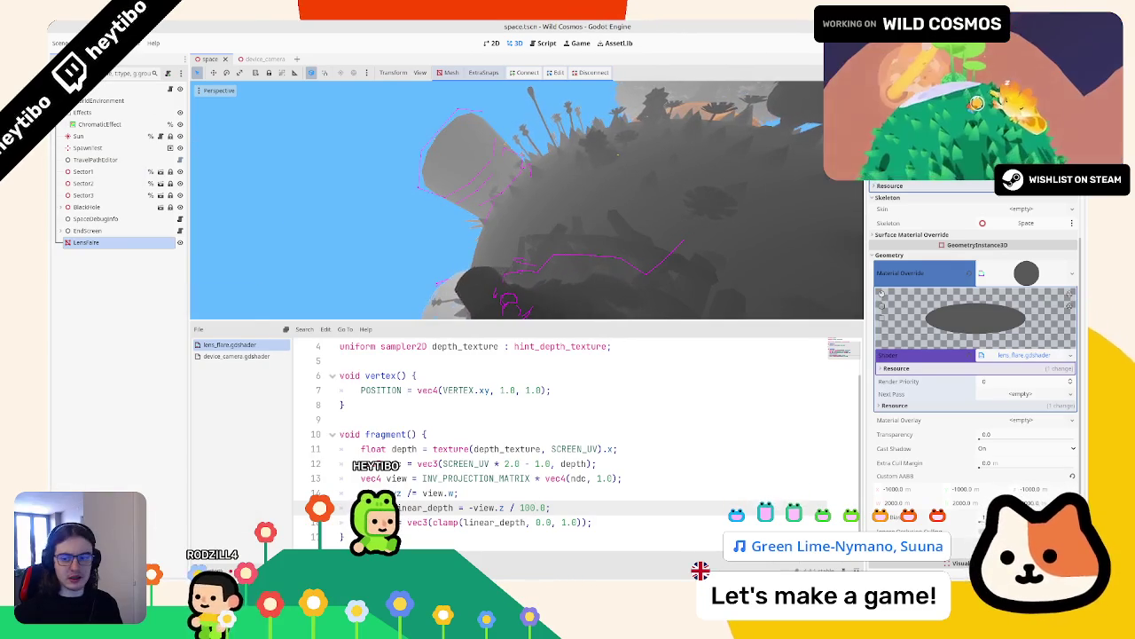
key("ctrl+shift+o")
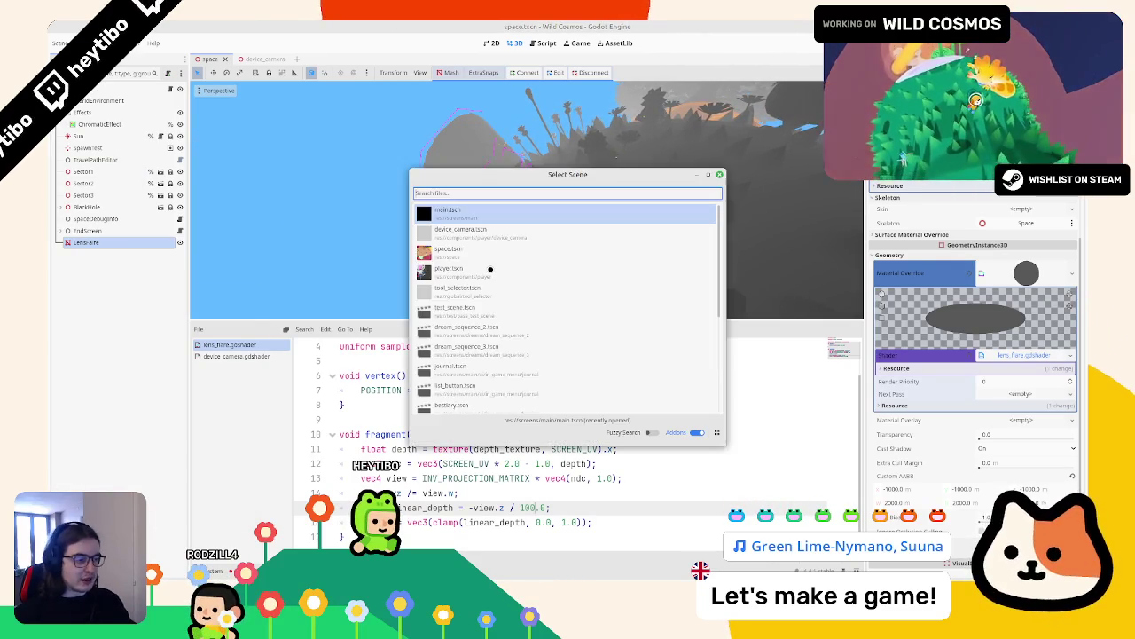
Step: Run main.tscn, pause and resume with Esc, and look around the grey depth-shaded scene
key("Return")
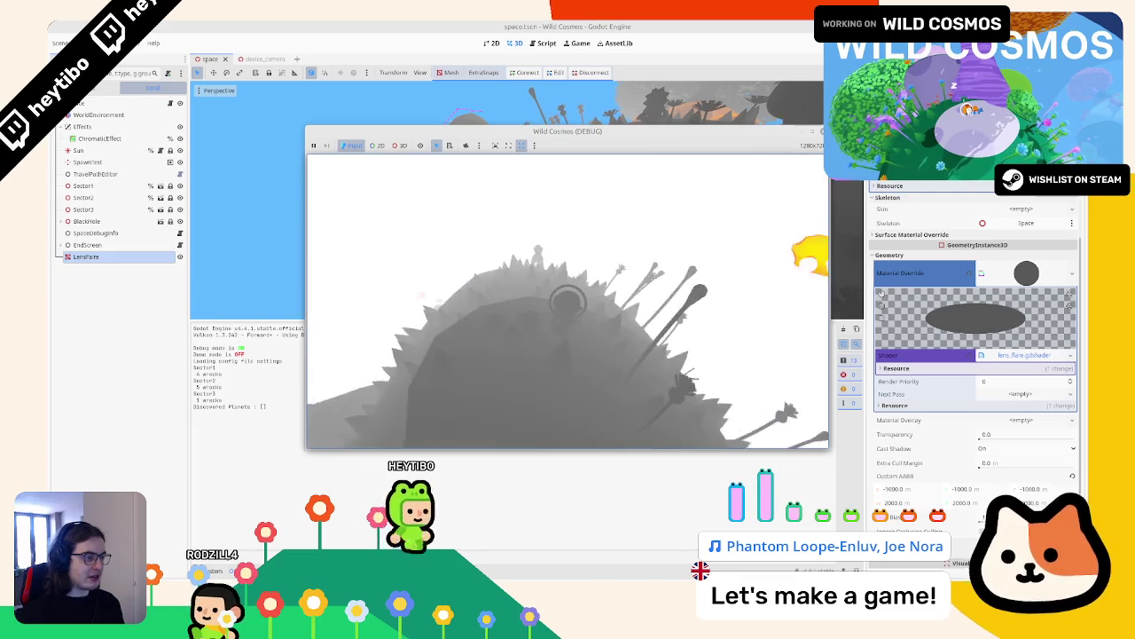
key("Escape")
key("F11")
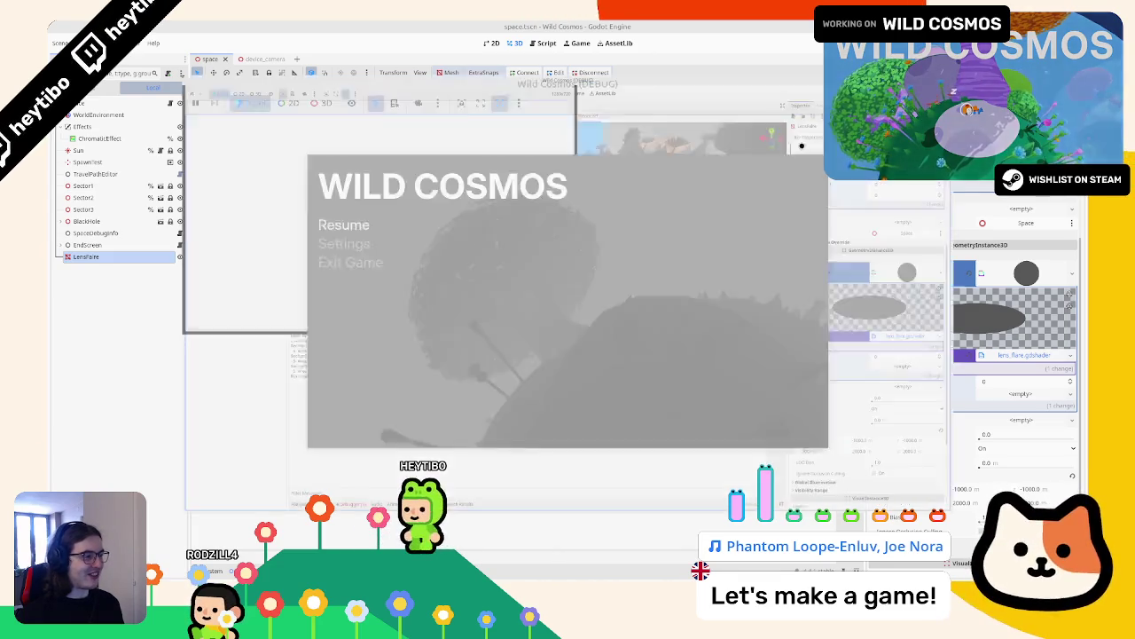
key("Escape")
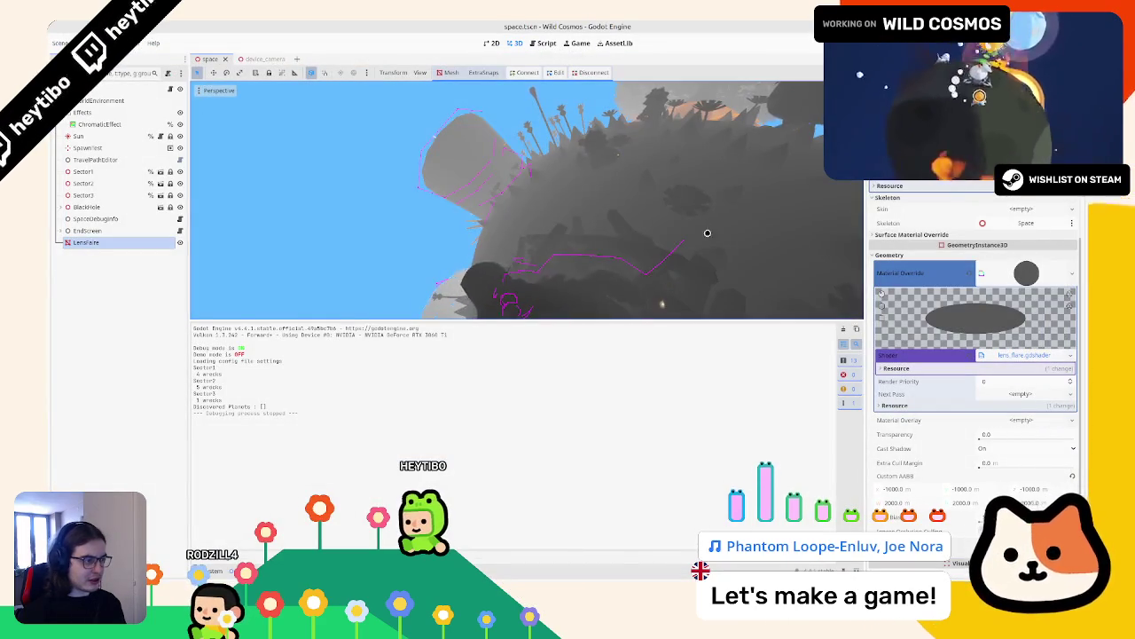
mouse_move(707, 232)
left_mouse_down()
mouse_move(642, 254)
mouse_move(593, 243)
mouse_move(543, 277)
mouse_move(526, 251)
mouse_move(603, 203)
mouse_move(707, 219)
left_mouse_up()
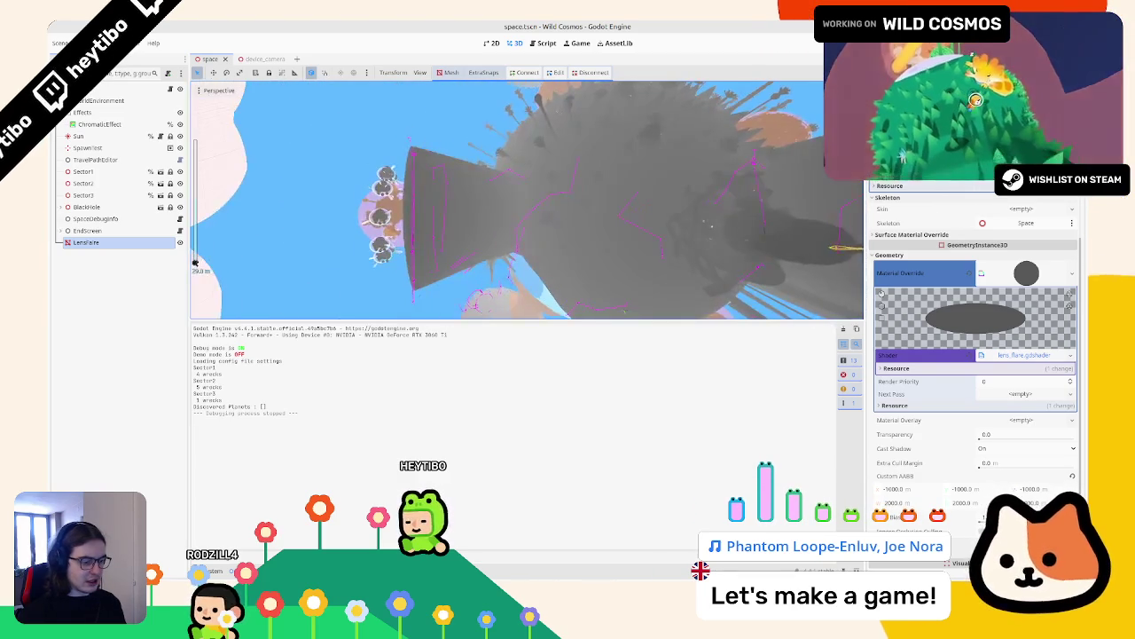
Step: Append depth_draw_always to the lens_flare shader's render_mode line
left_click(1025, 355)
scroll(532, 400, "up", 1)
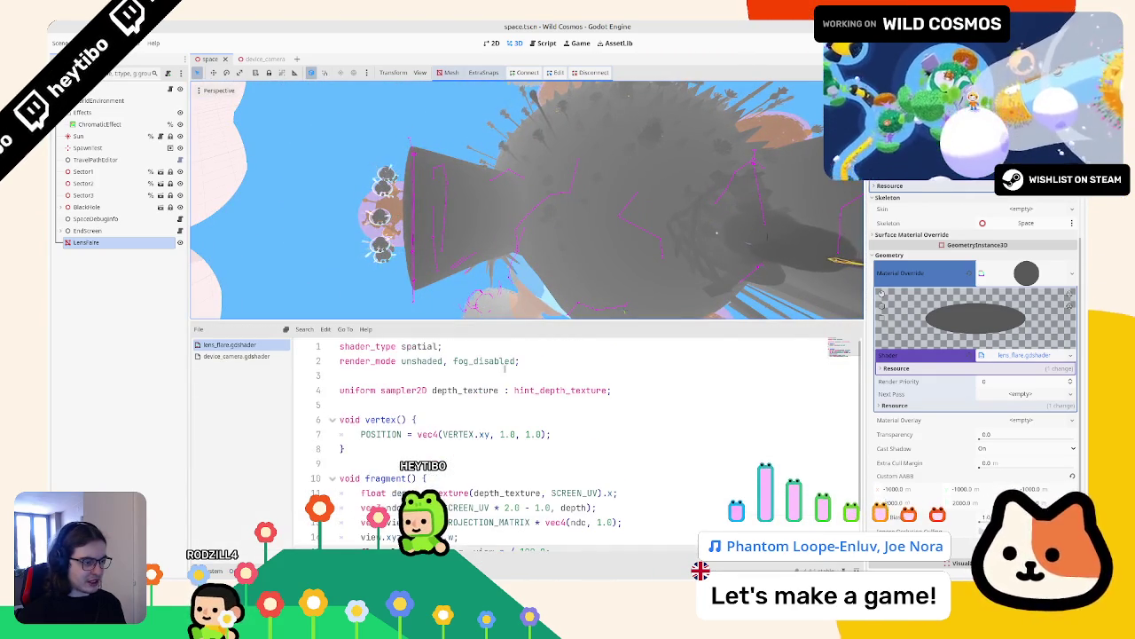
left_click(517, 361)
type("pha")
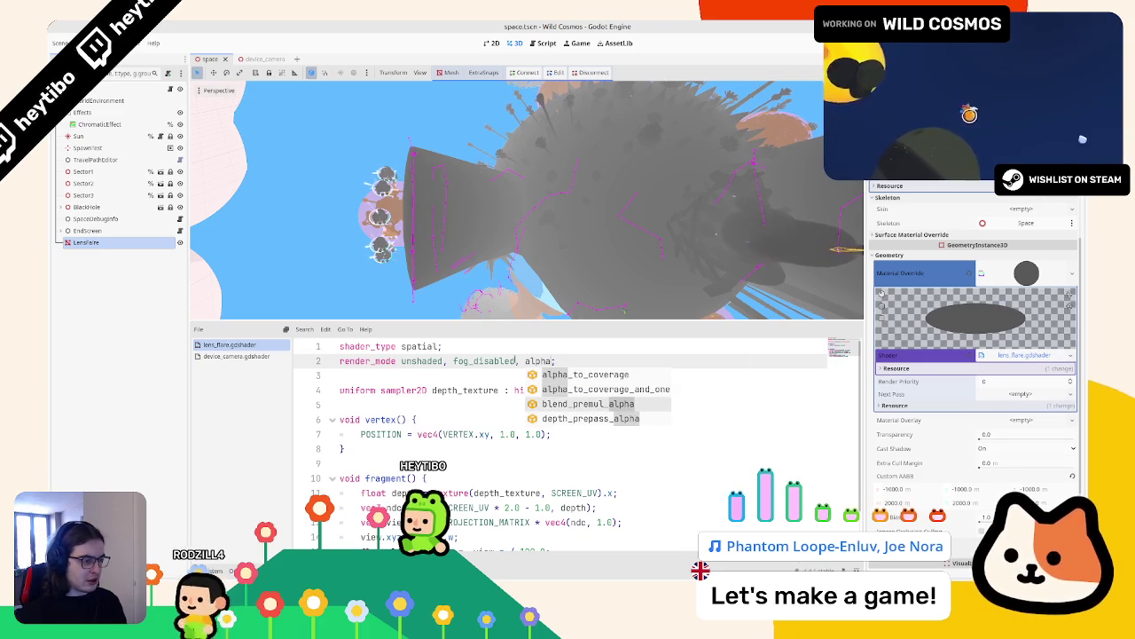
key("Down")
key("Return")
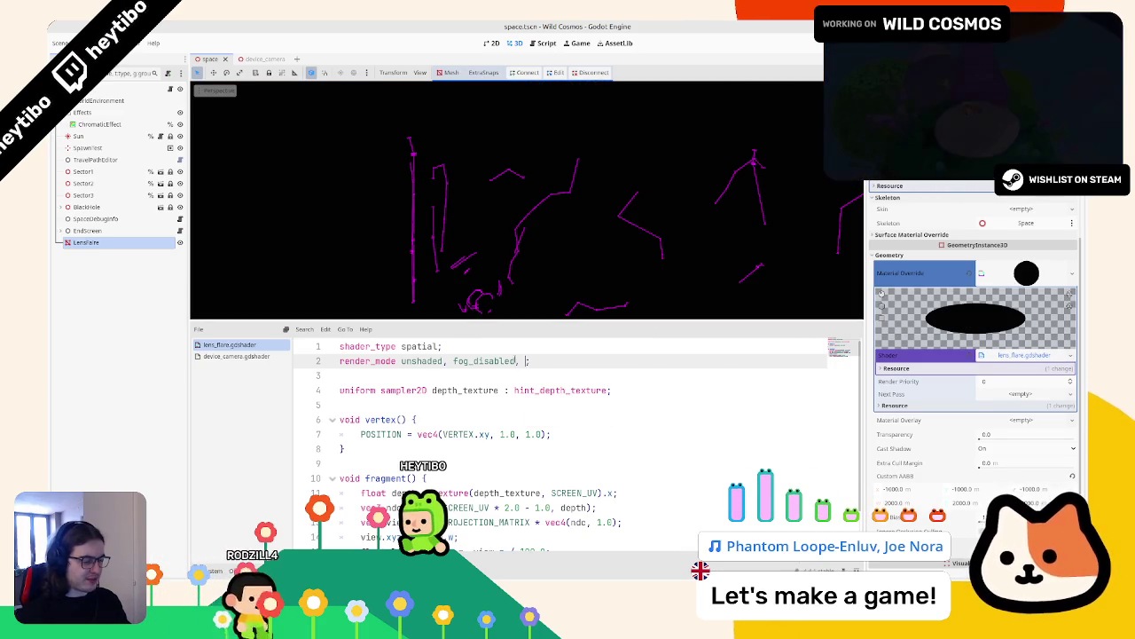
type("depth")
key("Return")
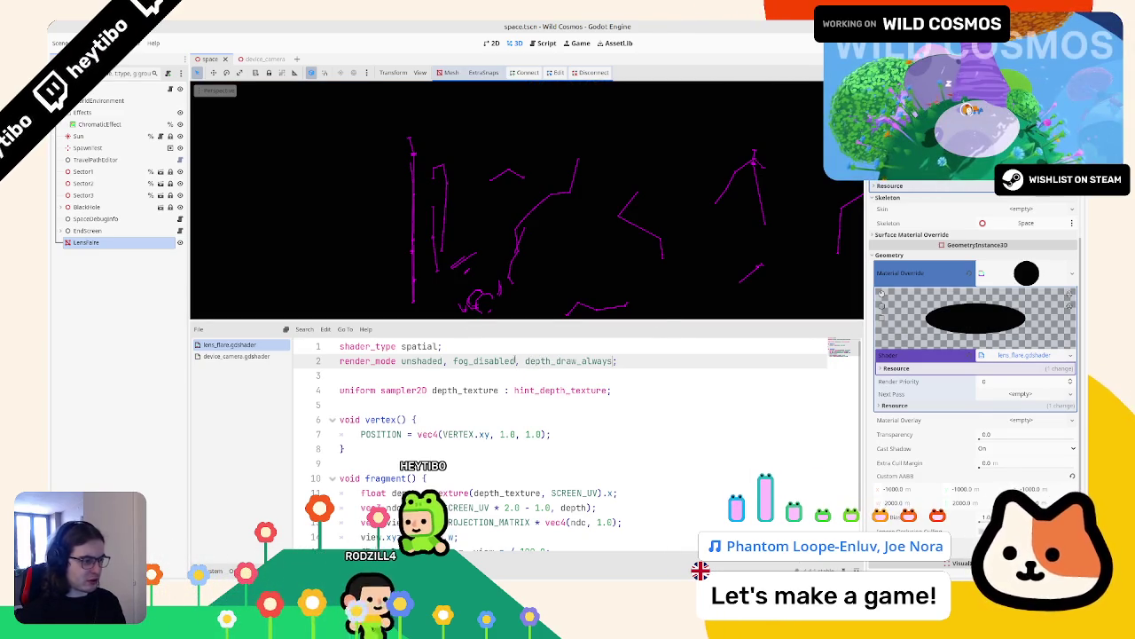
Step: Zoom the viewport on the grey-rendered scene and bring up the Select Scene dialog
scroll(380, 206, "up", 5)
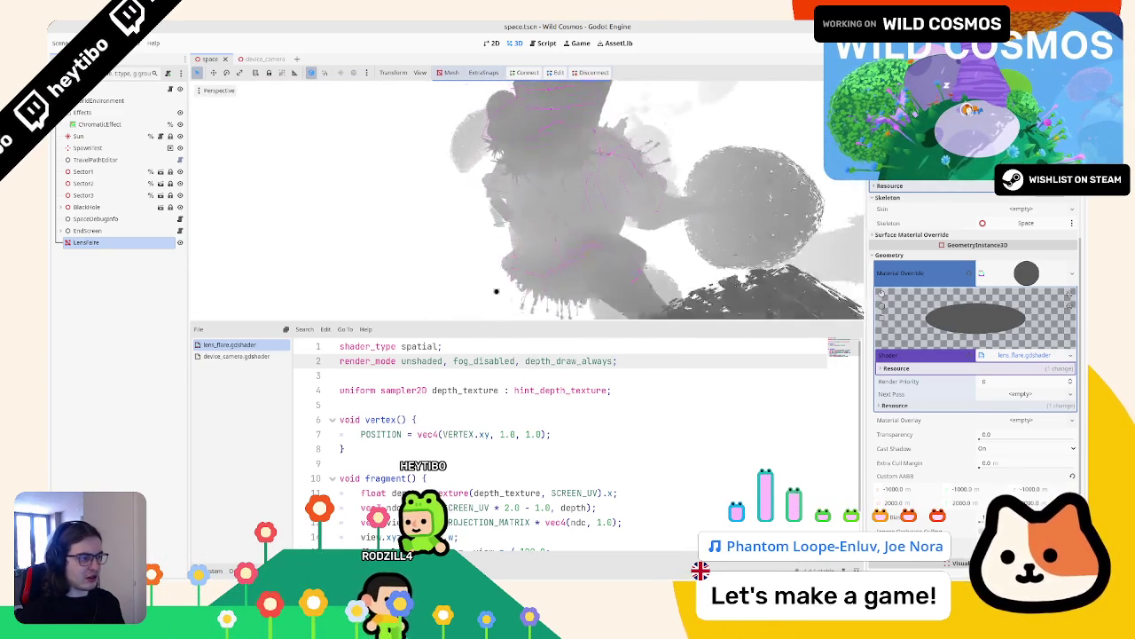
scroll(574, 252, "up", 5)
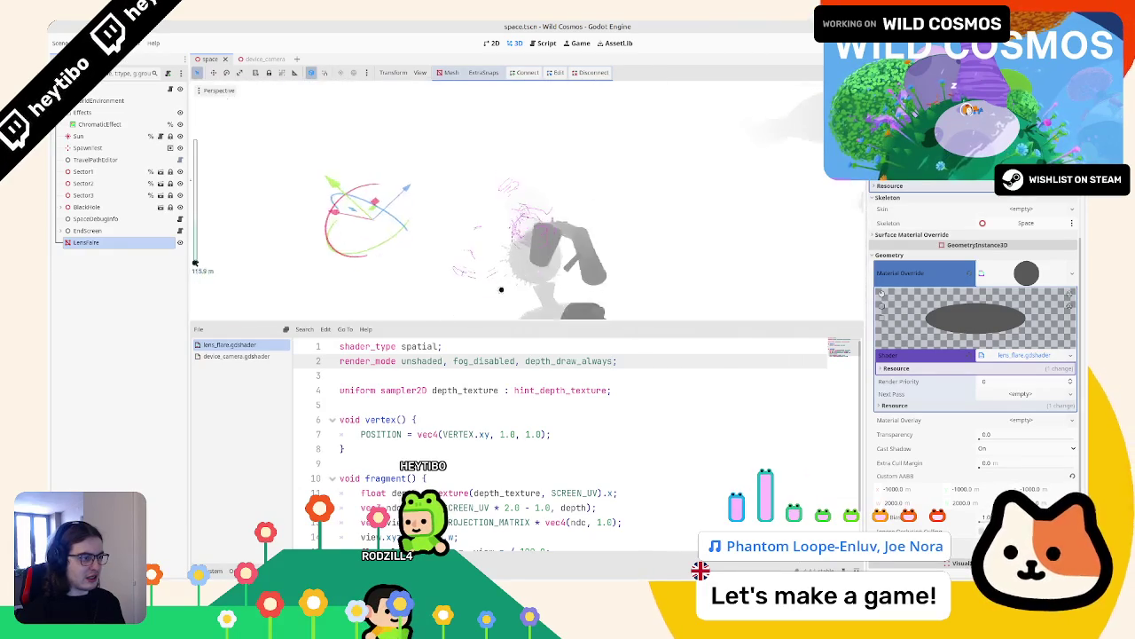
scroll(533, 248, "up", 5)
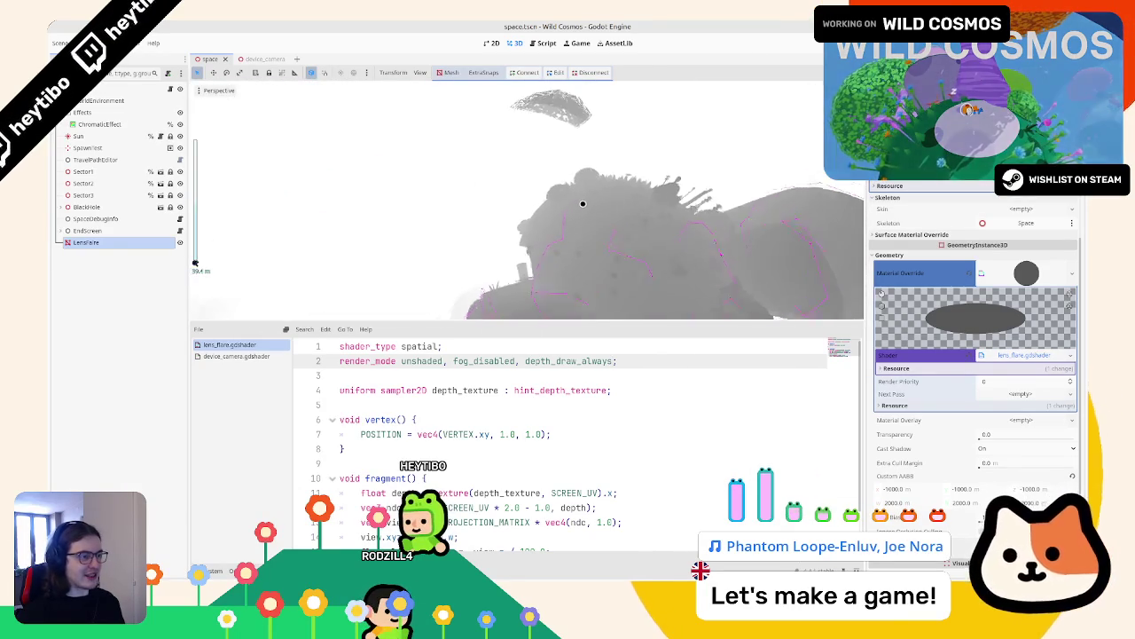
key("ctrl+shift+o")
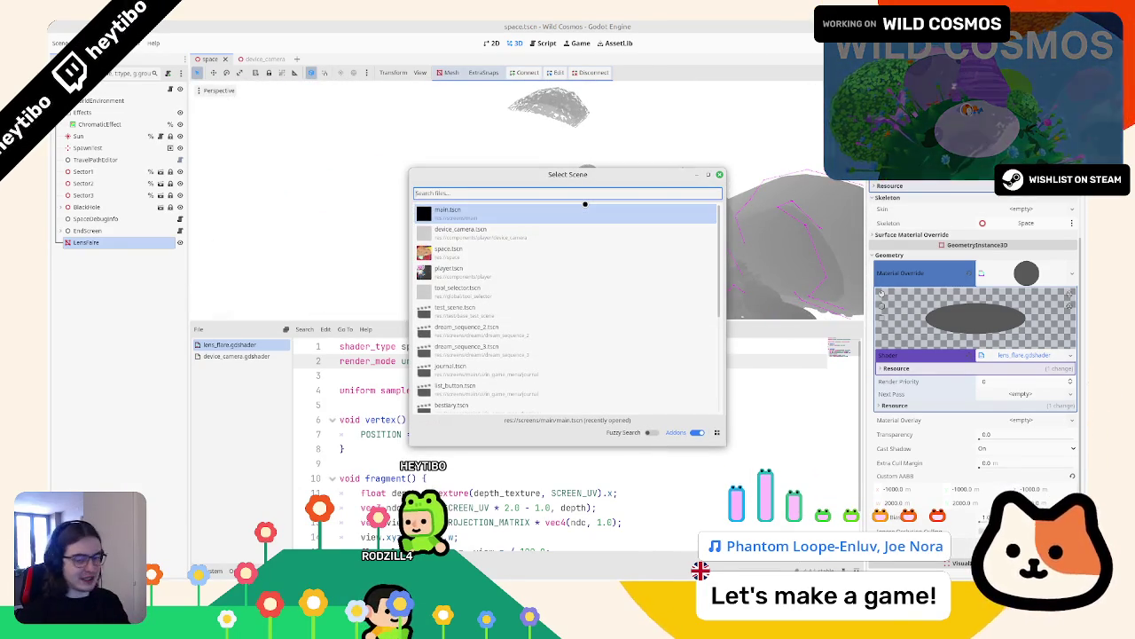
Step: Run main.tscn and copy two screenshots of the grey game view to the clipboard
key("Return")
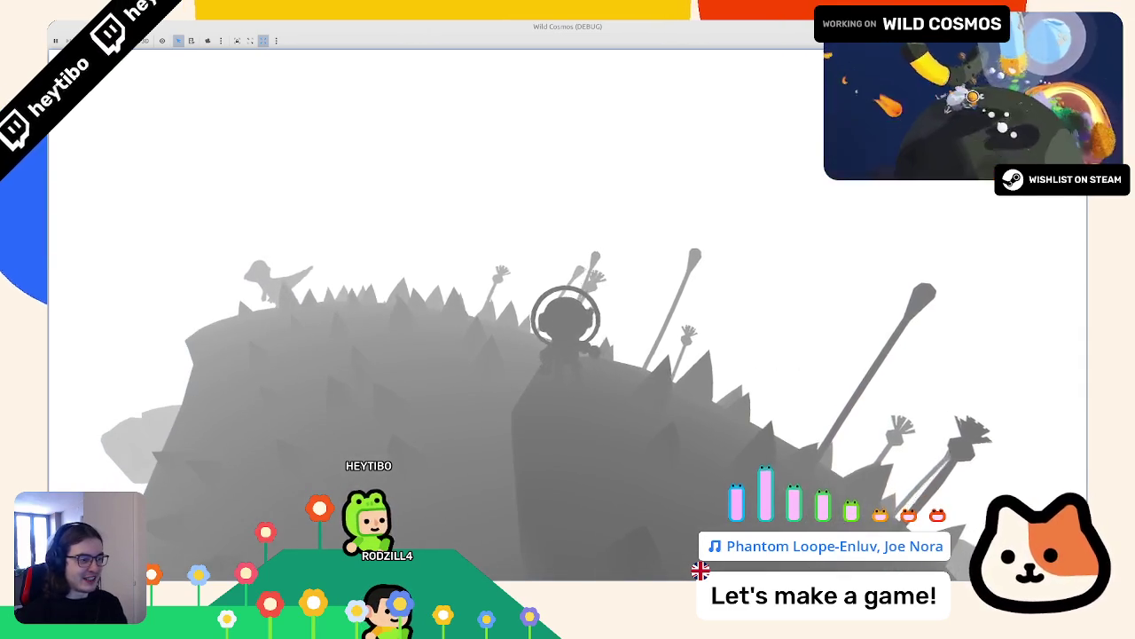
key("Print")
left_click(548, 222)
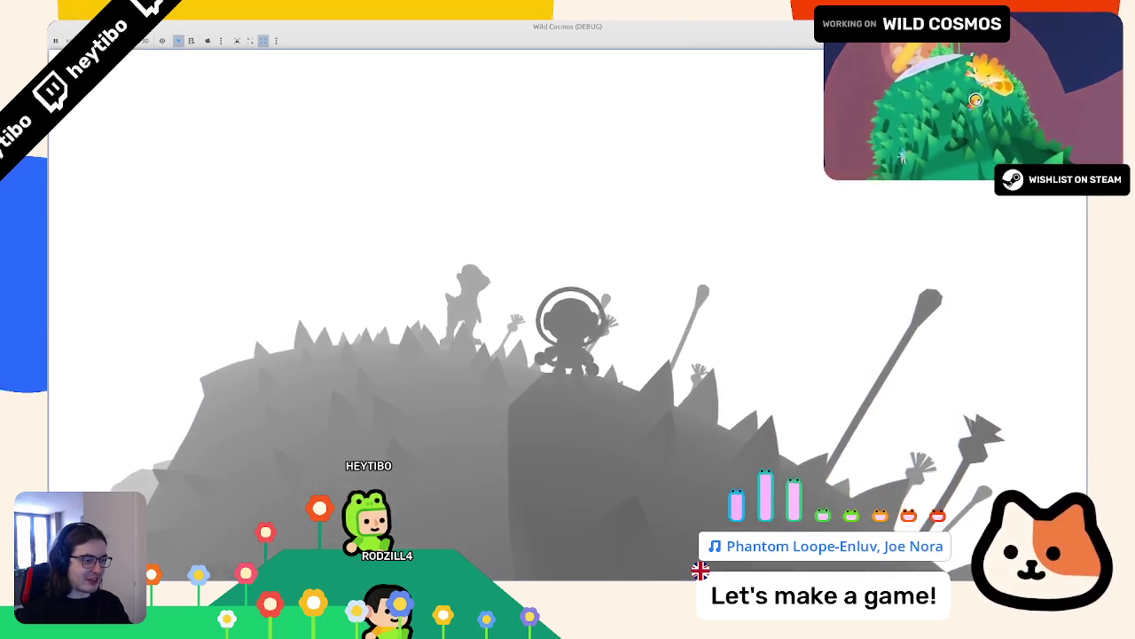
key("Print")
left_click(572, 219)
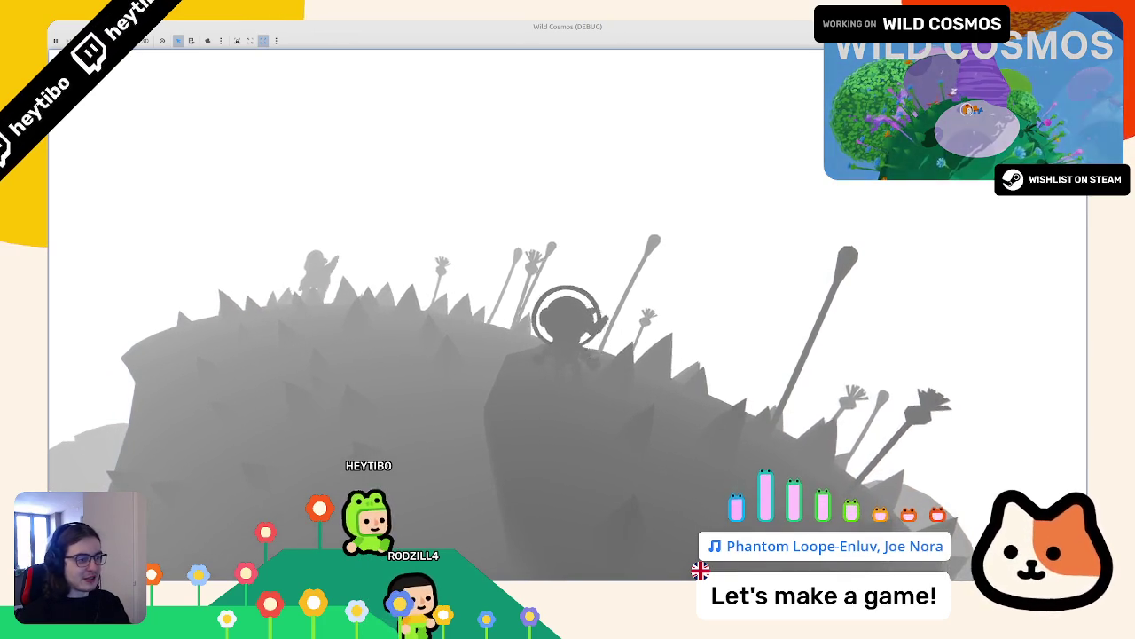
Step: Retake the game screenshot several times to capture a fresh frame
key("Print")
key("Escape")
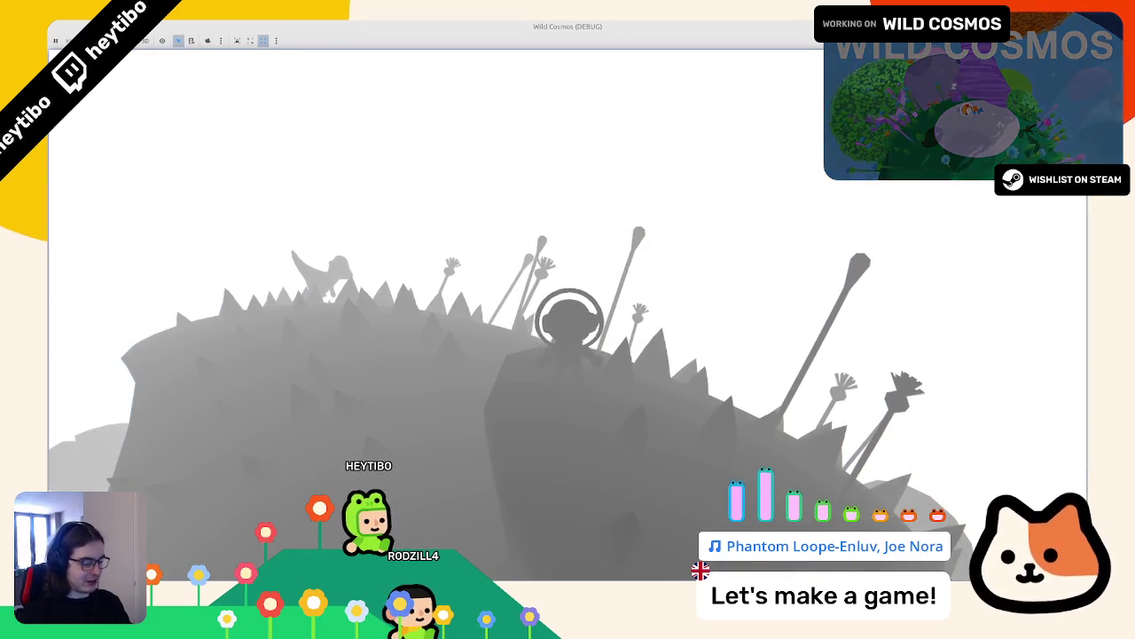
key("Print")
key("Escape")
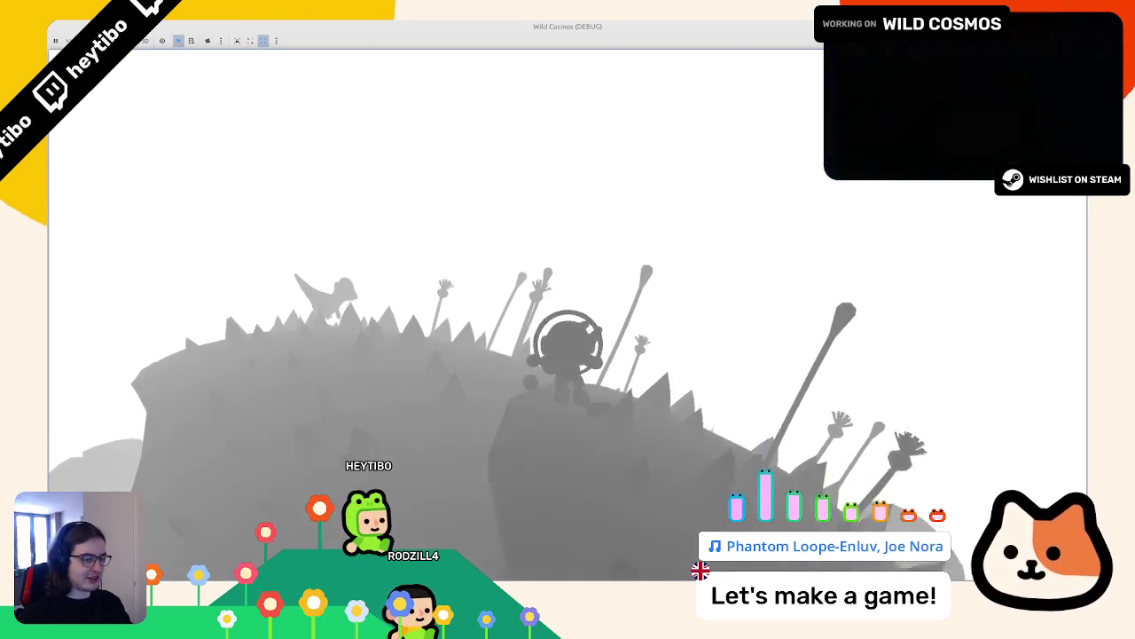
key("Print")
key("Escape")
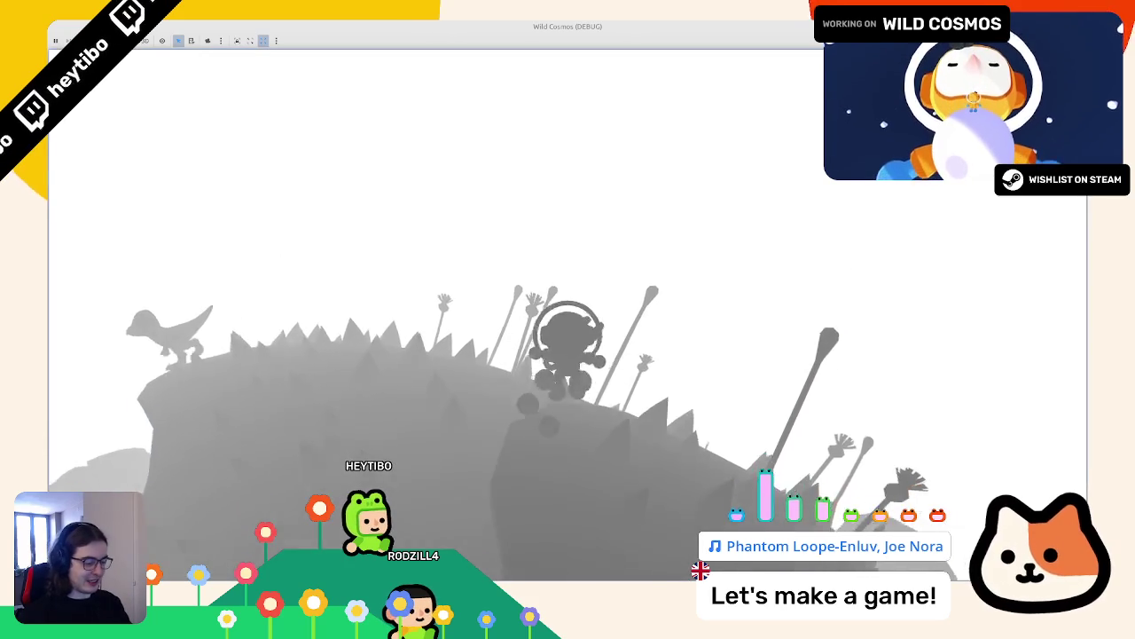
key("Print")
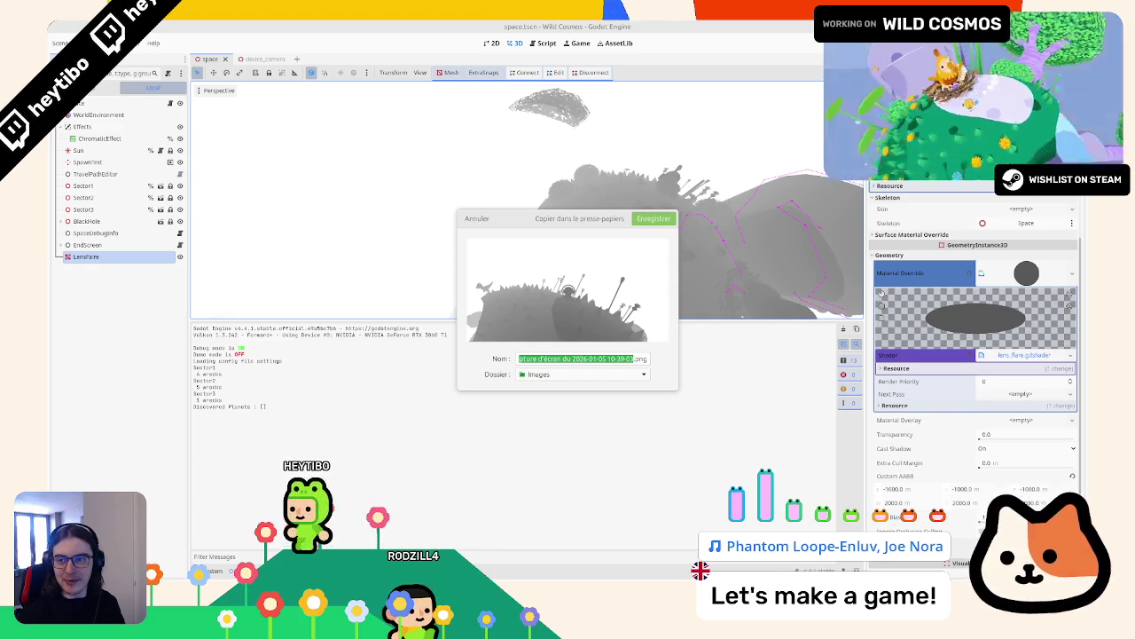
Step: Publish a Bluesky post reading 'Silent Cosmos' with the screenshot, and cancel the leftover save dialog
type("S")
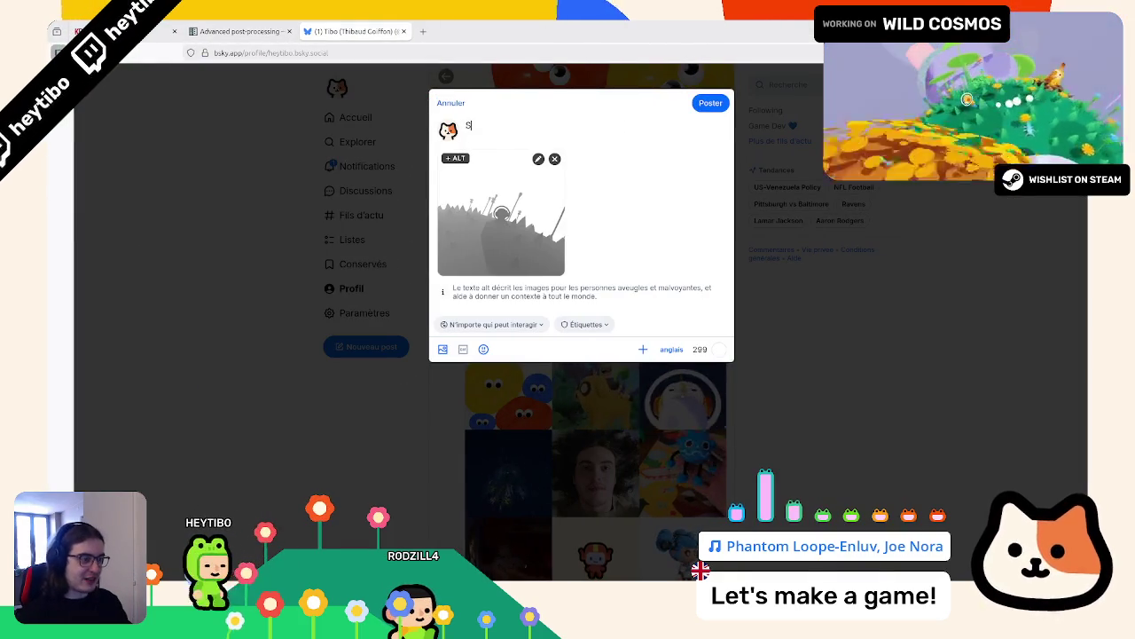
type("ilent Cosmos")
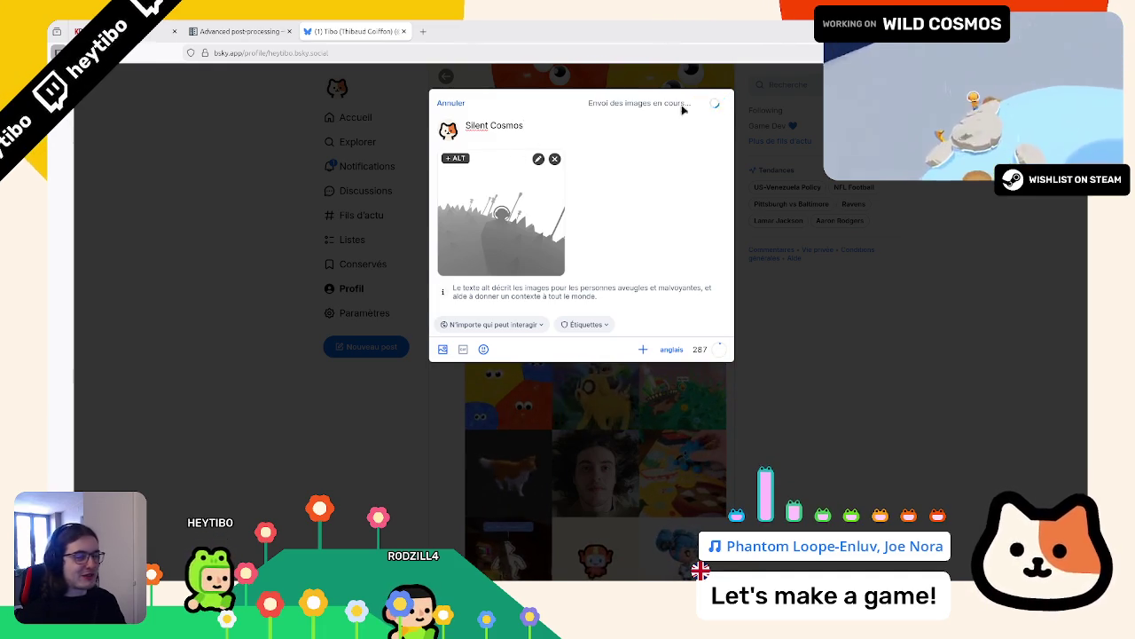
key("ctrl+Return")
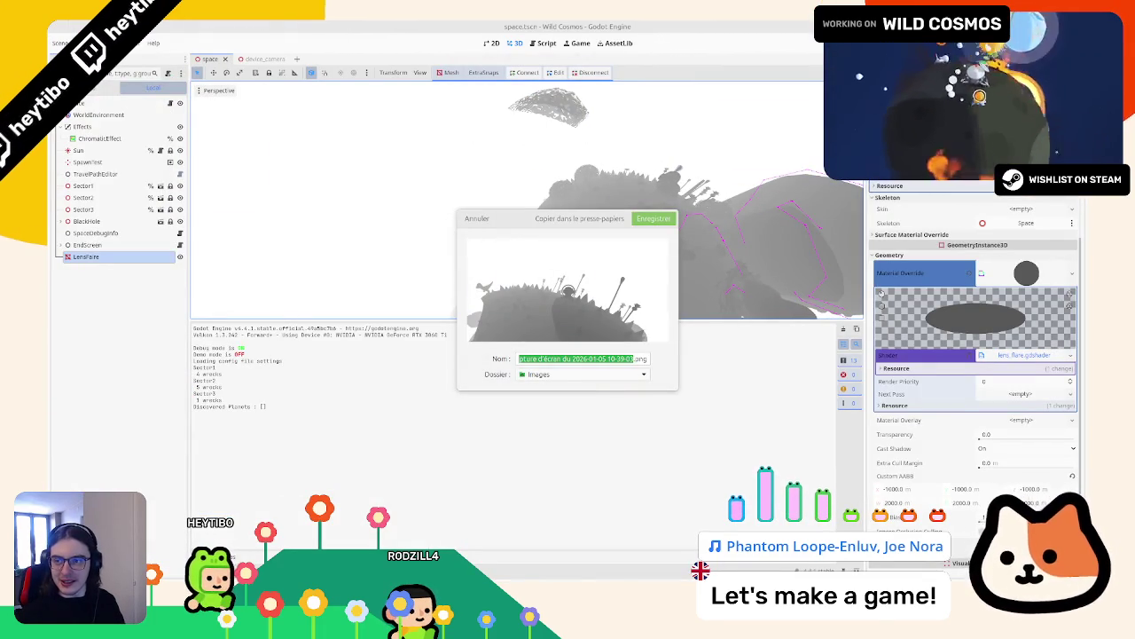
left_click(481, 217)
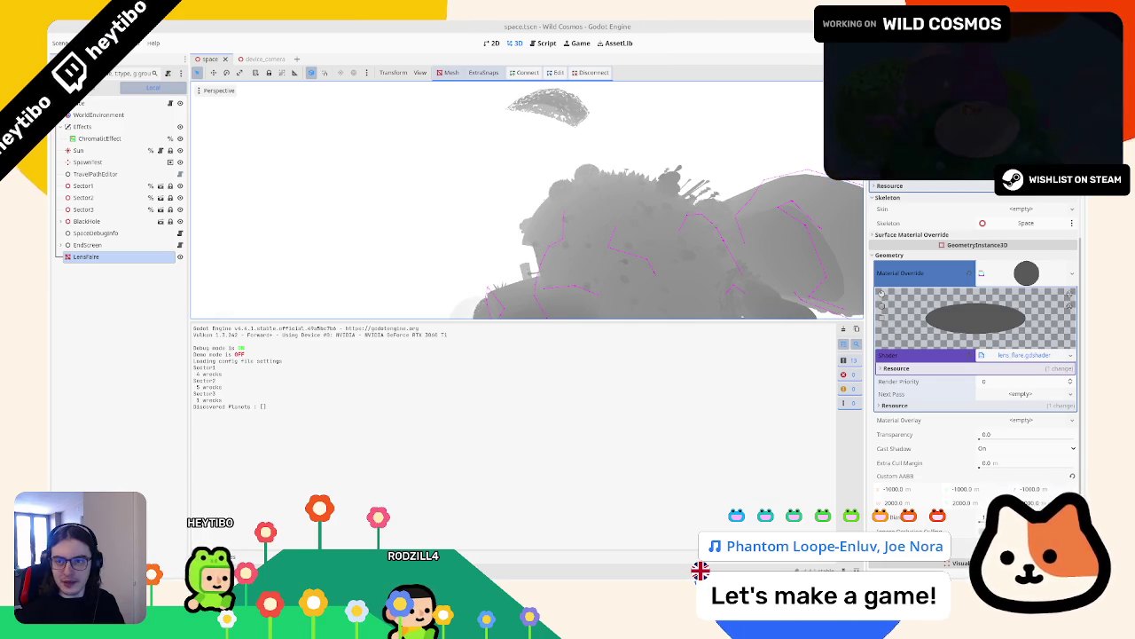
Step: Stop the Wild Cosmos debug game and return to the space.tscn viewport
key("F5")
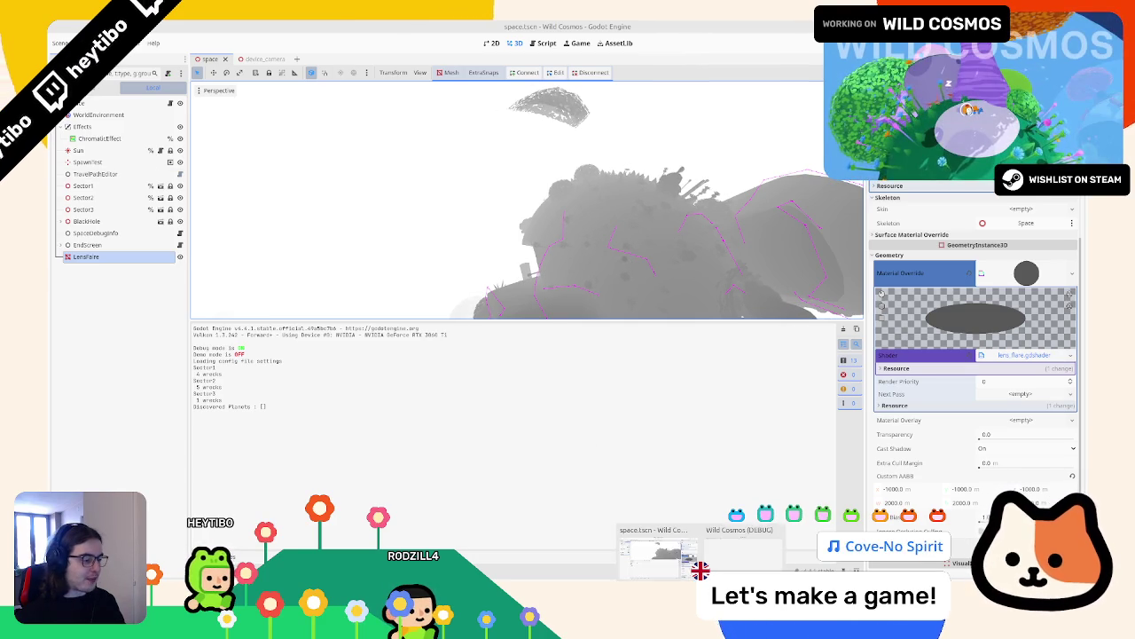
key("F8")
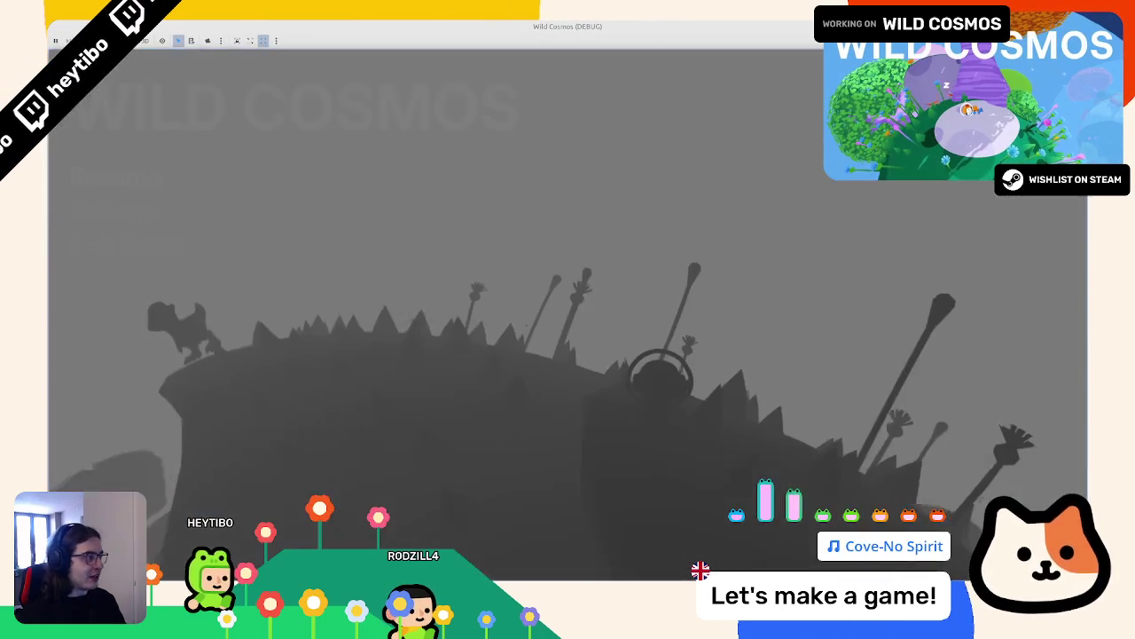
mouse_move(573, 163)
left_mouse_down()
mouse_move(610, 170)
mouse_move(566, 196)
left_mouse_up()
scroll(566, 196, "up", 6)
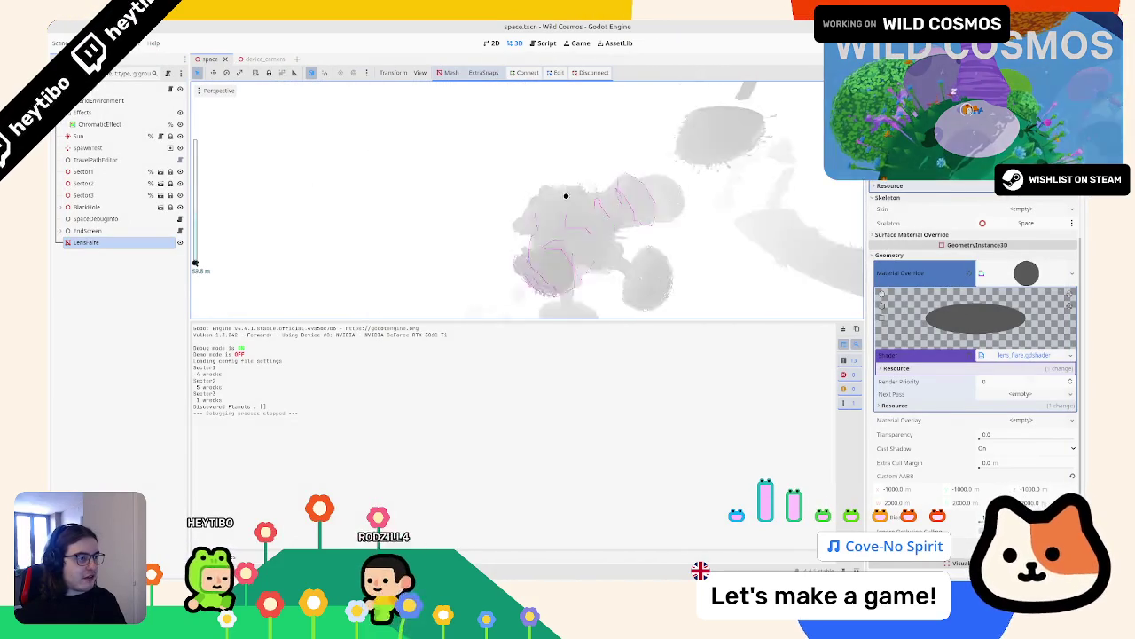
Step: Orbit and zoom around the planet cluster, then bring lens_flare.gdshader back into the shader editor
mouse_move(609, 184)
left_mouse_down()
mouse_move(520, 152)
mouse_move(561, 144)
left_mouse_up()
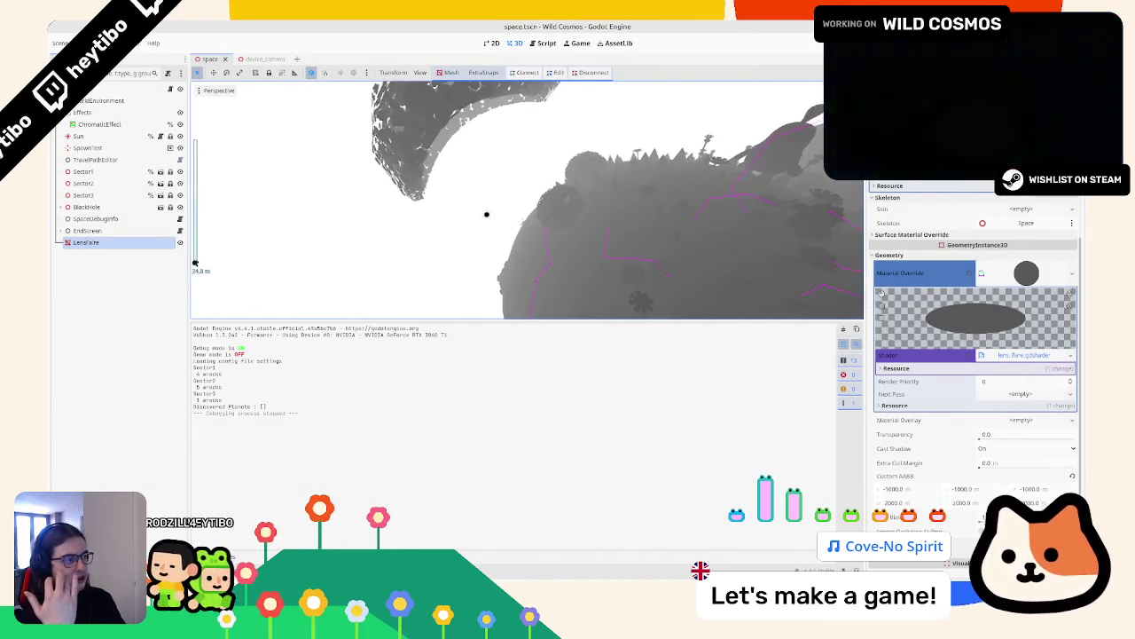
mouse_move(510, 181)
left_mouse_down()
mouse_move(644, 144)
mouse_move(615, 210)
mouse_move(585, 197)
mouse_move(603, 193)
mouse_move(558, 218)
mouse_move(580, 210)
mouse_move(562, 217)
mouse_move(564, 195)
mouse_move(582, 204)
mouse_move(538, 198)
mouse_move(548, 207)
left_mouse_up()
mouse_move(555, 271)
left_mouse_down()
mouse_move(558, 253)
mouse_move(600, 223)
mouse_move(562, 172)
mouse_move(416, 190)
mouse_move(418, 209)
left_mouse_up()
scroll(418, 209, "up", 4)
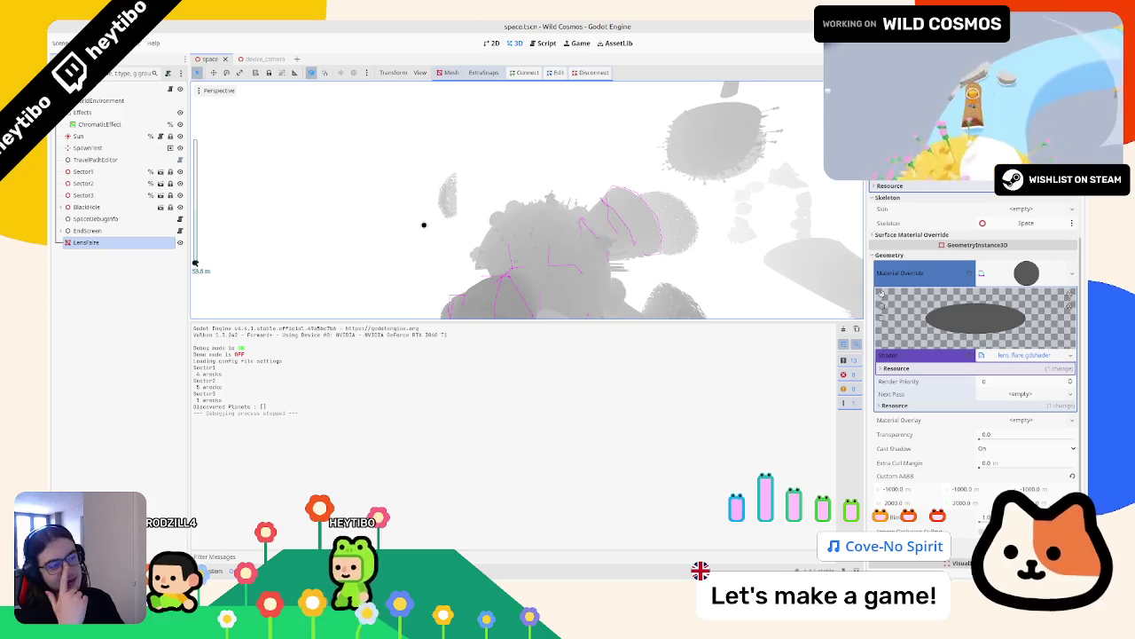
scroll(424, 228, "up", 3)
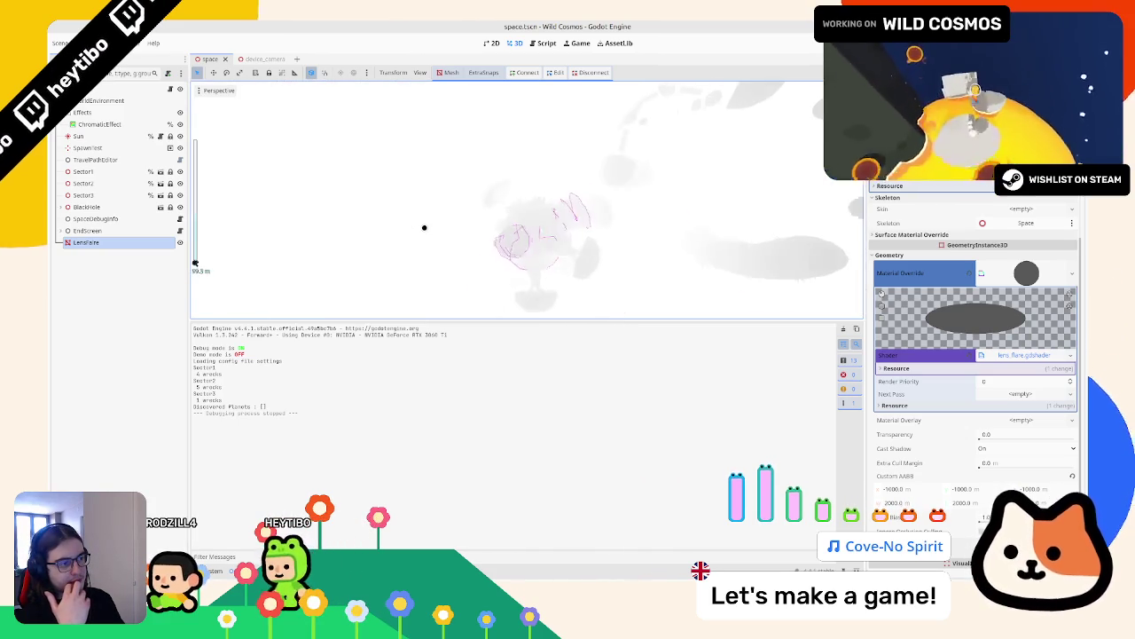
scroll(424, 228, "up", 4)
scroll(424, 228, "down", 2)
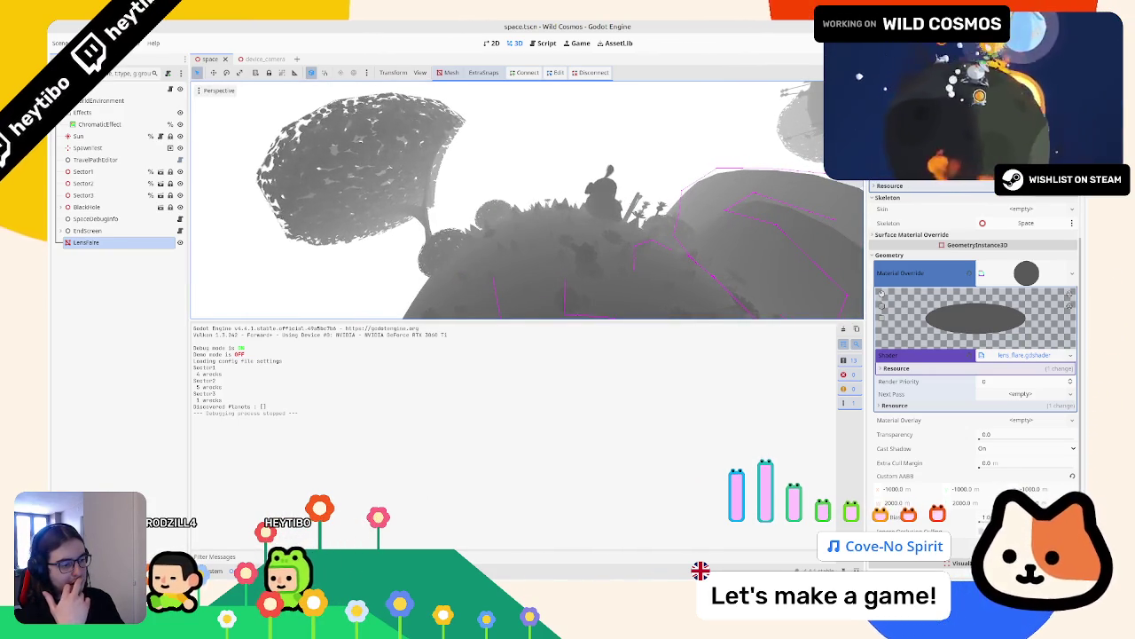
key("alt+s")
scroll(465, 489, "down", 1)
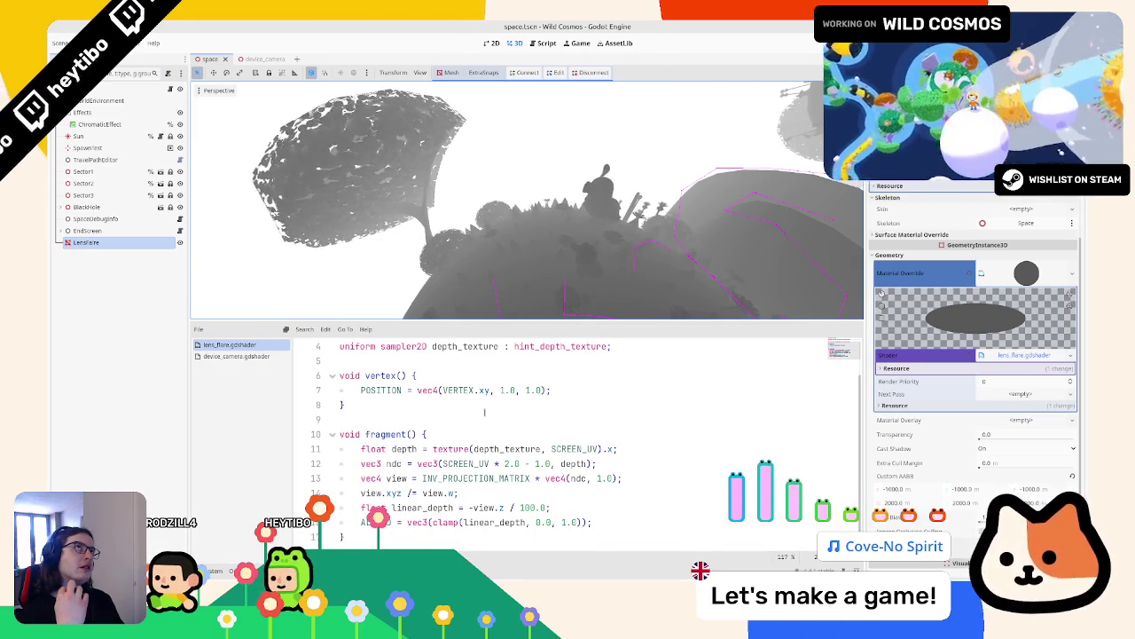
Step: Try raw depth in place of linear_depth in ALBEDO, then undo back to linear_depth
scroll(485, 411, "up", 1)
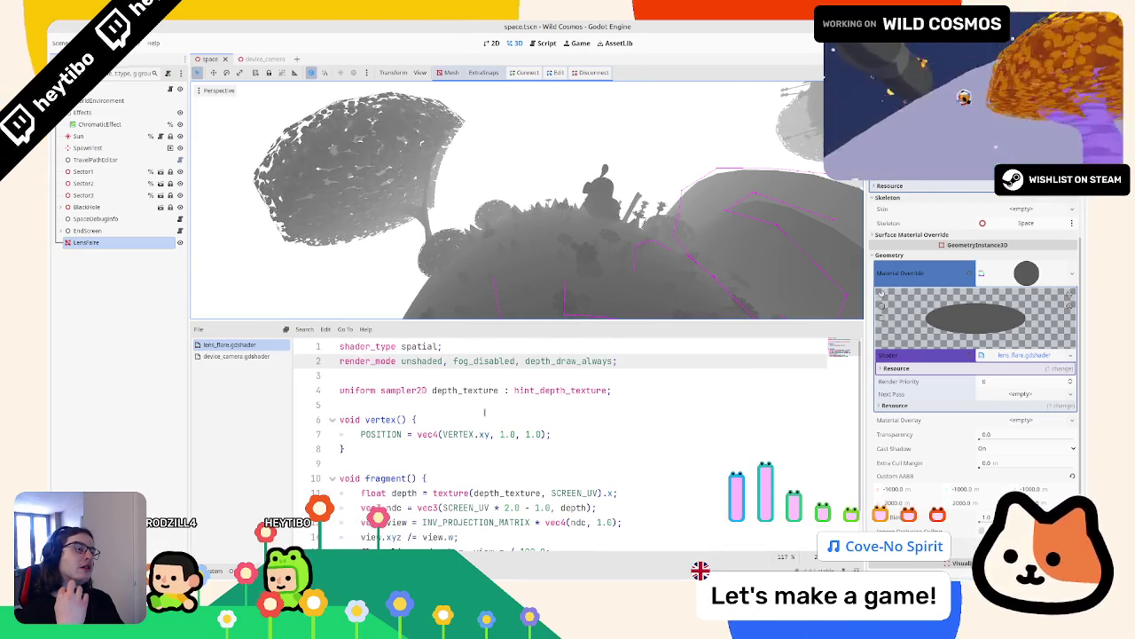
left_click(462, 390)
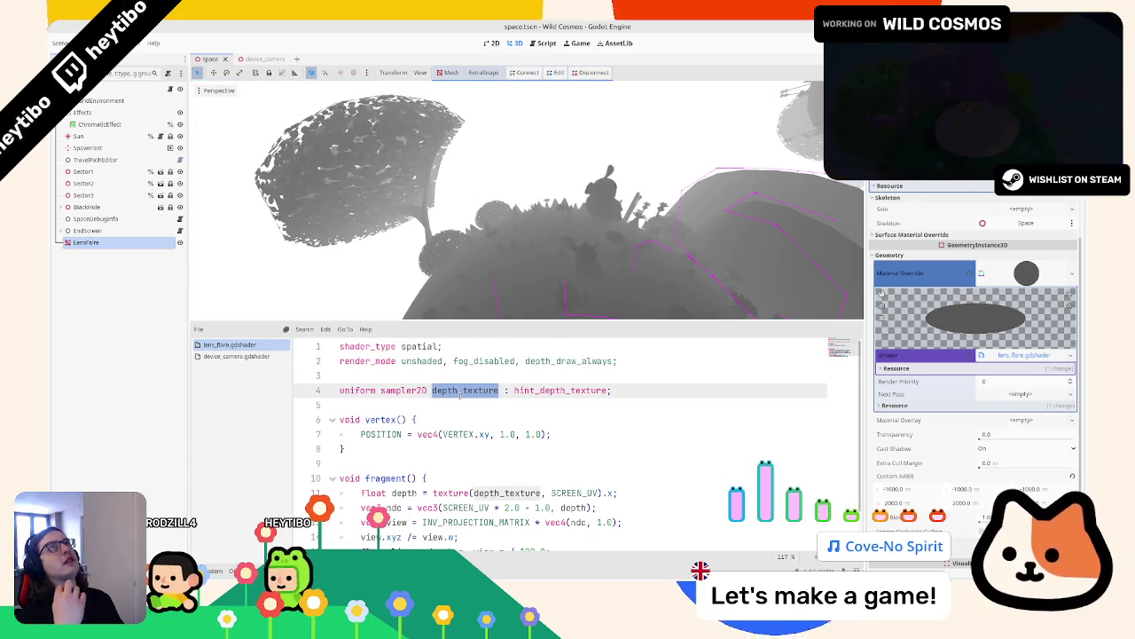
scroll(461, 393, "down", 1)
left_click(408, 448)
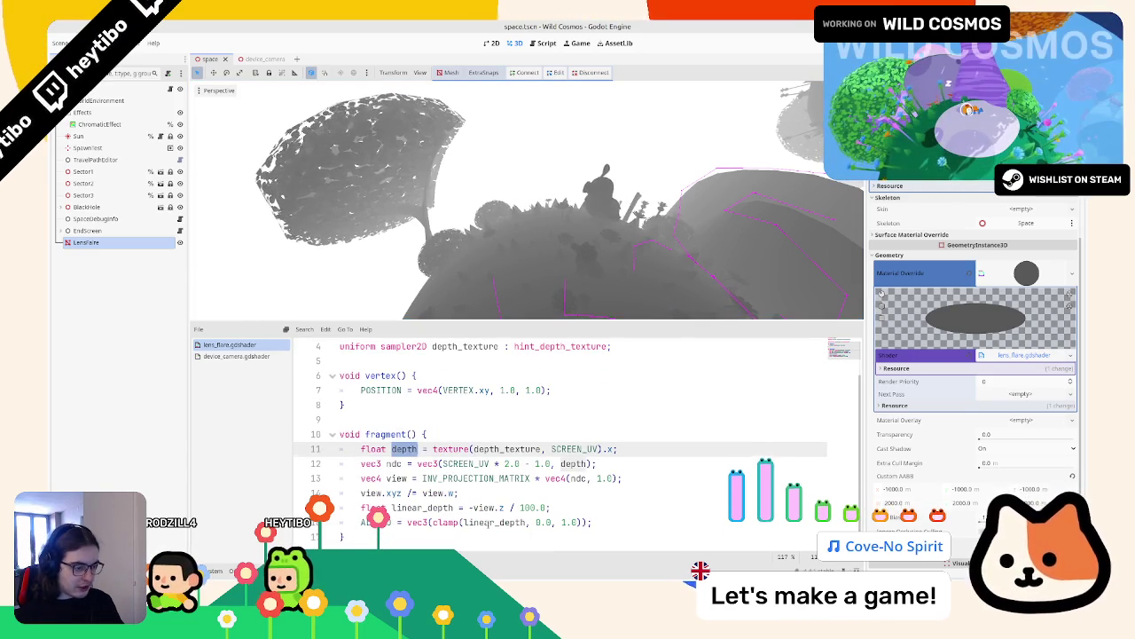
double_click(487, 523)
type("depth")
scroll(499, 280, "up", 5)
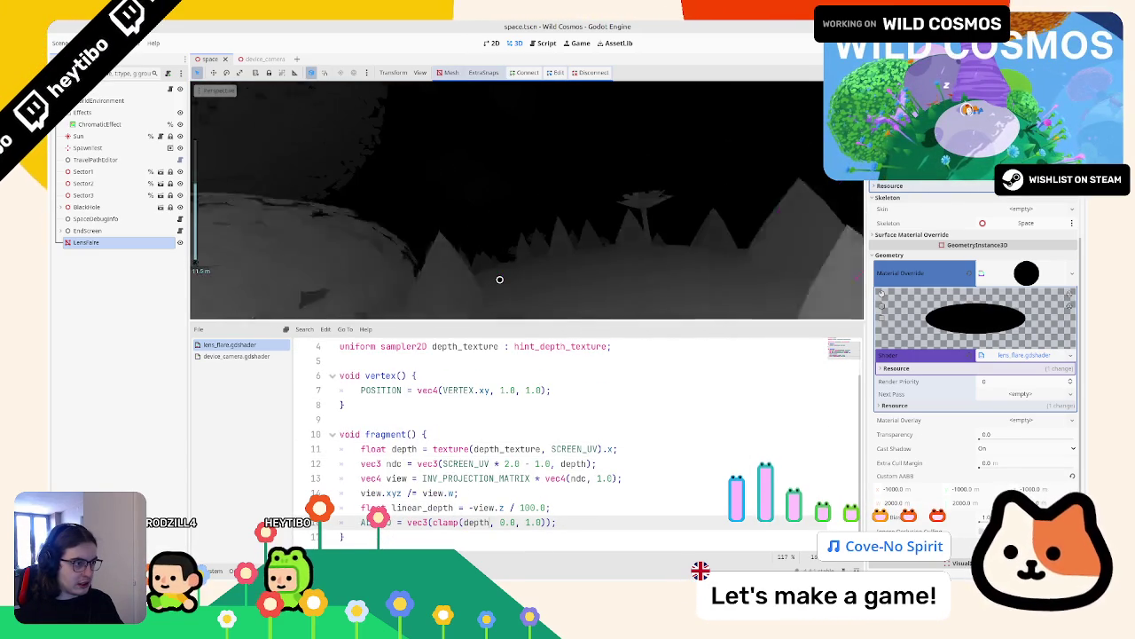
scroll(499, 280, "down", 2)
left_click(498, 463)
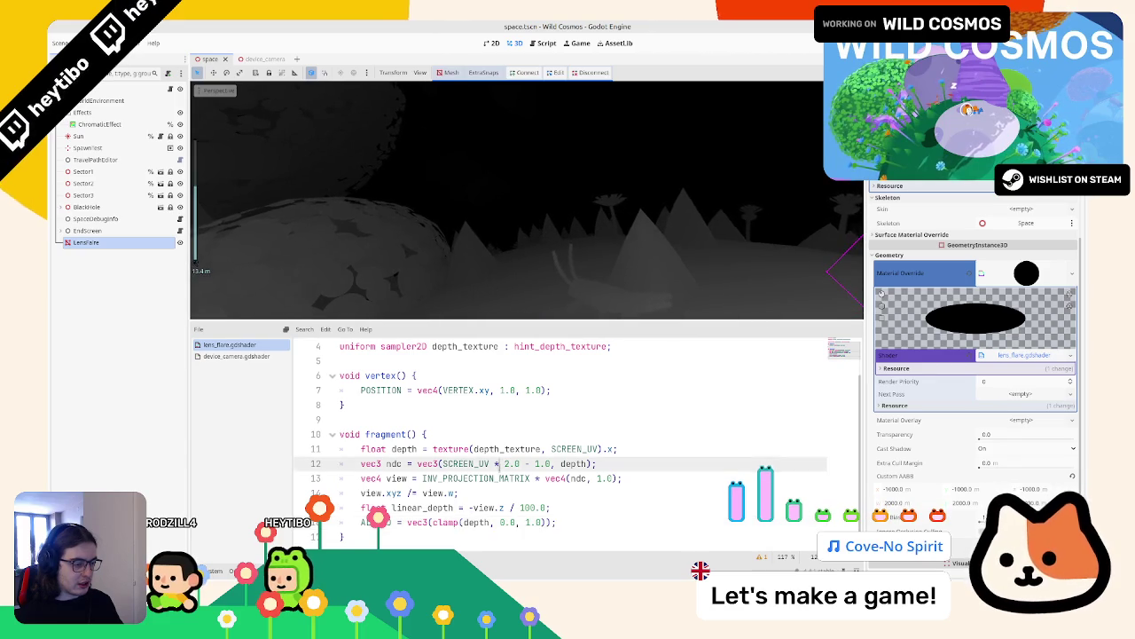
key("ctrl+z")
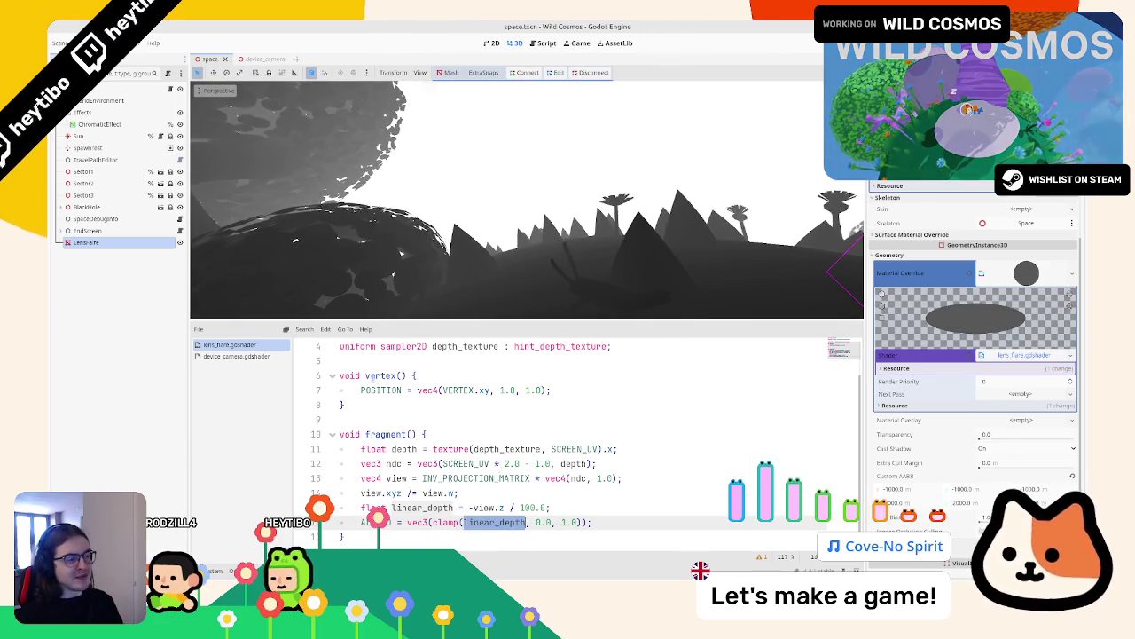
Step: Duplicate the depth_texture sampler2D uniform line to start a screen texture uniform
scroll(377, 377, "up", 2)
left_click(470, 390)
key("ctrl+shift+d")
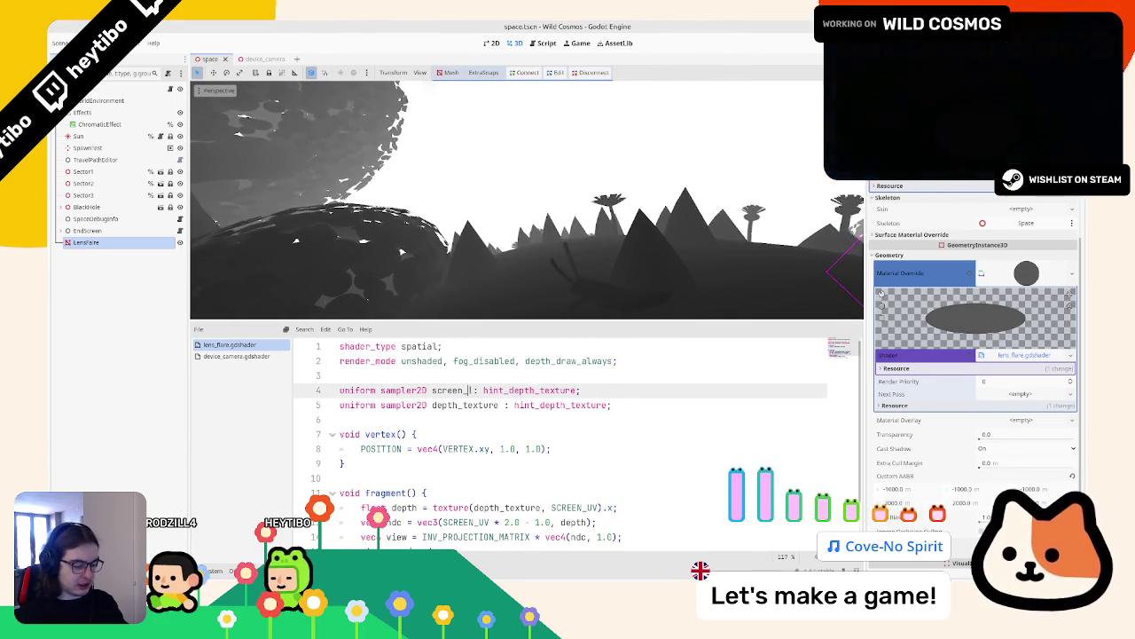
Step: Finish the screen_texture uniform and add float screen_alpha = texture(screen_texture, SCREEN_UV).a; in fragment()
type("int_screen")
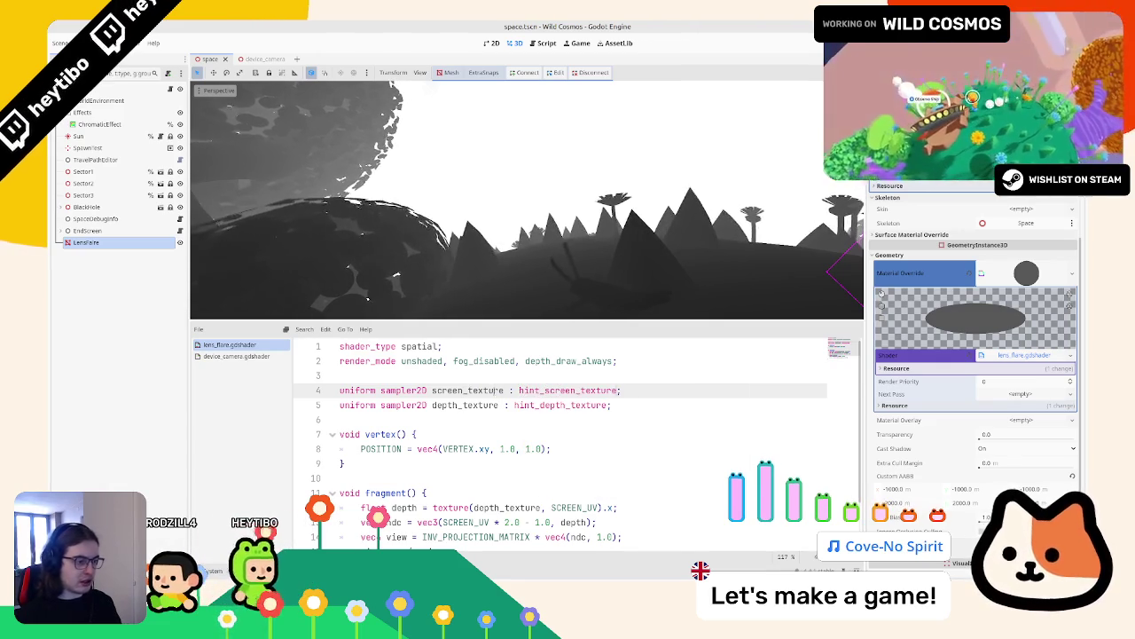
scroll(487, 493, "down", 2)
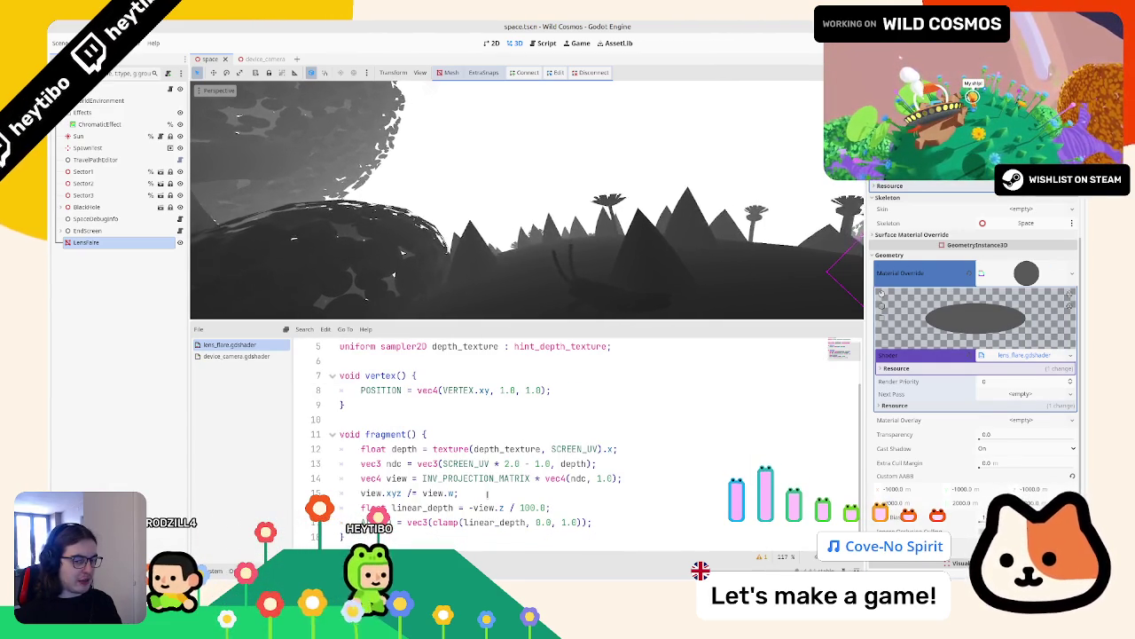
left_click(502, 440)
key("Return")
type("flo")
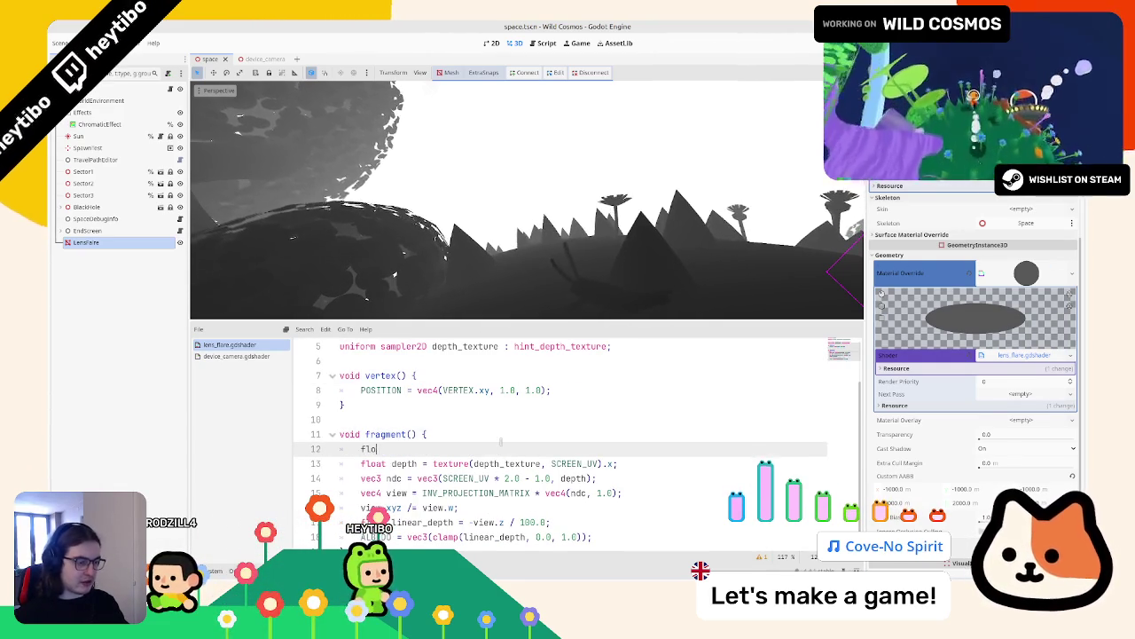
key("BackSpace")
key("BackSpace")
key("BackSpace")
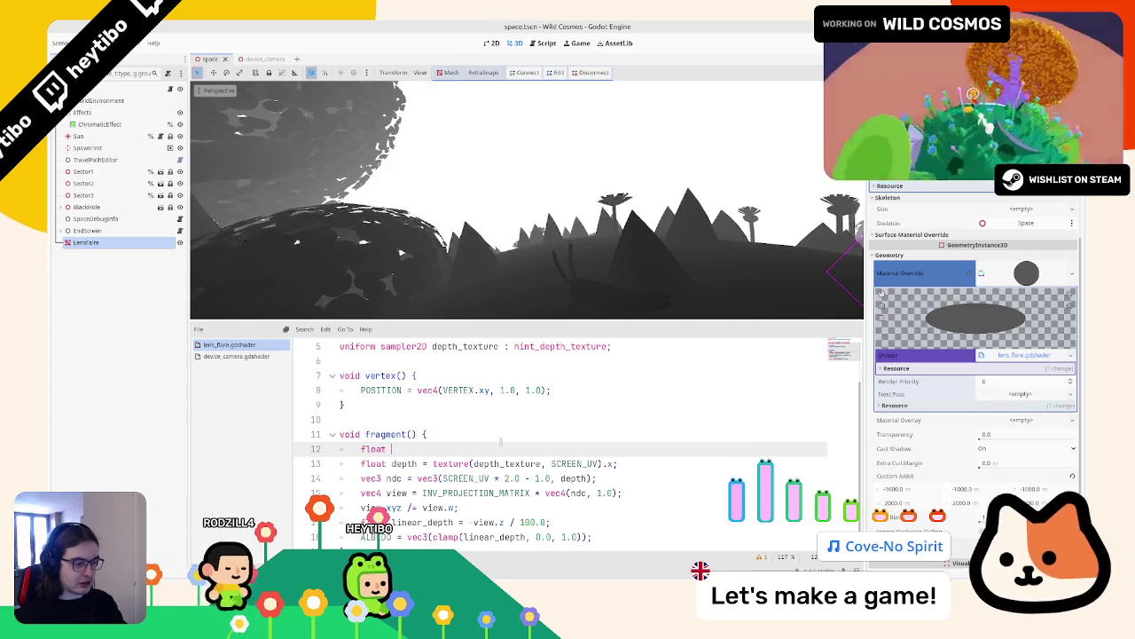
type("screen_")
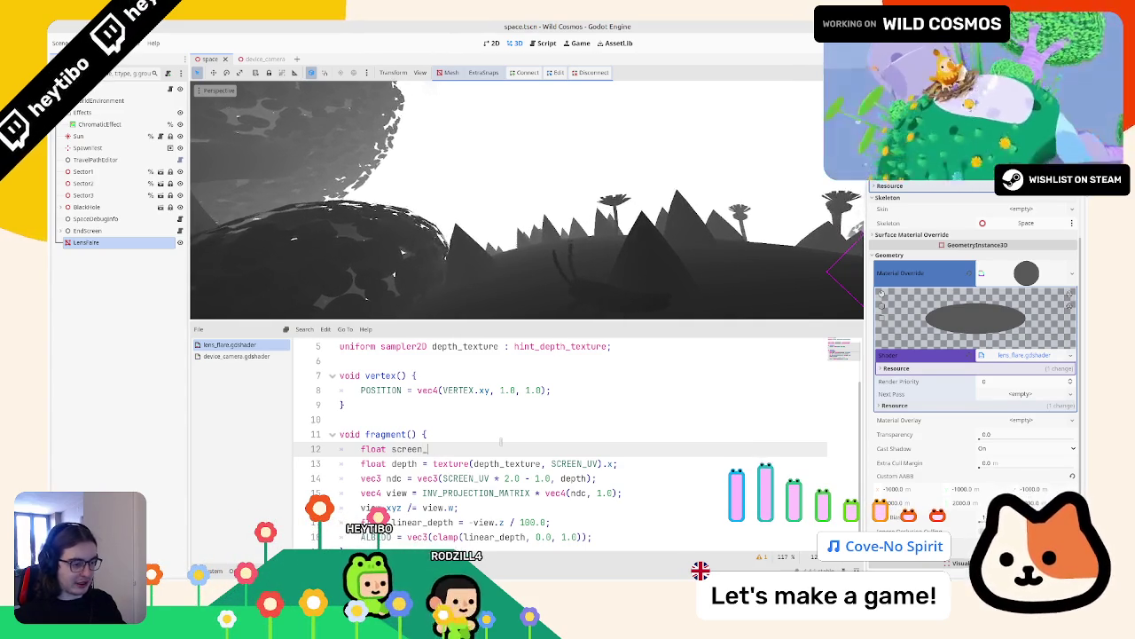
type("slalpha = ")
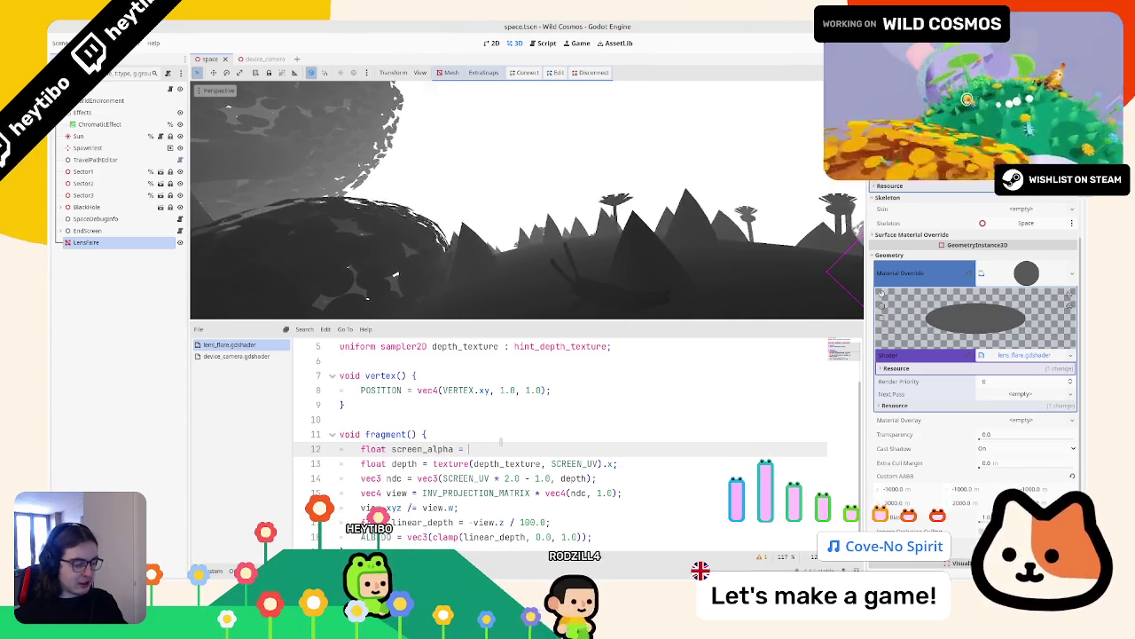
type("texture(screen_texture, ")
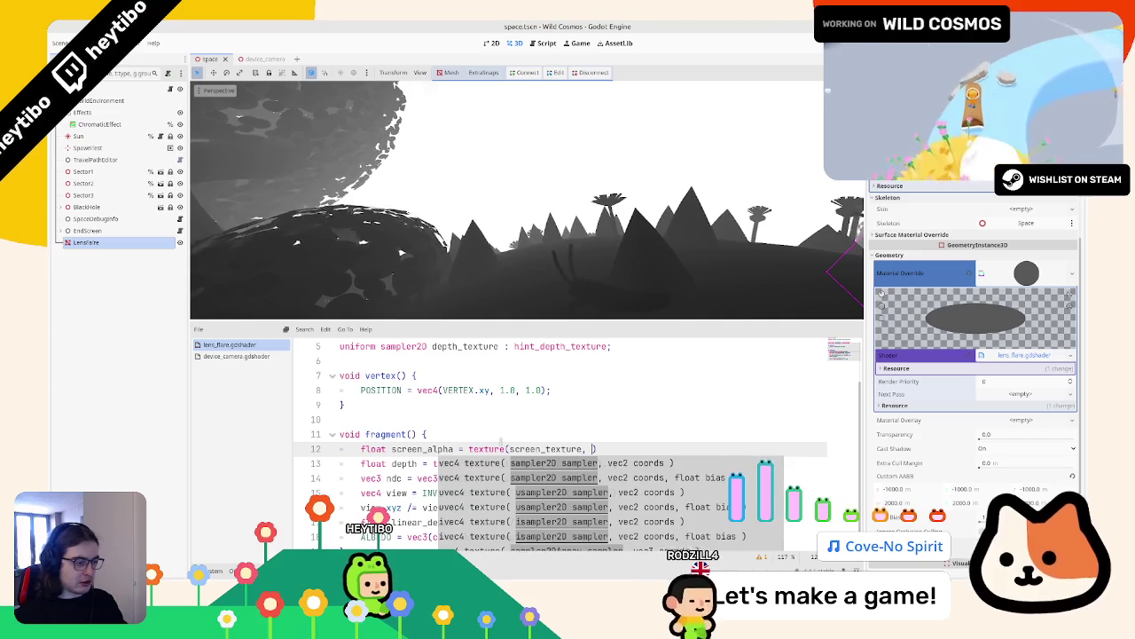
type("U")
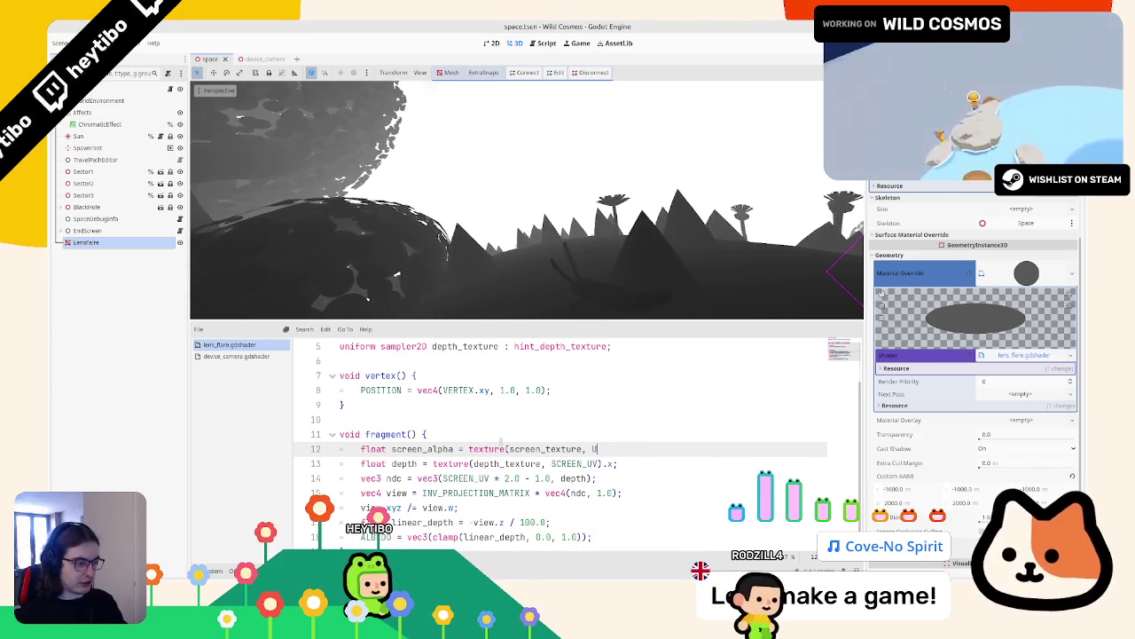
type("Vcr")
key("Down")
key("Return")
key("Down")
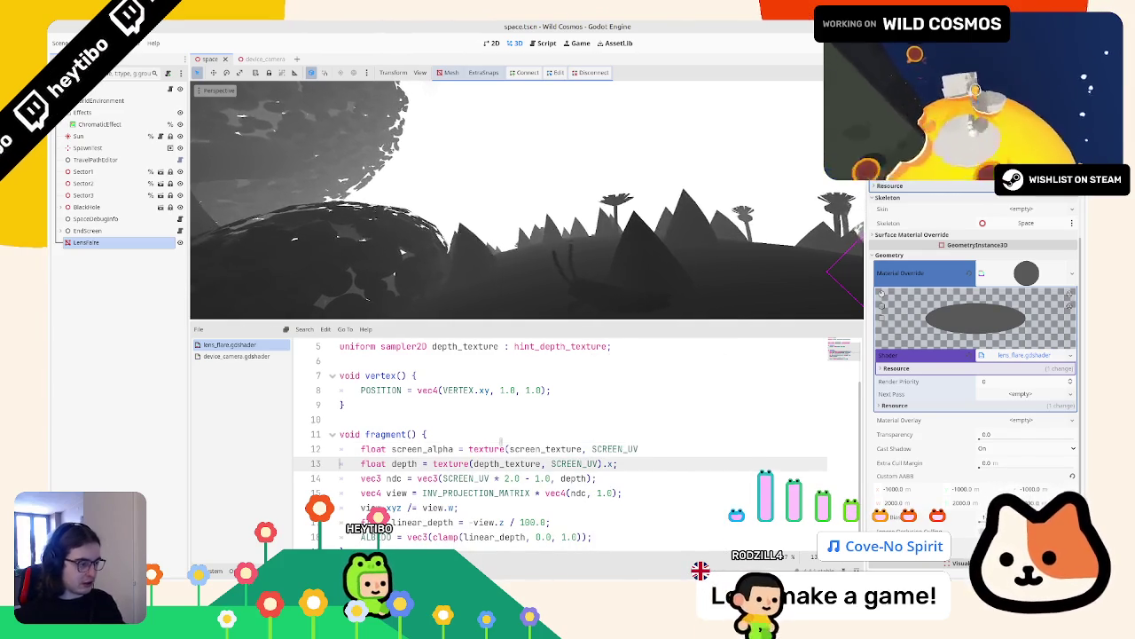
key("Up")
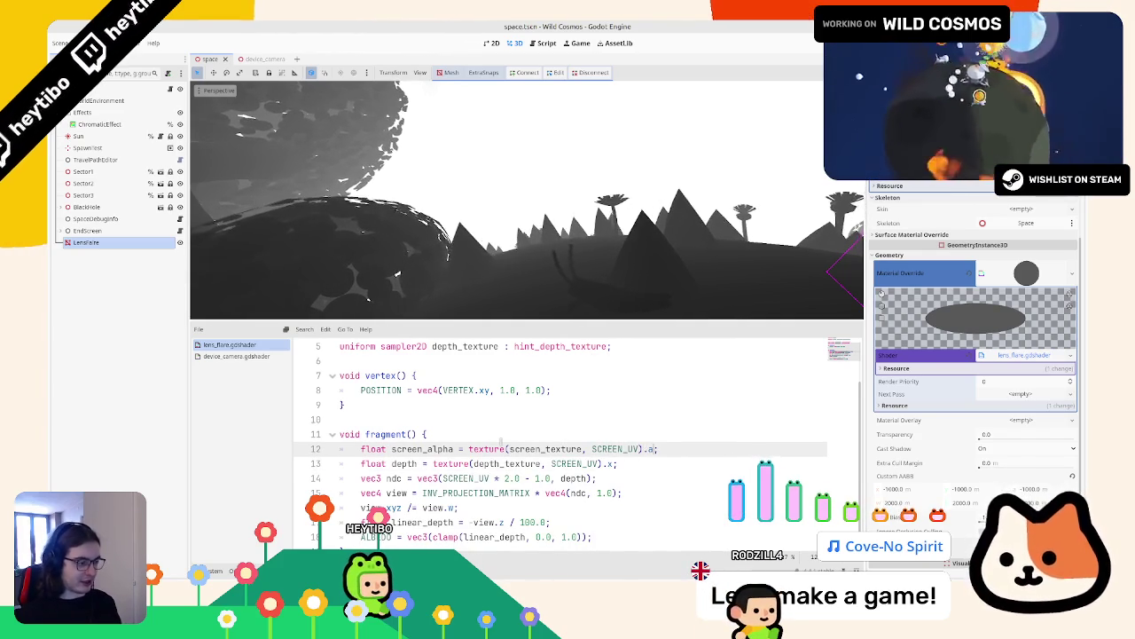
Step: Put screen_alpha in place of linear_depth inside the ALBEDO clamp
double_click(421, 449)
key("ctrl+c")
scroll(461, 461, "down", 1)
double_click(484, 507)
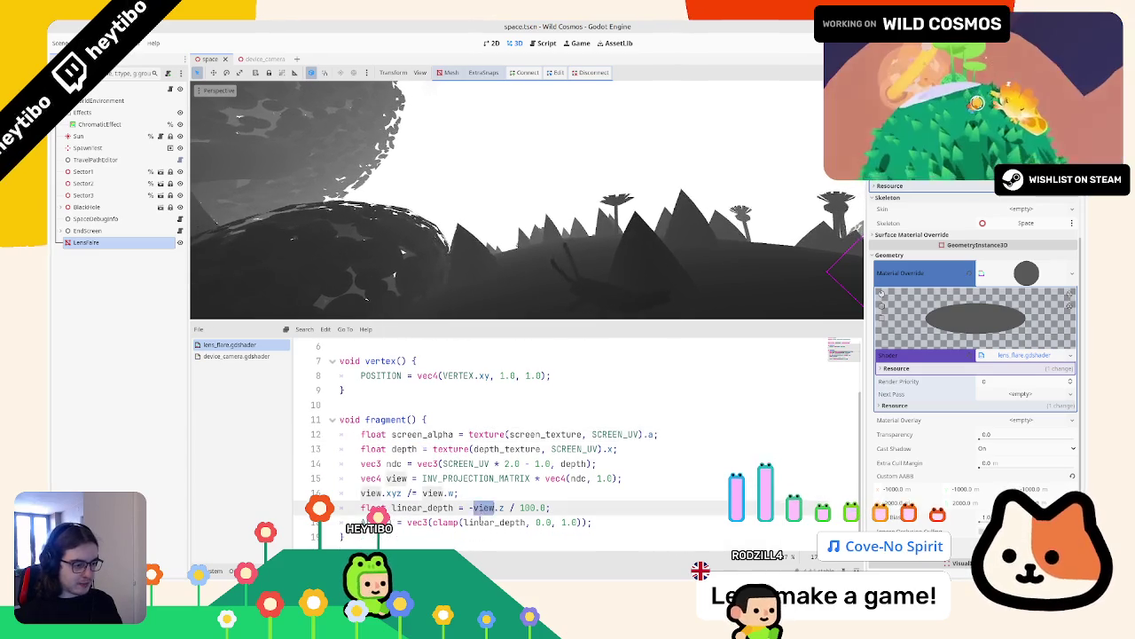
double_click(480, 522)
key("ctrl+v")
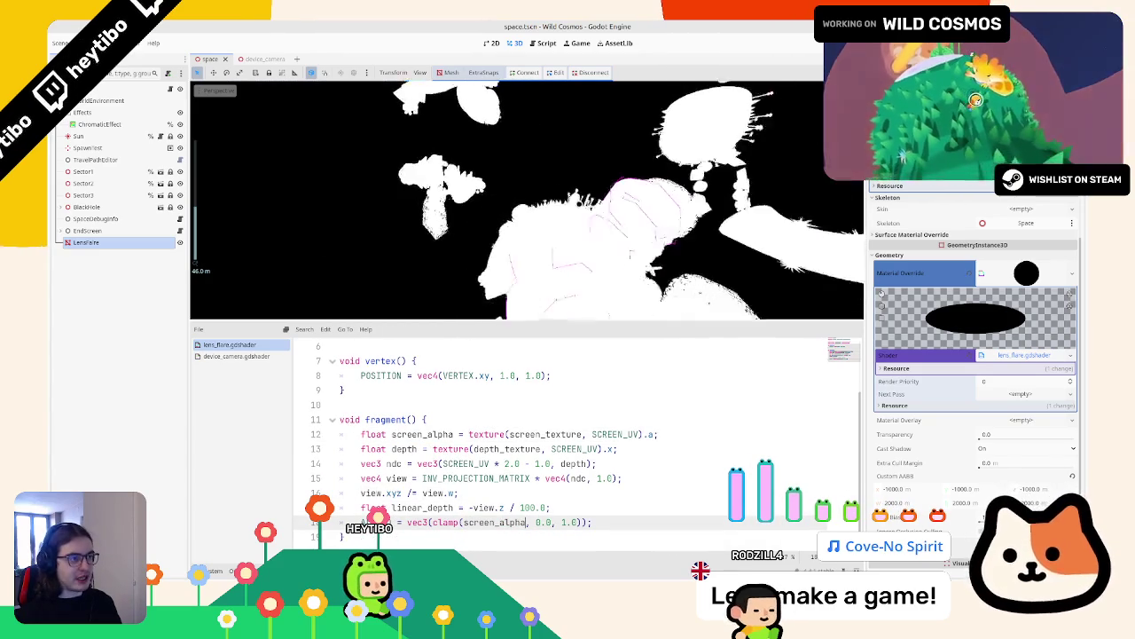
Step: Prefix screen_alpha with '1.0 -' in the ALBEDO clamp and zoom the viewport to check the inverted mask
scroll(564, 220, "up", 5)
scroll(564, 220, "down", 3)
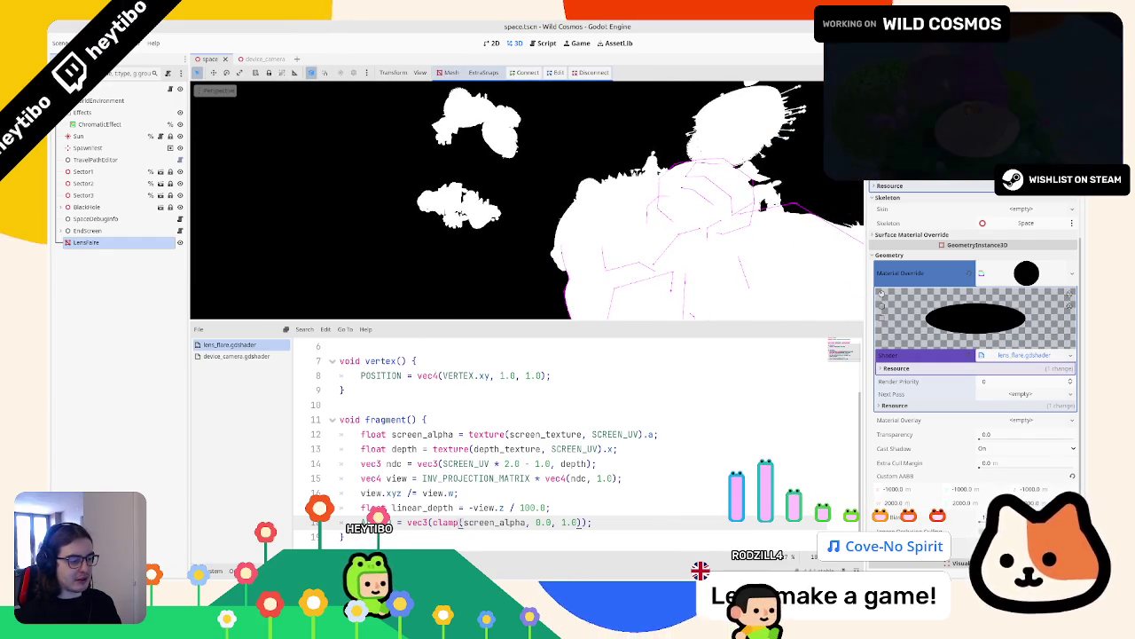
type("1.0 -")
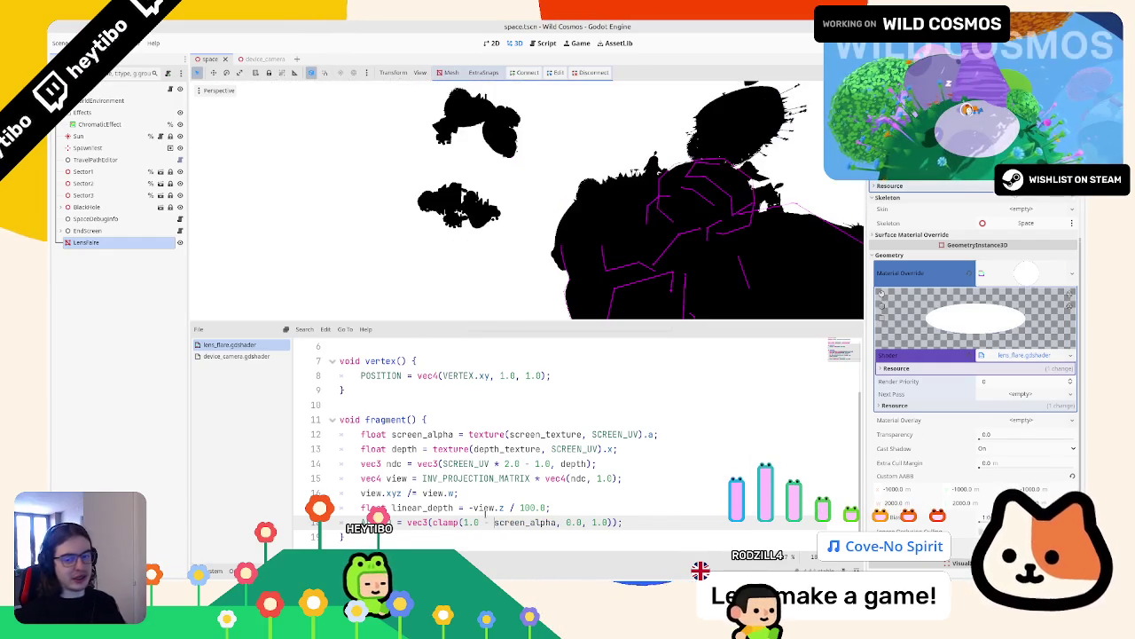
scroll(614, 231, "up", 3)
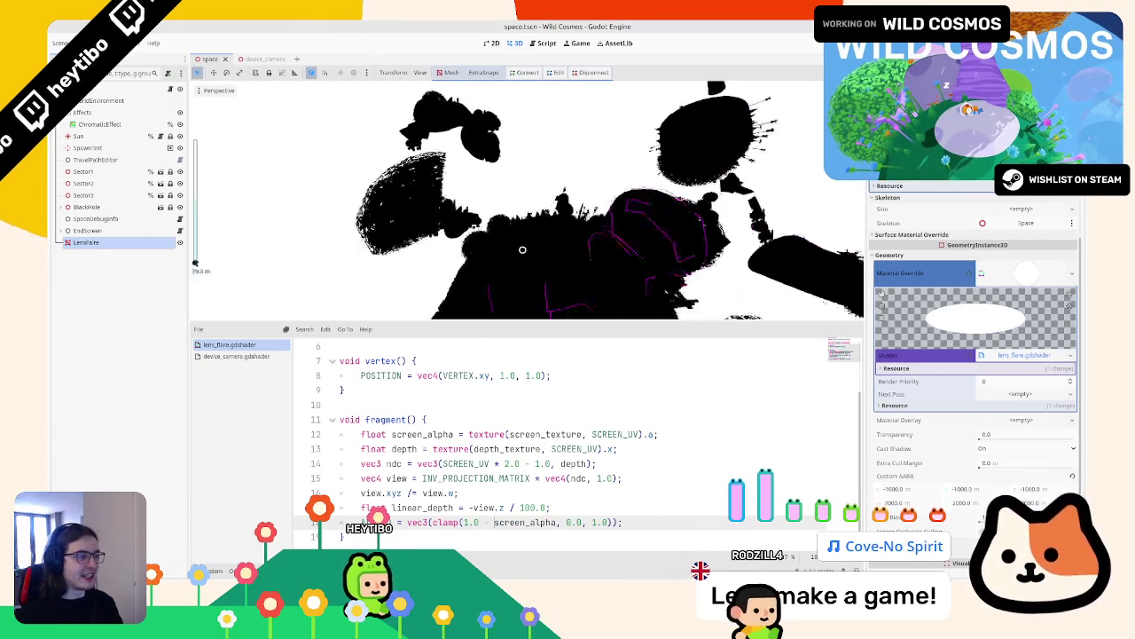
scroll(503, 244, "up", 5)
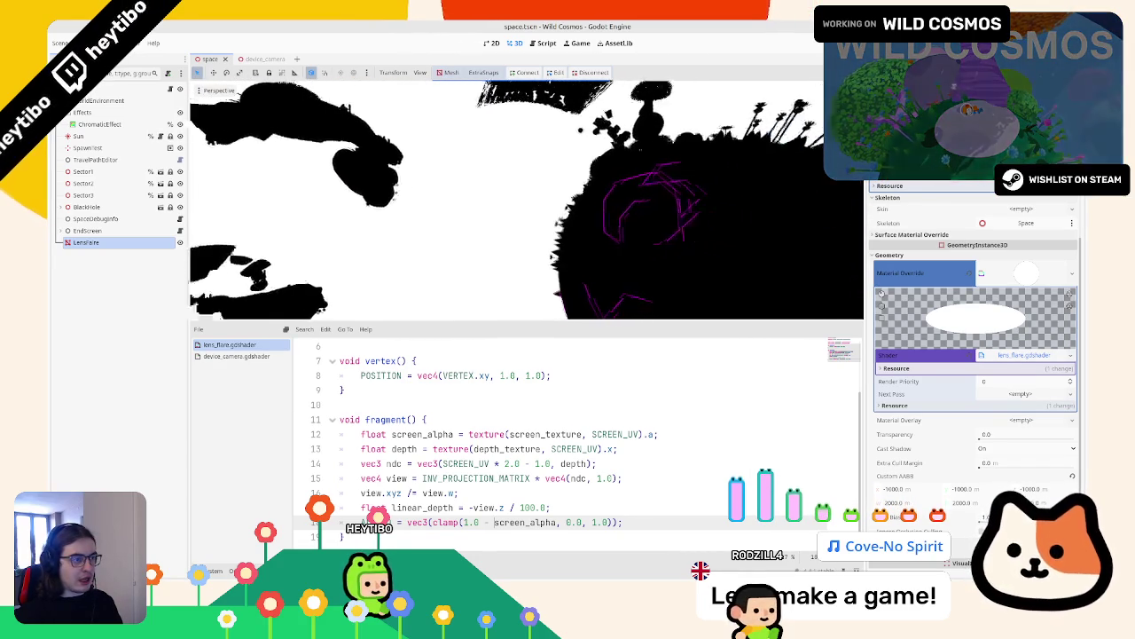
scroll(572, 370, "up", 2)
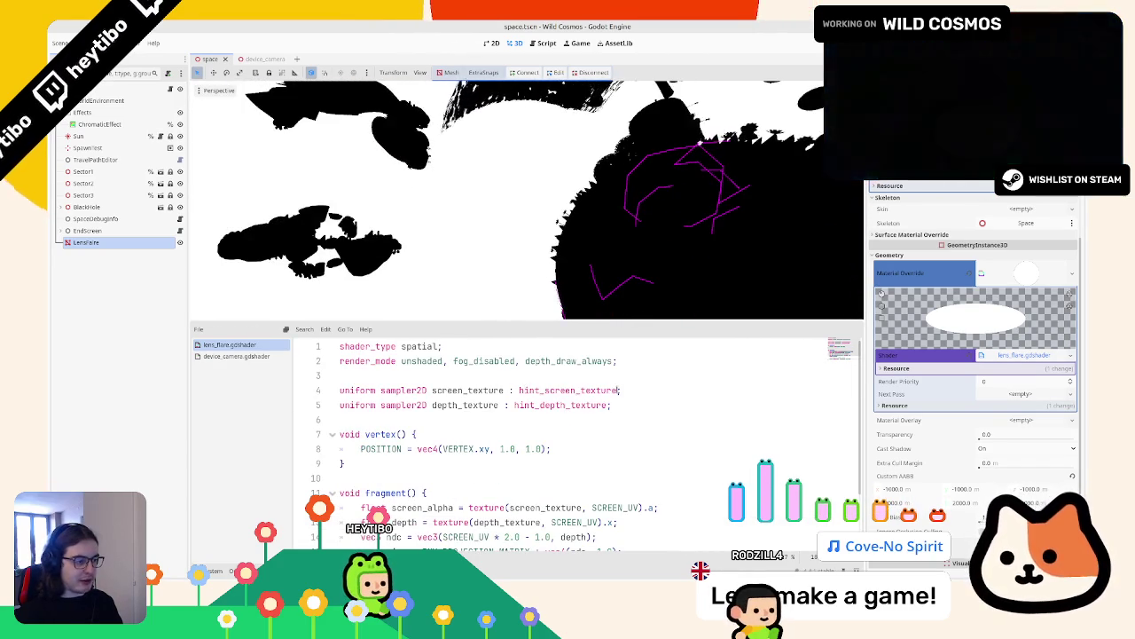
Step: Add the filter_linear_mipmap hint to the screen_texture uniform on line 4
left_click(620, 390)
type("loa")
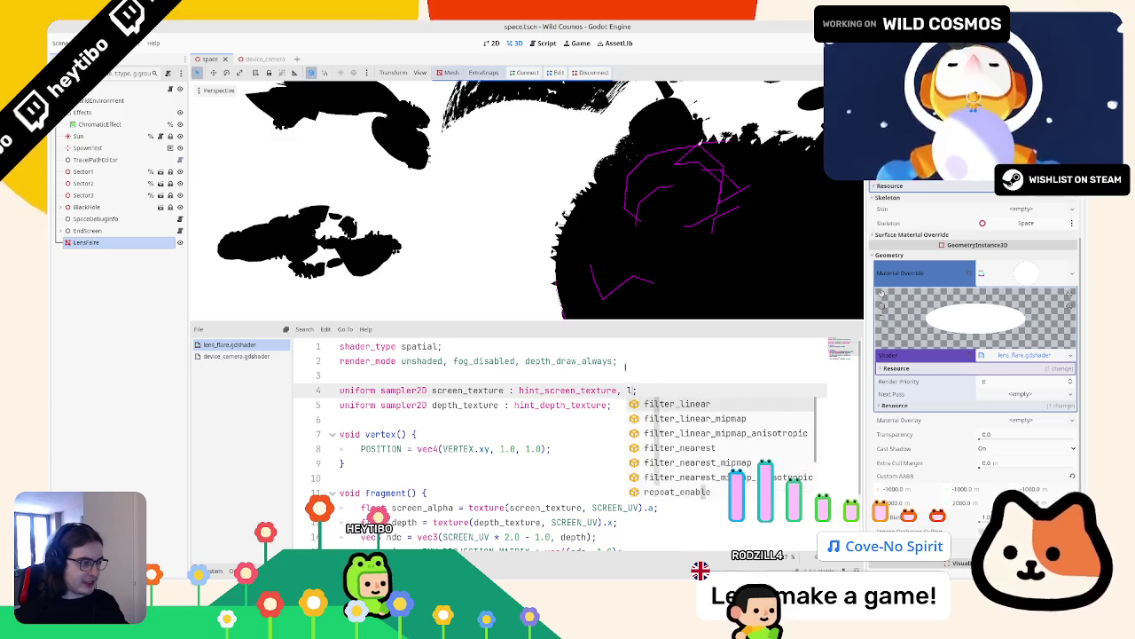
key("BackSpace")
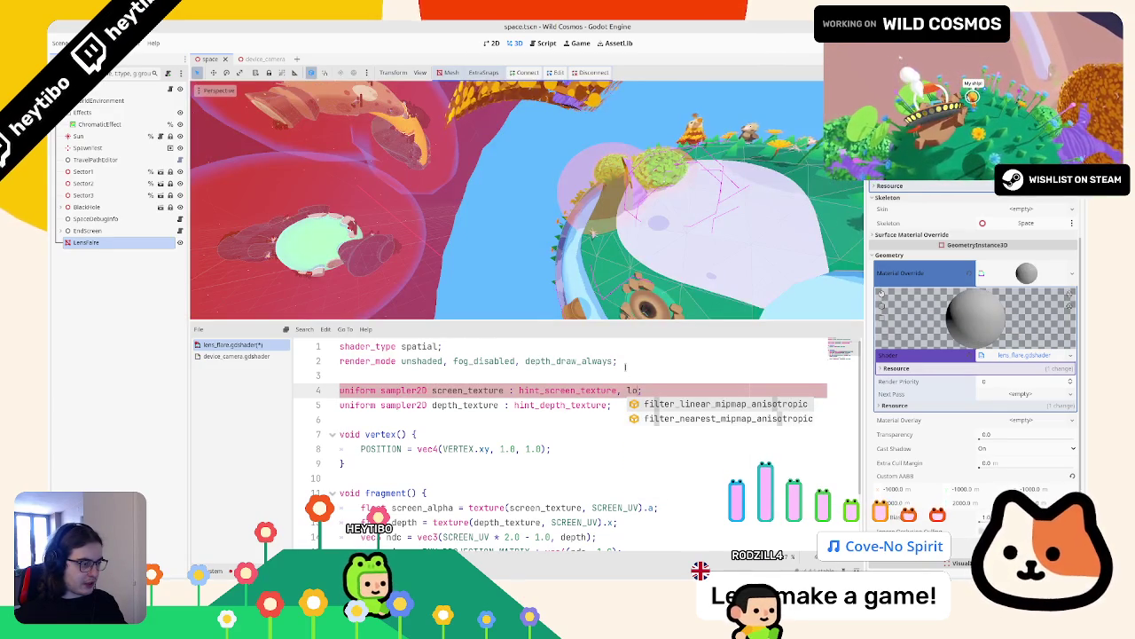
key("Down")
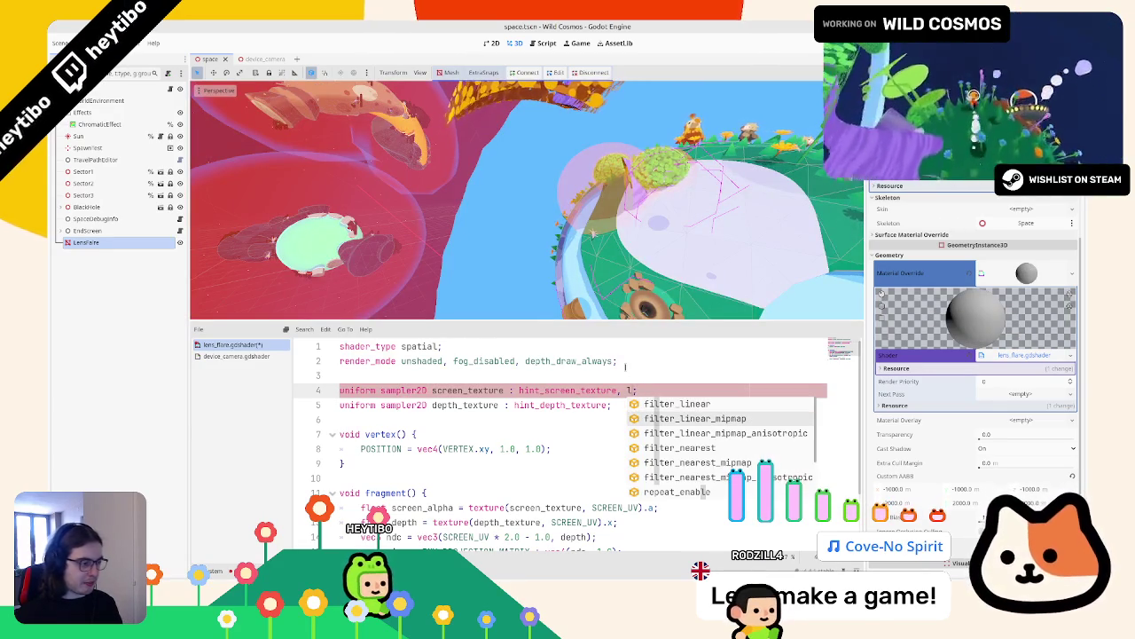
key("Return")
Step: Start adding a mip-level third argument after SCREEN_UV in the line 12 texture() call
scroll(522, 417, "down", 1)
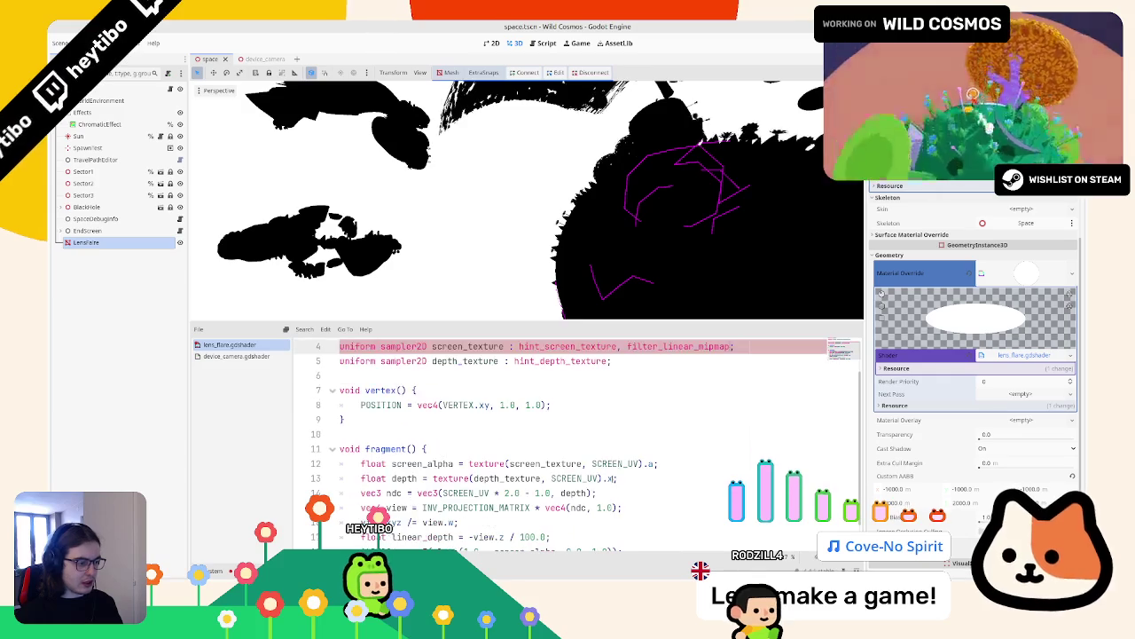
left_click(640, 463)
type(", 2.0")
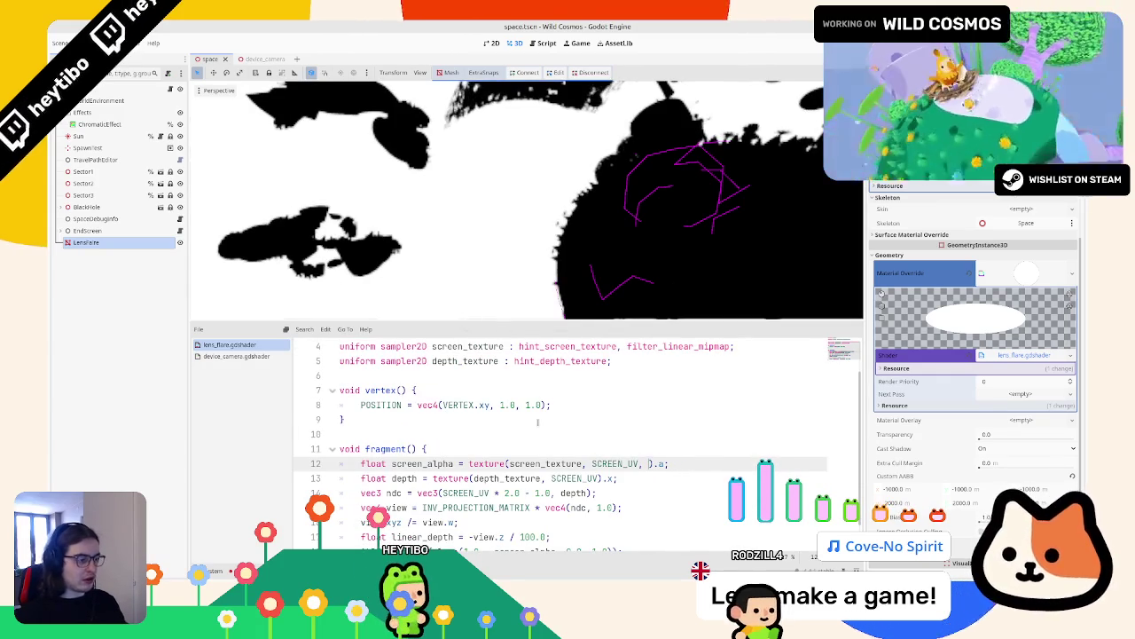
type("0.0")
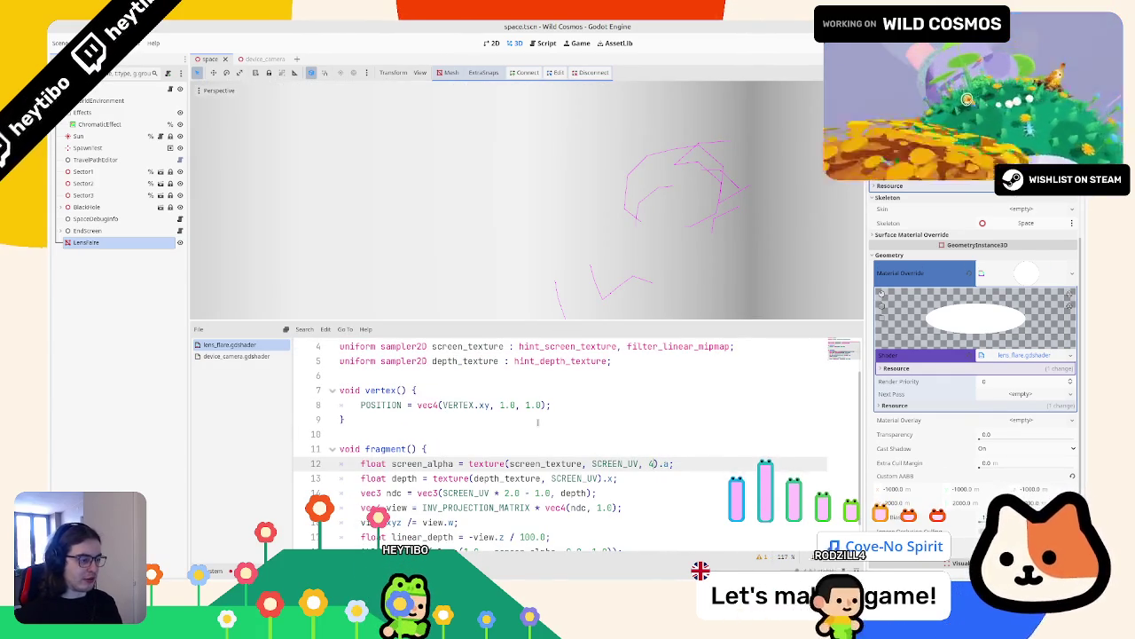
type(".0")
type("2")
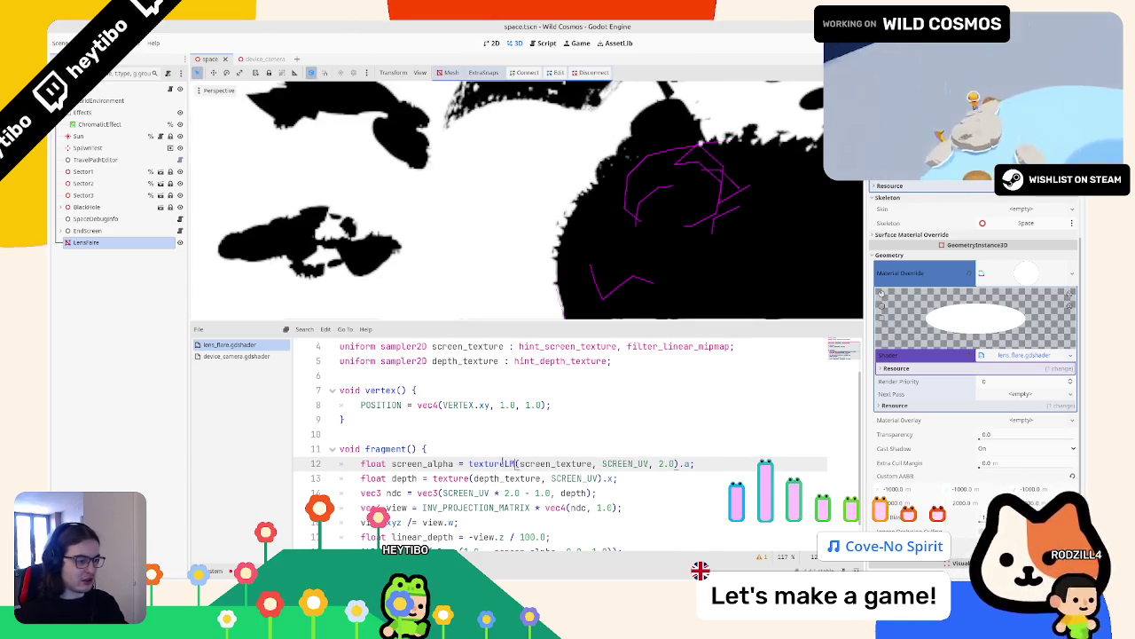
Step: Change line 12 to textureLod(screen_texture, SCREEN_UV, 4.0) so the mask blurs
key("BackSpace")
key("Return")
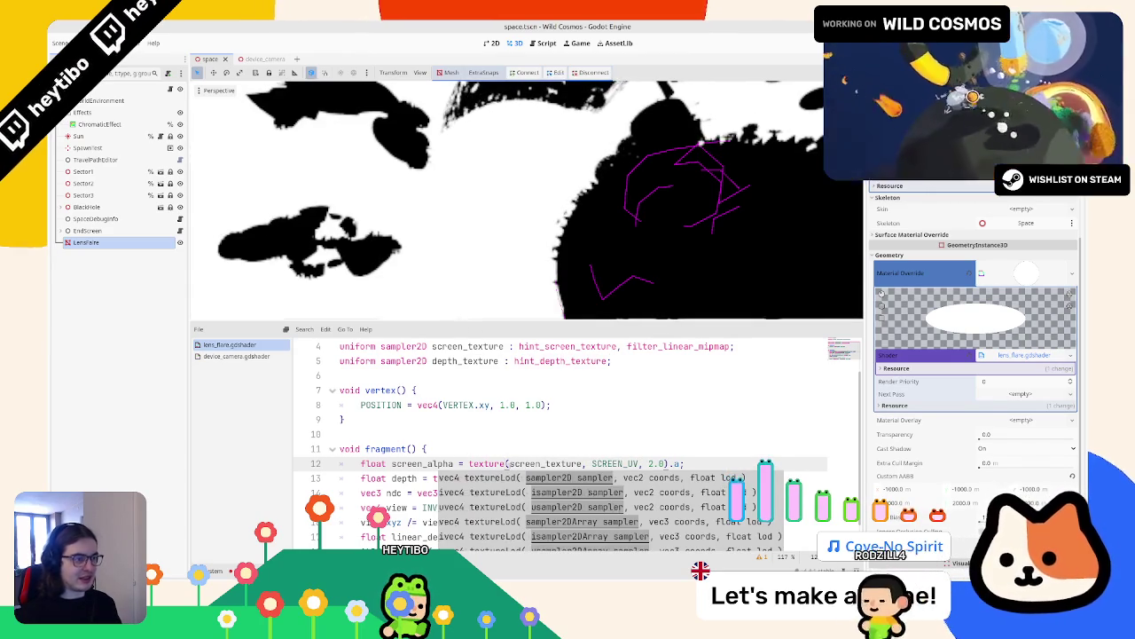
key("Escape")
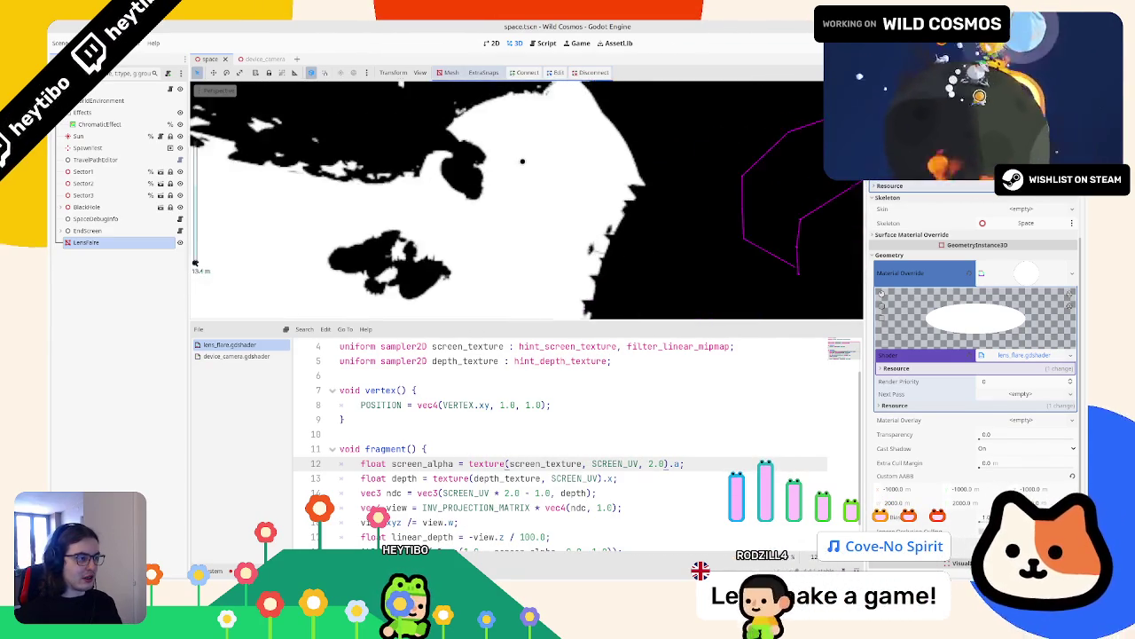
scroll(523, 200, "down", 5)
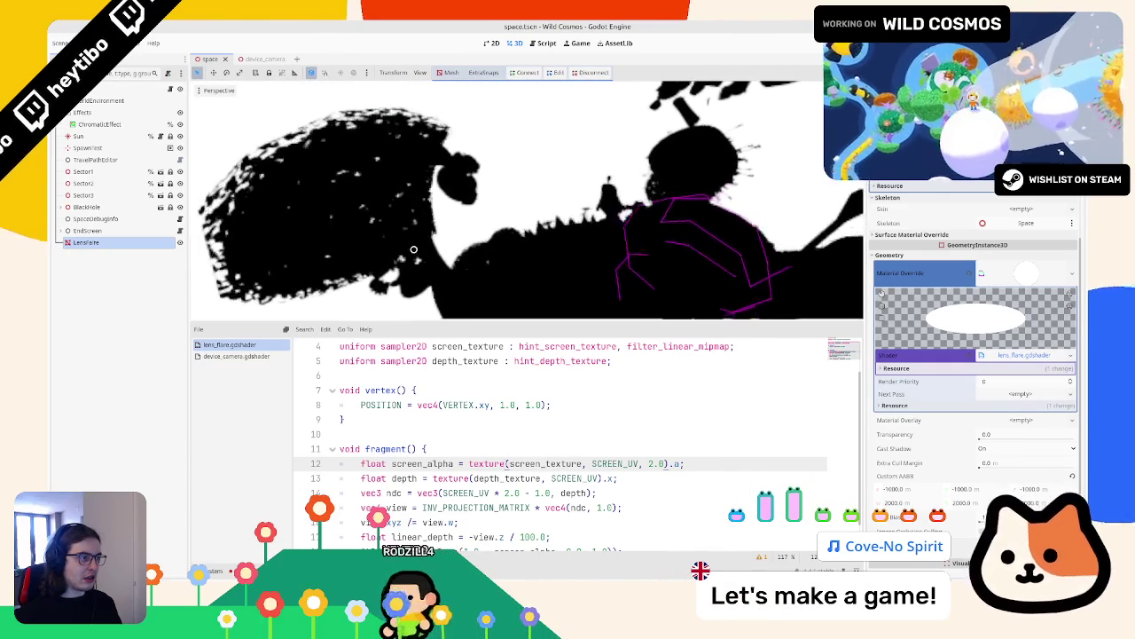
type("4")
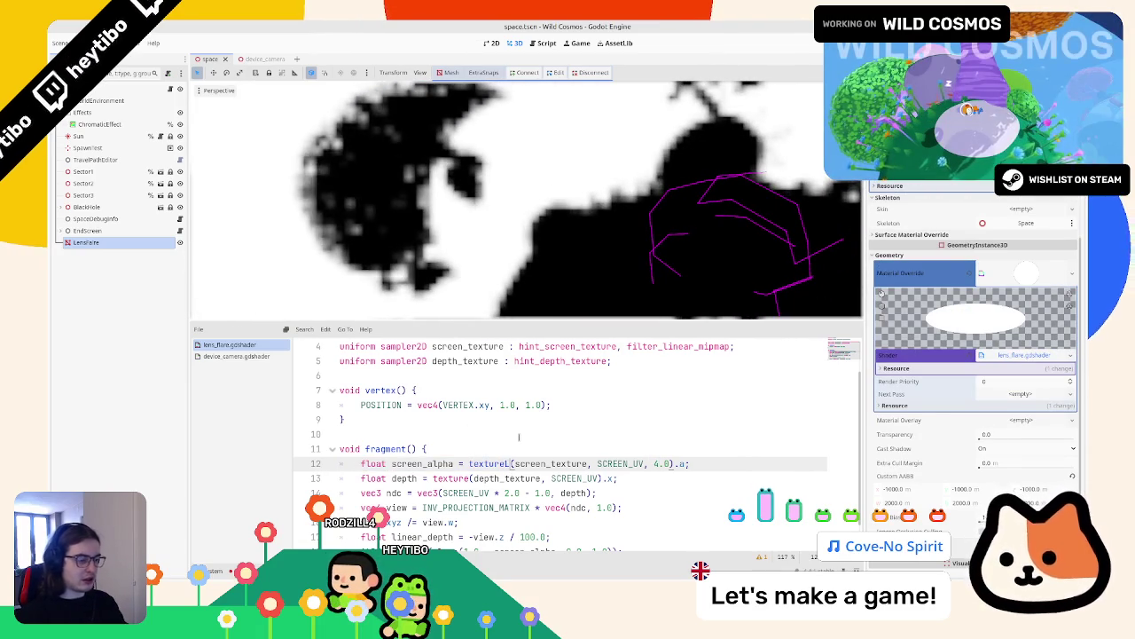
type("od")
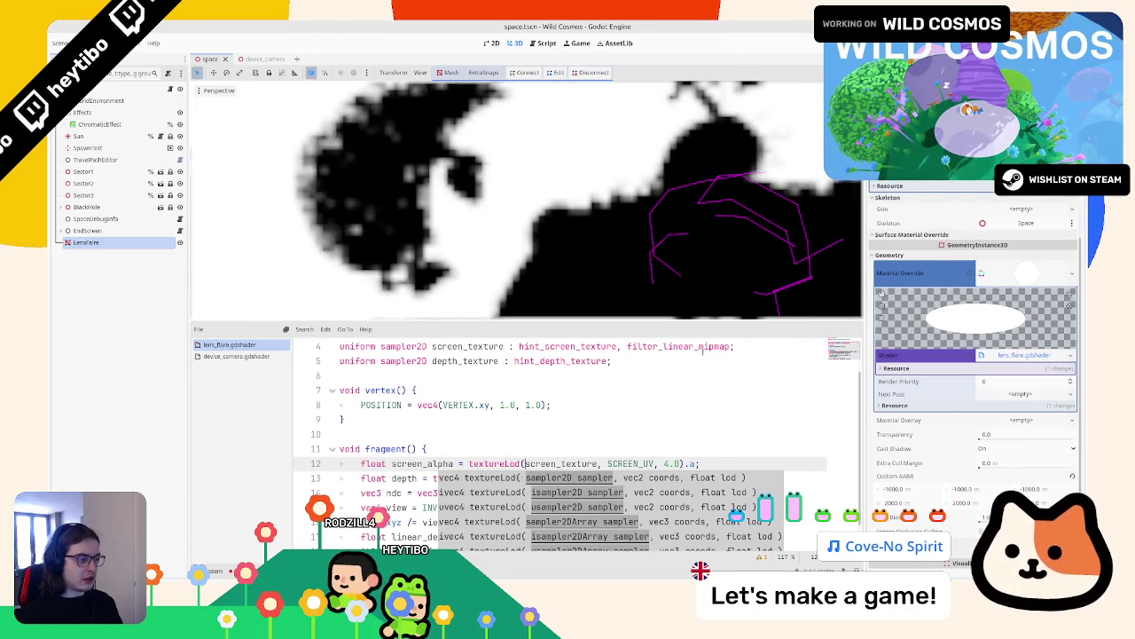
double_click(702, 346)
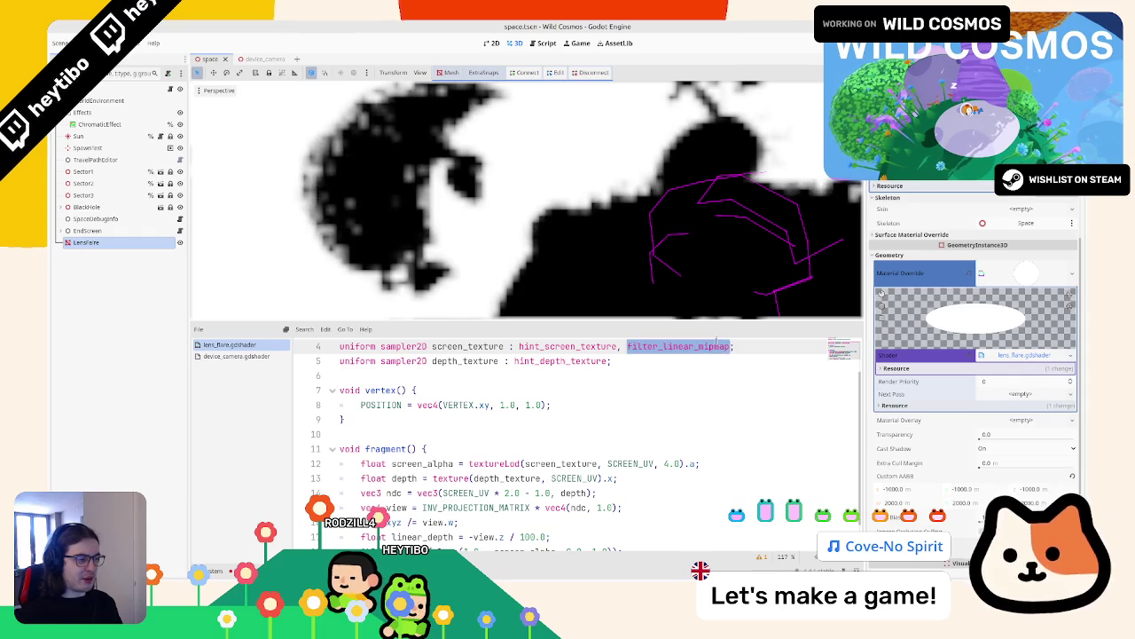
Step: Try filter_linear and filter_linear_mipmap hints on line 4, and turn textureLod back into texture on line 12
key("BackSpace")
key("BackSpace")
key("BackSpace")
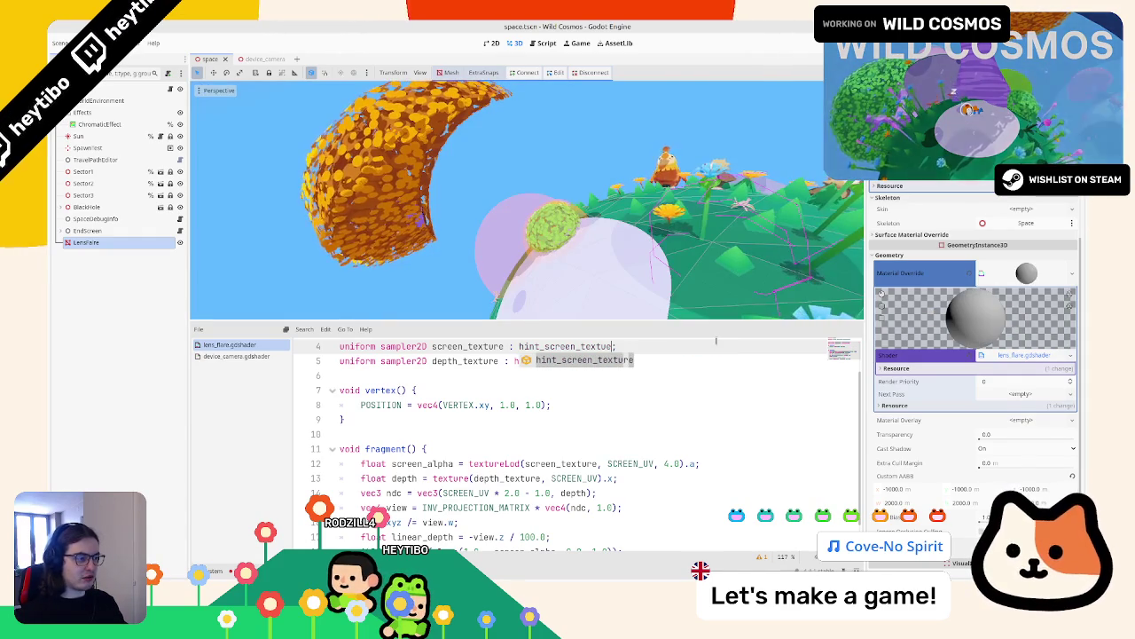
type("re, l;")
key("BackSpace")
type("f")
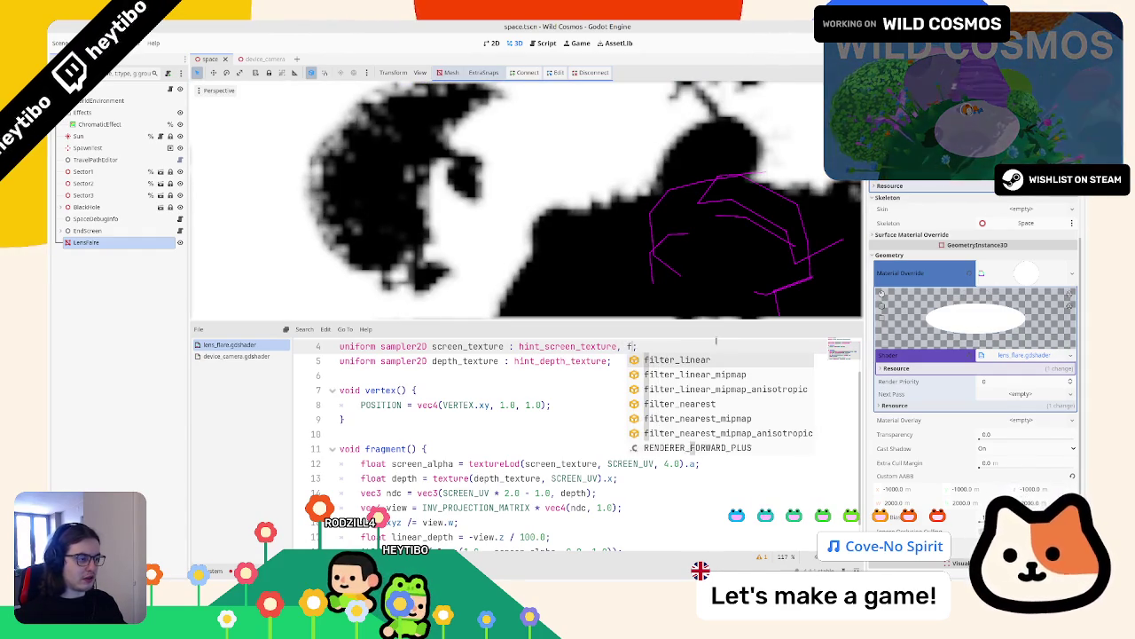
key("Down")
key("Down")
key("Up")
key("Up")
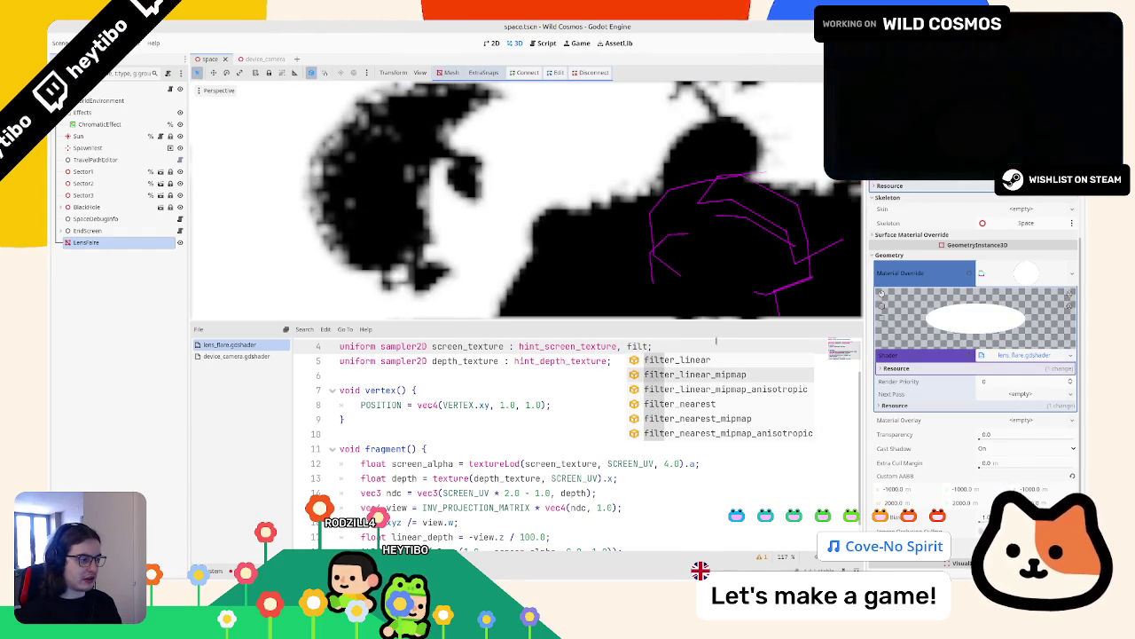
key("Return")
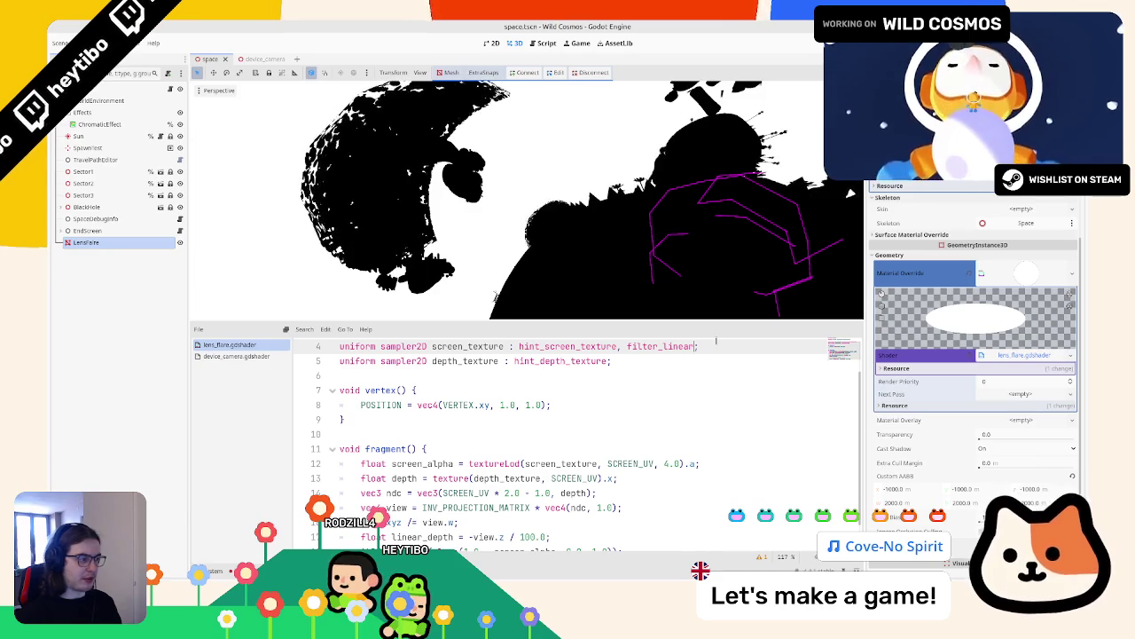
type("_")
key("Return")
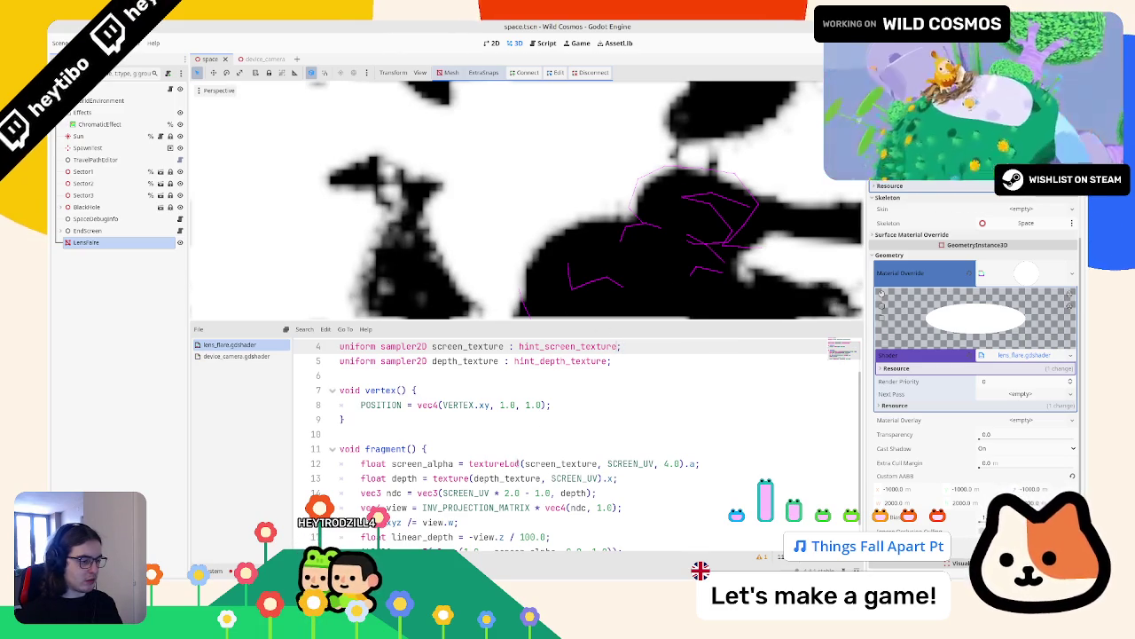
left_click_drag(506, 463, 521, 463)
key("BackSpace")
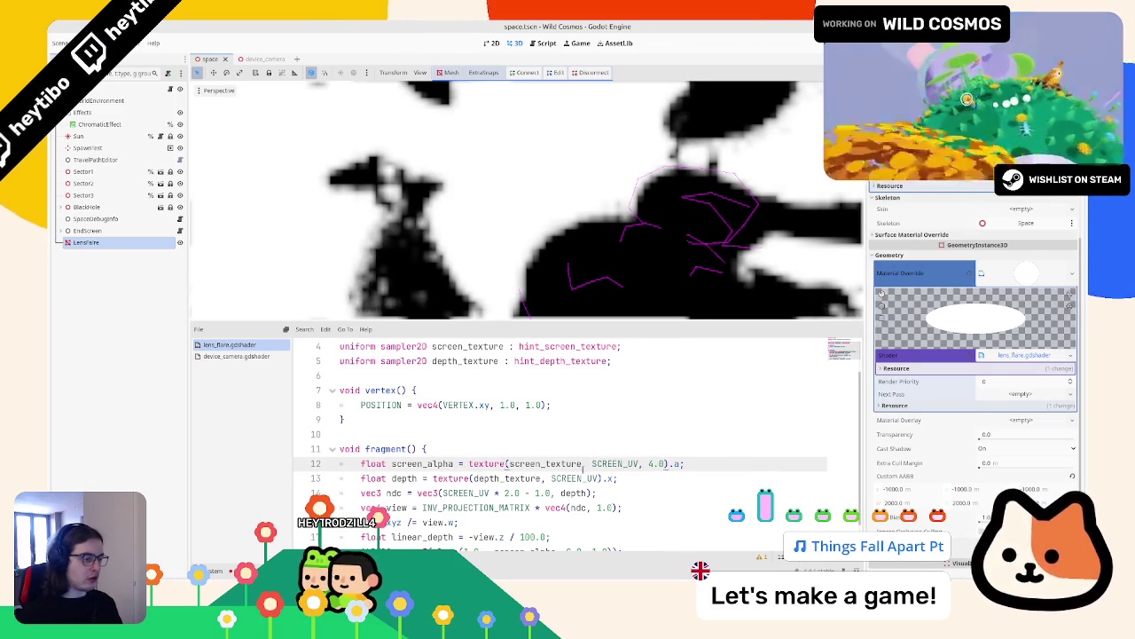
Step: Drop the 4.0 argument so line 12 reads texture(screen_texture, SCREEN_UV).a
key("BackSpace")
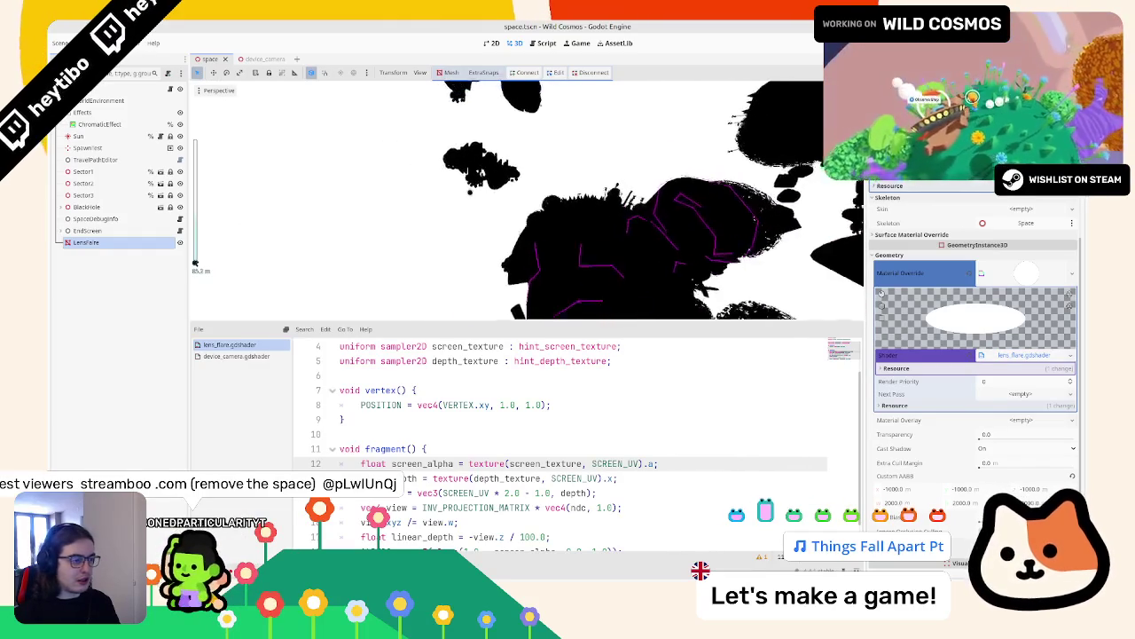
scroll(484, 162, "down", 3)
key("ctrl+shift+F5")
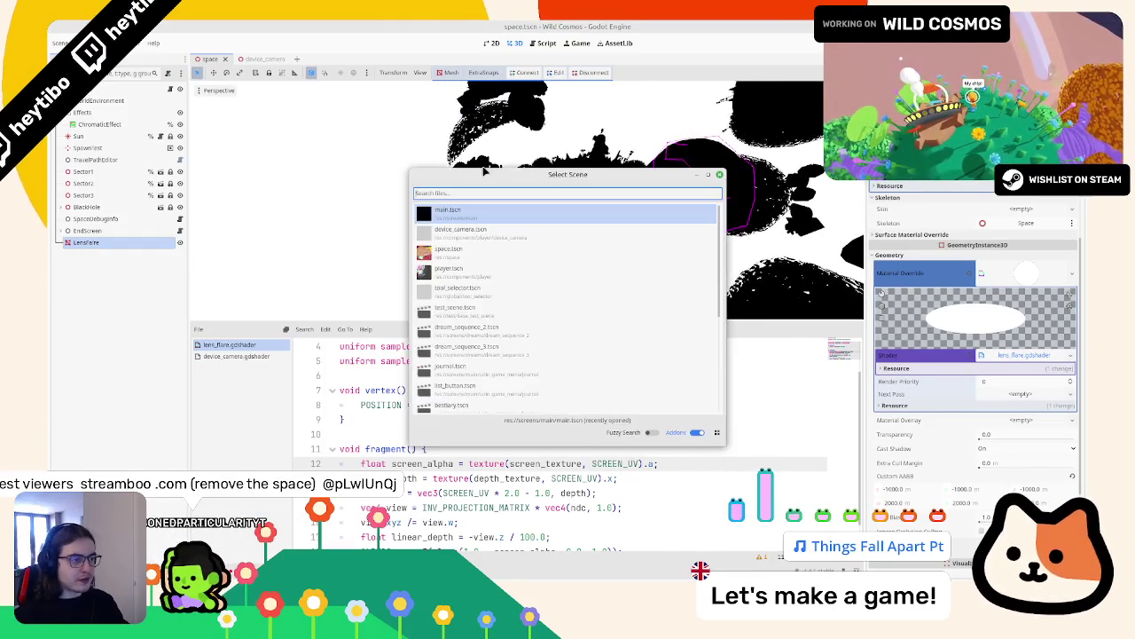
key("Return")
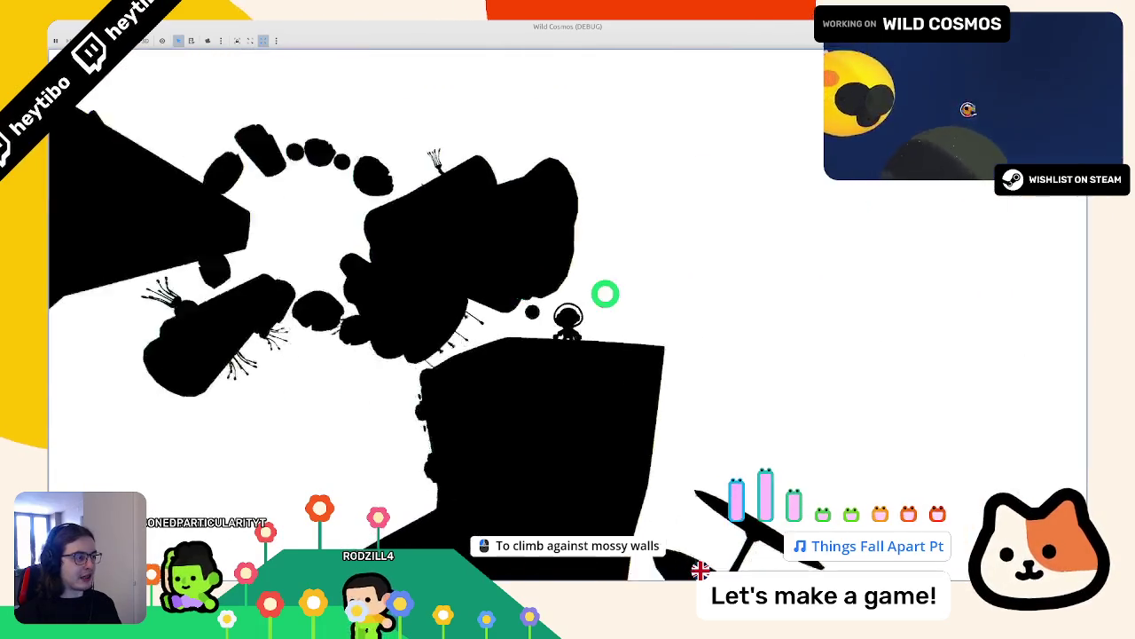
key("Escape")
key("F8")
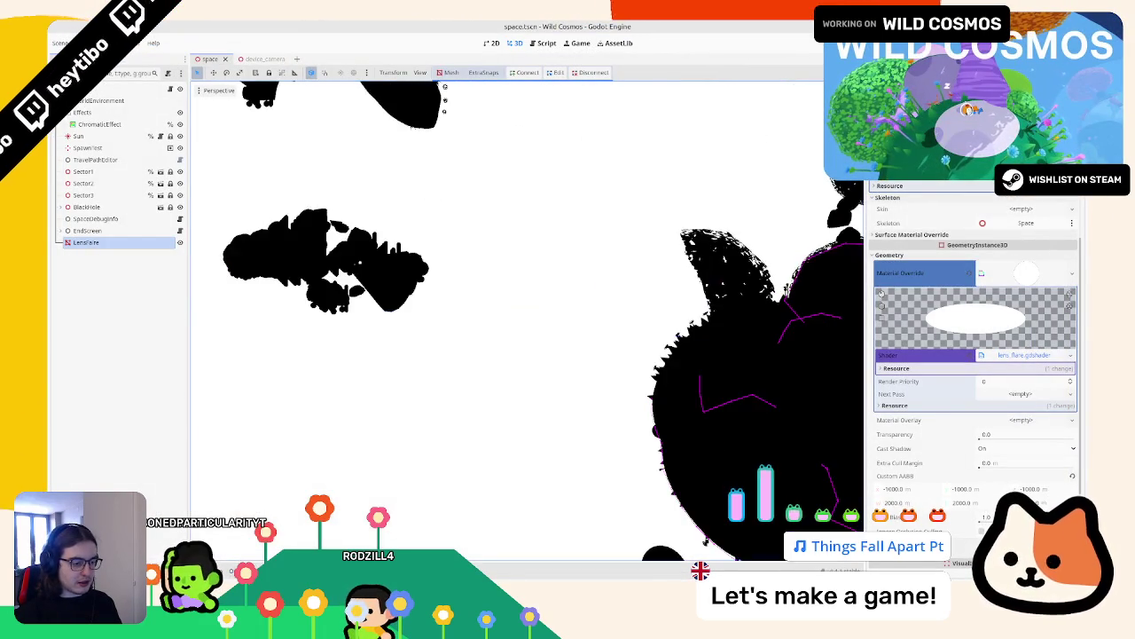
scroll(436, 502, "down", 1)
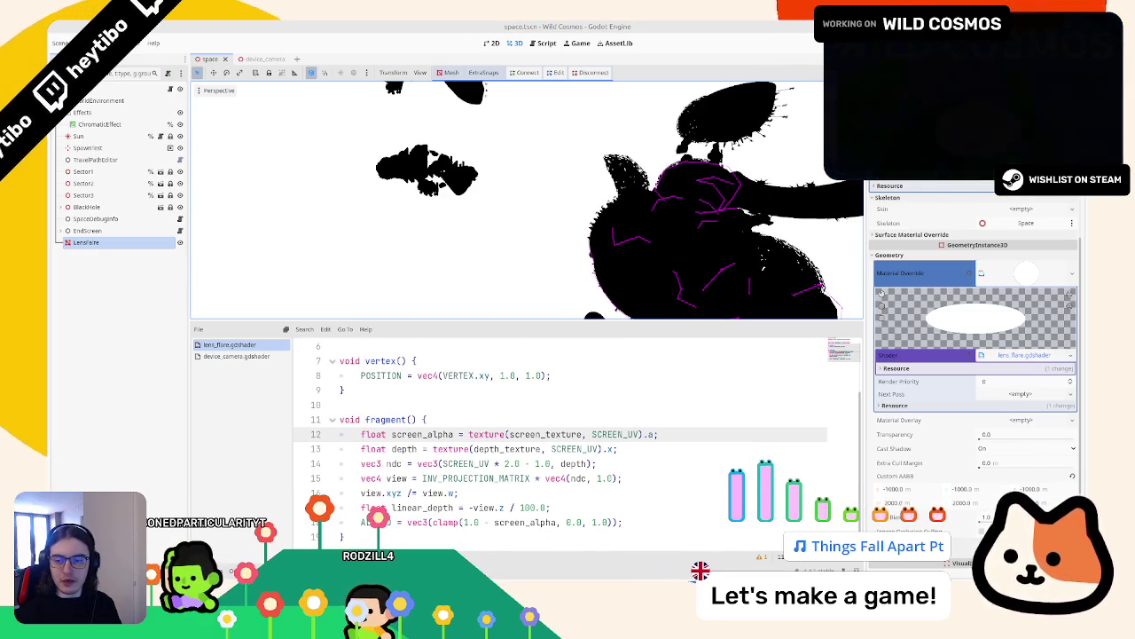
Step: Paste the vec4 world and vec3 world_position lines after the linear_depth line and fix their indentation
left_click(562, 507)
type("vec4 world = INV_VIEW_MATRIX * INV_PROJECTION_MATRIX * vec4(ndc, 1.0);   vec3 world_position = world.xyz / world.w;")
key("shift+Up")
key("shift+Up")
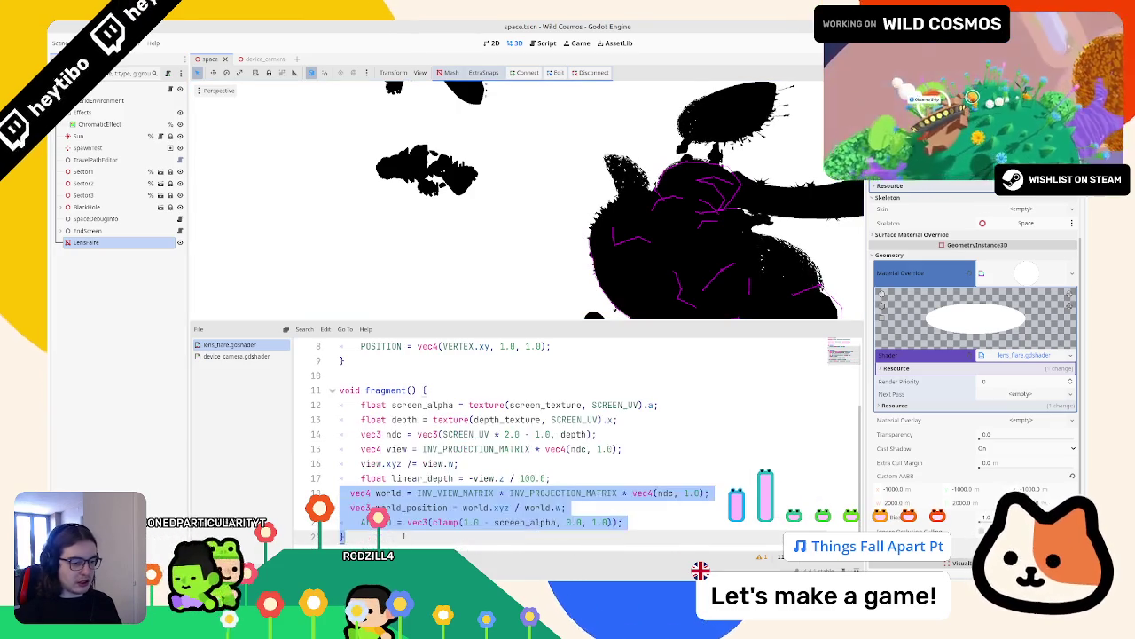
key("shift+Tab")
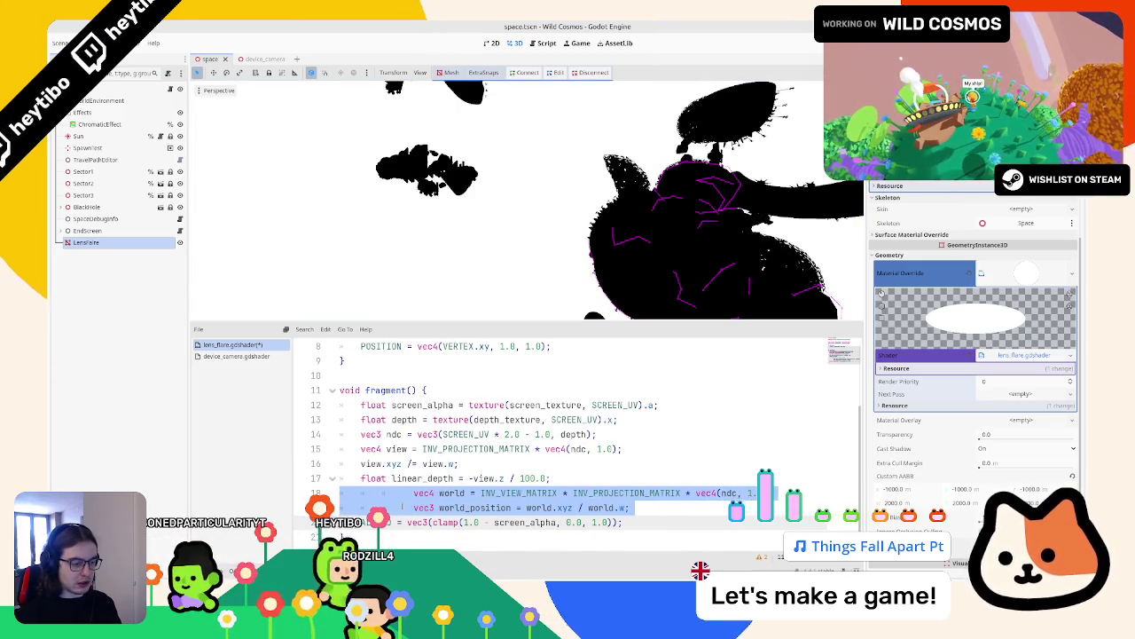
key("Tab")
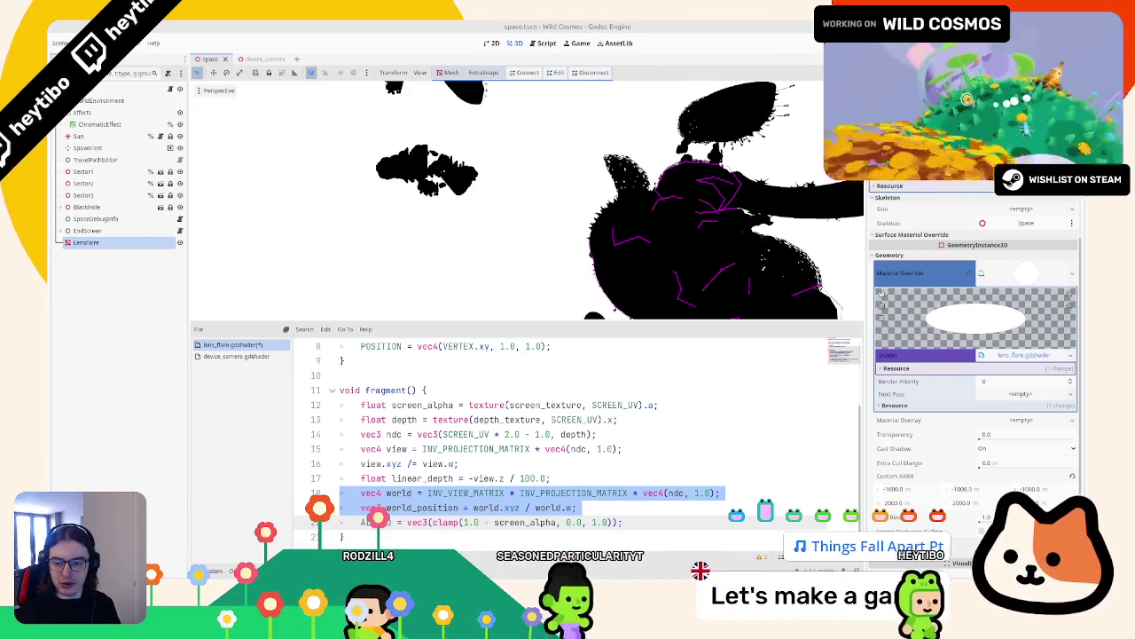
left_click_drag(361, 523, 683, 523)
Step: Make ALBEDO output raw world_position, then start a float mask line above it
type("ALBEDO.rgb = fract(world_position).xyz;")
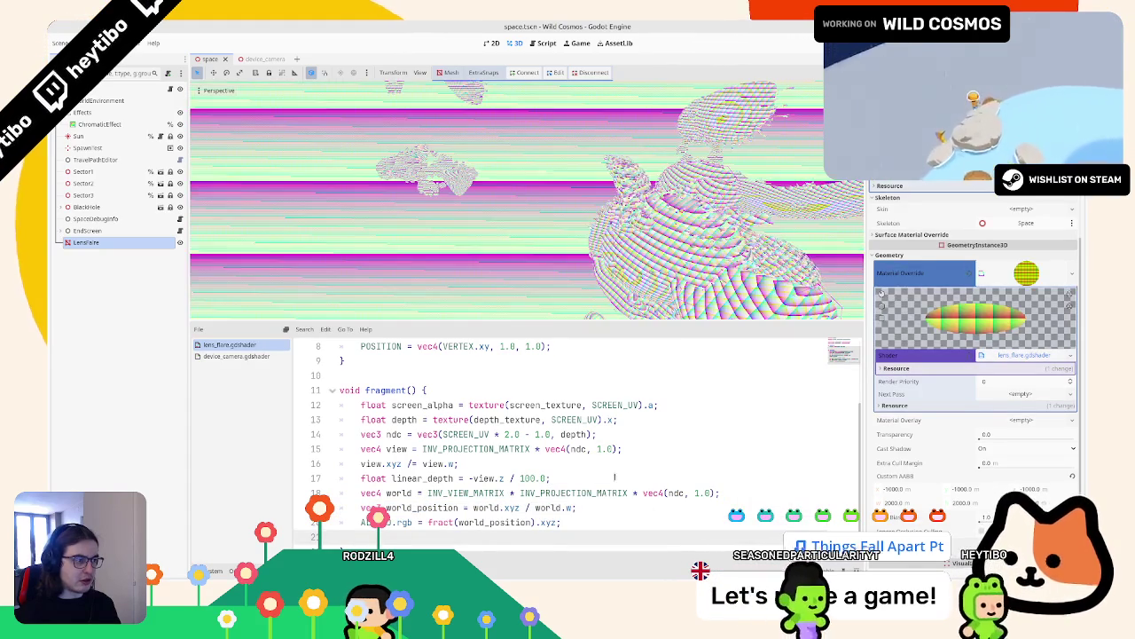
double_click(494, 523)
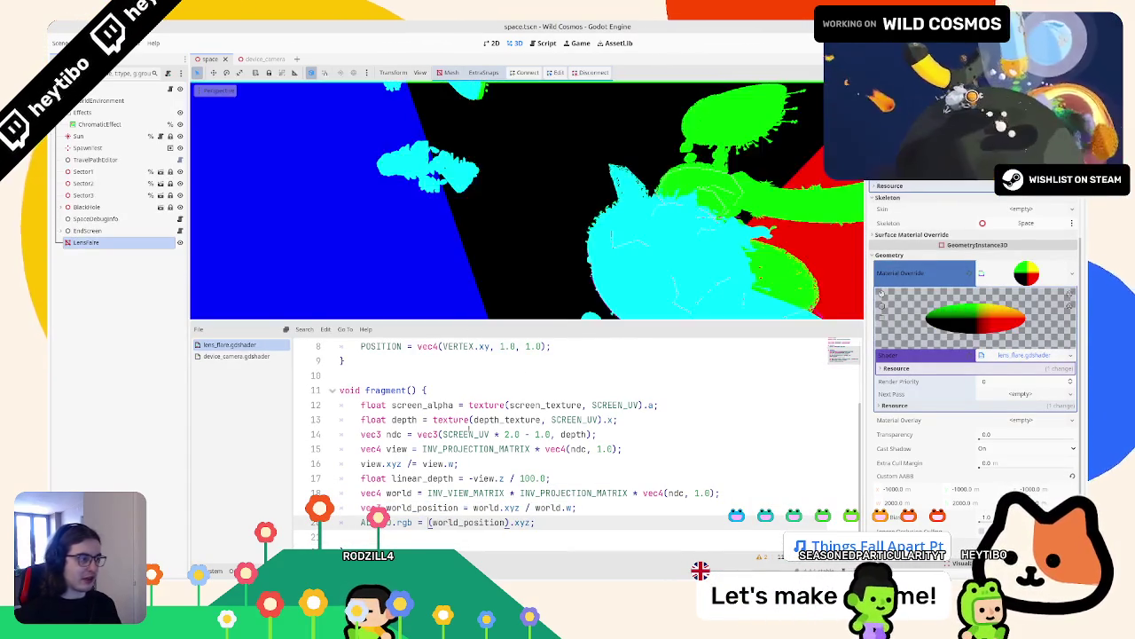
key("ctrl+z")
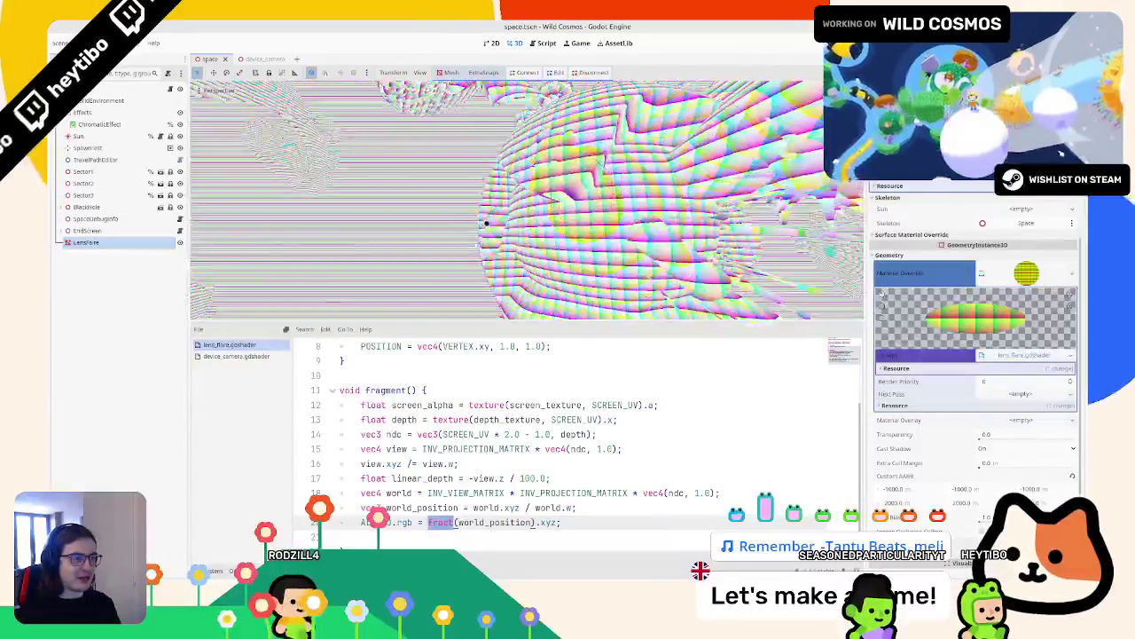
key("ctrl+z")
key("ctrl+z")
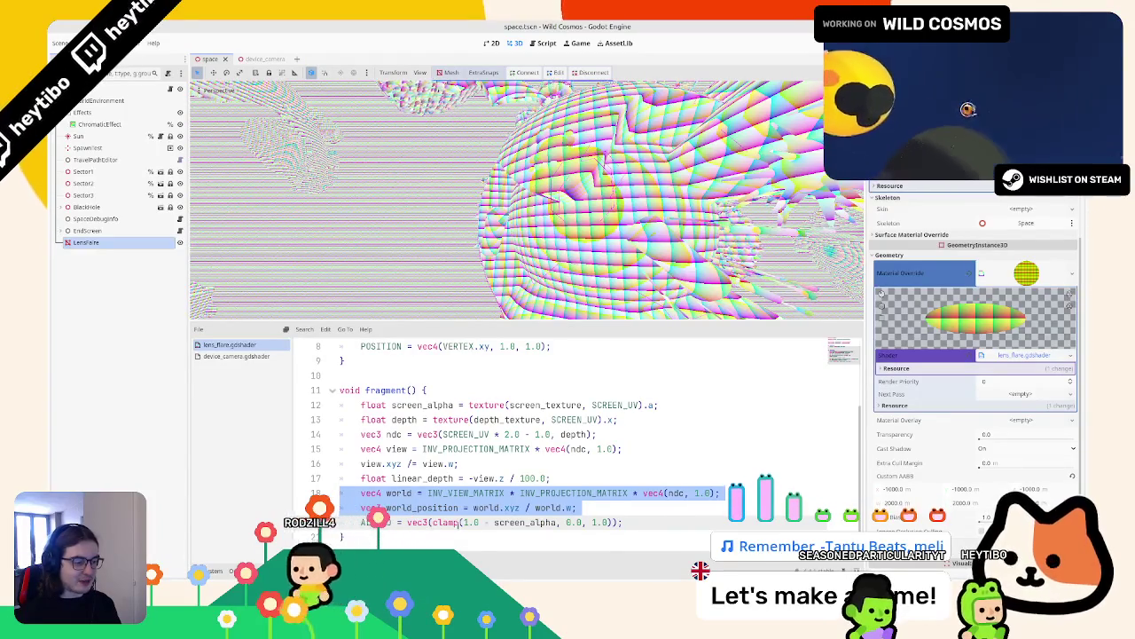
key("ctrl+z")
key("ctrl+z")
key("ctrl+shift+z")
key("ctrl+shift+z")
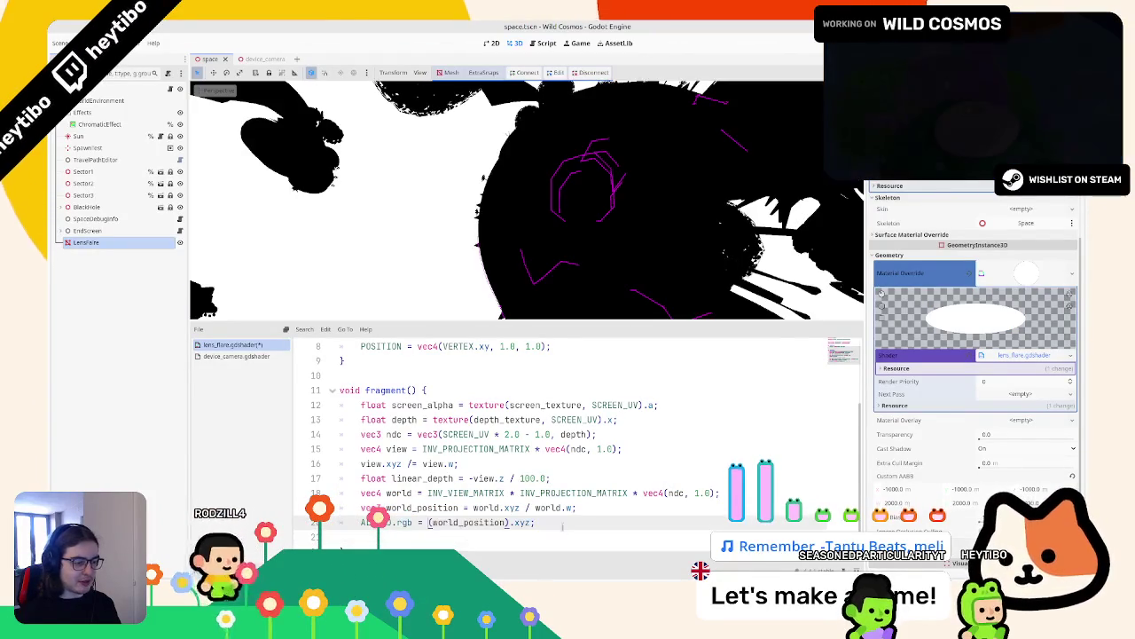
key("Return")
type("f")
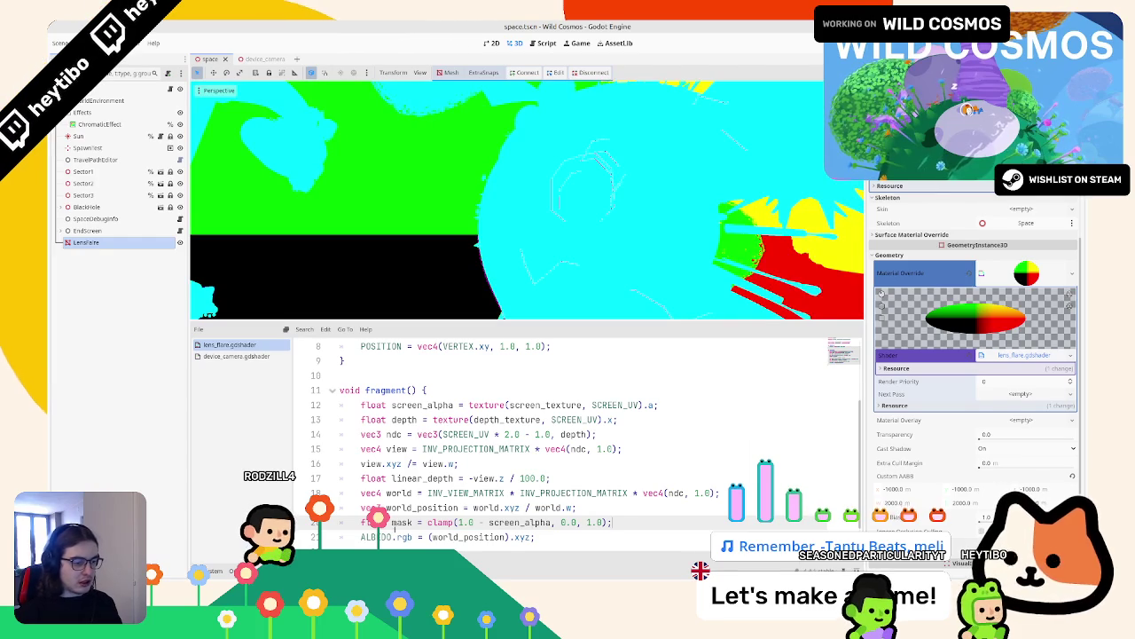
Step: Remove the '1.0 -' inversion from the mask clamp
left_click(533, 537)
type("* mask")
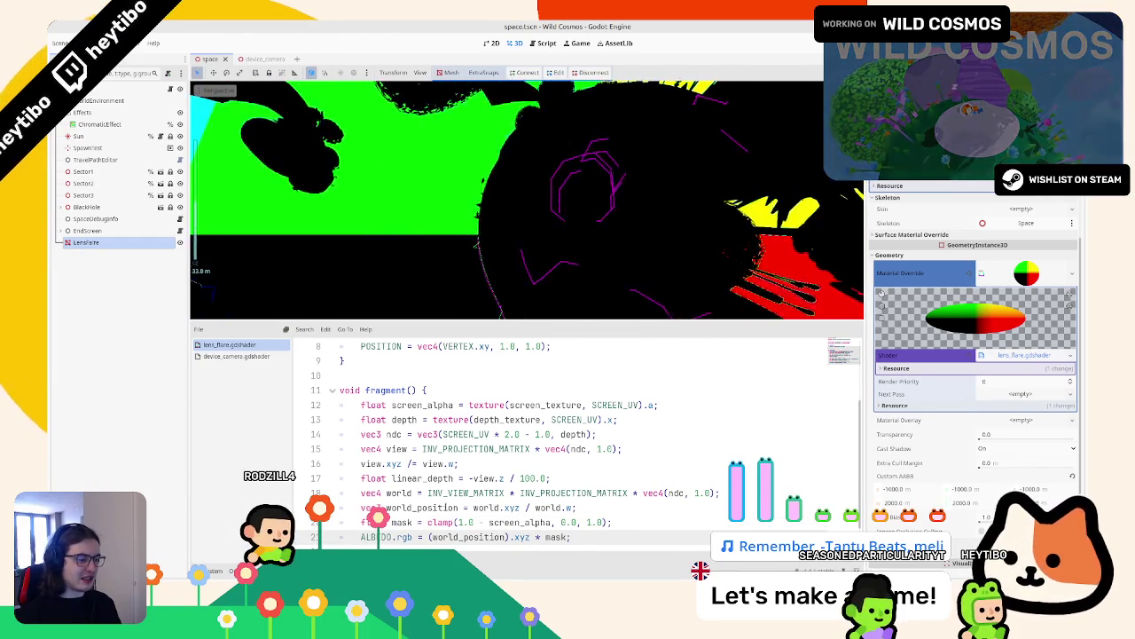
left_click_drag(455, 523, 483, 523)
key("BackSpace")
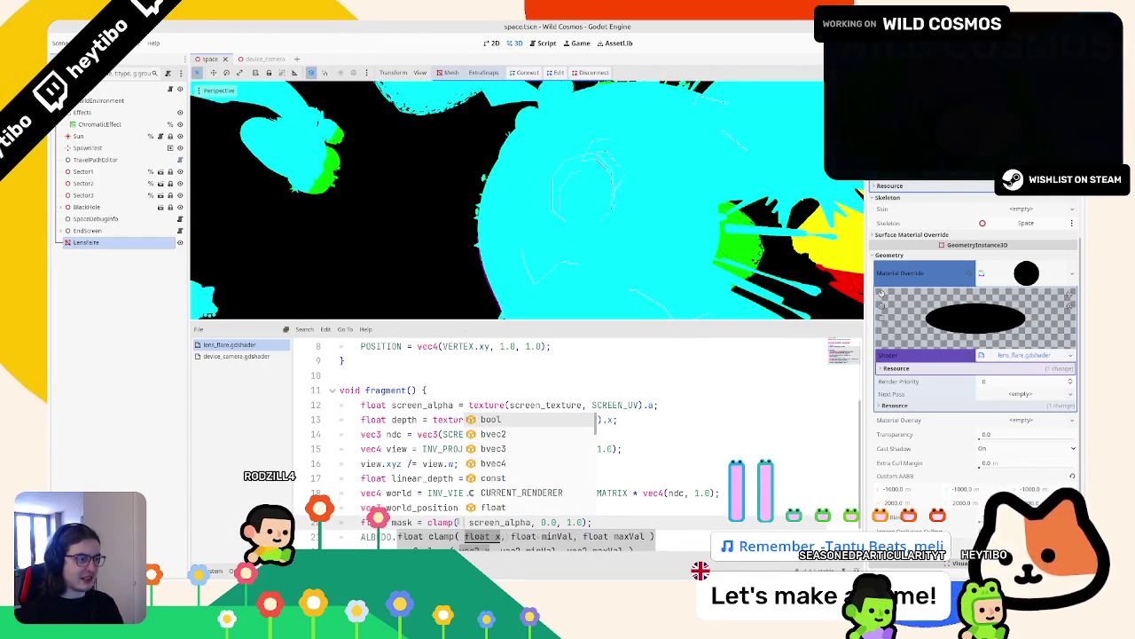
scroll(399, 246, "up", 3)
scroll(610, 490, "down", 1)
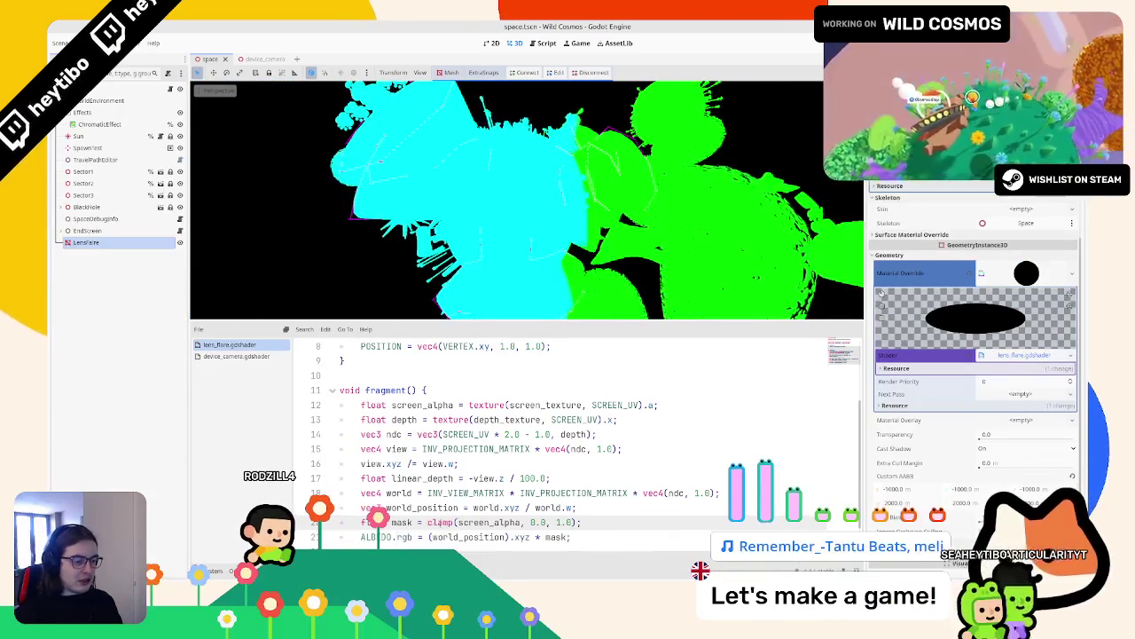
Step: Add an 'ALPHA = mask;' line after the mask calculation
key("Return")
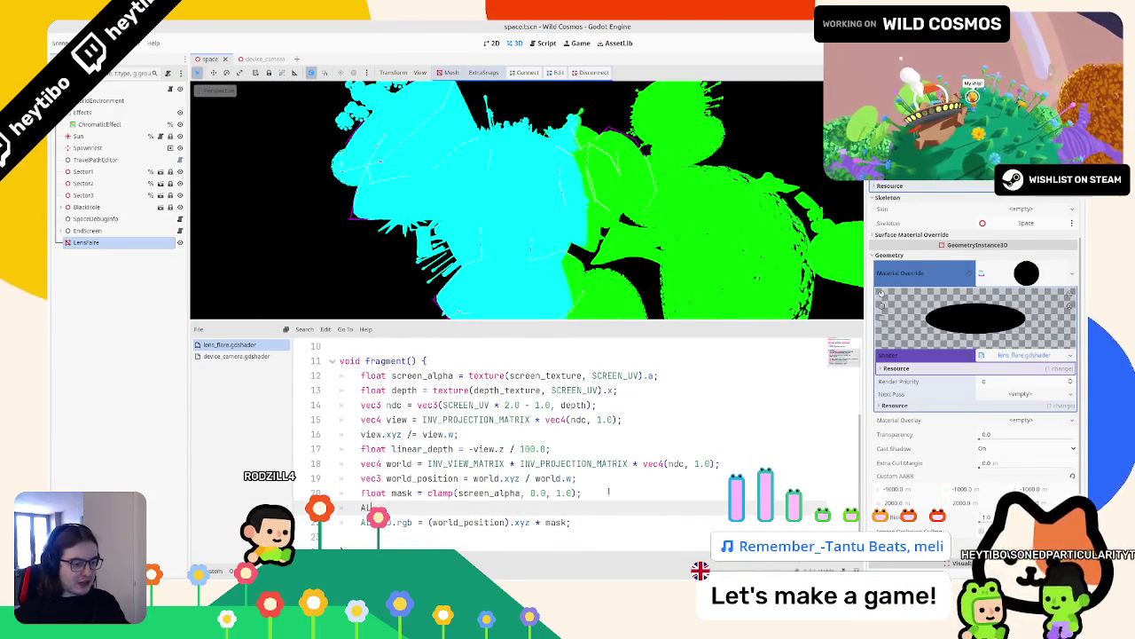
type("ALPHA")
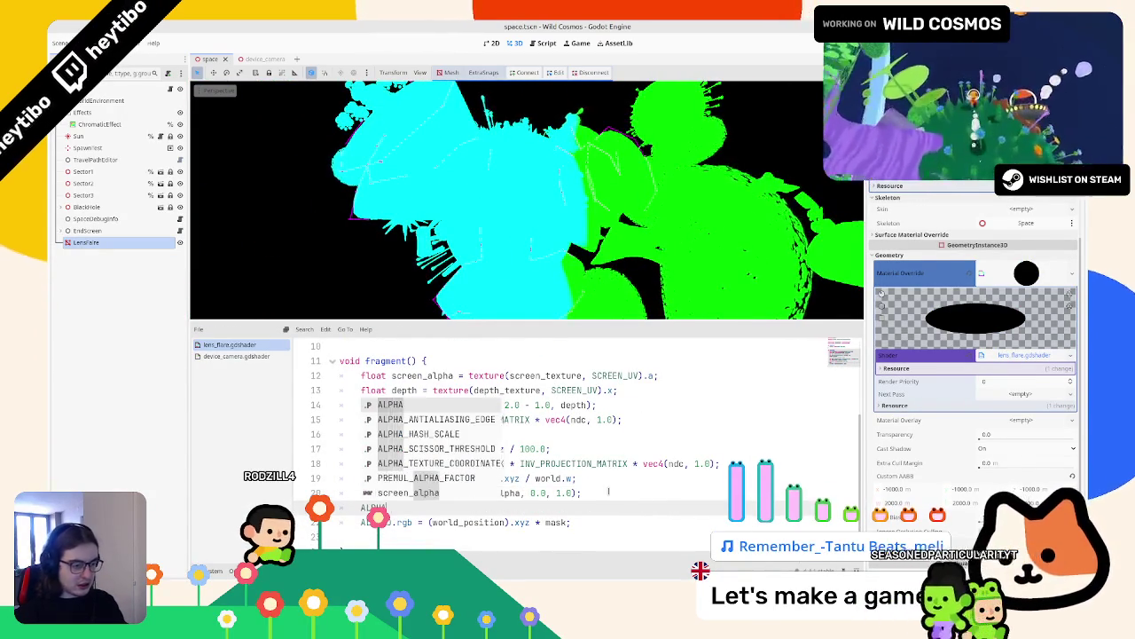
key("Return")
type("= ma")
type("sk;")
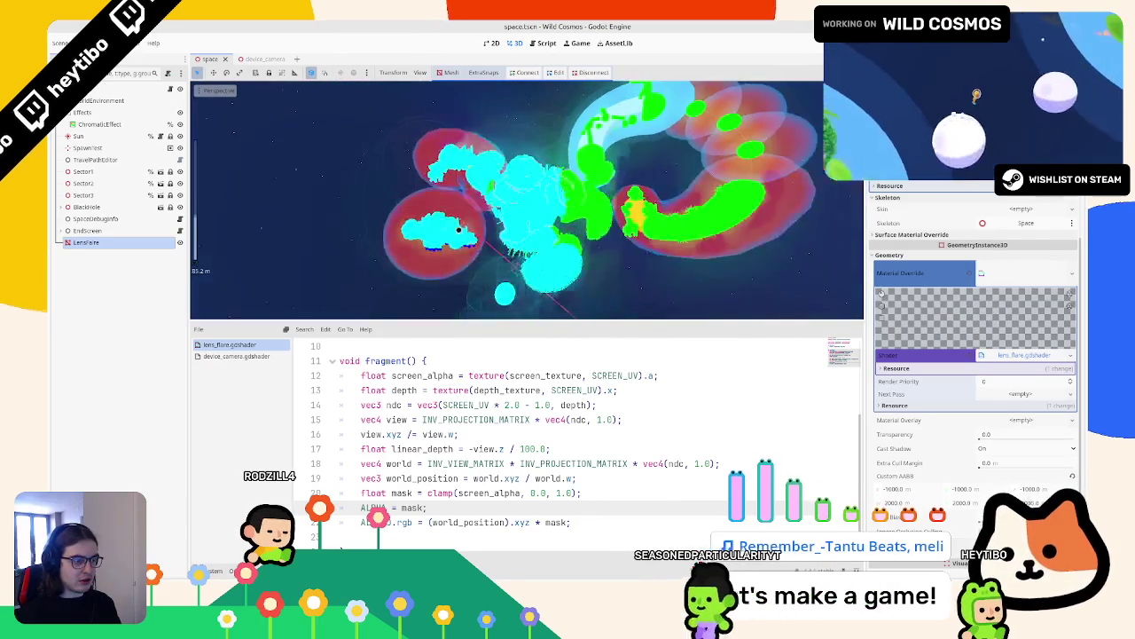
double_click(412, 507)
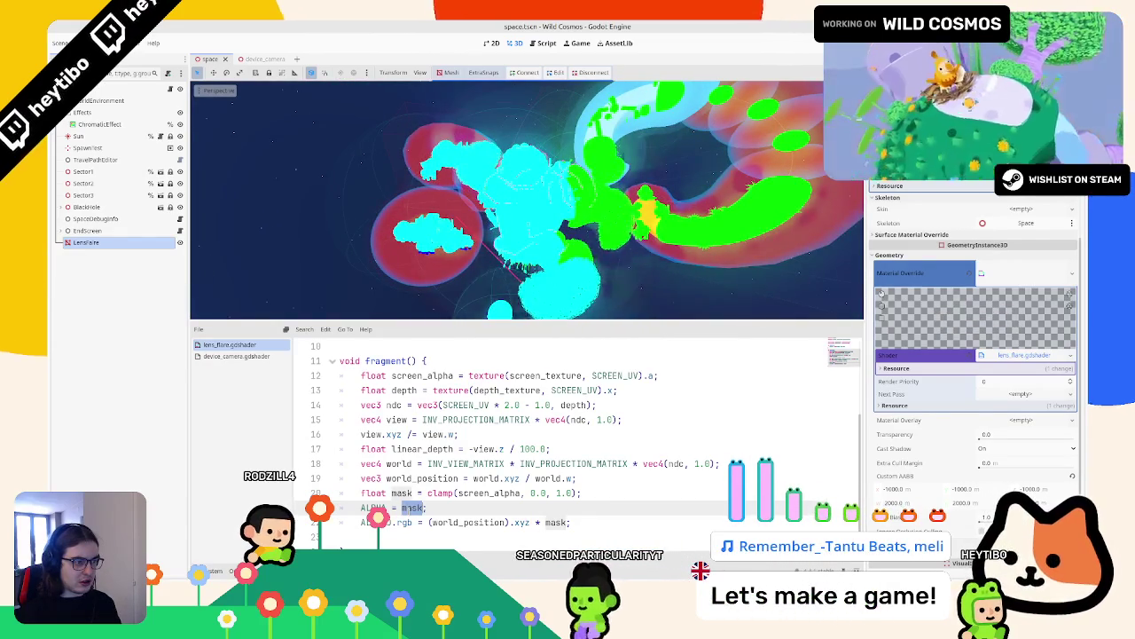
Step: Wrap world_position in fract() on the ALBEDO line
double_click(448, 523)
left_click(430, 523)
type("fract")
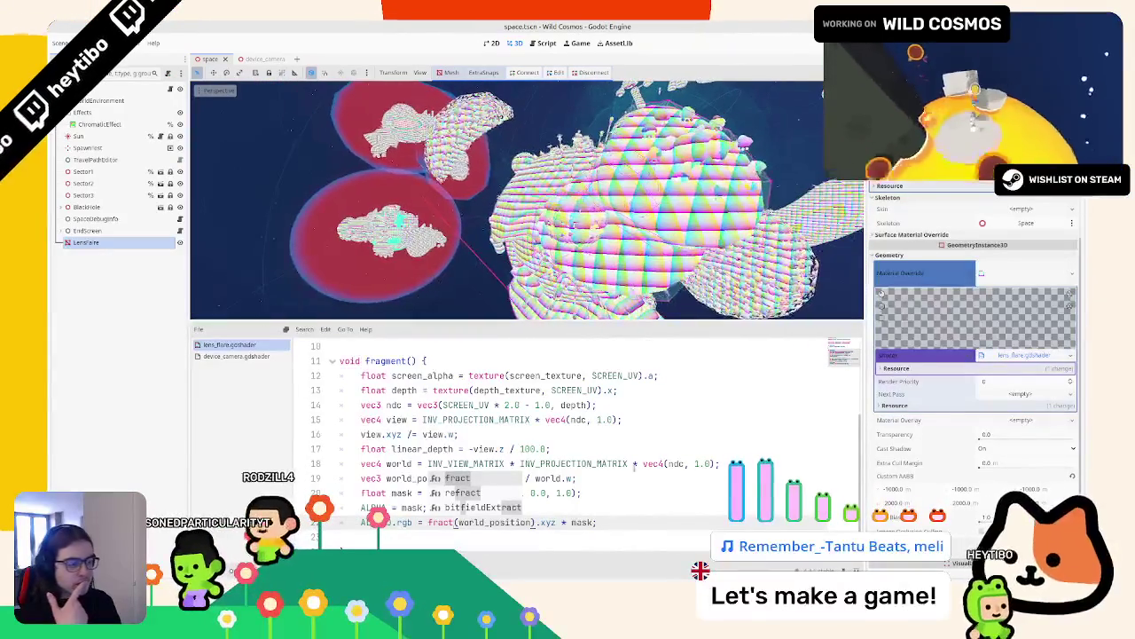
scroll(474, 228, "up", 3)
scroll(475, 228, "down", 2)
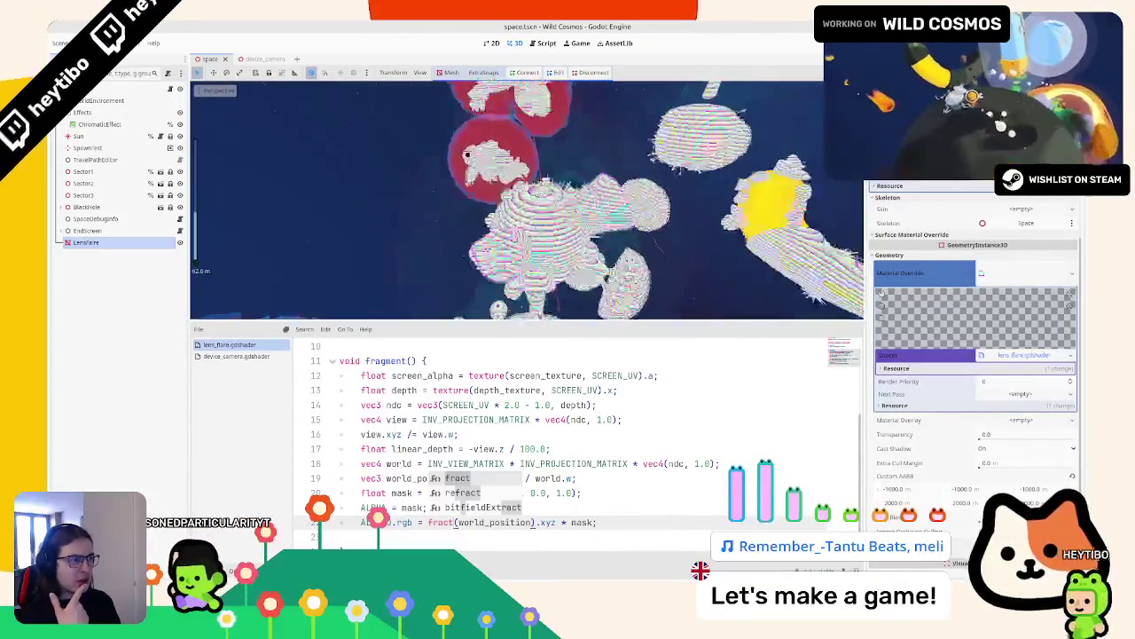
scroll(527, 200, "up", 5)
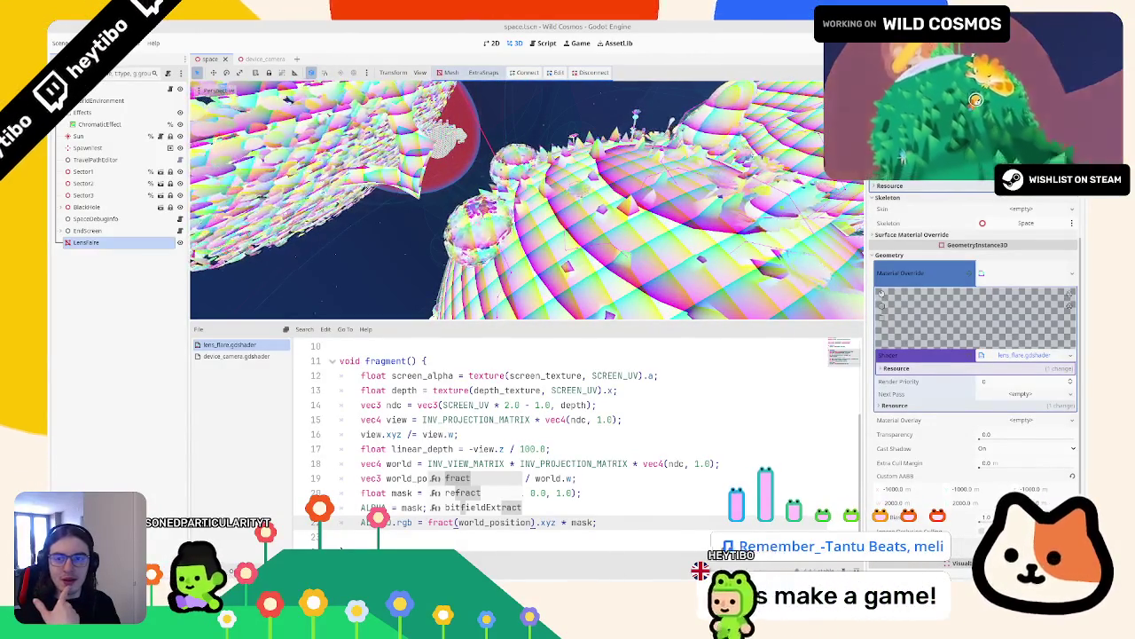
scroll(527, 199, "up", 5)
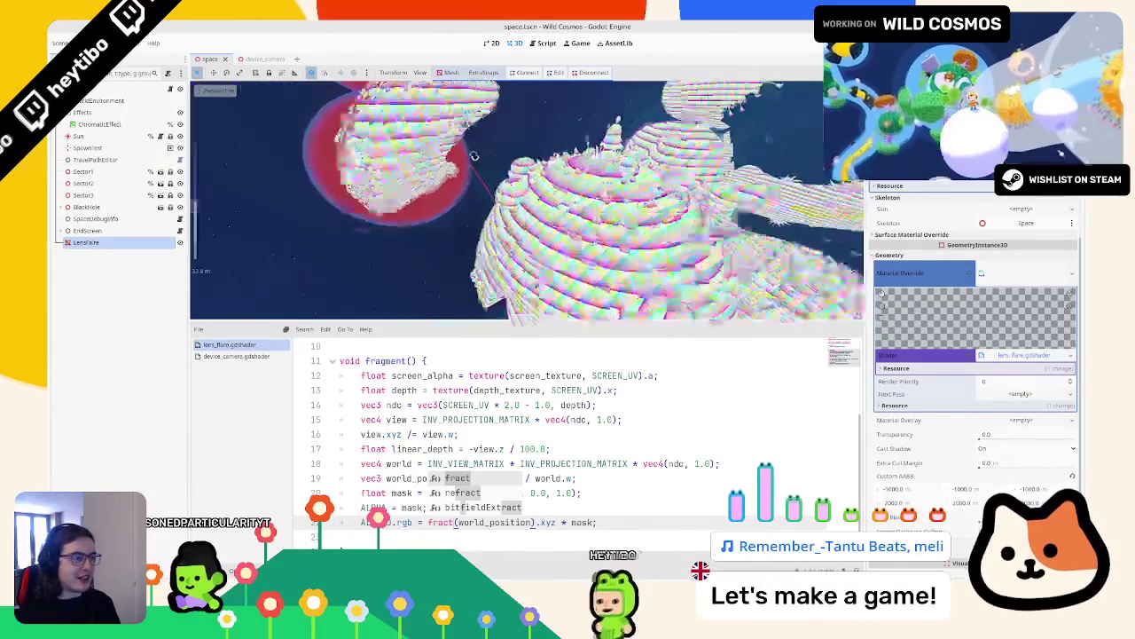
scroll(527, 199, "up", 5)
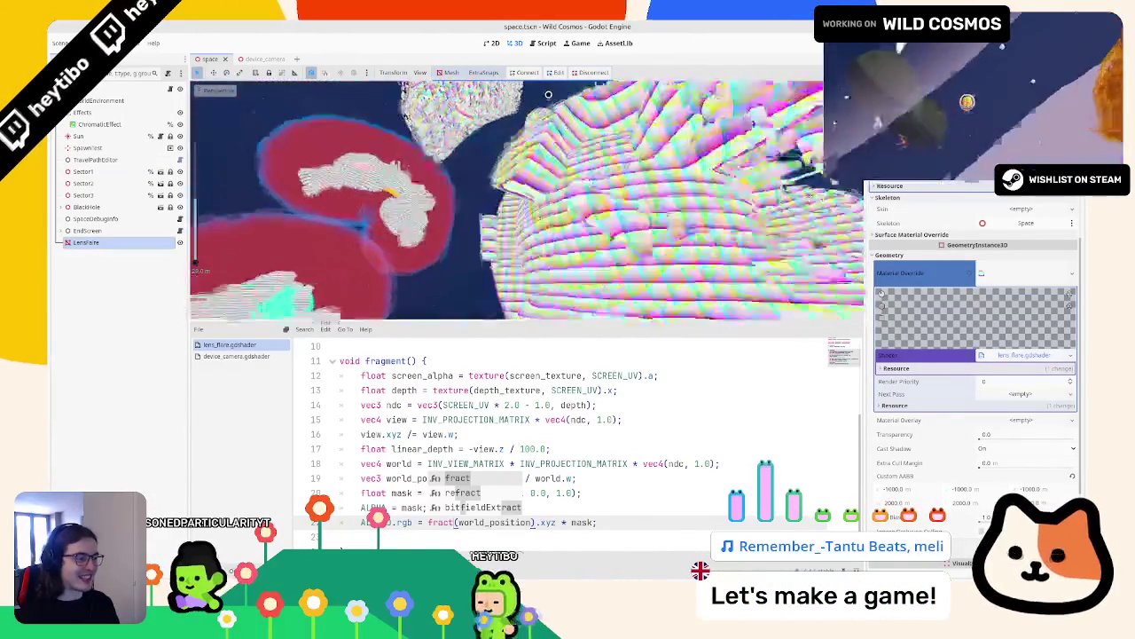
scroll(452, 412, "up", 3)
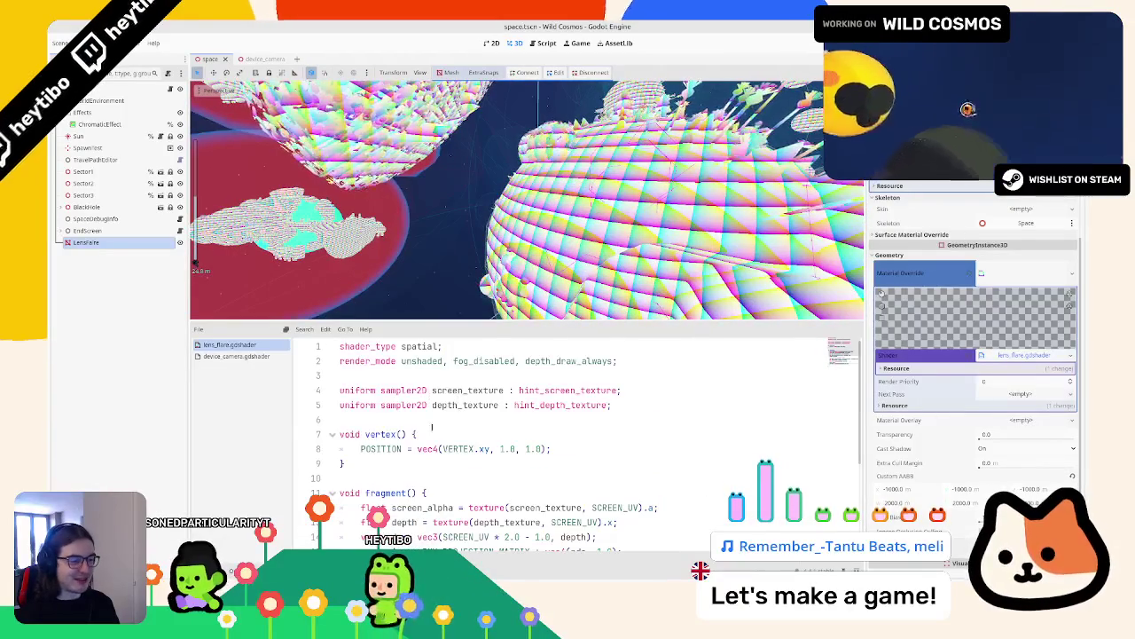
Step: Add #include "res://shared/shaders/fresnel.gdshaderinc" on a new line above void vertex()
left_click(452, 408)
key("Return")
key("Return")
key("Down")
key("Up")
key("BackSpace")
key("BackSpace")
key("Down")
key("Down")
key("Down")
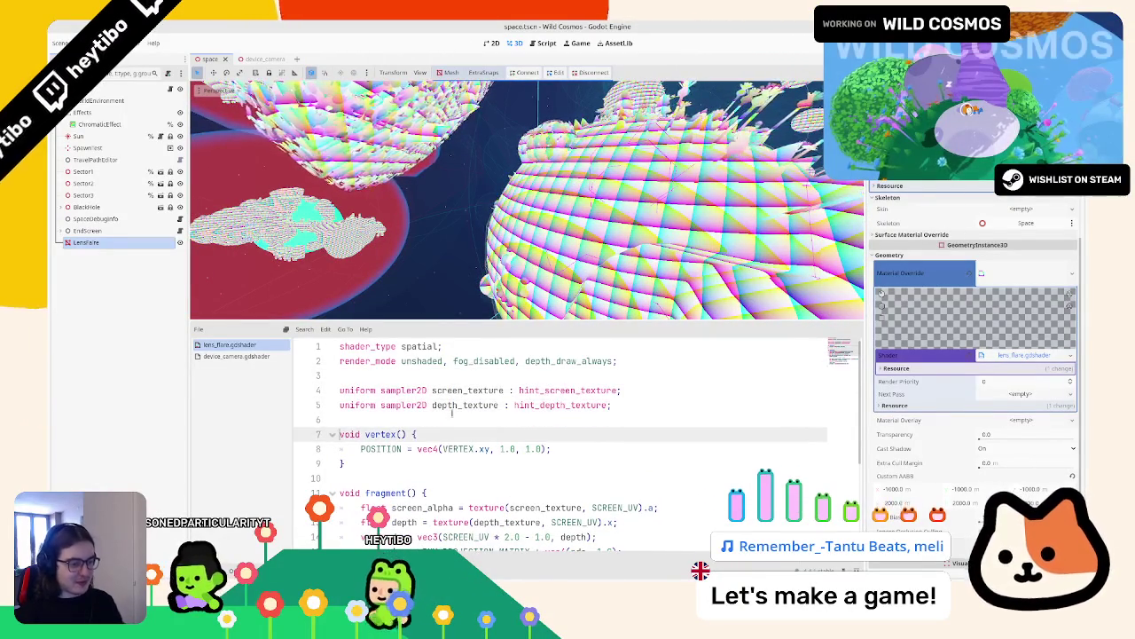
key("Return")
key("Return")
key("Up")
key("Up")
type("clude")
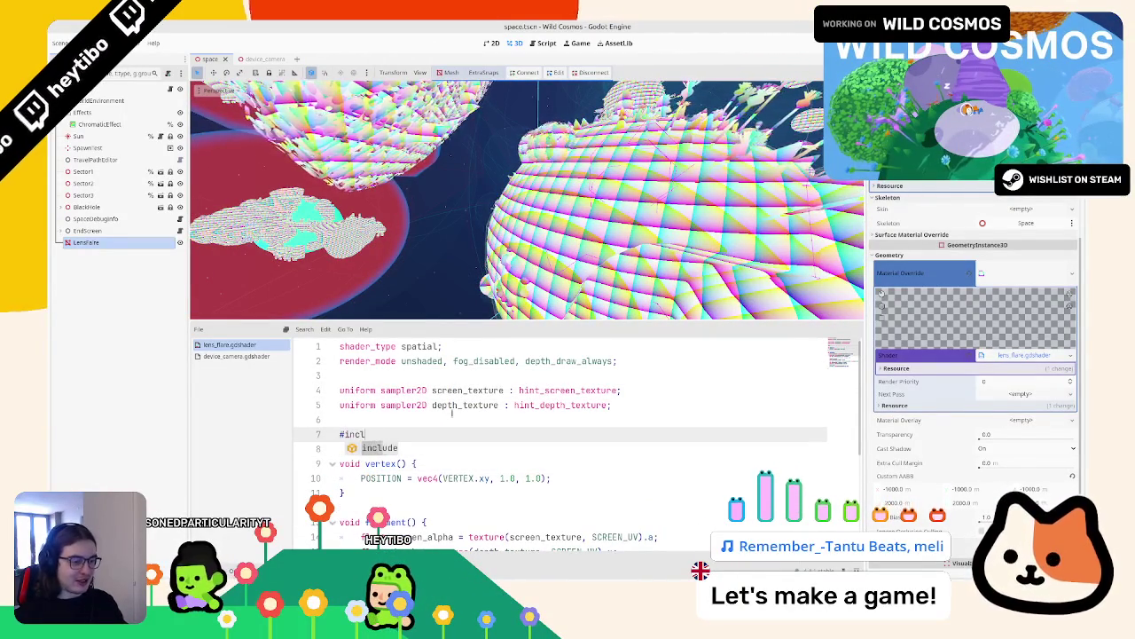
key("Return")
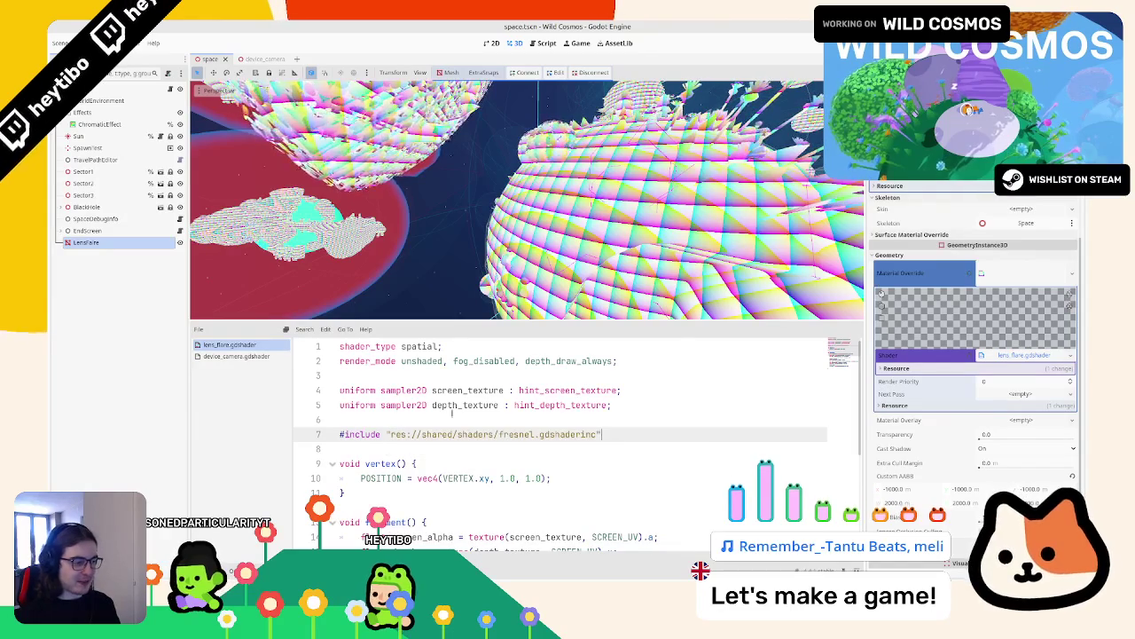
scroll(449, 404, "down", 1)
scroll(449, 405, "down", 3)
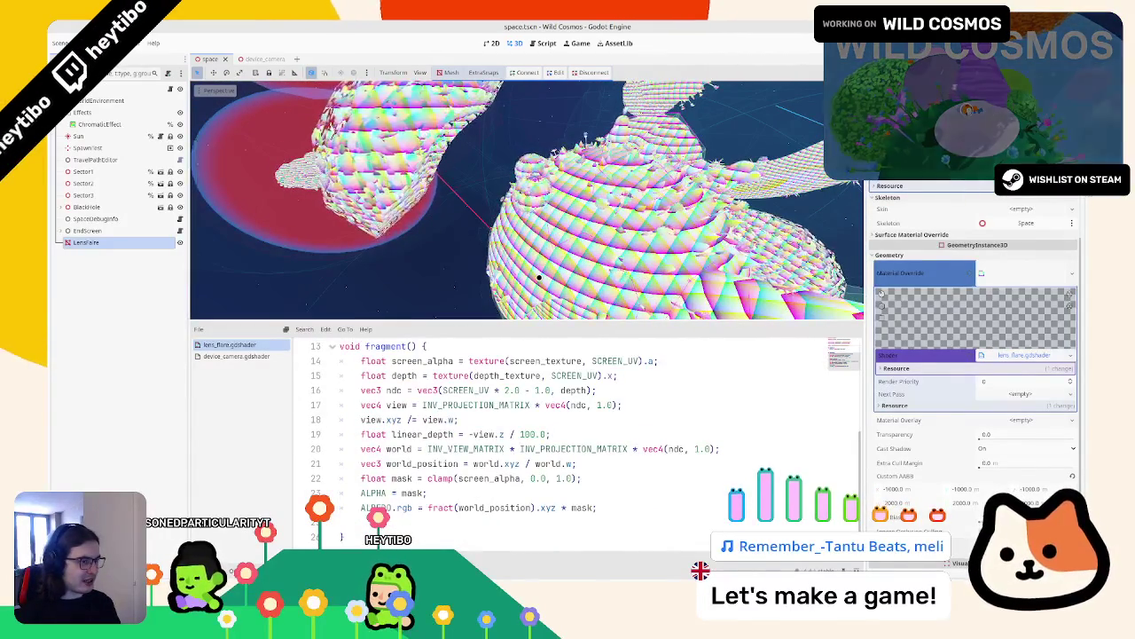
Step: Start a vec line above ALBEDO, undo it, and inspect the world_position expressions
scroll(440, 517, "up", 3)
scroll(440, 516, "down", 3)
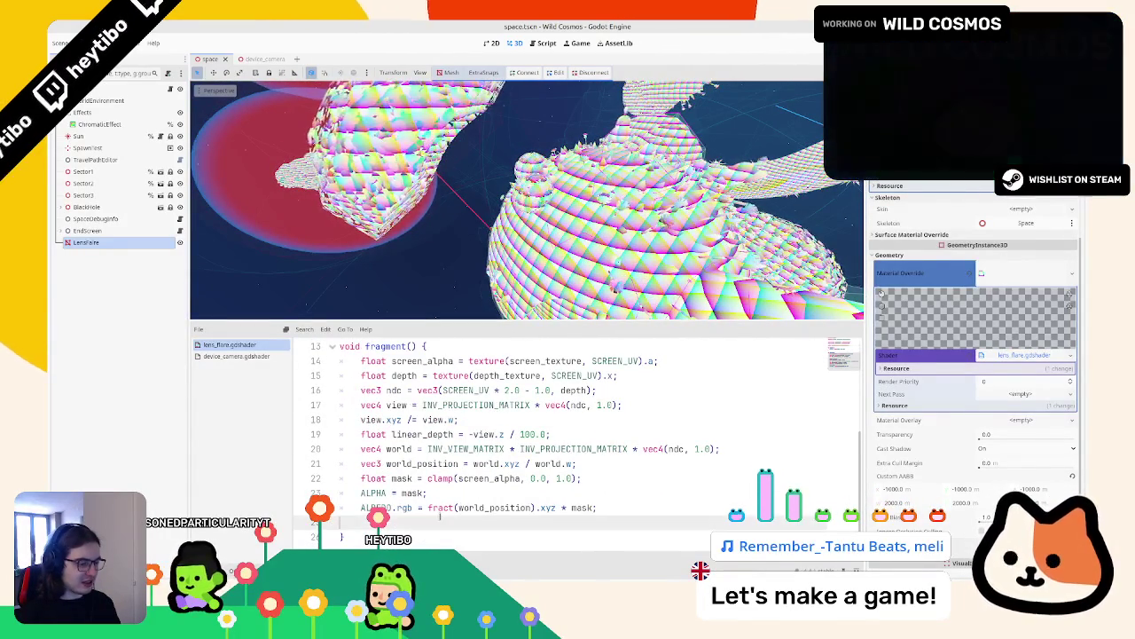
left_click_drag(429, 507, 555, 507)
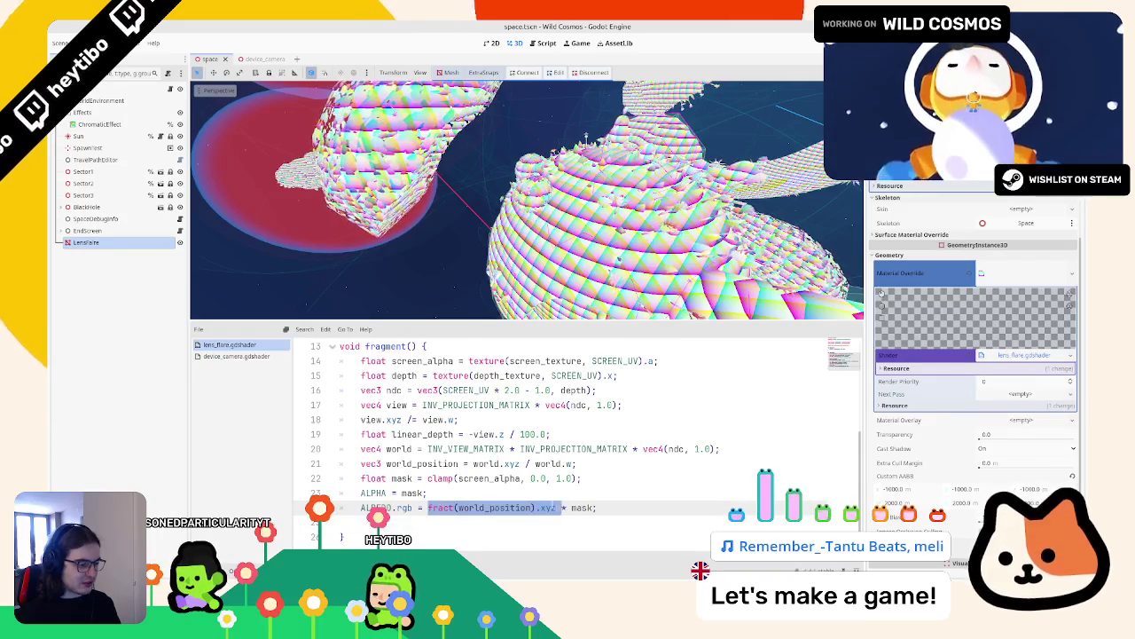
key("Home")
key("Return")
key("Up")
type("vec")
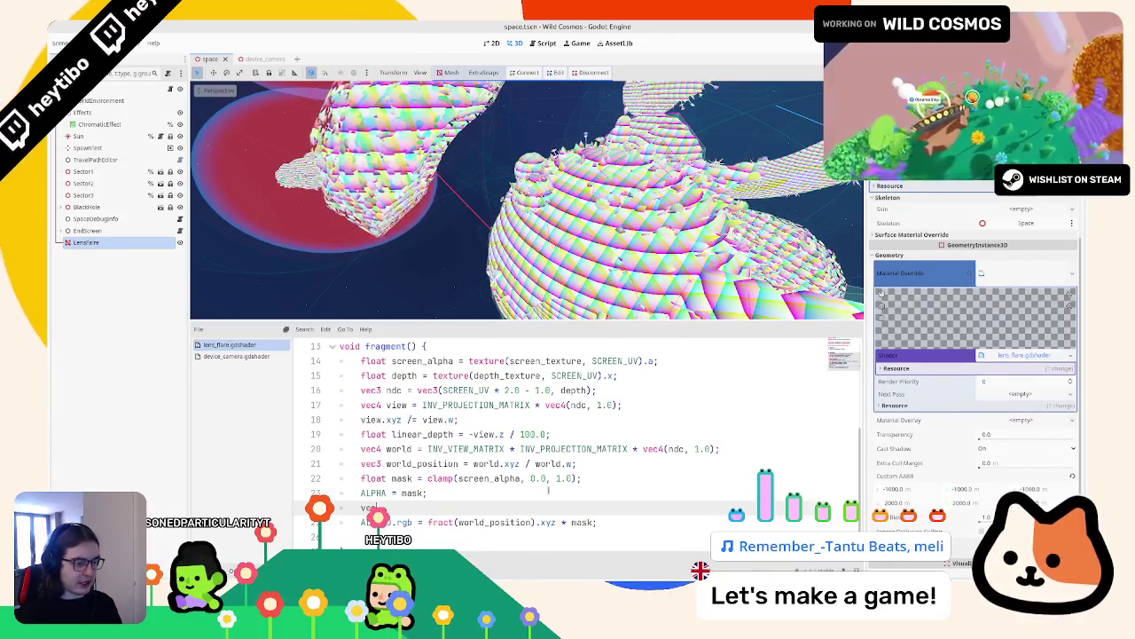
key("ctrl+z")
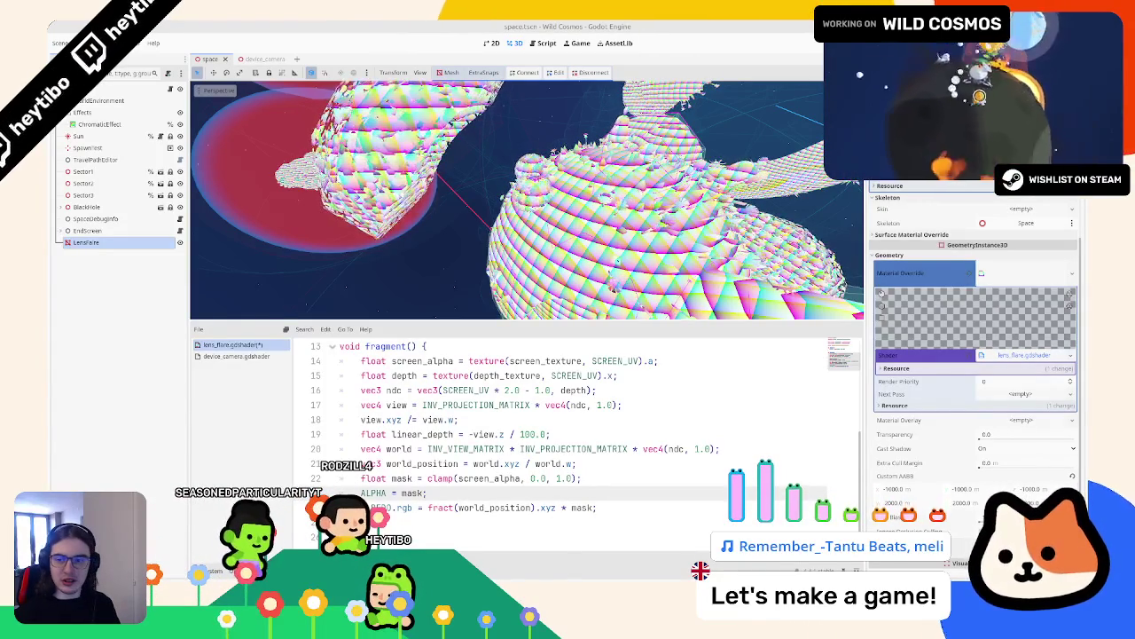
double_click(422, 463)
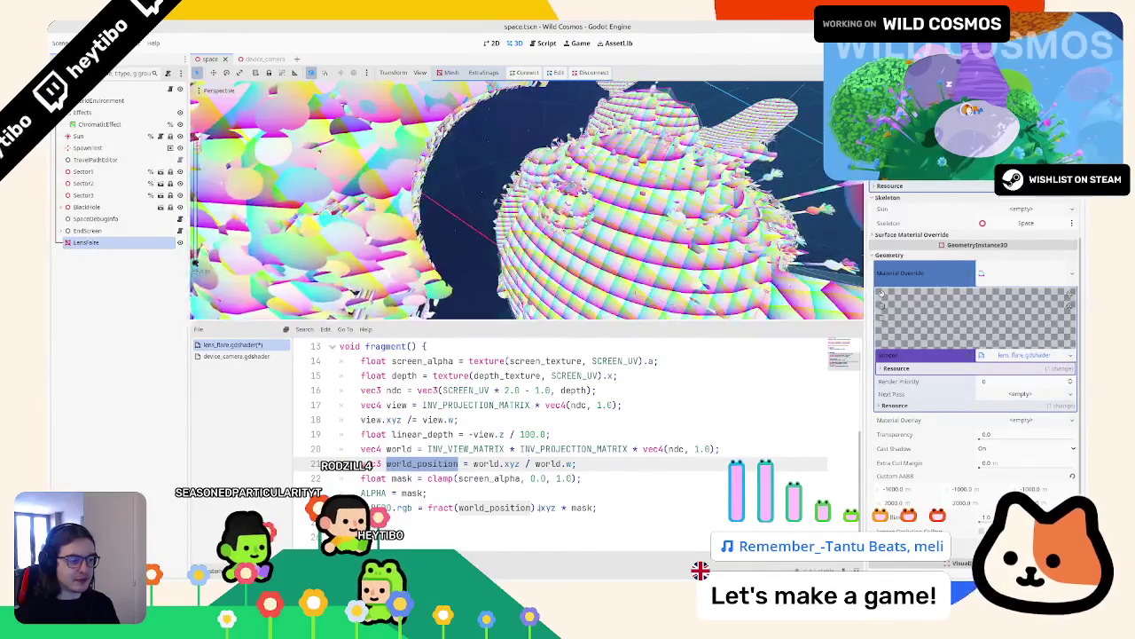
double_click(547, 507)
double_click(515, 507)
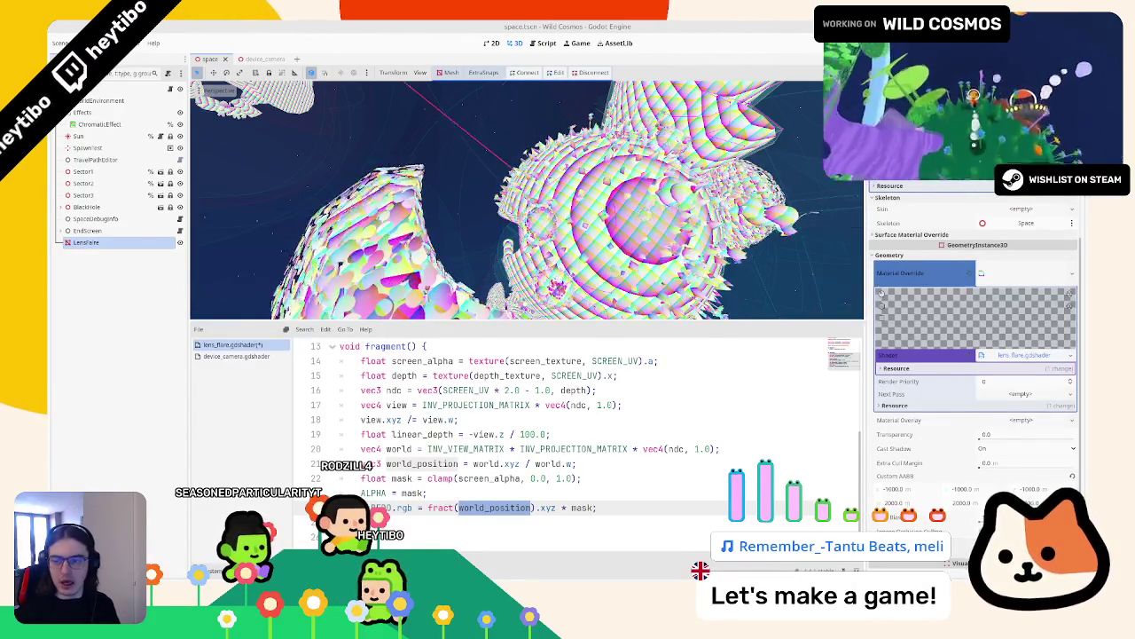
Step: Replace the ALBEDO.rgb expression with NORMAL from autocomplete
double_click(583, 507)
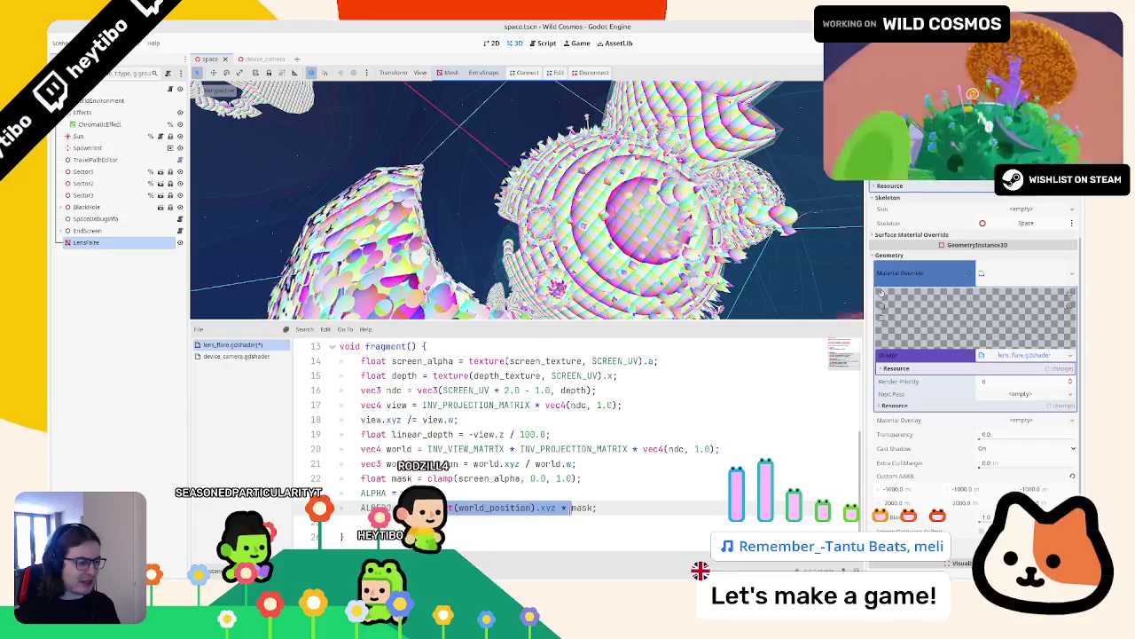
type("VIEW_")
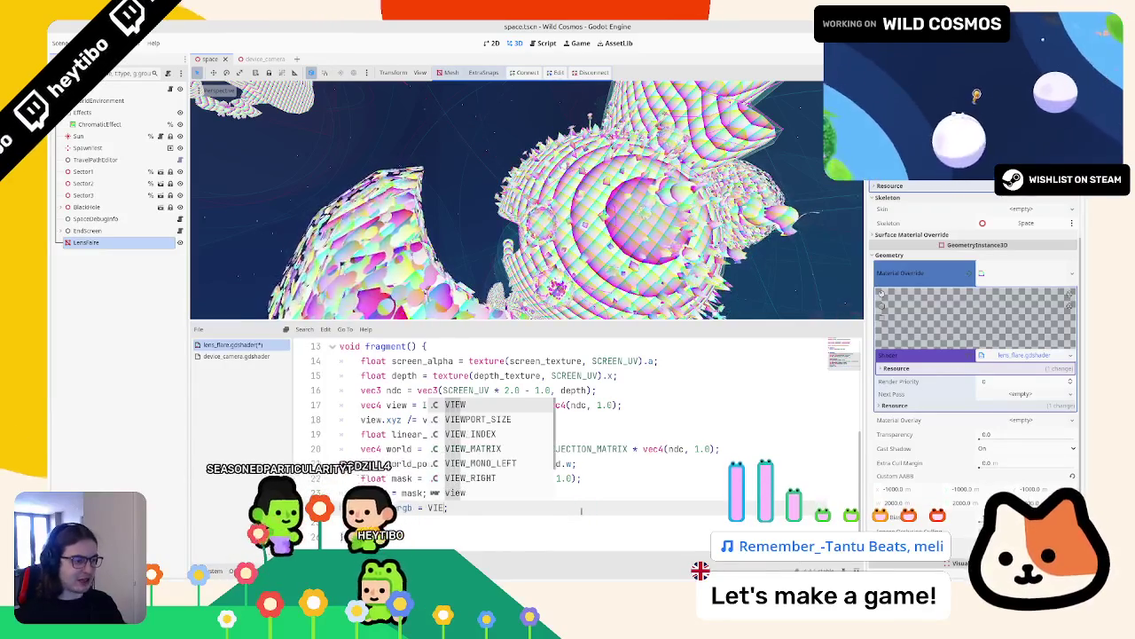
key("BackSpace")
key("BackSpace")
key("BackSpace")
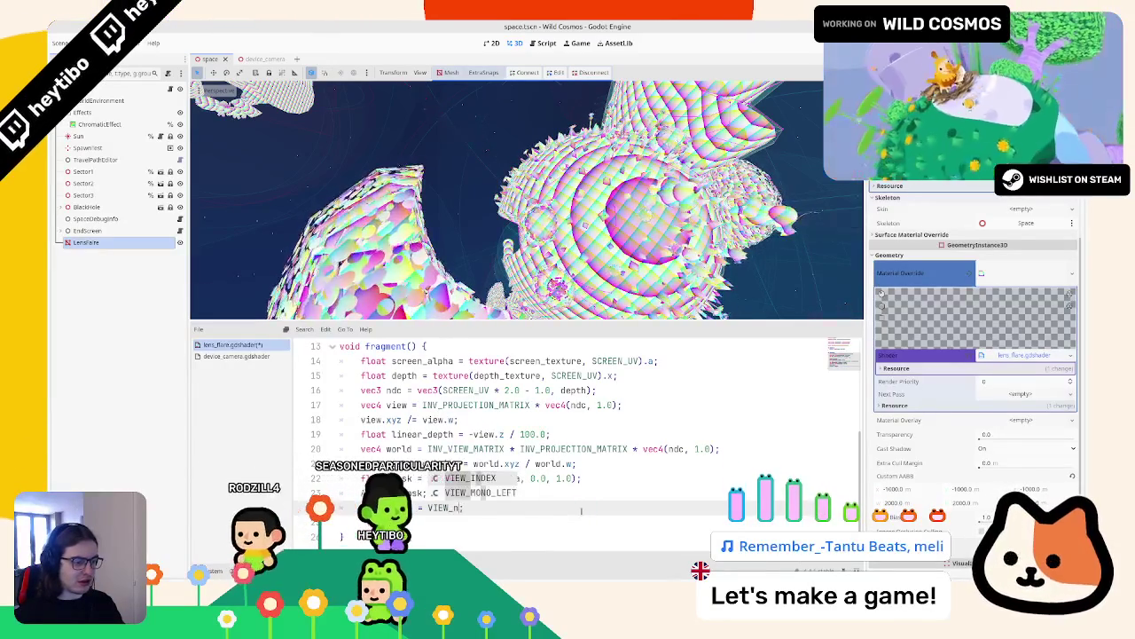
type("NORMAL;")
key("Down")
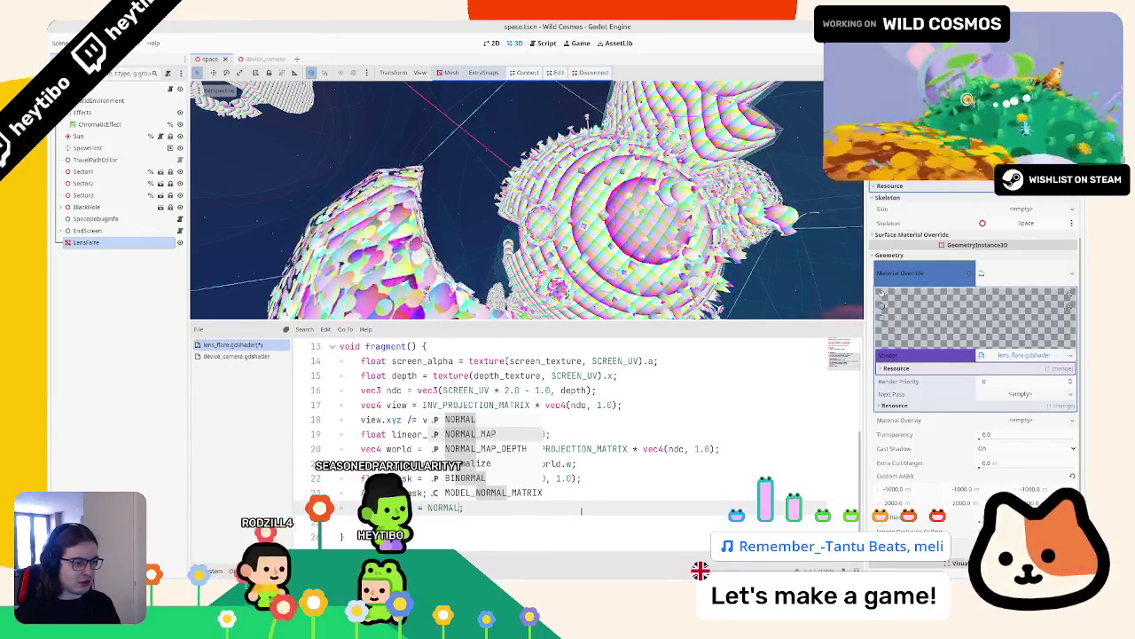
key("Down")
key("Down")
key("Down")
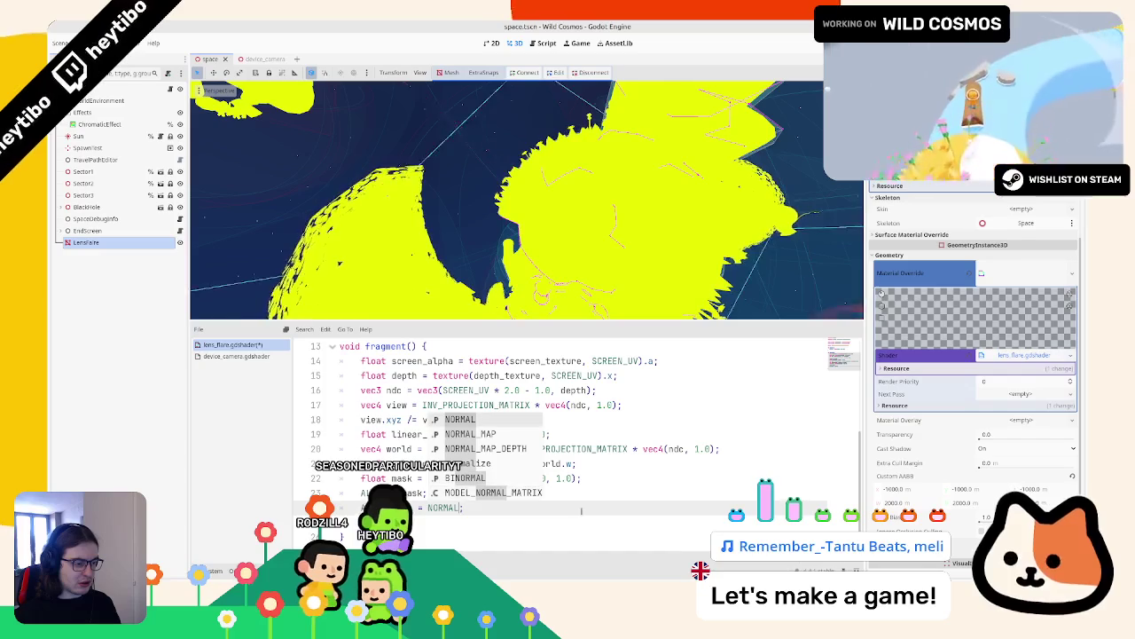
key("Up")
key("Up")
key("Up")
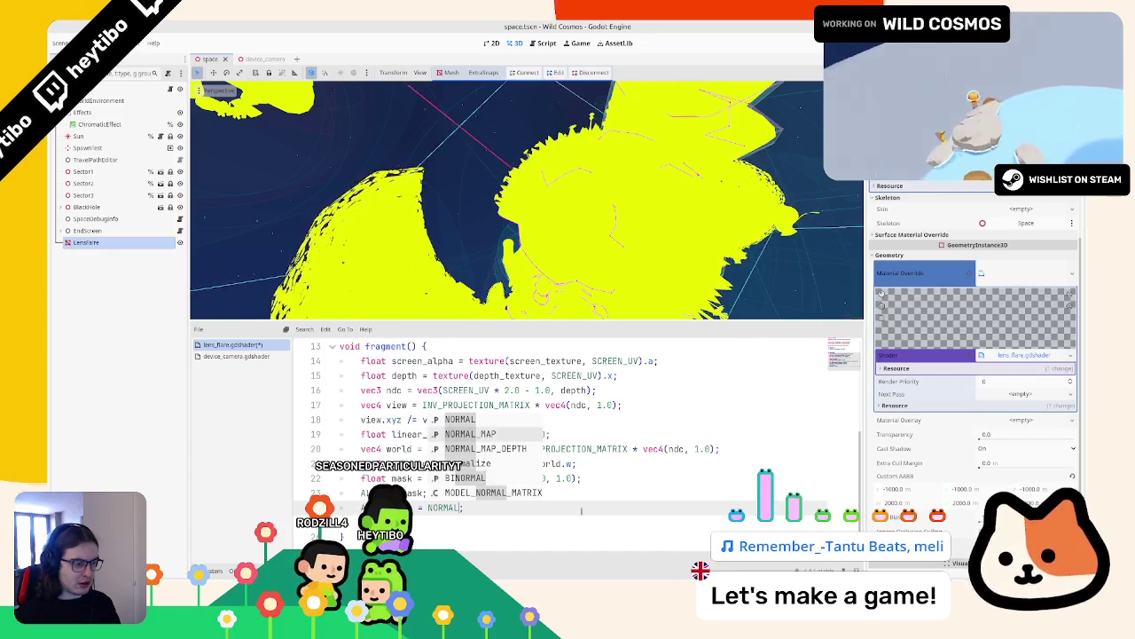
key("Return")
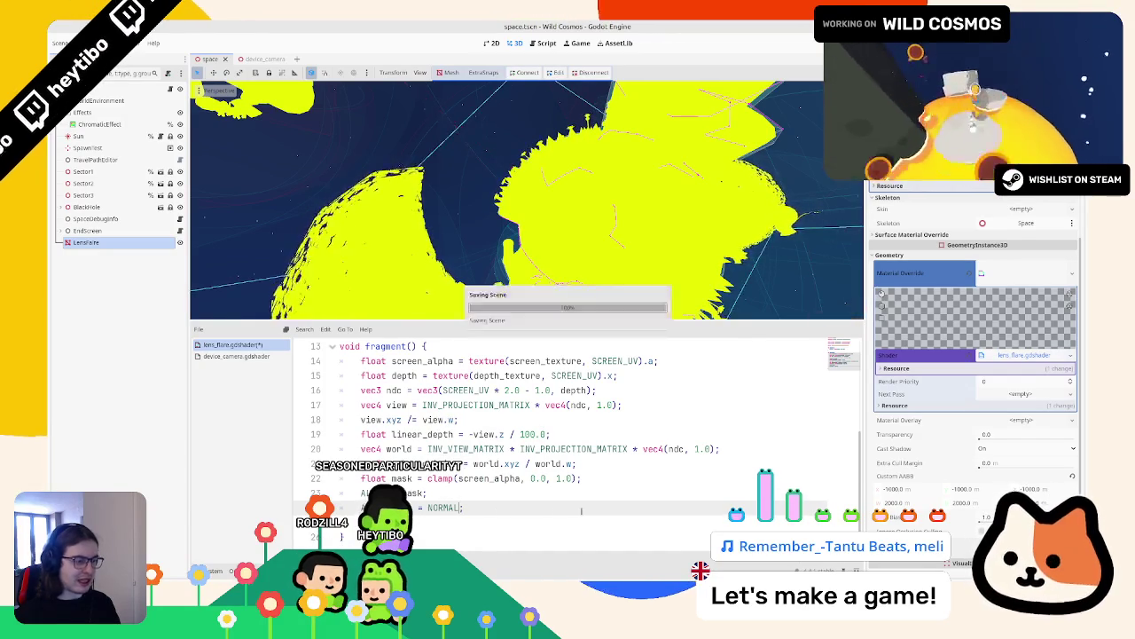
scroll(413, 160, "up", 5)
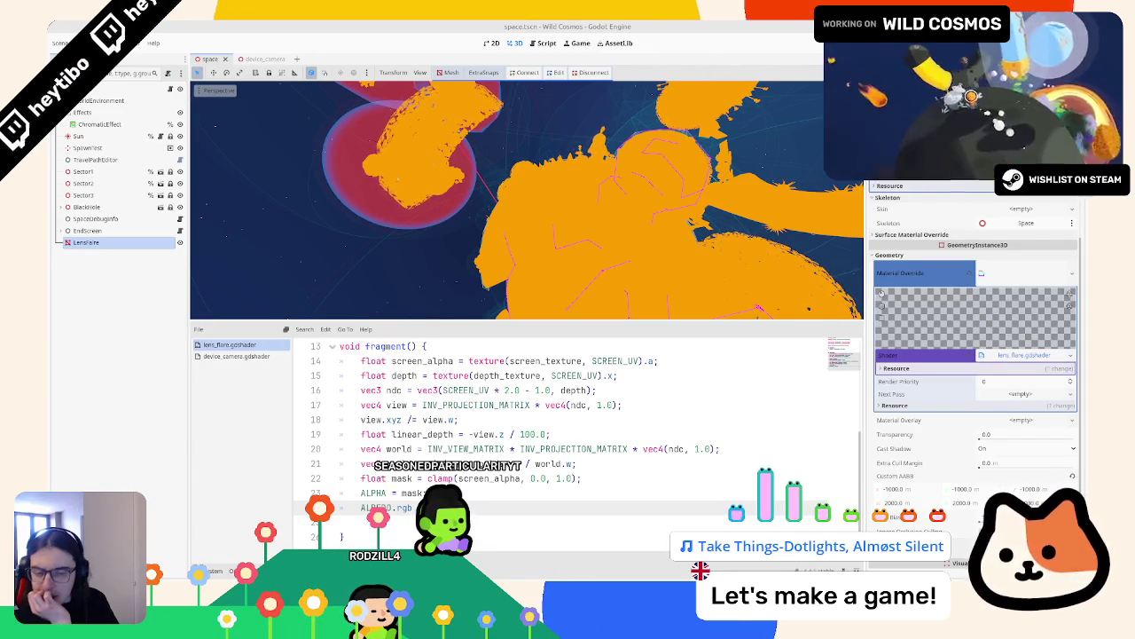
left_click(494, 404)
Step: Complete the ALBEDO.rgb line as fract(world_position).xyz * mask
left_click(532, 507)
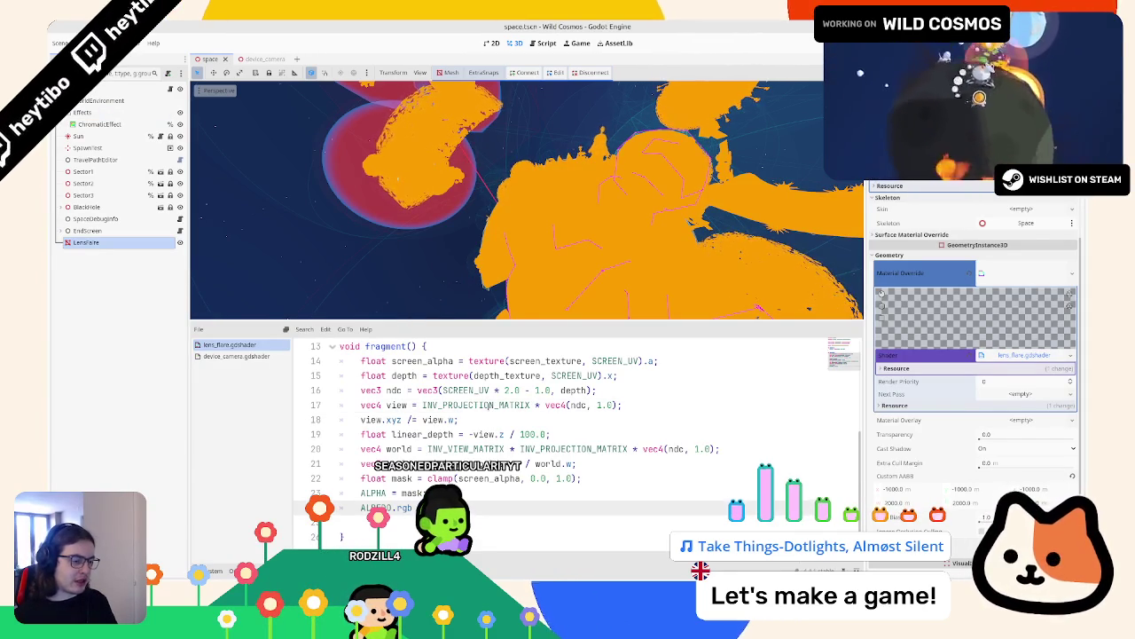
type("= fract(world_position).xyz * mask;")
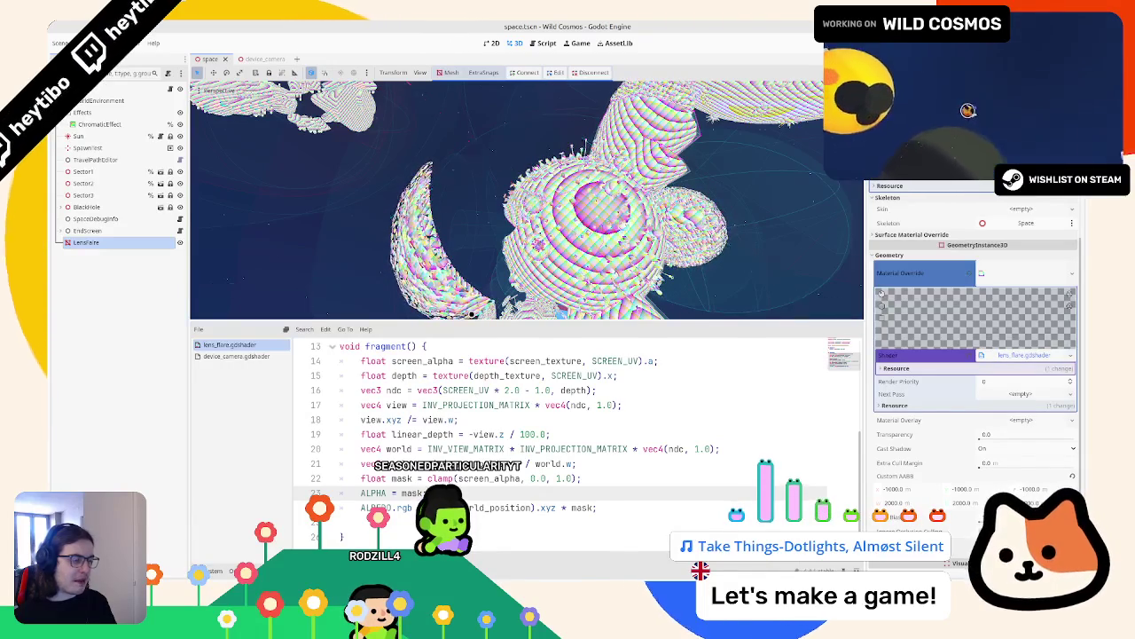
scroll(420, 272, "up", 3)
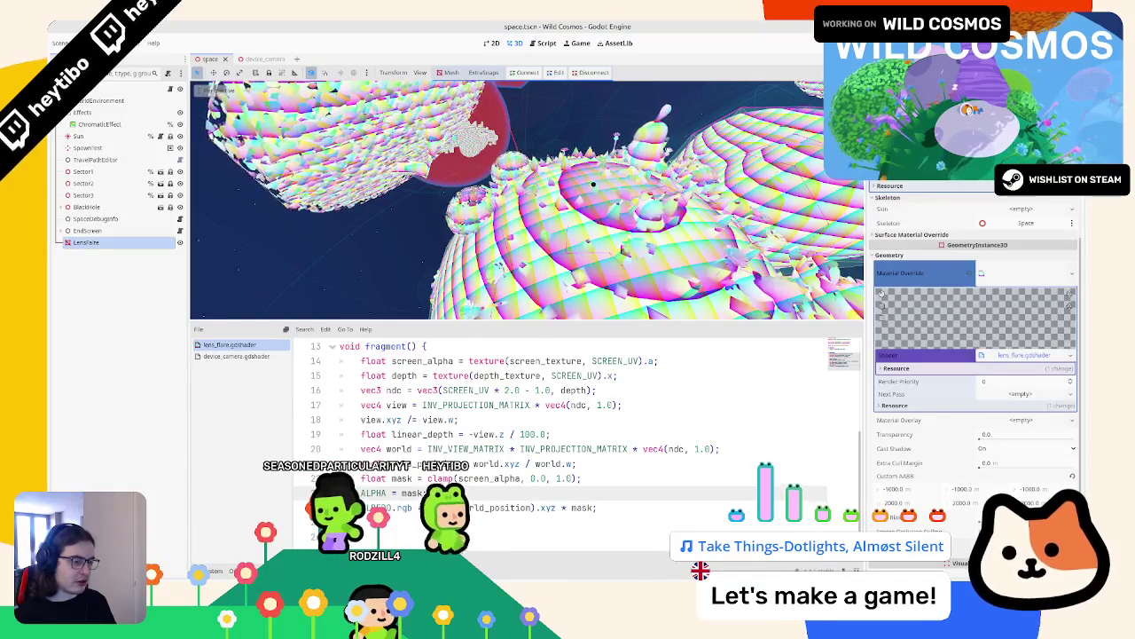
Step: Replace the ALBEDO output expression with vec3(linear_depth) to render greyscale depth
double_click(404, 375)
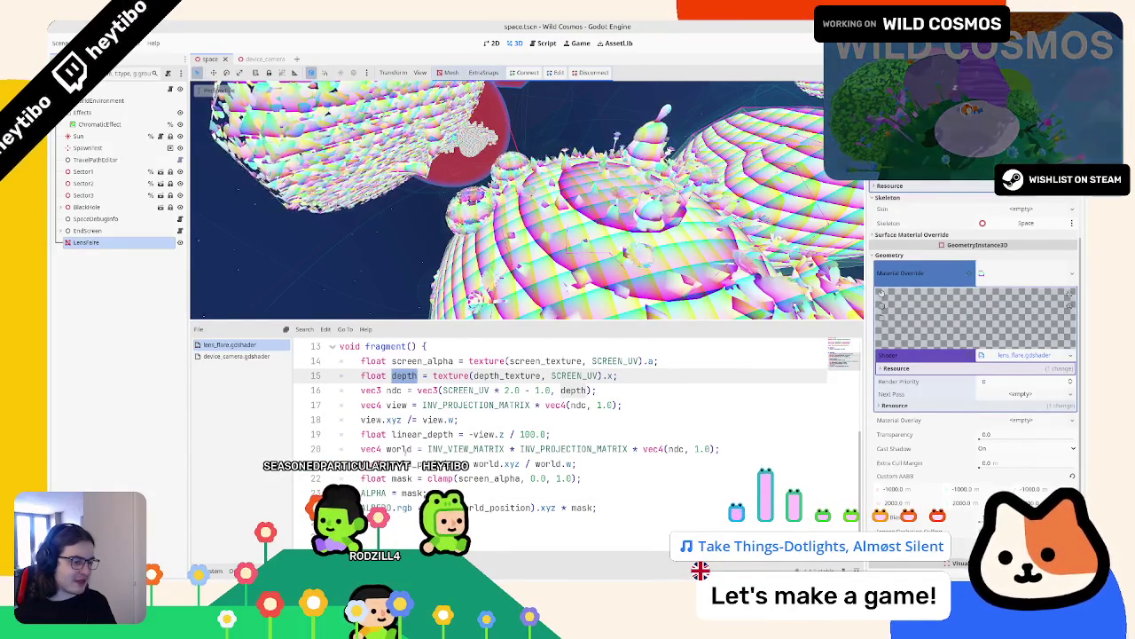
double_click(423, 434)
left_click(603, 508)
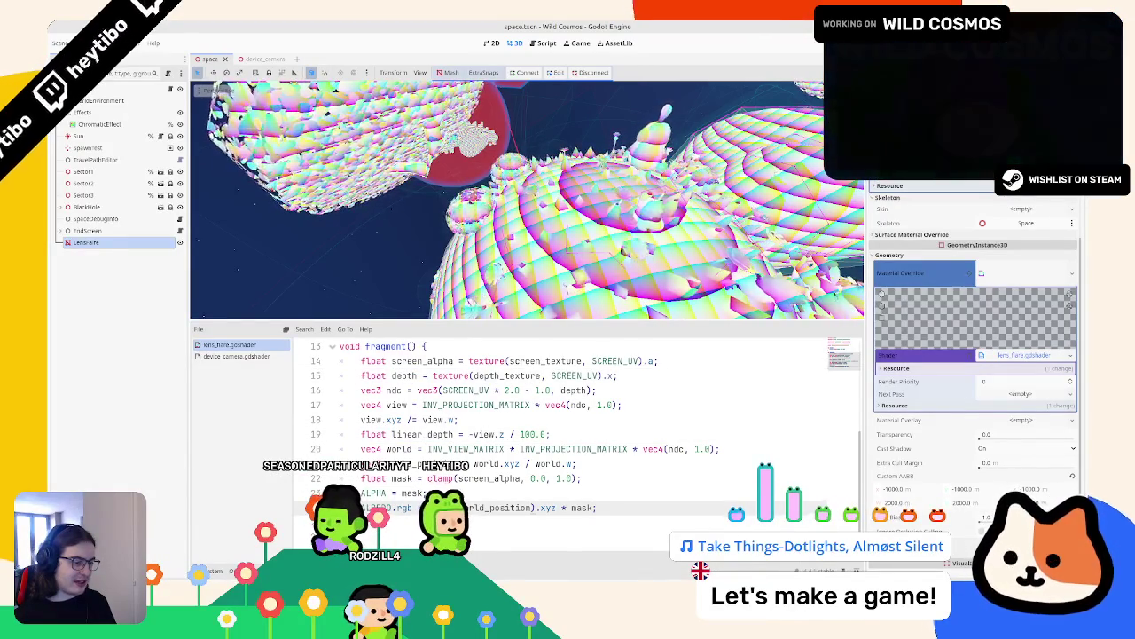
key("ctrl+shift+Left")
key("ctrl+shift+Left")
key("ctrl+shift+Left")
key("BackSpace")
type("vec3(linear_depth);")
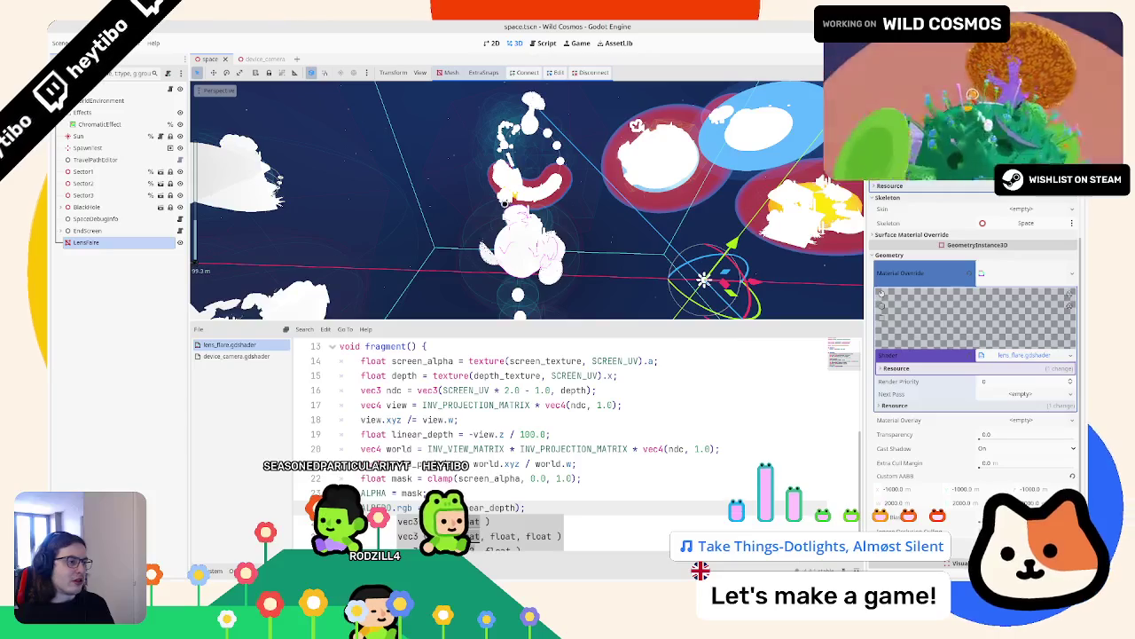
Step: Undo the depth edit to restore the fract(world_position) output, and toggle LensFlare visibility off and on
left_click(550, 414)
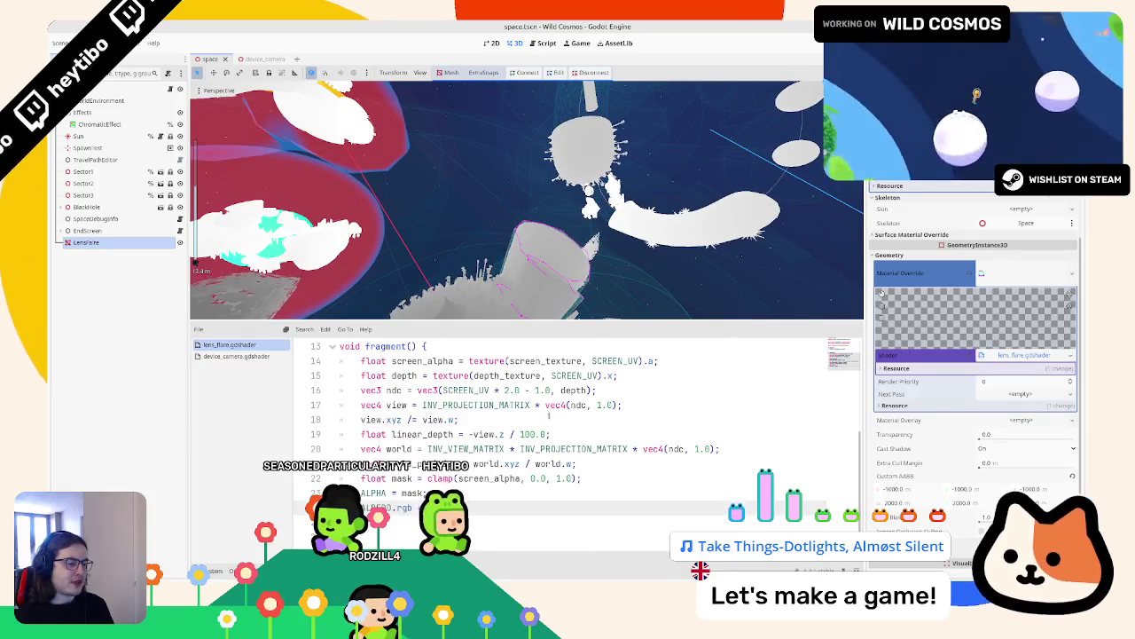
key("ctrl+z")
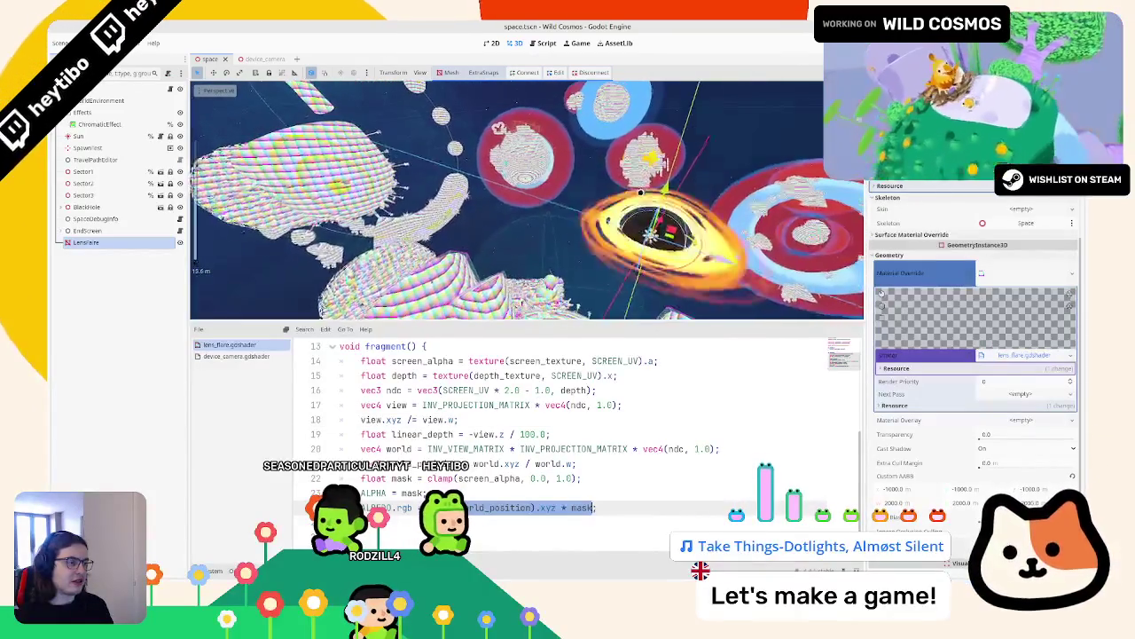
left_click(178, 240)
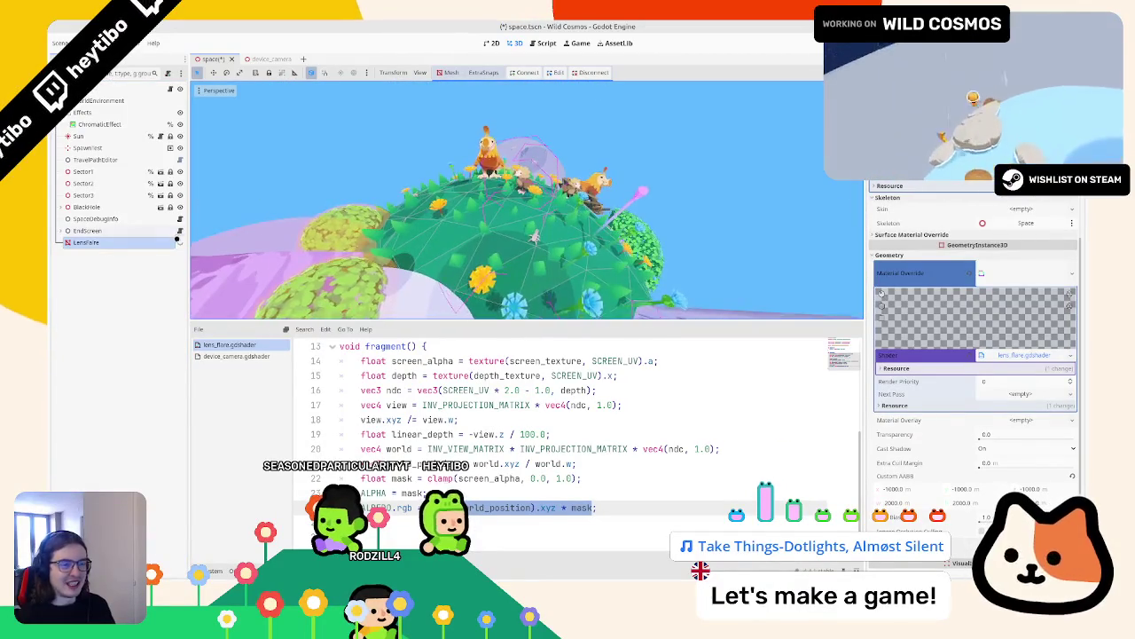
left_click(179, 241)
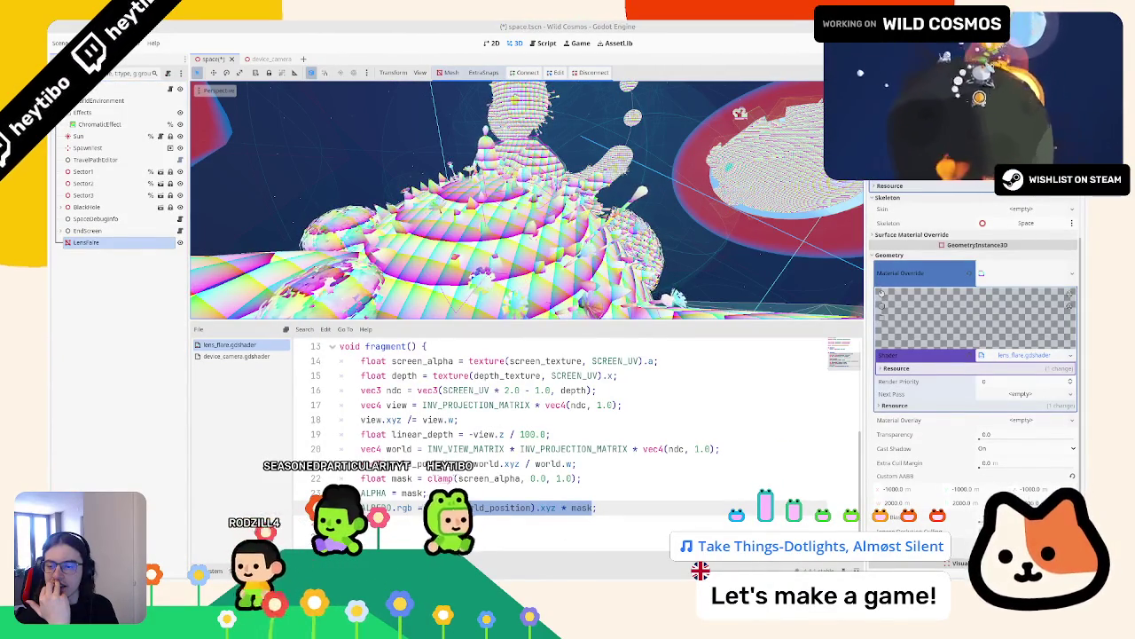
double_click(441, 508)
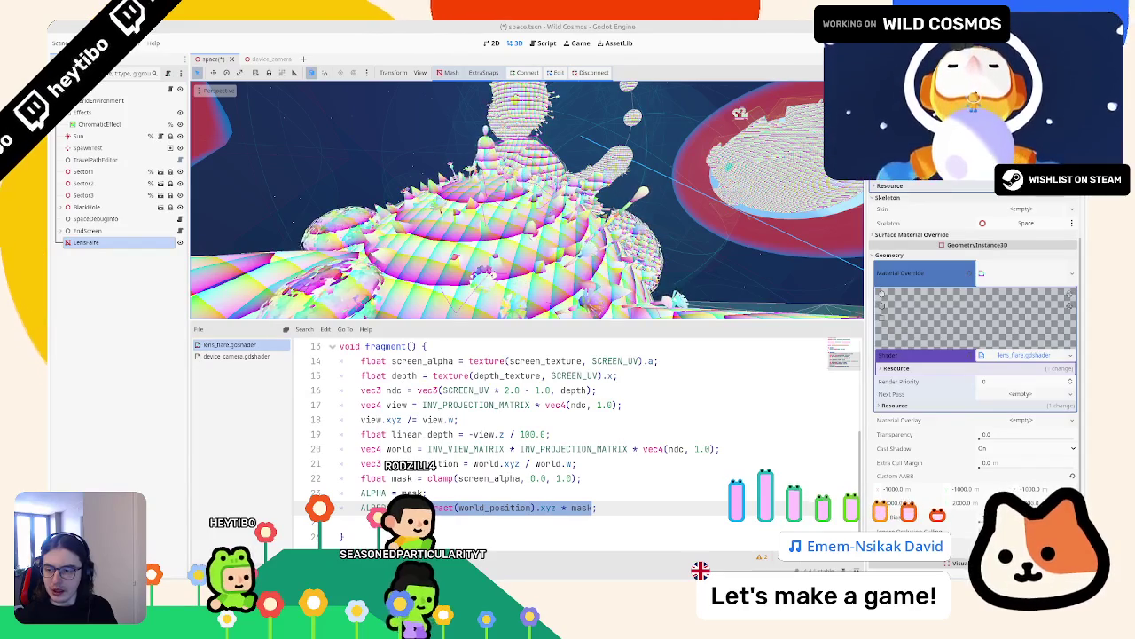
key("alt+Tab")
Step: Study the World normals sample's renderer compatibility check, NDC lines and normal cross product
scroll(493, 400, "up", 10)
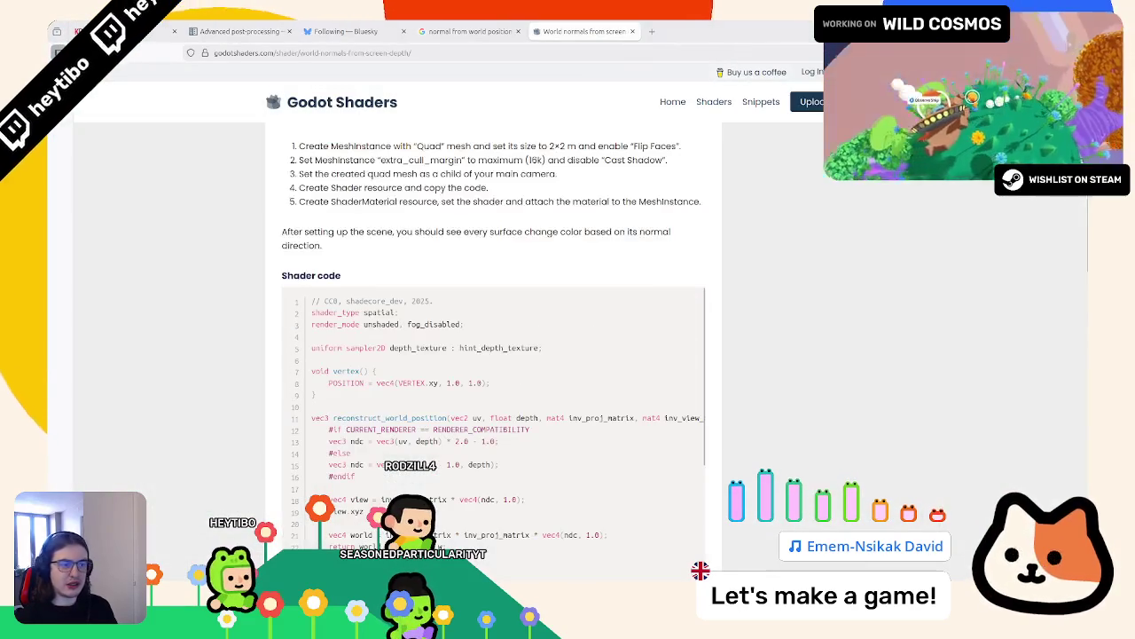
scroll(354, 452, "down", 2)
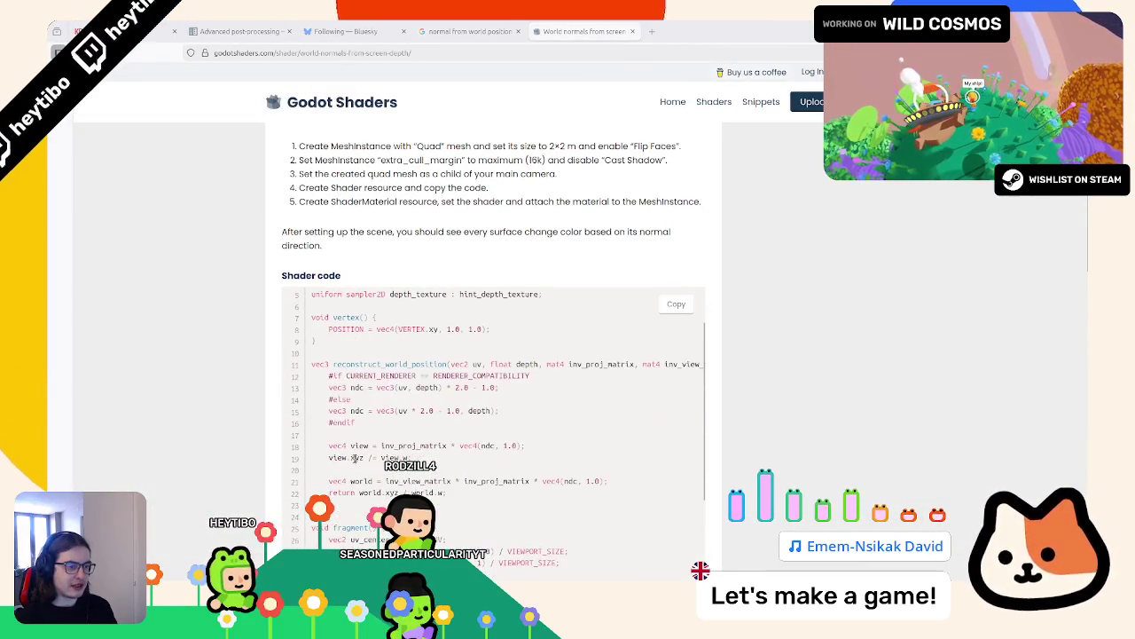
mouse_move(351, 373)
left_mouse_down()
mouse_move(519, 376)
mouse_move(420, 375)
mouse_move(417, 399)
mouse_move(452, 410)
left_mouse_up()
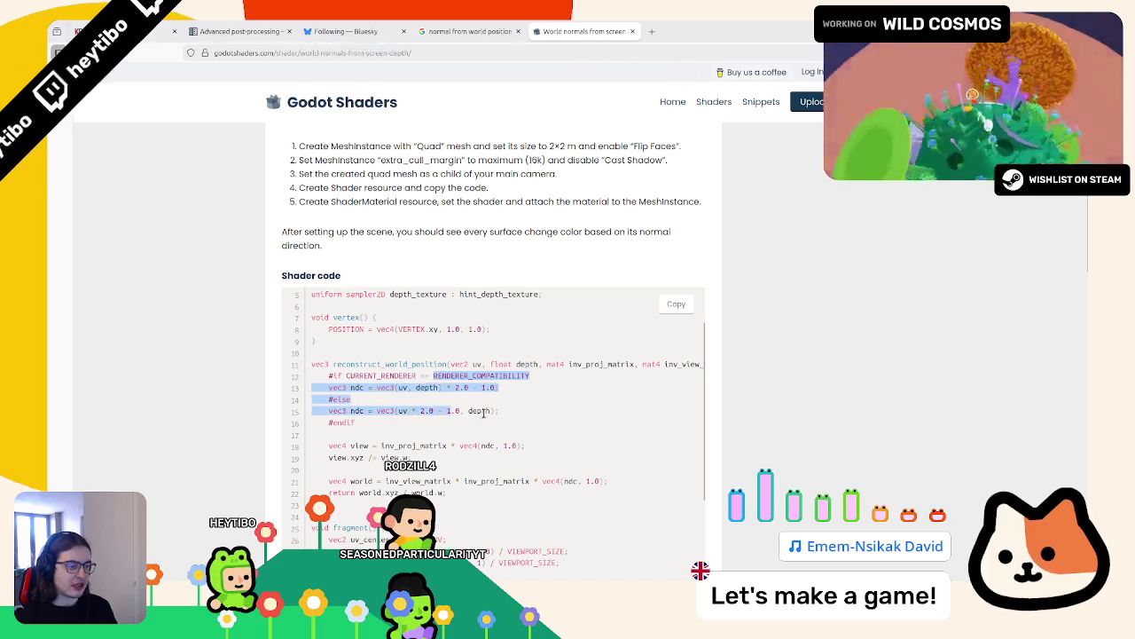
left_click_drag(329, 410, 468, 411)
left_click(504, 377)
left_click_drag(433, 375, 501, 426)
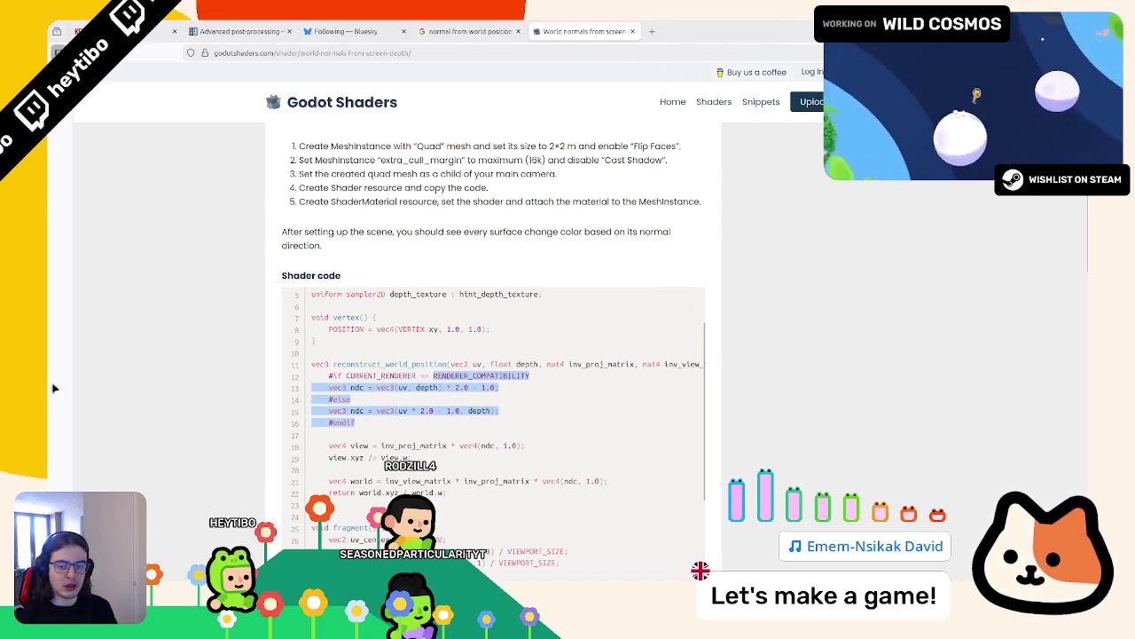
mouse_move(446, 492)
left_mouse_down()
mouse_move(457, 480)
mouse_move(315, 441)
mouse_move(320, 409)
mouse_move(466, 481)
mouse_move(612, 484)
left_mouse_up()
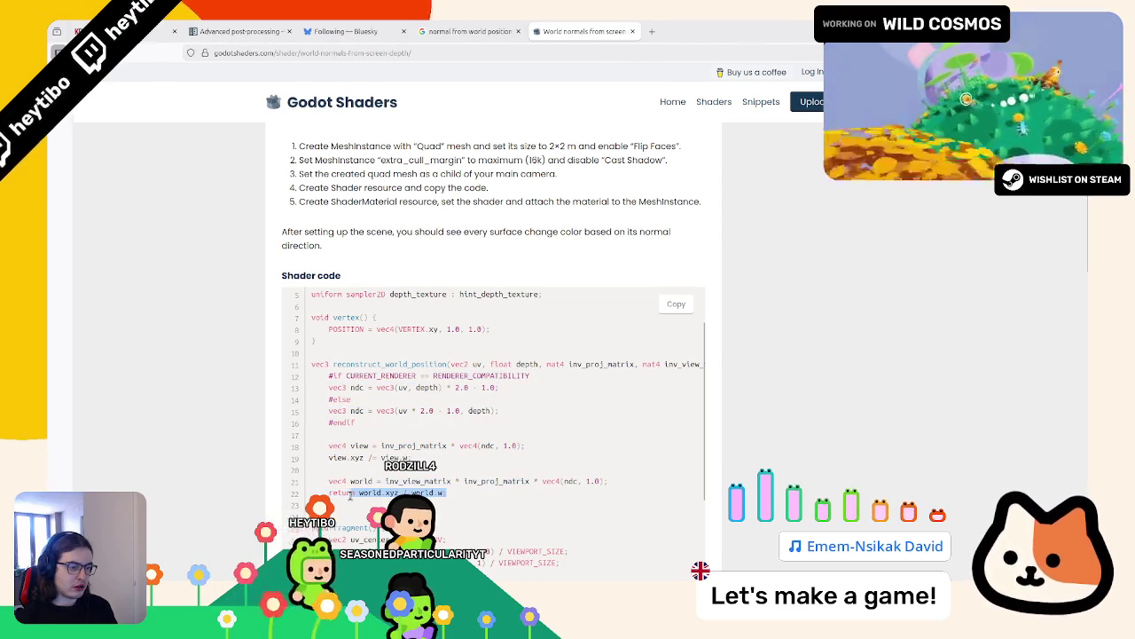
triple_click(405, 376)
scroll(405, 376, "down", 3)
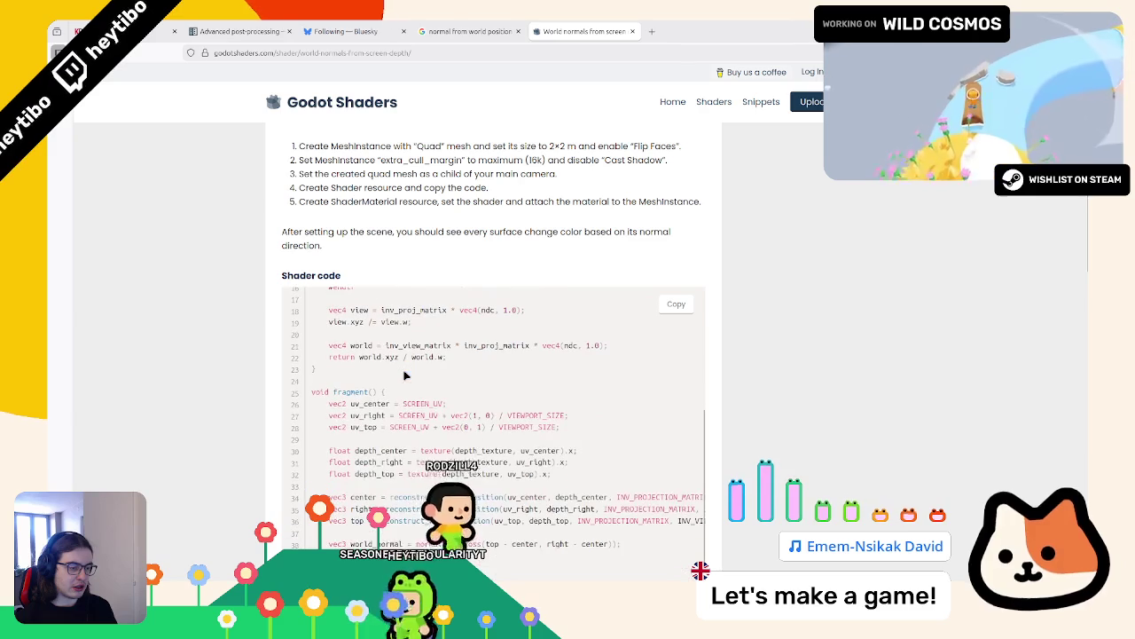
scroll(423, 415, "right", 2)
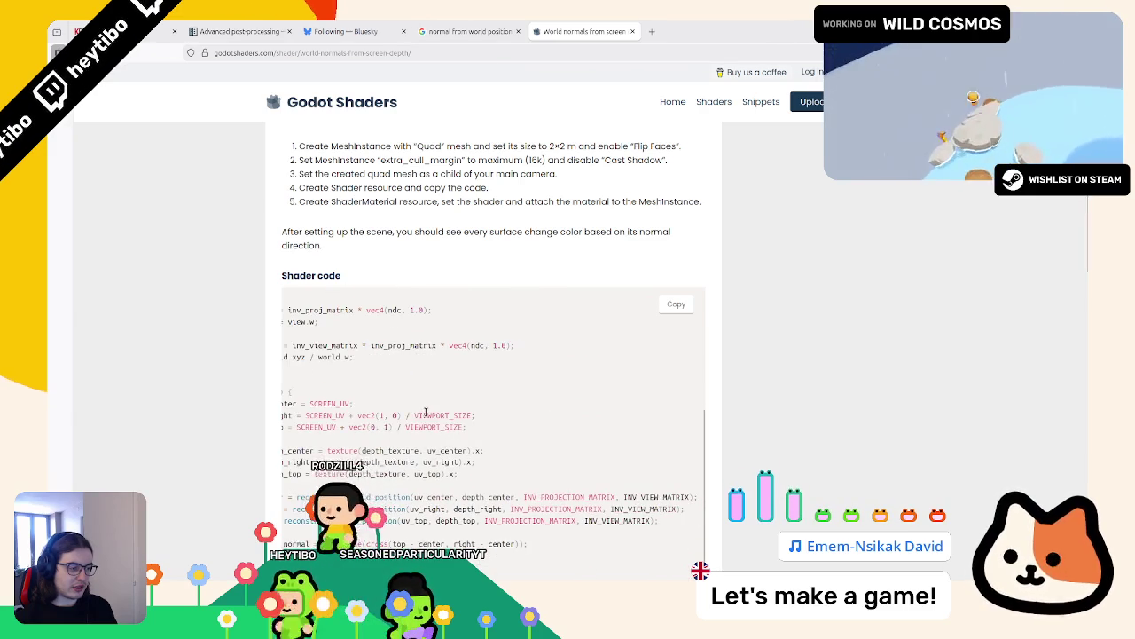
scroll(423, 414, "left", 2)
scroll(416, 443, "down", 1)
left_click_drag(460, 475, 634, 479)
triple_click(634, 479)
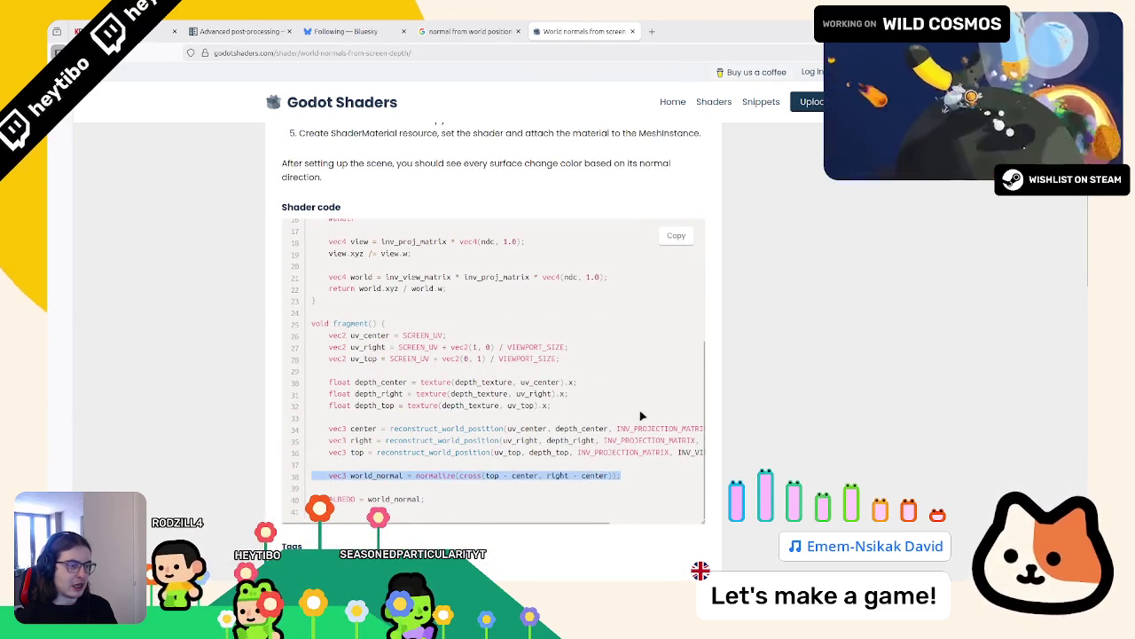
Step: Examine the sample's world position reconstruction function and its depth_right variable
scroll(520, 387, "up", 2)
scroll(522, 346, "down", 2)
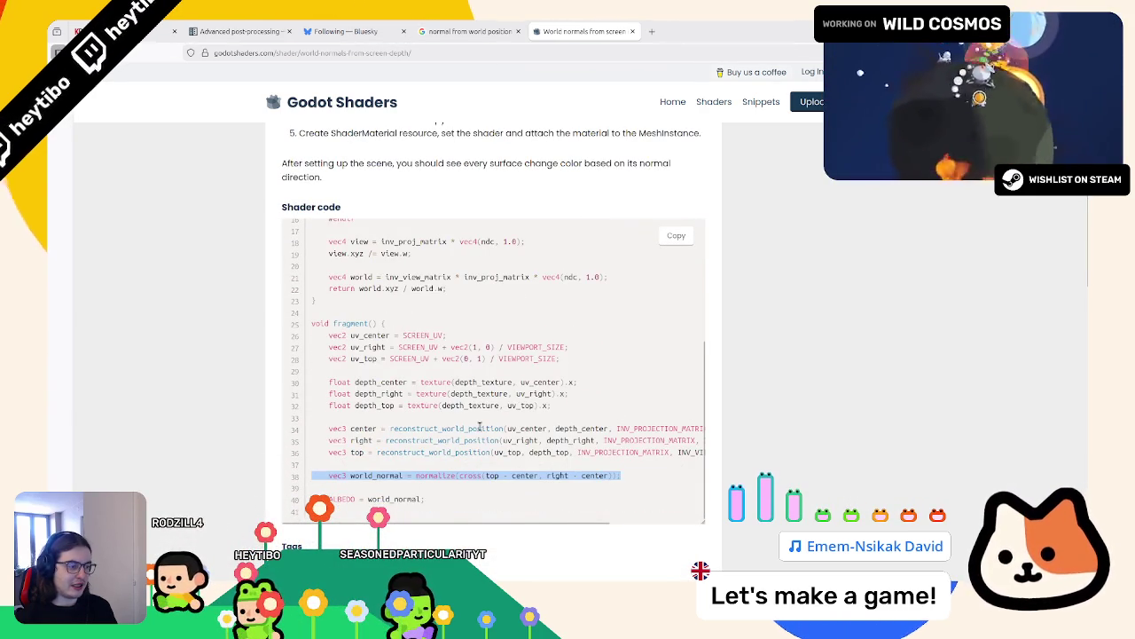
scroll(475, 429, "up", 4)
scroll(456, 426, "down", 4)
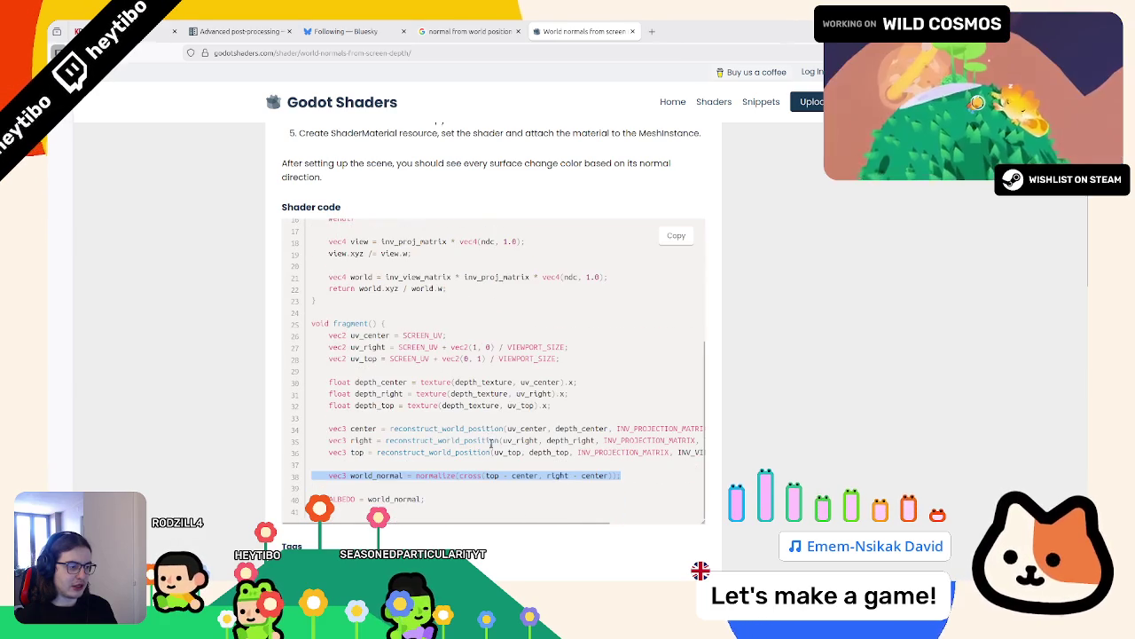
scroll(406, 383, "up", 3)
mouse_move(399, 290)
left_mouse_down()
mouse_move(382, 326)
mouse_move(424, 408)
left_mouse_up()
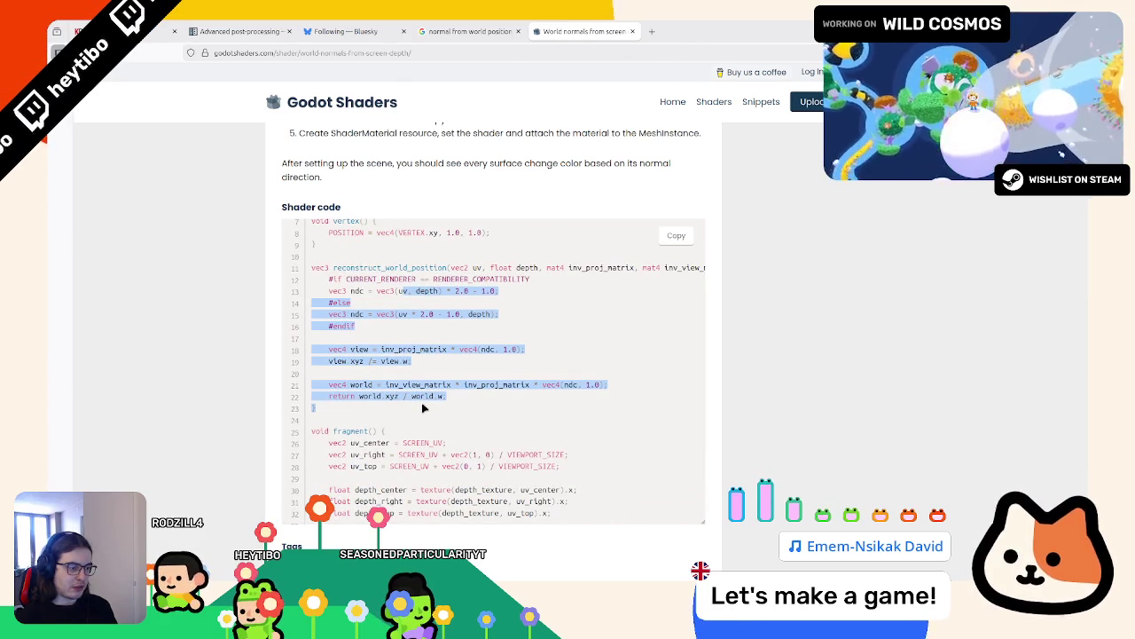
scroll(423, 408, "down", 3)
scroll(468, 444, "up", 5)
left_click(479, 439)
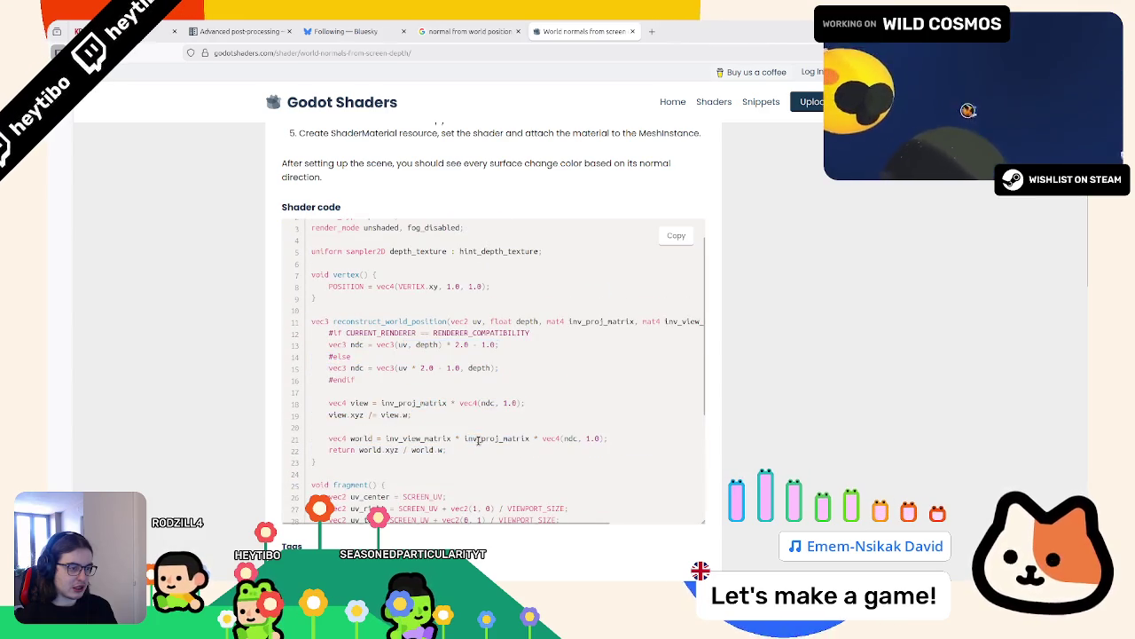
left_click_drag(479, 439, 349, 319)
scroll(352, 322, "down", 4)
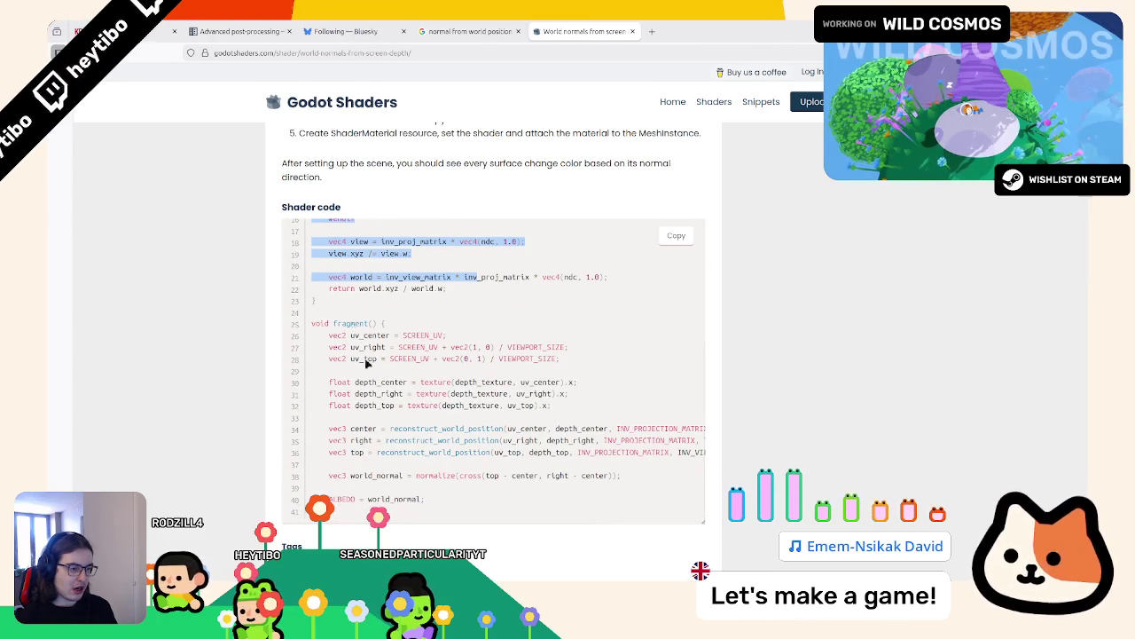
double_click(378, 393)
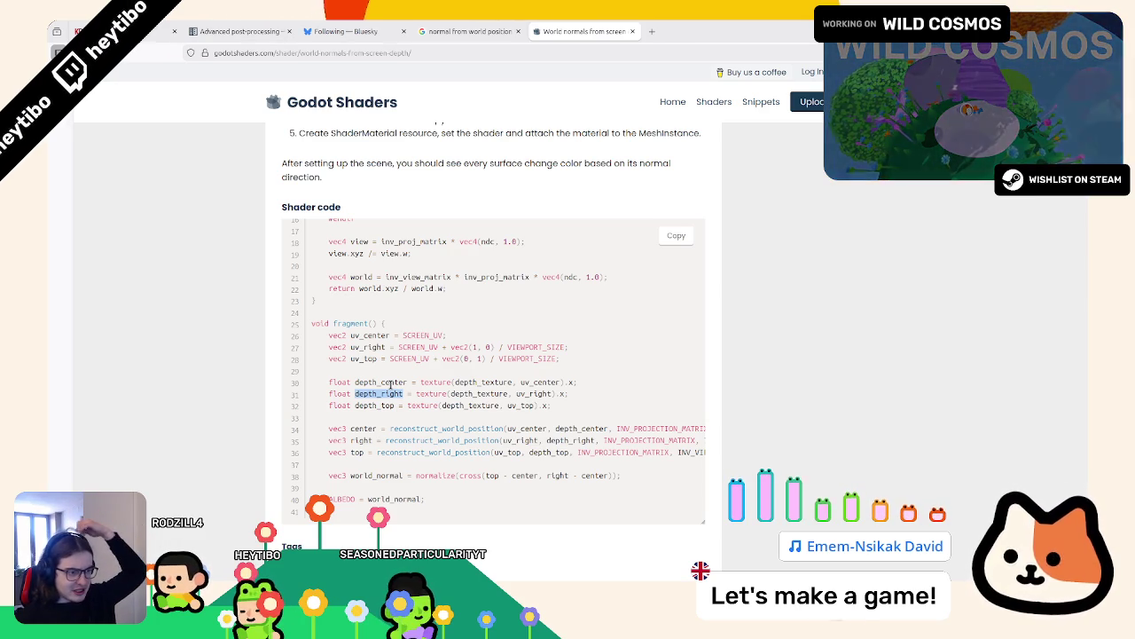
scroll(369, 428, "up", 3)
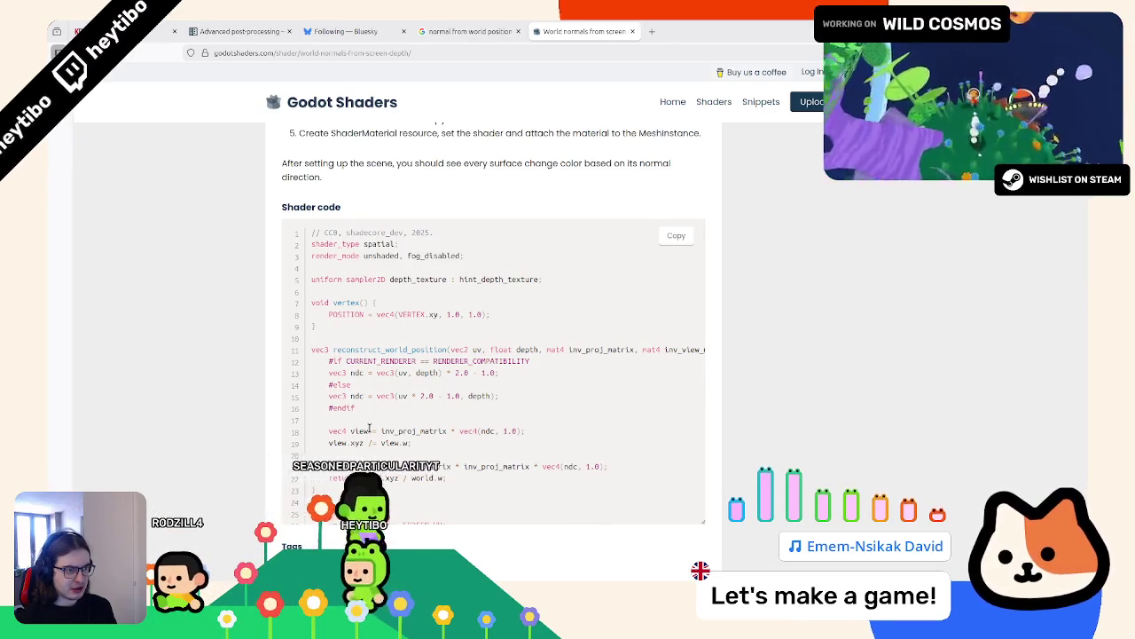
scroll(369, 428, "up", 3)
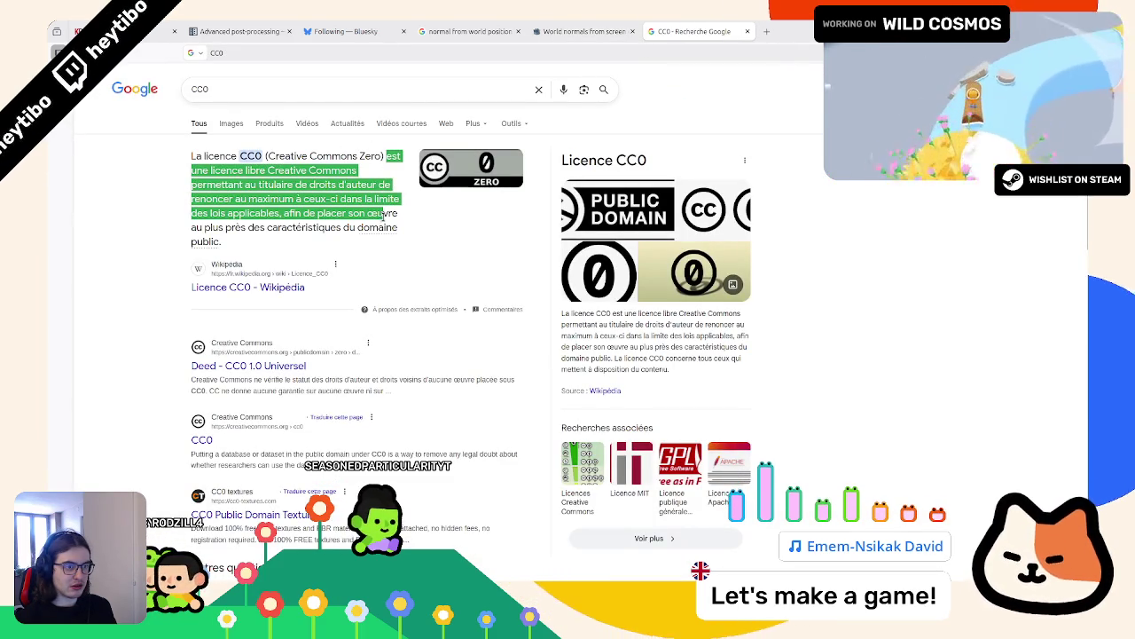
Step: Close the Google CC0 tab and open the shader author's profile page
left_click_drag(382, 216, 385, 230)
key("ctrl+w")
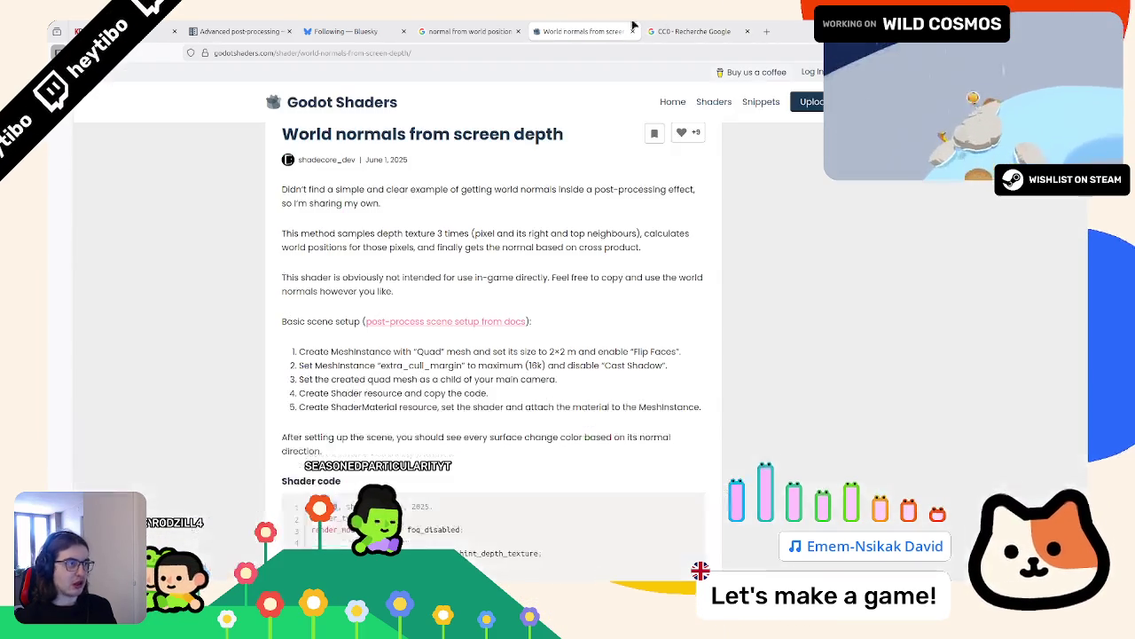
scroll(284, 436, "up", 3)
scroll(233, 405, "down", 10)
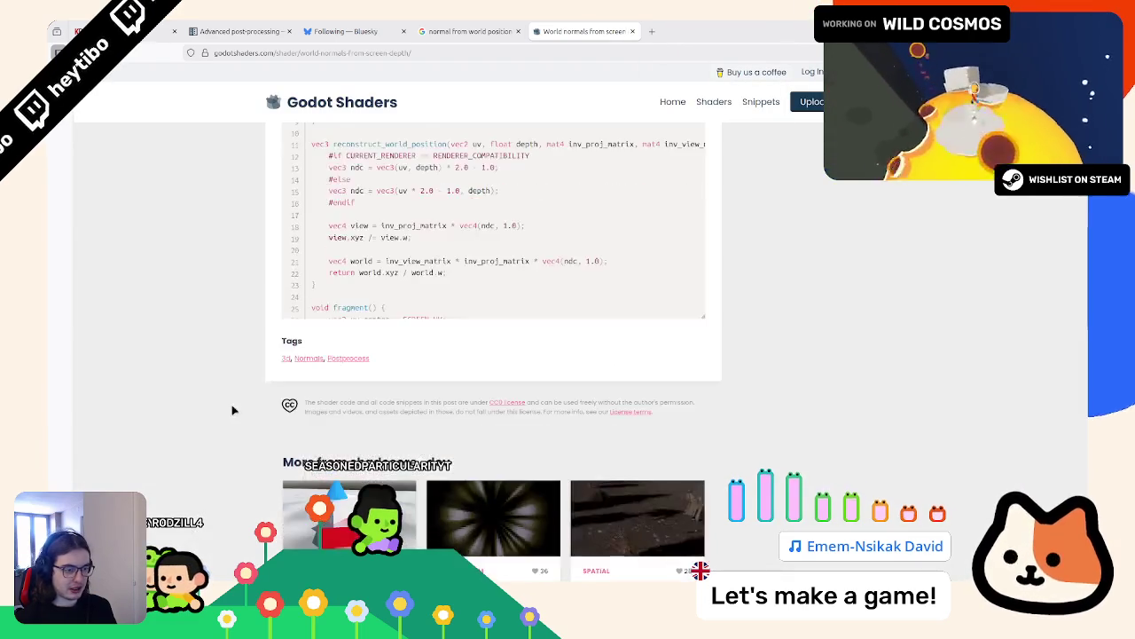
scroll(213, 390, "up", 10)
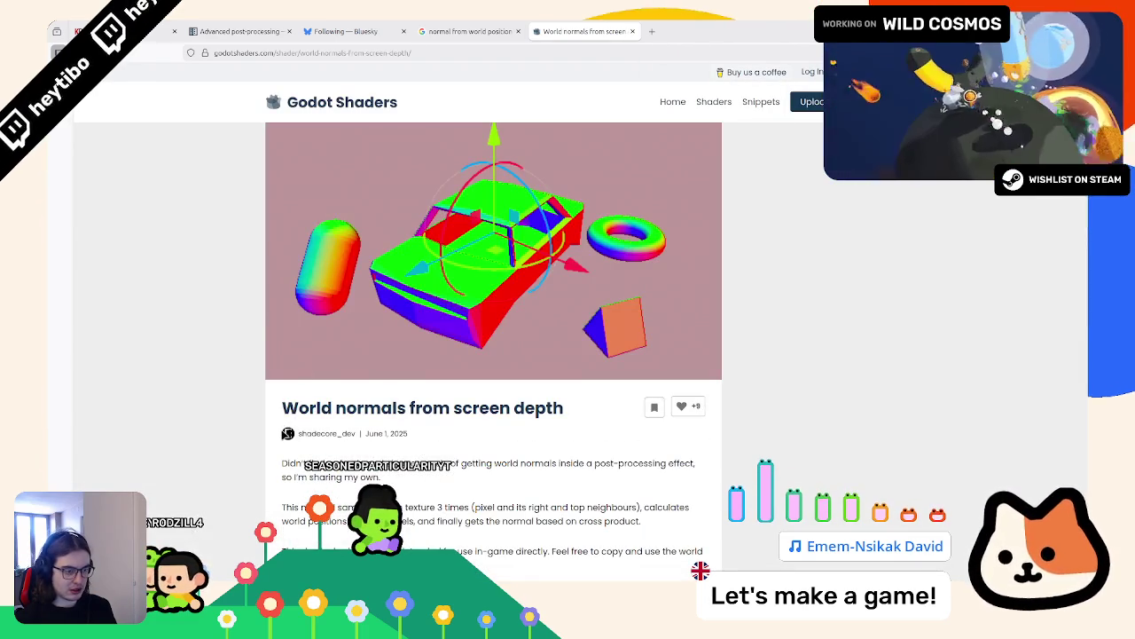
left_click(663, 24)
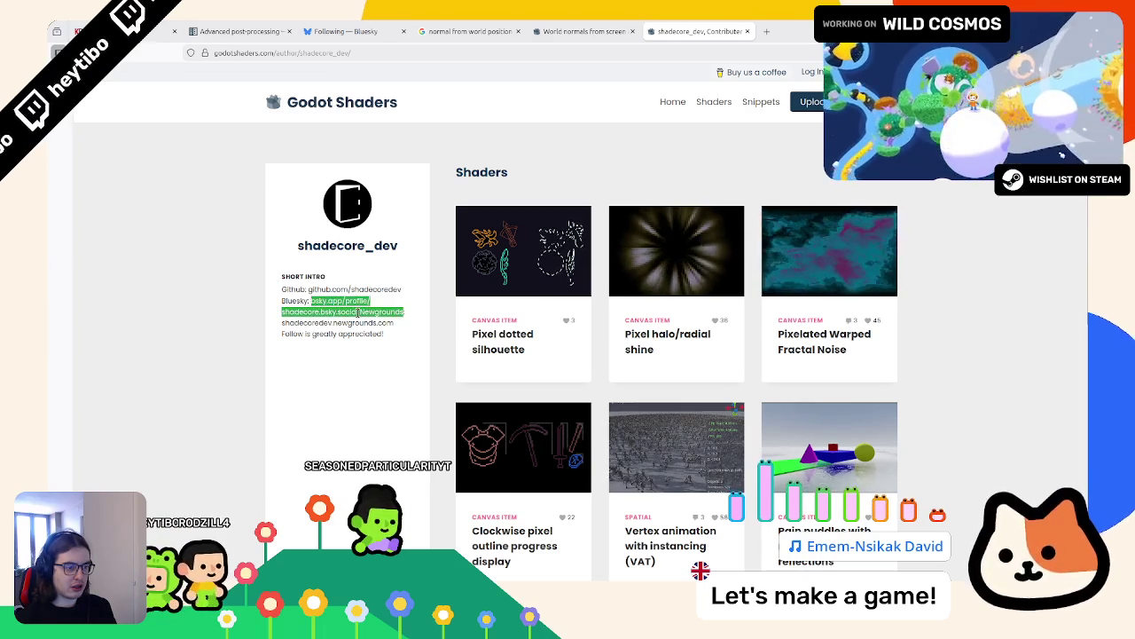
Step: Open the shader author's Bluesky profile from the copied link and scroll through their posts
left_click(388, 49)
type("bsky.app/profile/shadecore.bsky.social")
key("Return")
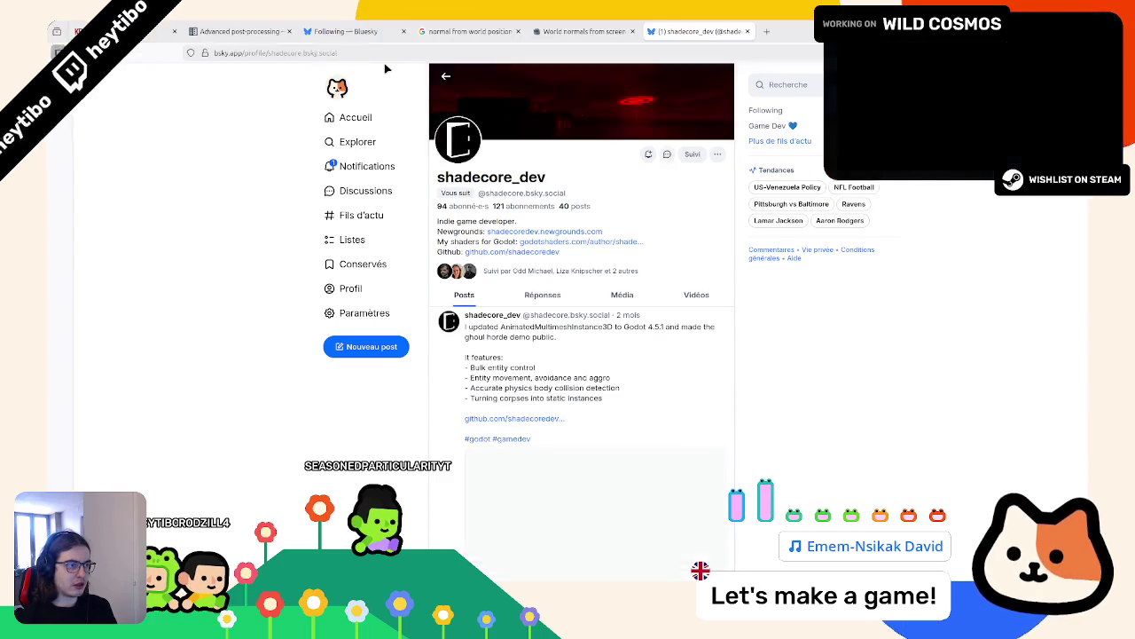
scroll(476, 139, "down", 4)
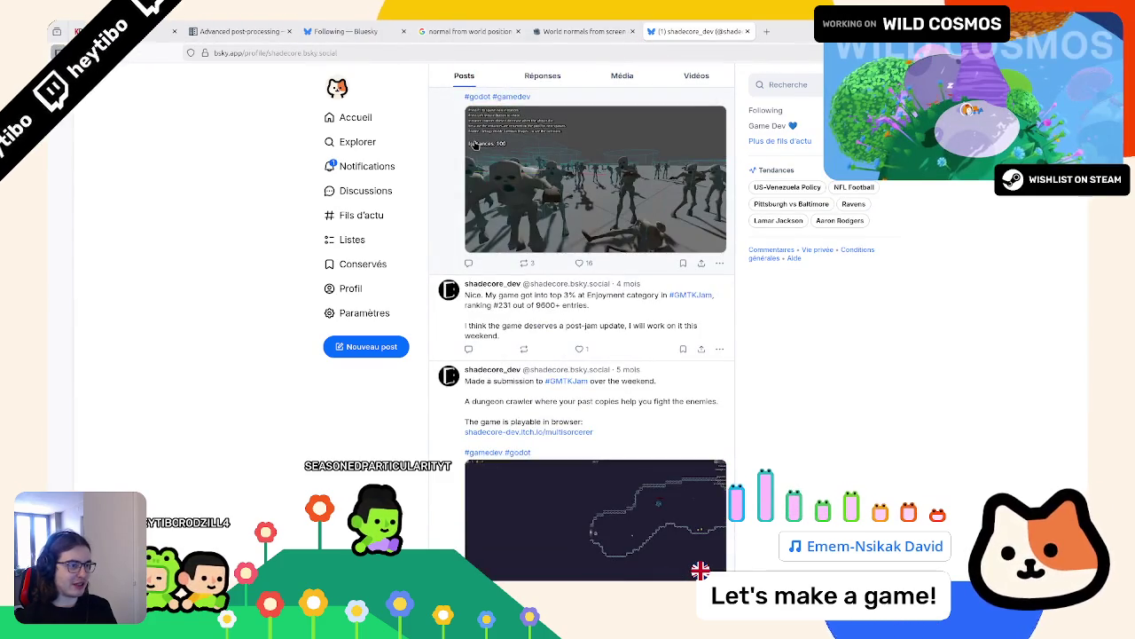
scroll(477, 144, "down", 5)
scroll(474, 146, "up", 5)
scroll(470, 149, "up", 4)
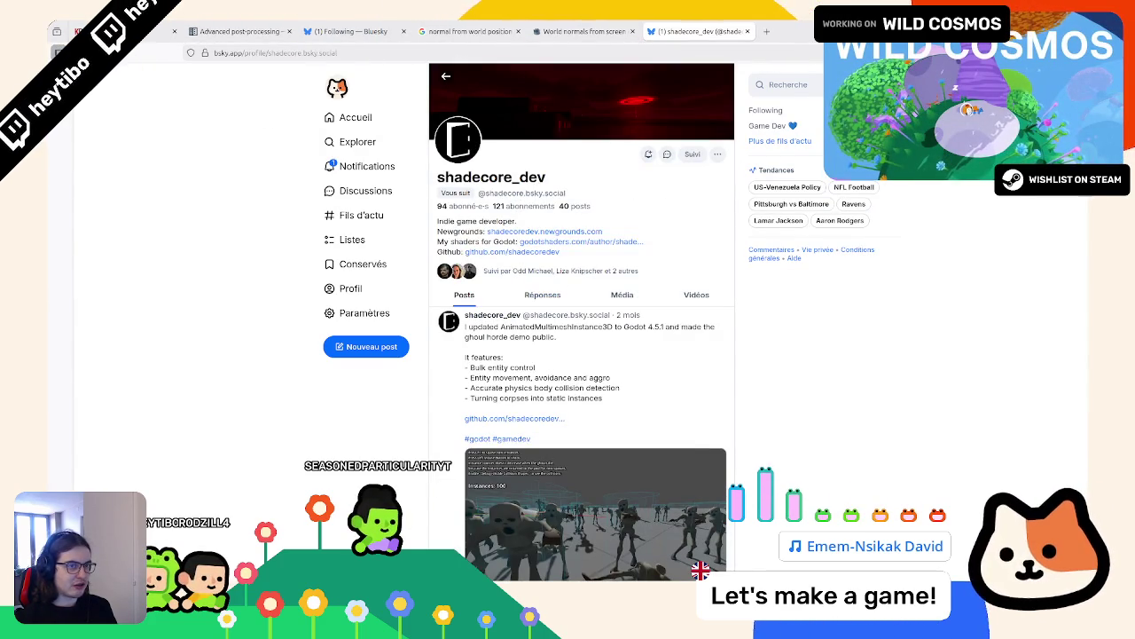
Step: Return to the World normals from screen depth page, then back to the Godot editor
key("alt+Left")
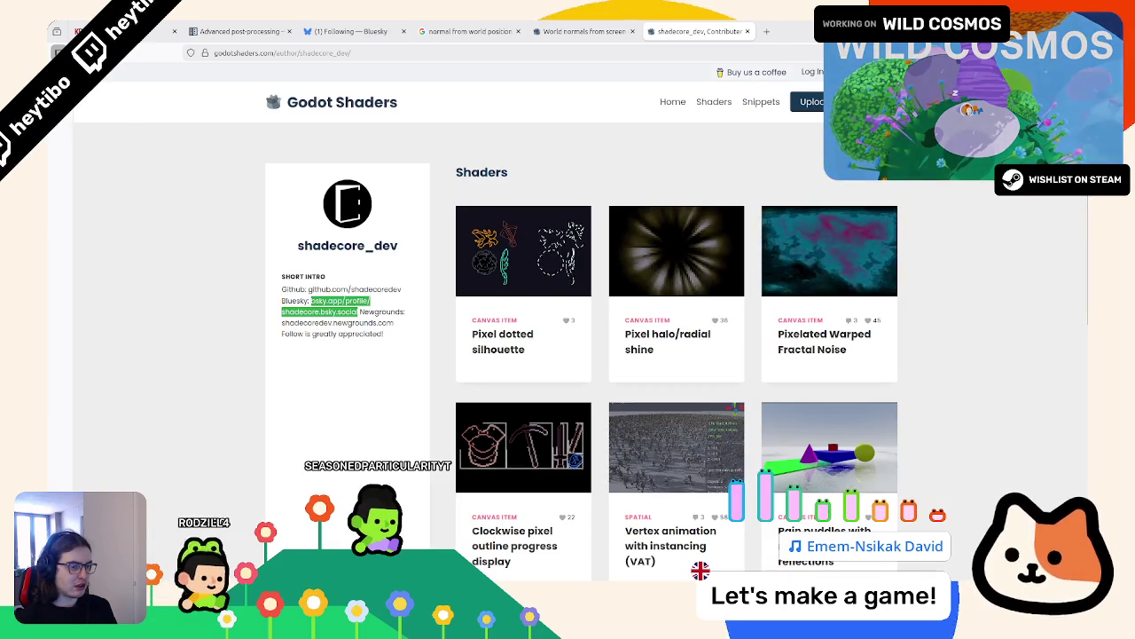
left_click(587, 30)
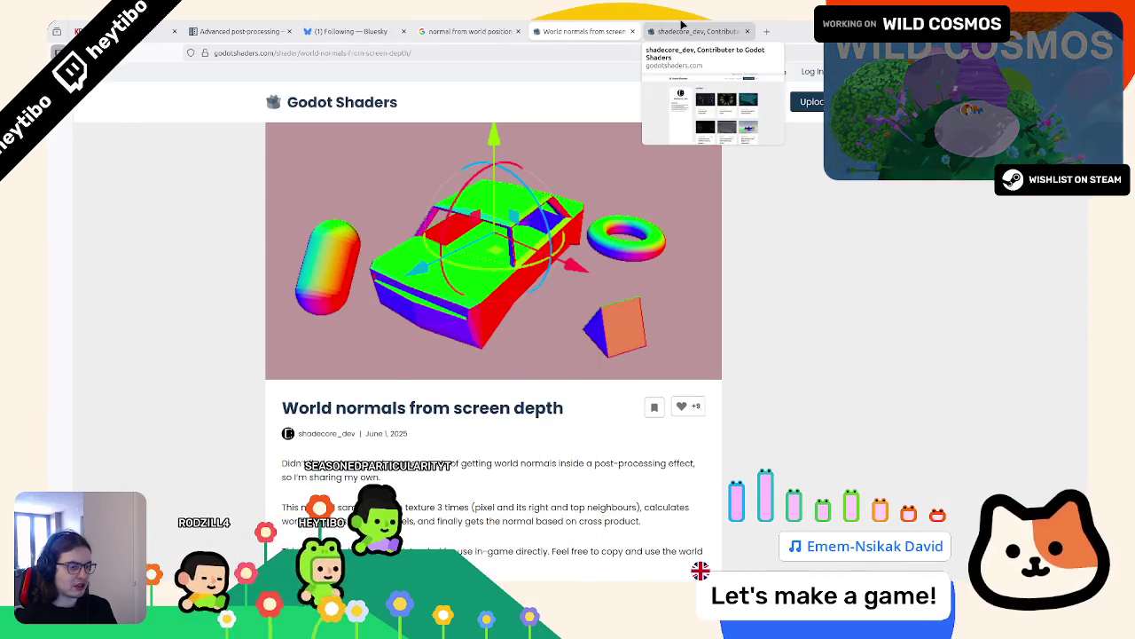
key("alt+Tab")
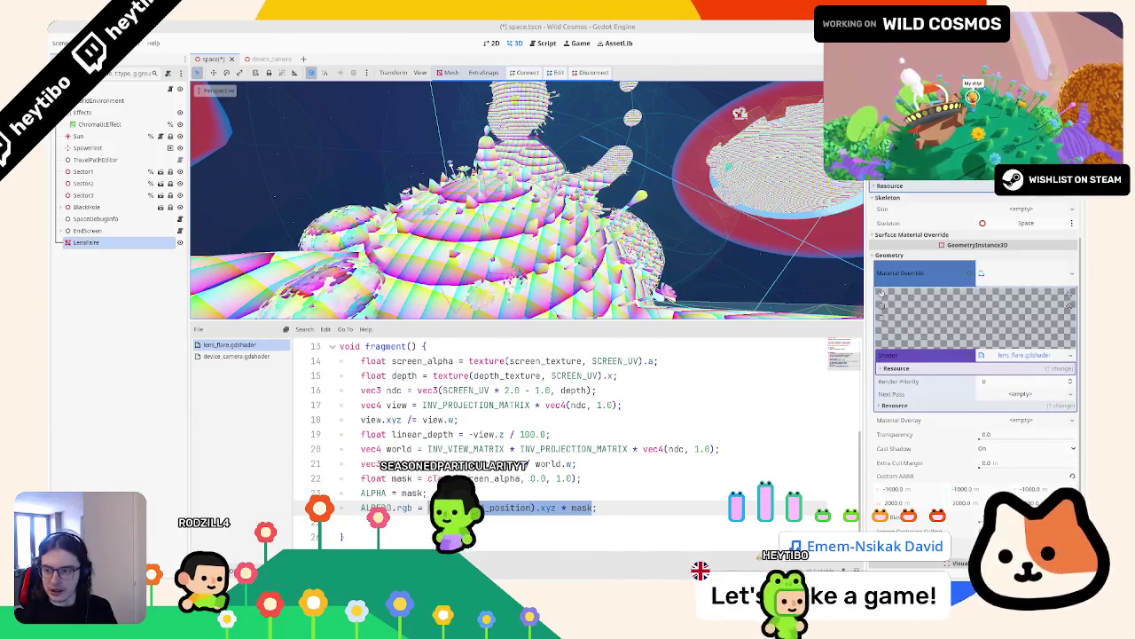
Step: Replace all lens_flare shader code with the copied world-normals-from-screen-depth code and save
scroll(427, 396, "up", 1)
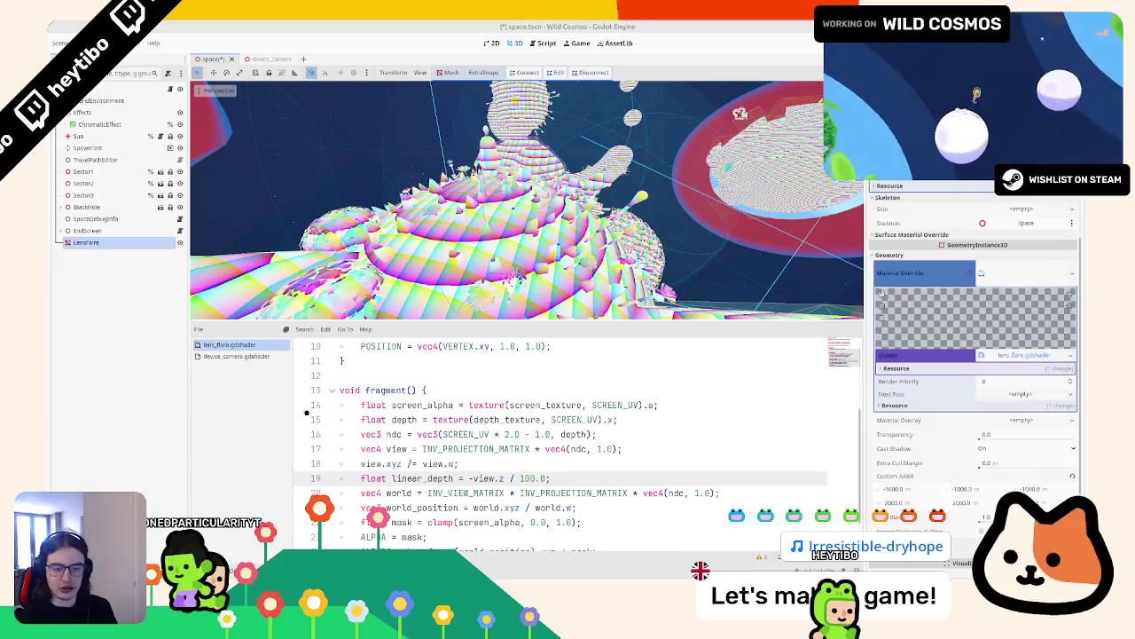
key("ctrl+a")
key("ctrl+v")
scroll(516, 433, "up", 5)
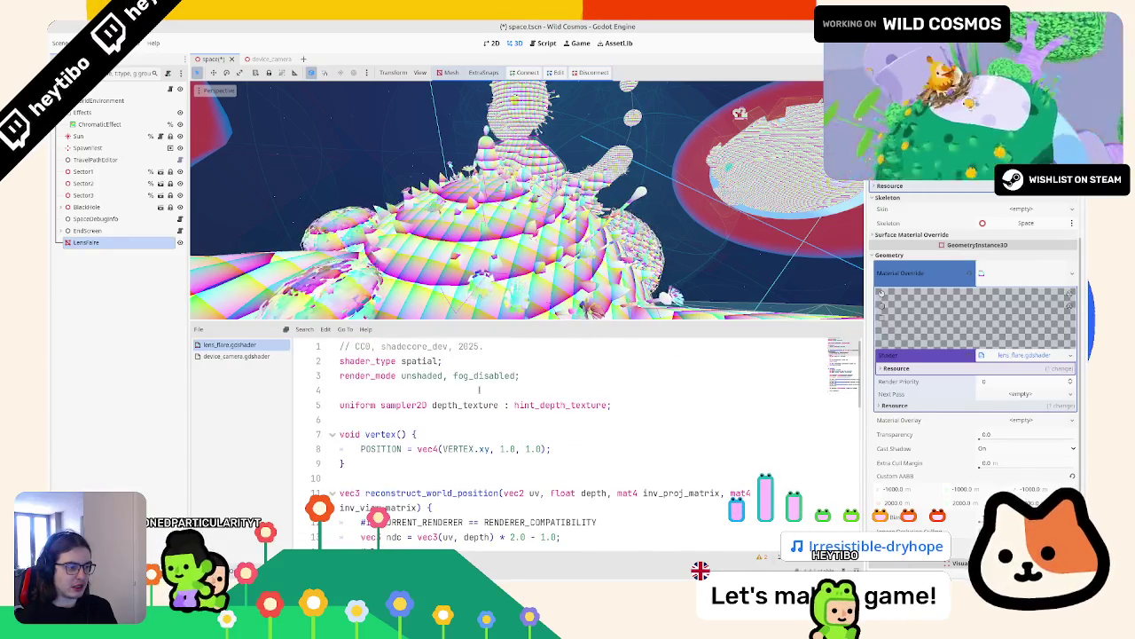
key("ctrl+s")
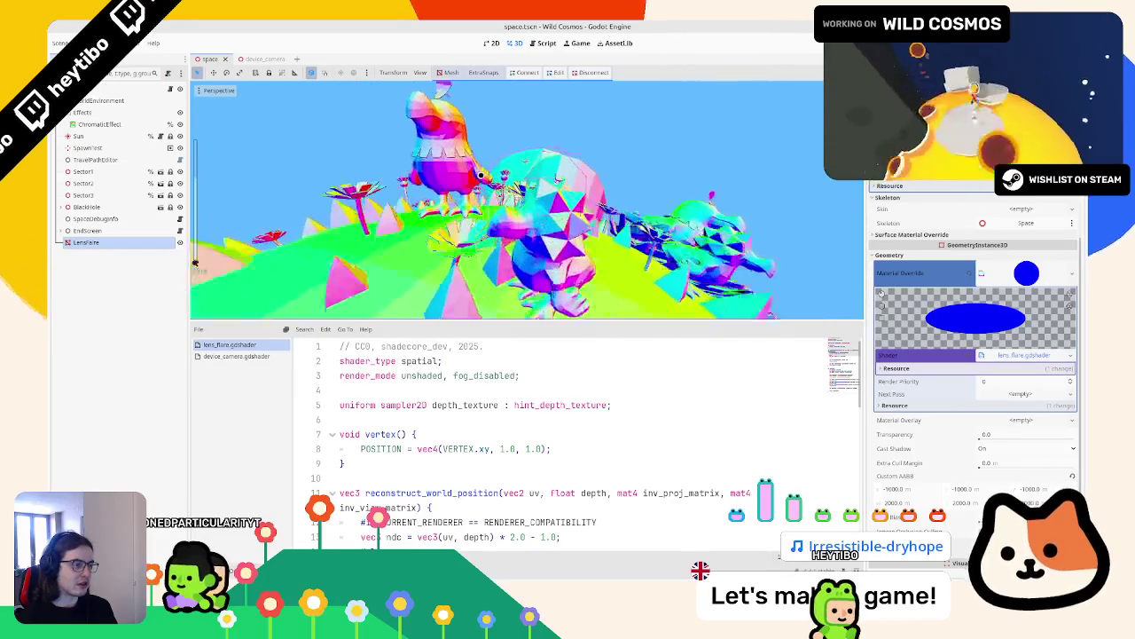
scroll(428, 477, "down", 10)
double_click(437, 508)
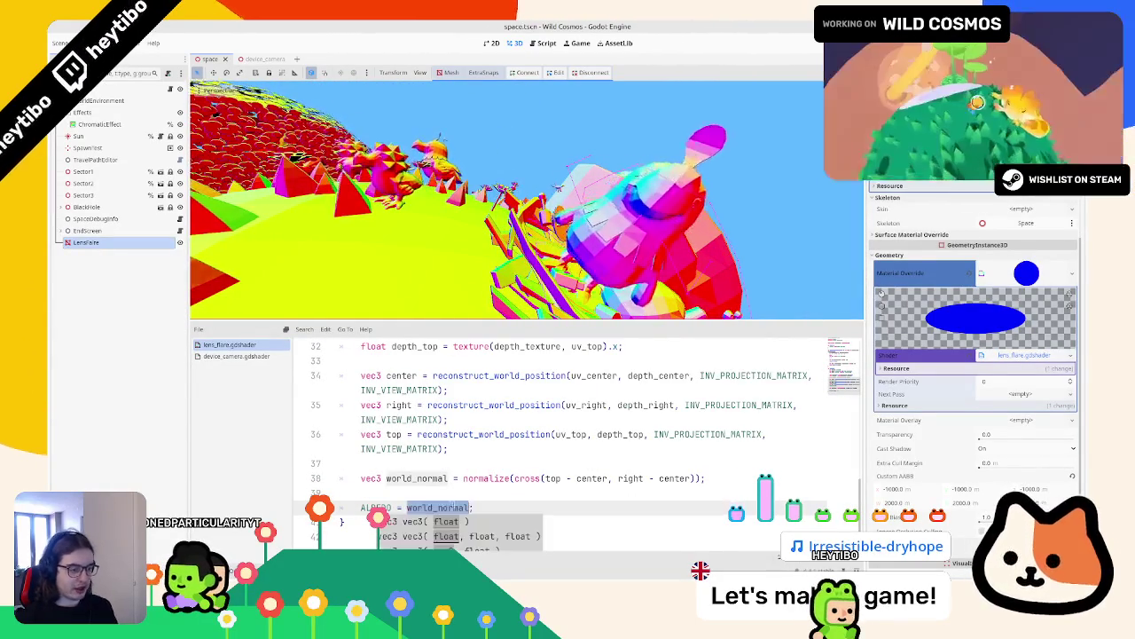
Step: Add the fresnel.gdshaderinc include below the uniform declaration
scroll(417, 487, "up", 10)
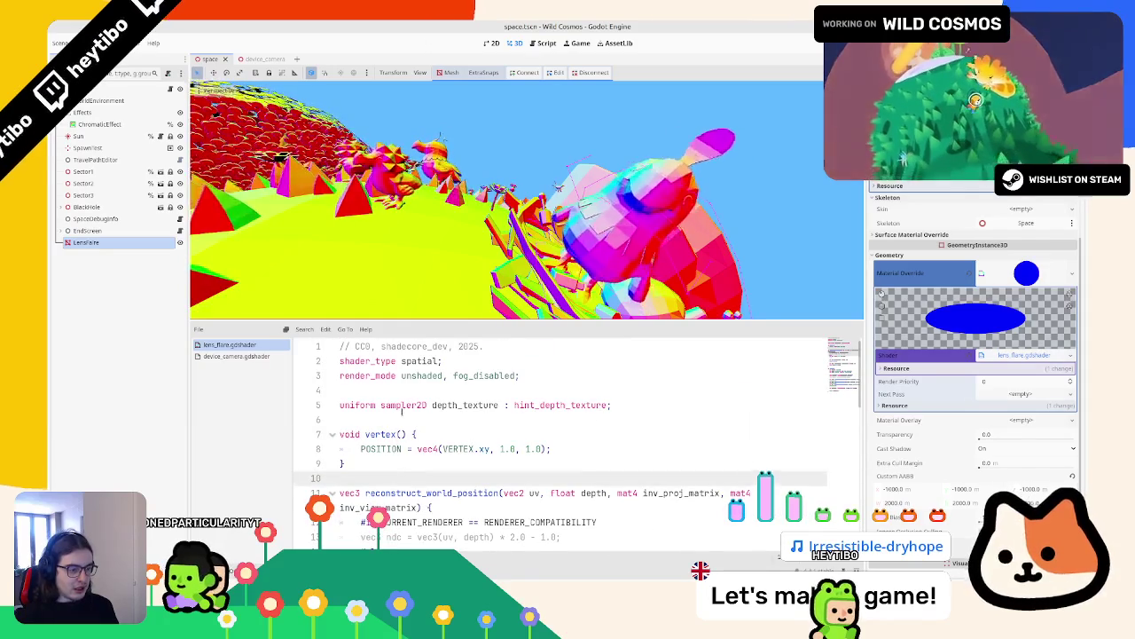
left_click(405, 415)
key("Return")
key("Return")
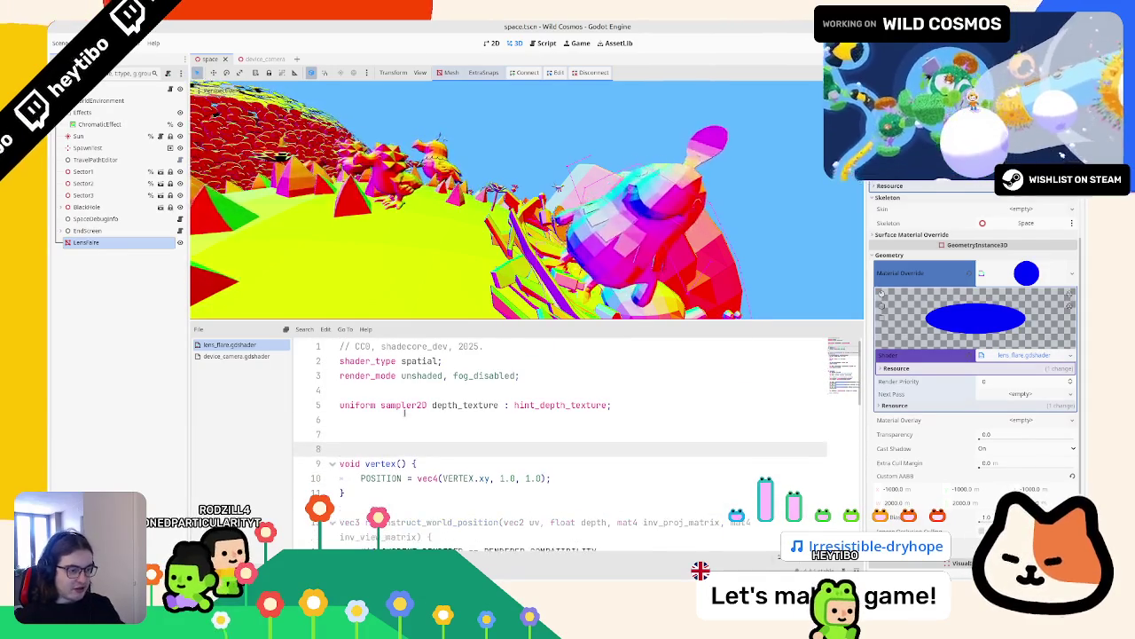
key("Up")
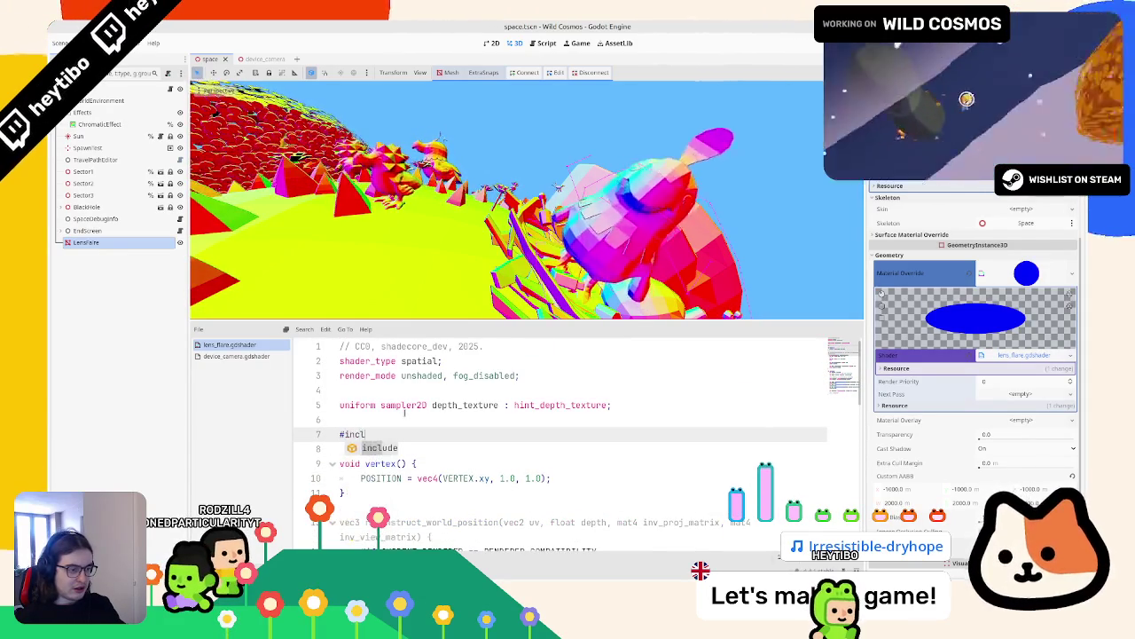
key("Return")
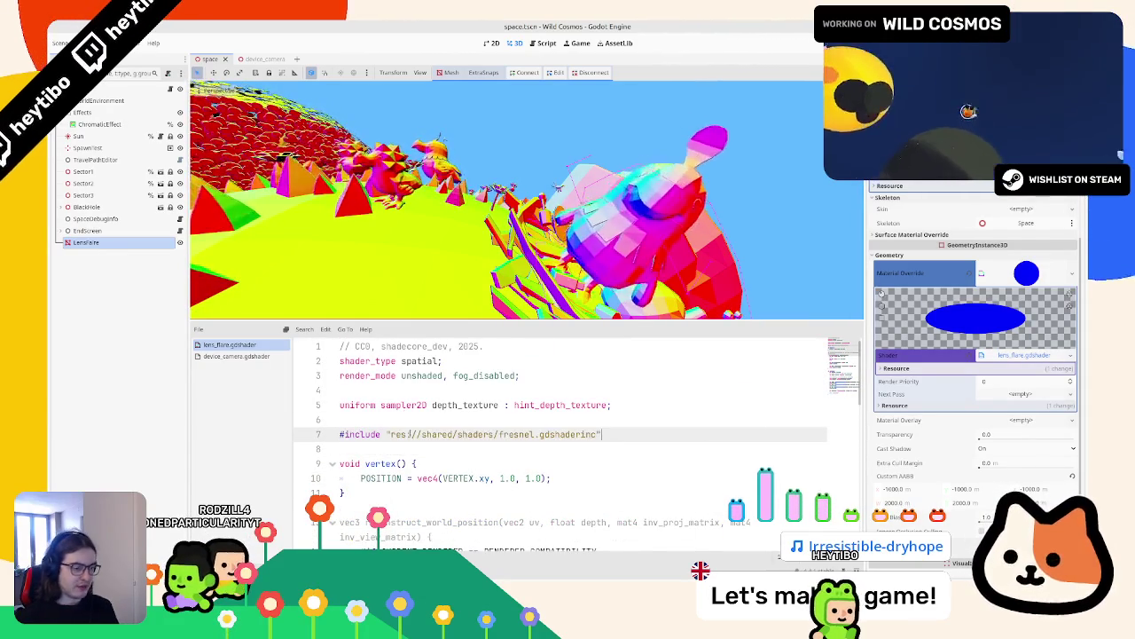
Step: Change ALBEDO to vec3(fresnel(1.0, world_normal, VIEW))
scroll(417, 431, "down", 10)
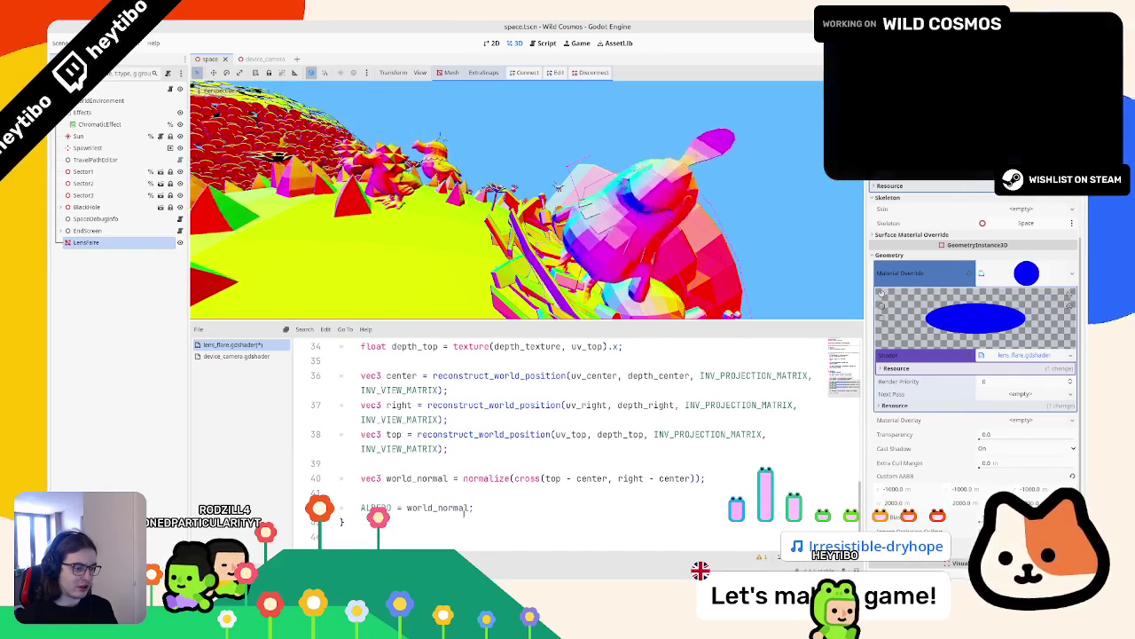
double_click(463, 507)
key("BackSpace")
key("BackSpace")
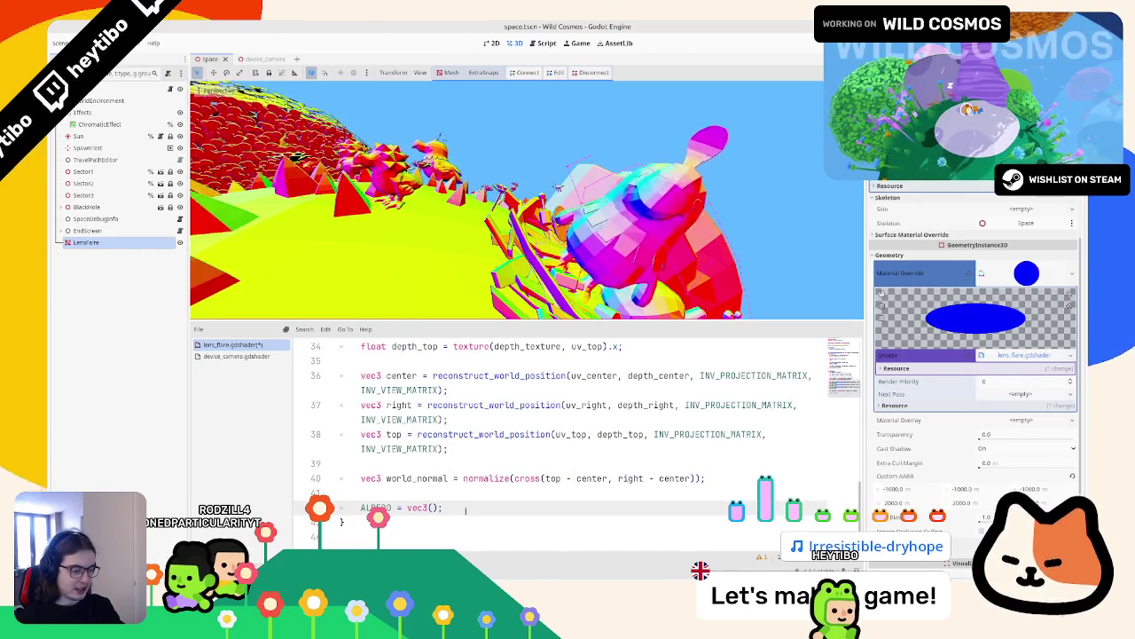
type("fres")
key("Return")
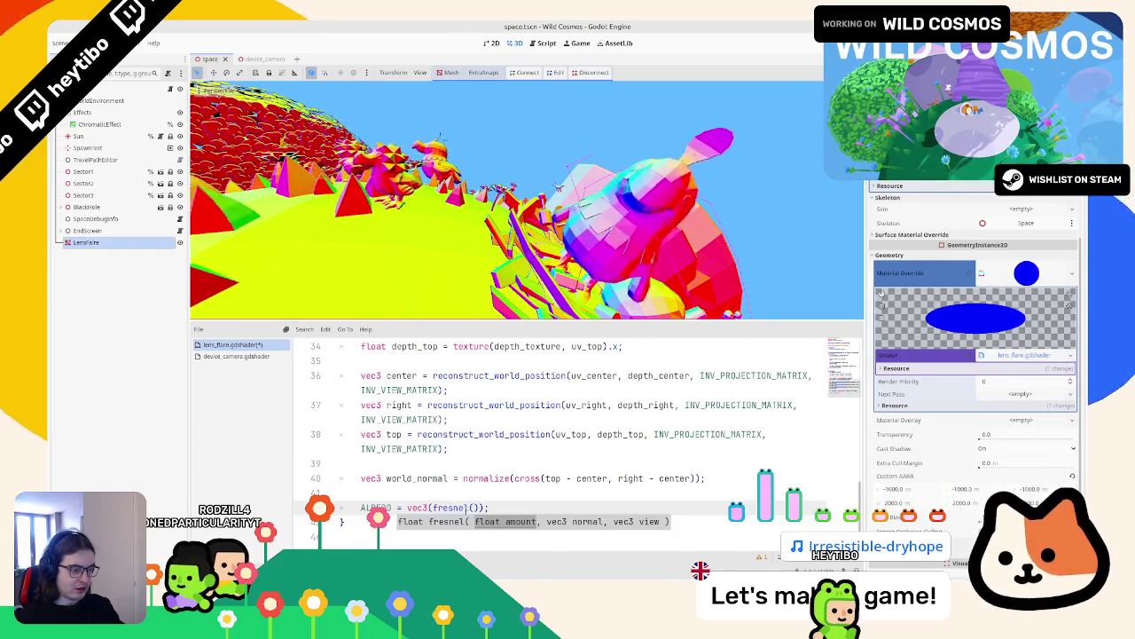
type("(1.0")
type(", world_normal, V")
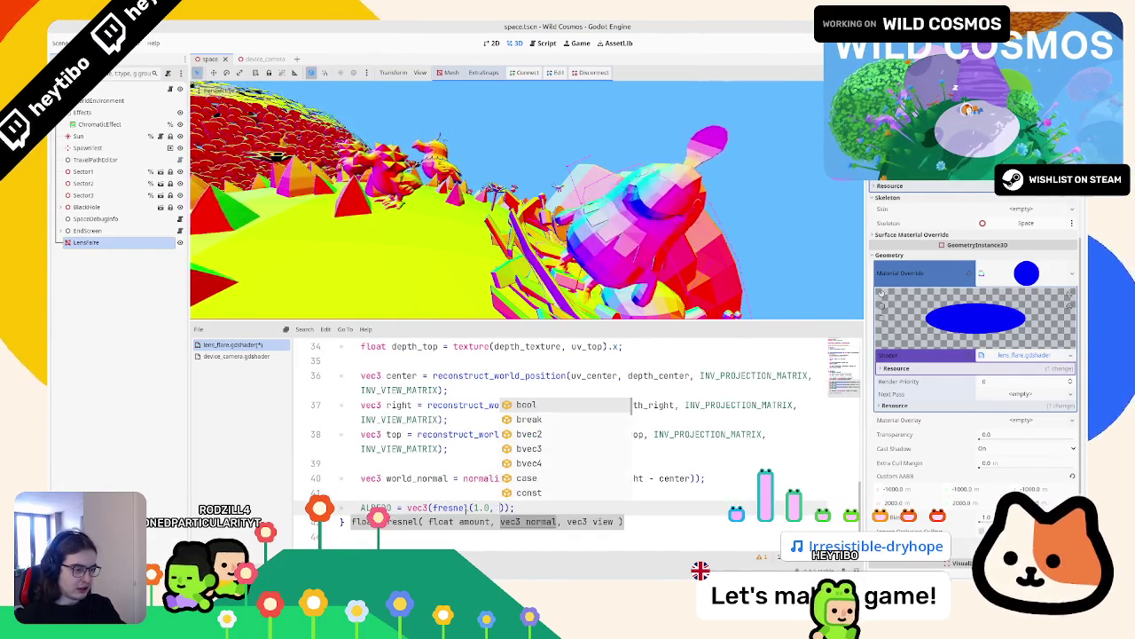
type("IE")
key("Return")
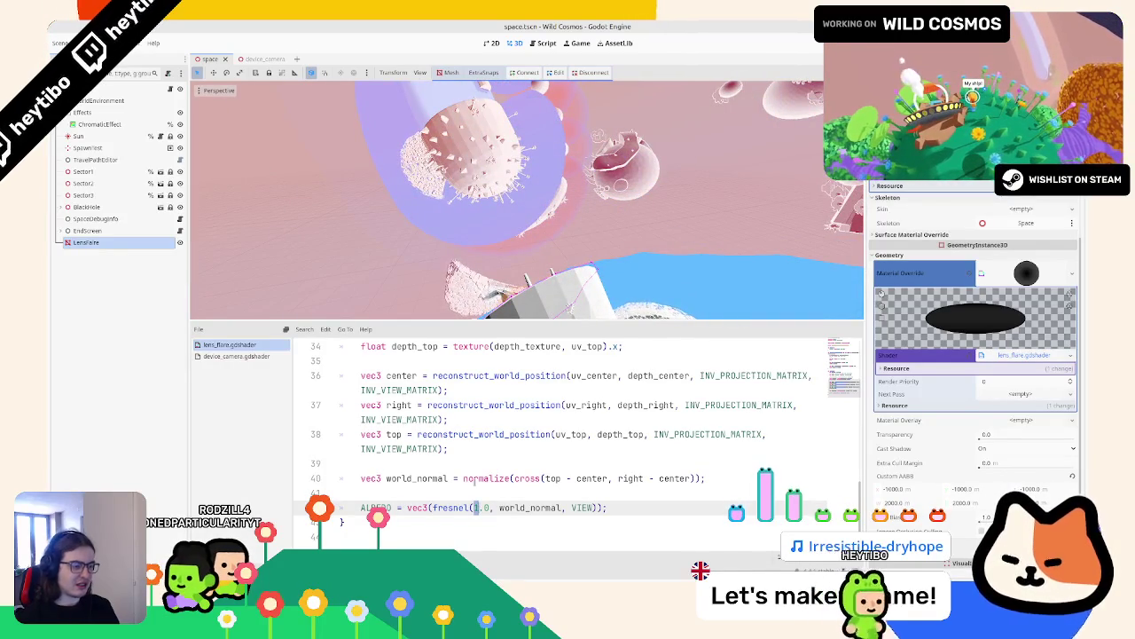
Step: Set the fresnel amount to 4.0 and run the Wild Cosmos scene for testing
type("2")
key("BackSpace")
type("4")
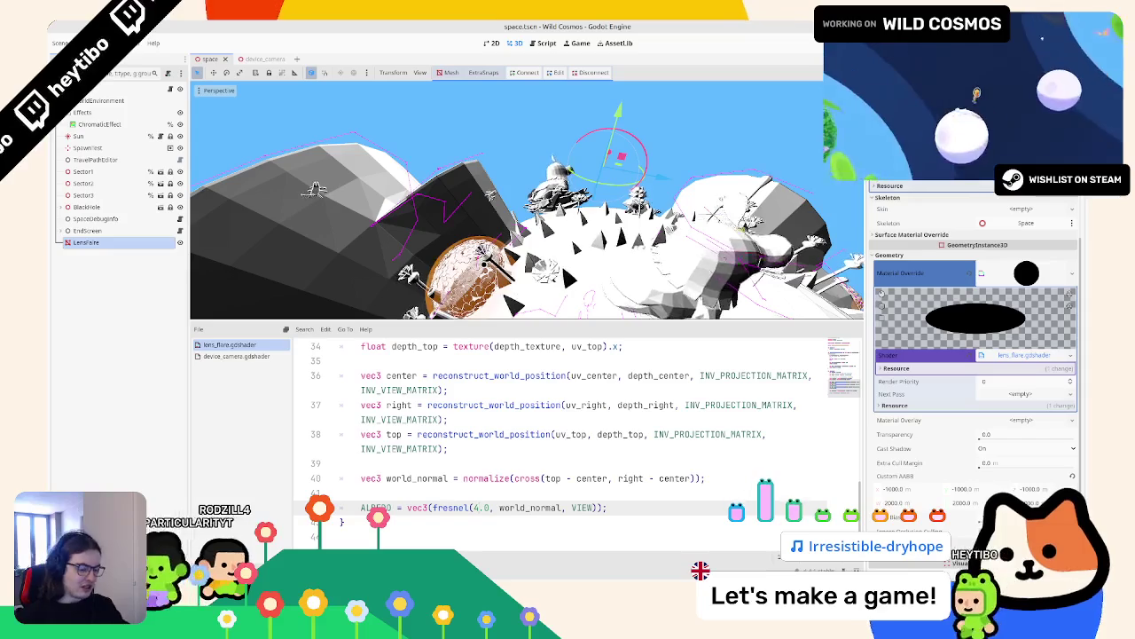
key("ctrl+shift+F5")
key("Return")
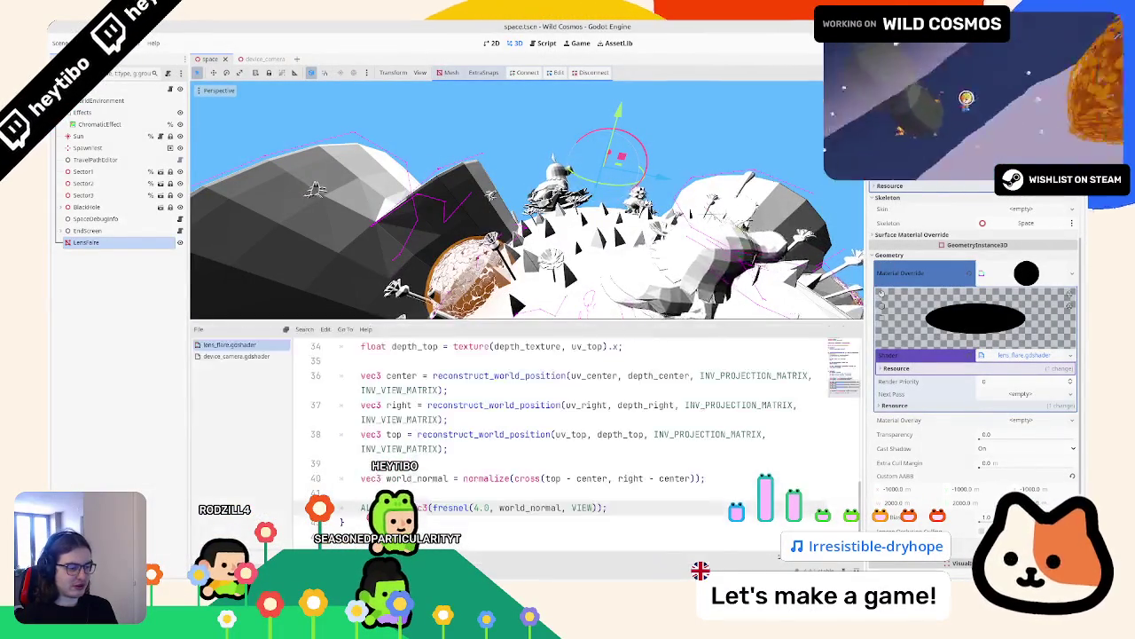
Step: Pass CAMERA_DIRECTION_WORLD as the fresnel view argument and relaunch the game
double_click(582, 508)
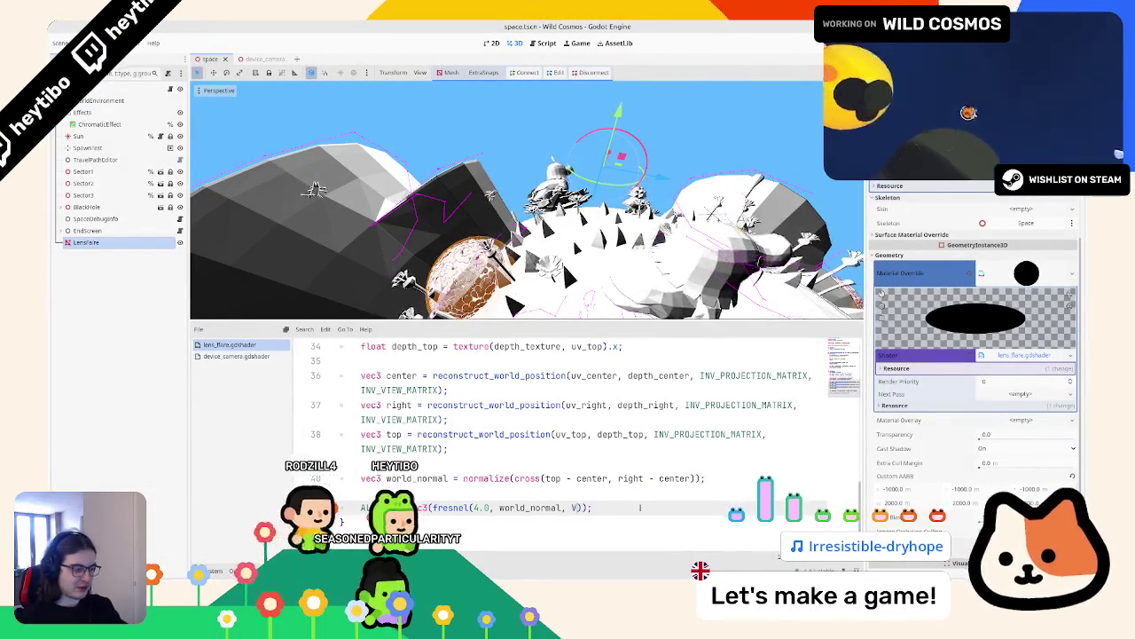
type("VIEW")
key("Down")
key("Down")
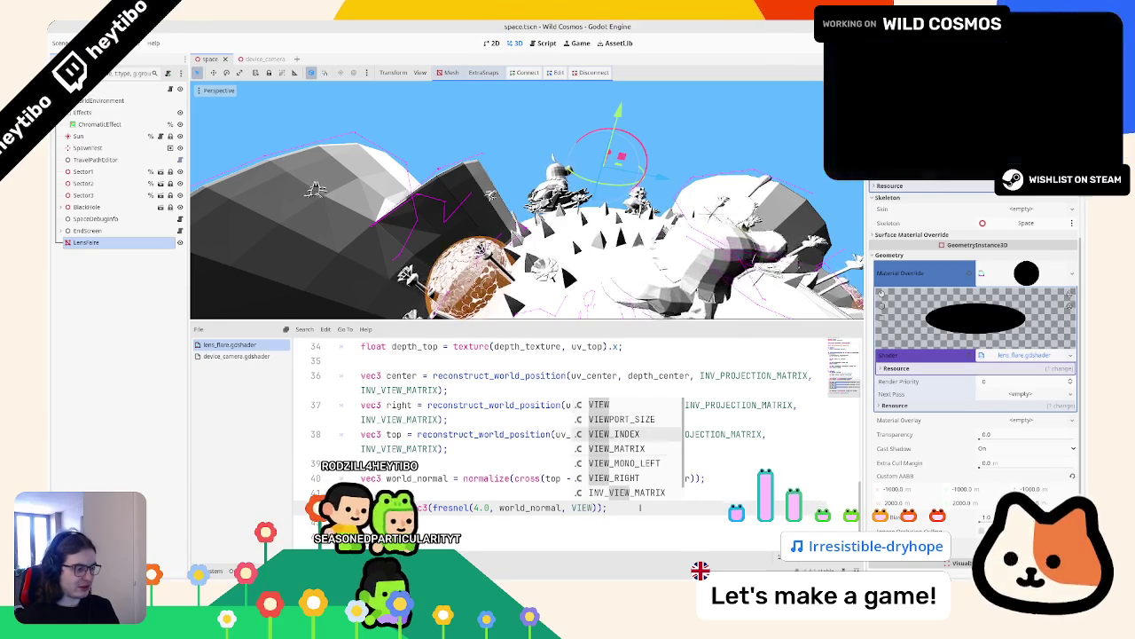
key("Down")
key("Down")
key("Down")
key("Escape")
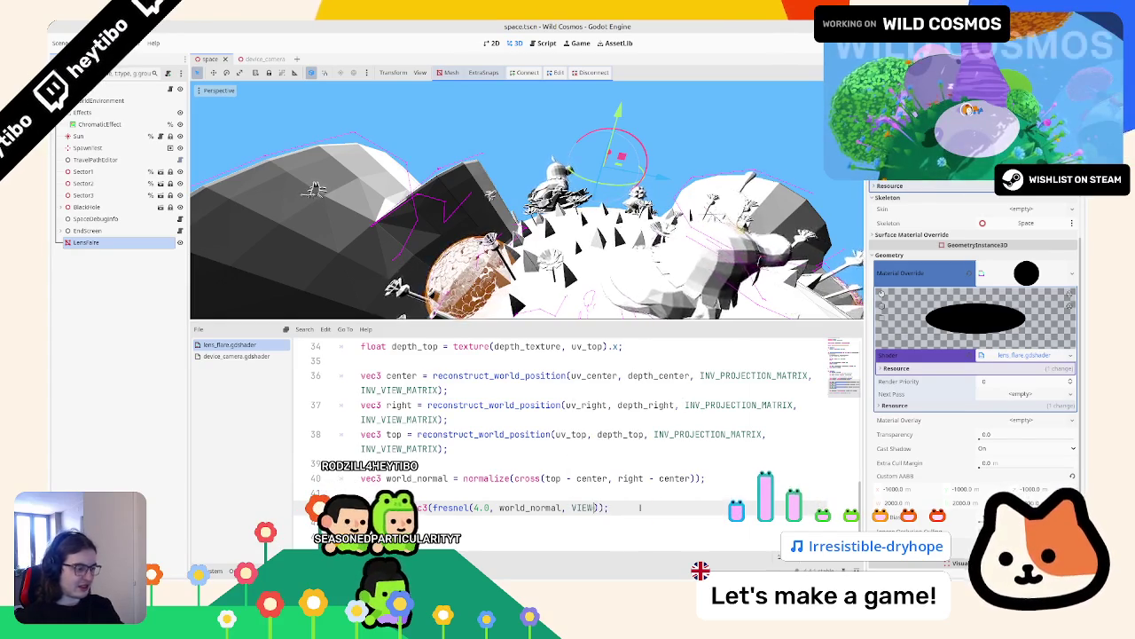
key("Up")
key("Up")
key("Up")
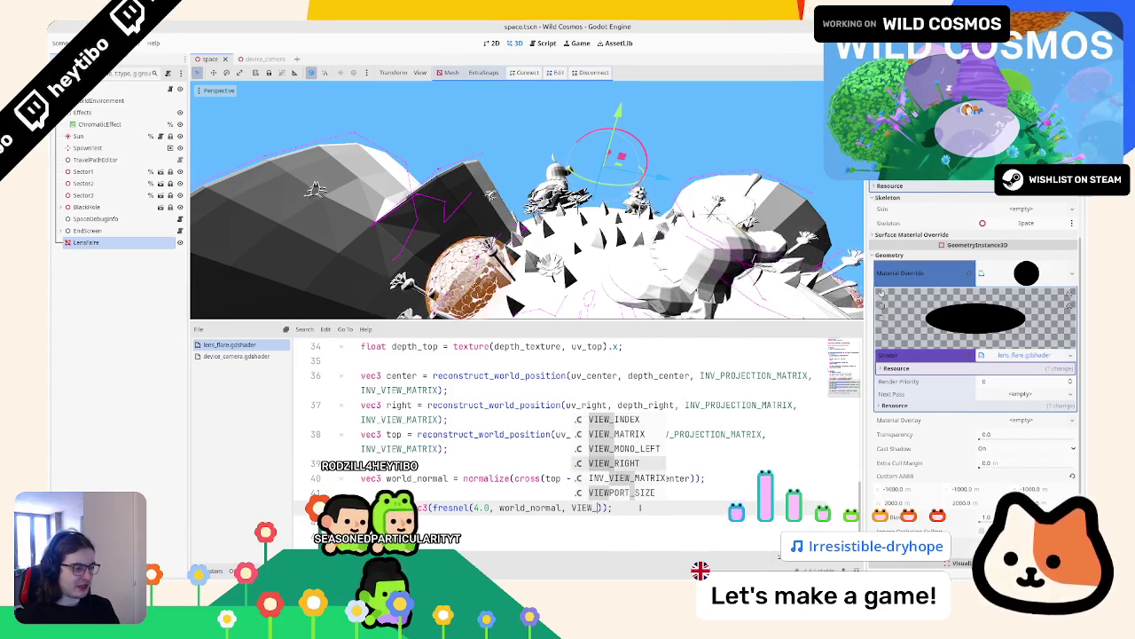
key("Return")
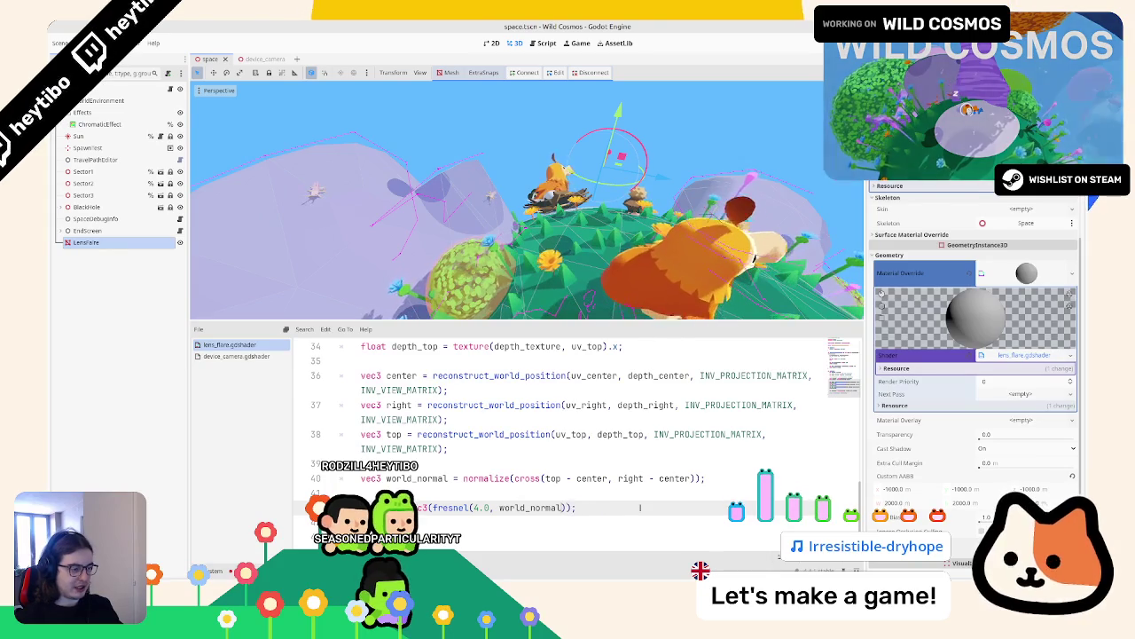
type(", VIU")
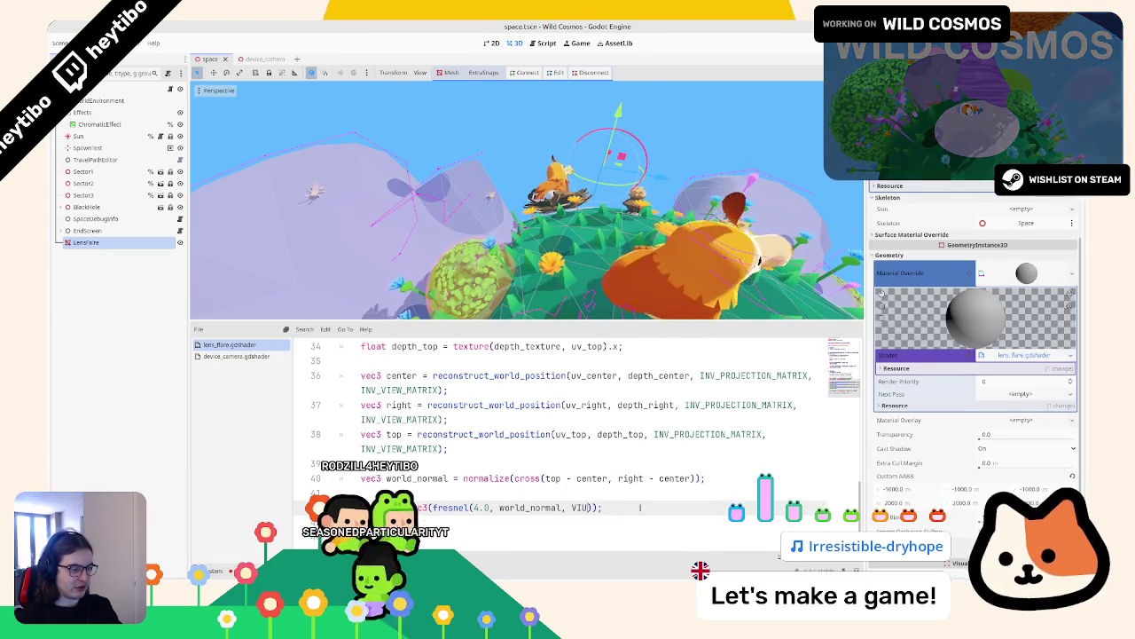
key("BackSpace")
key("BackSpace")
key("BackSpace")
type("CAMER")
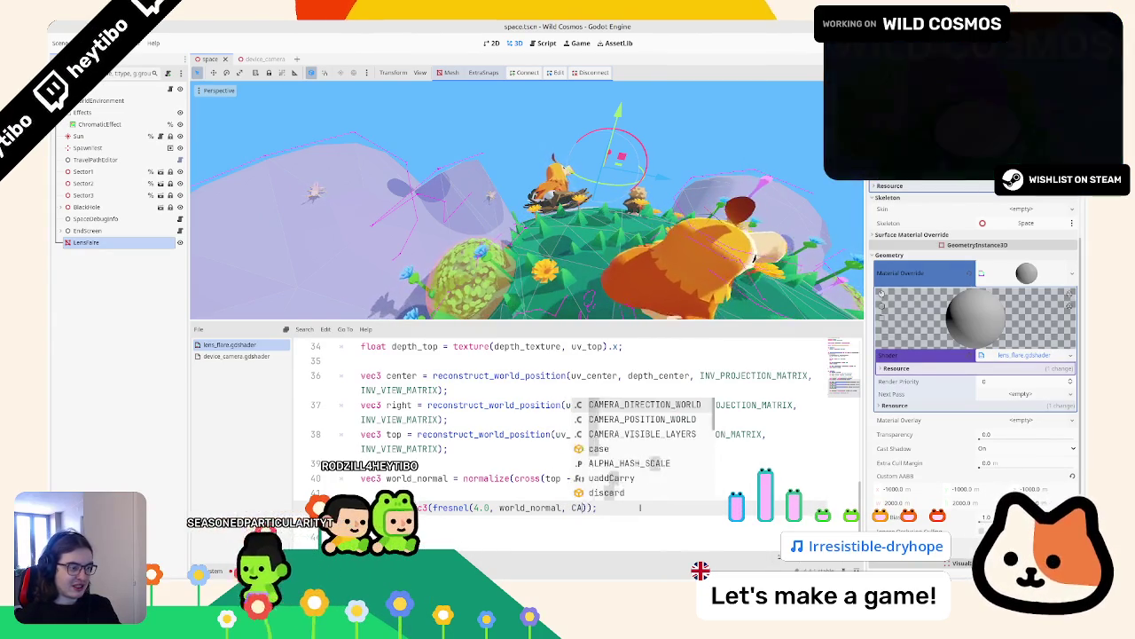
key("Return")
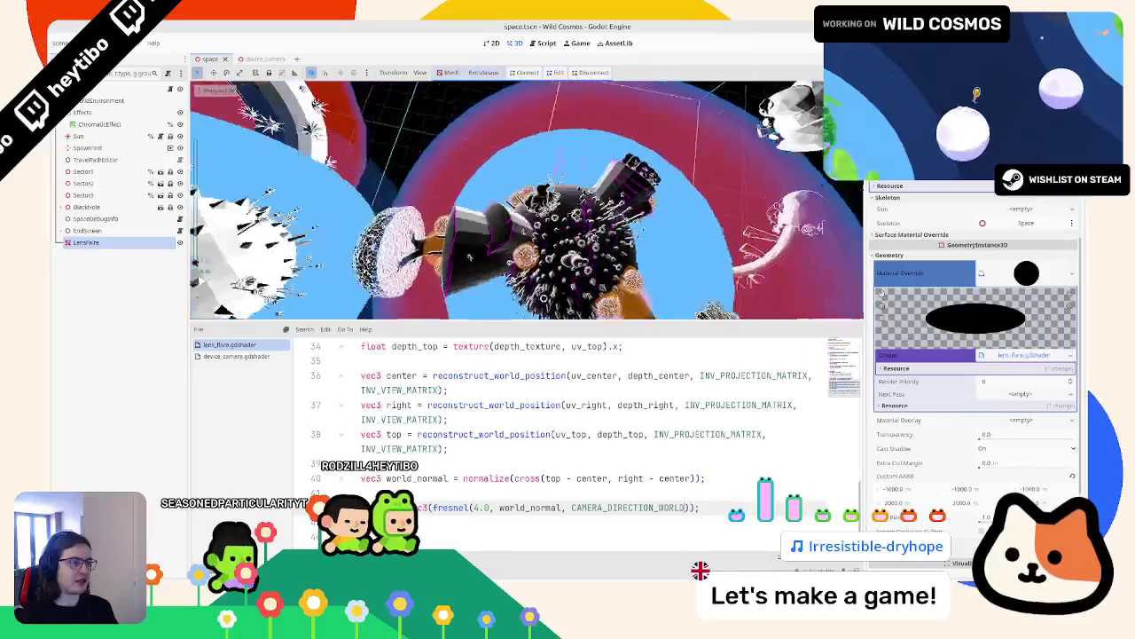
key("F5")
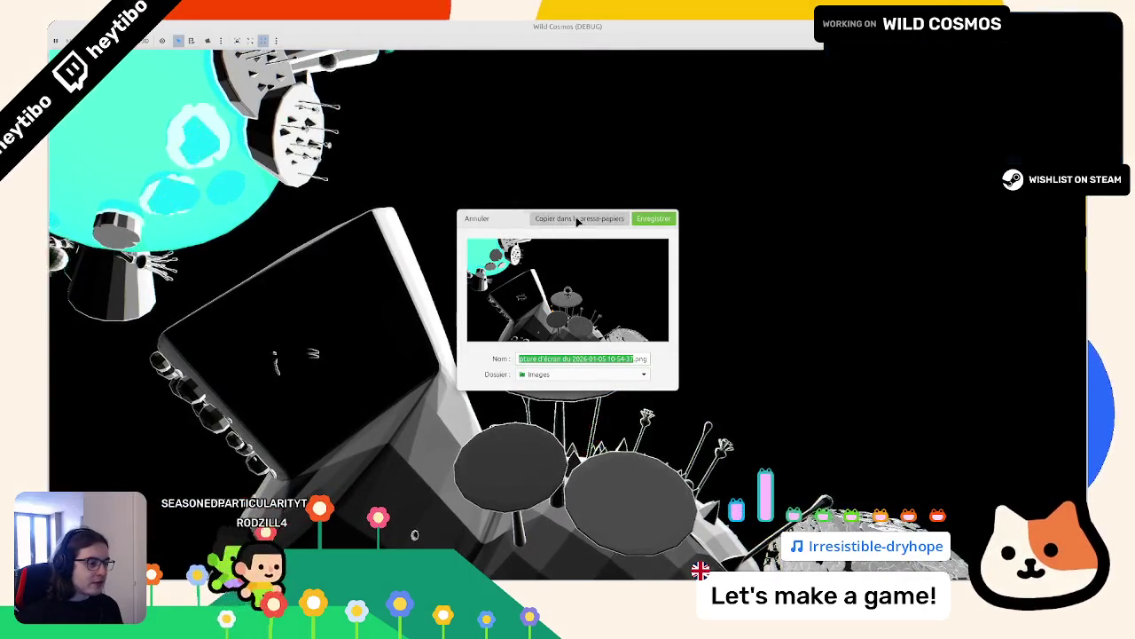
Step: Copy a screenshot to the clipboard, pause and resume, then capture and copy another screenshot
left_click(577, 219)
key("Escape")
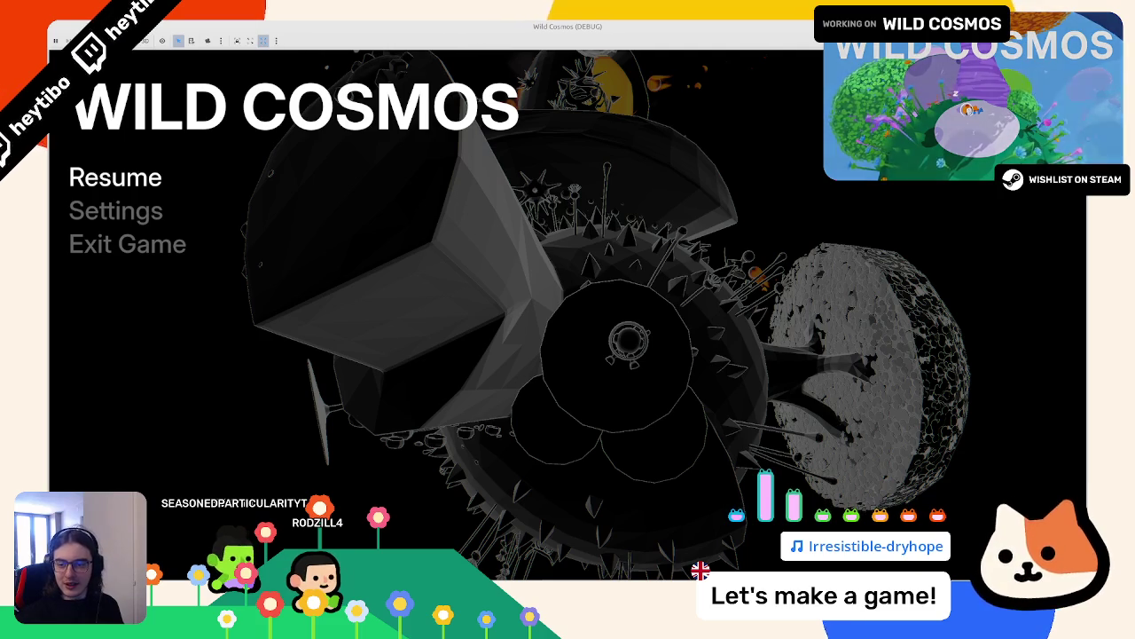
key("Escape")
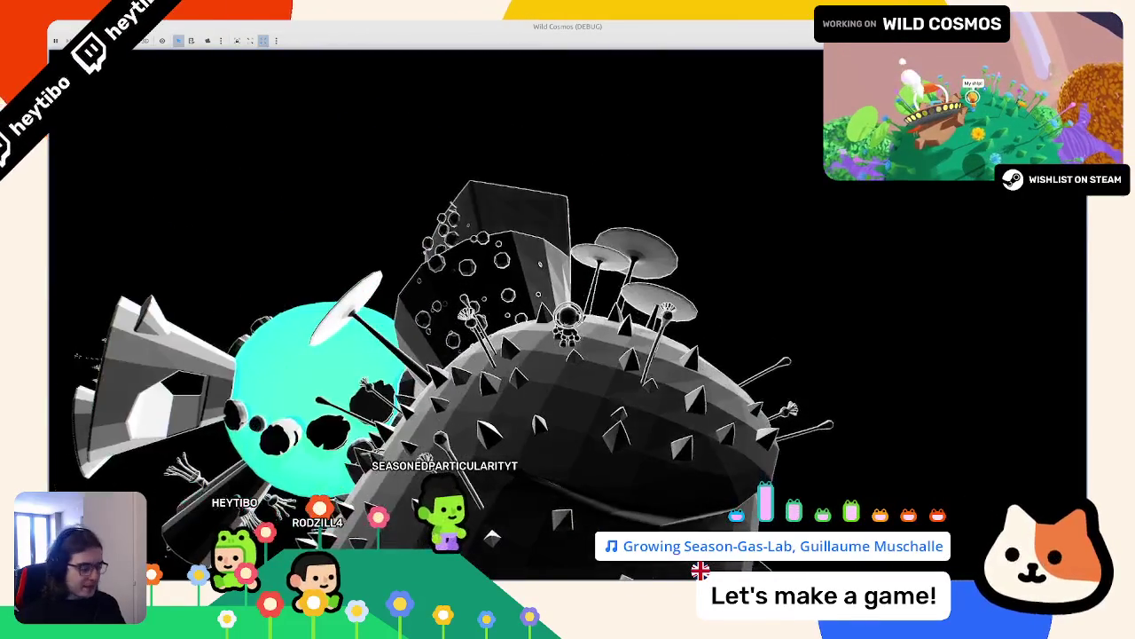
key("Print")
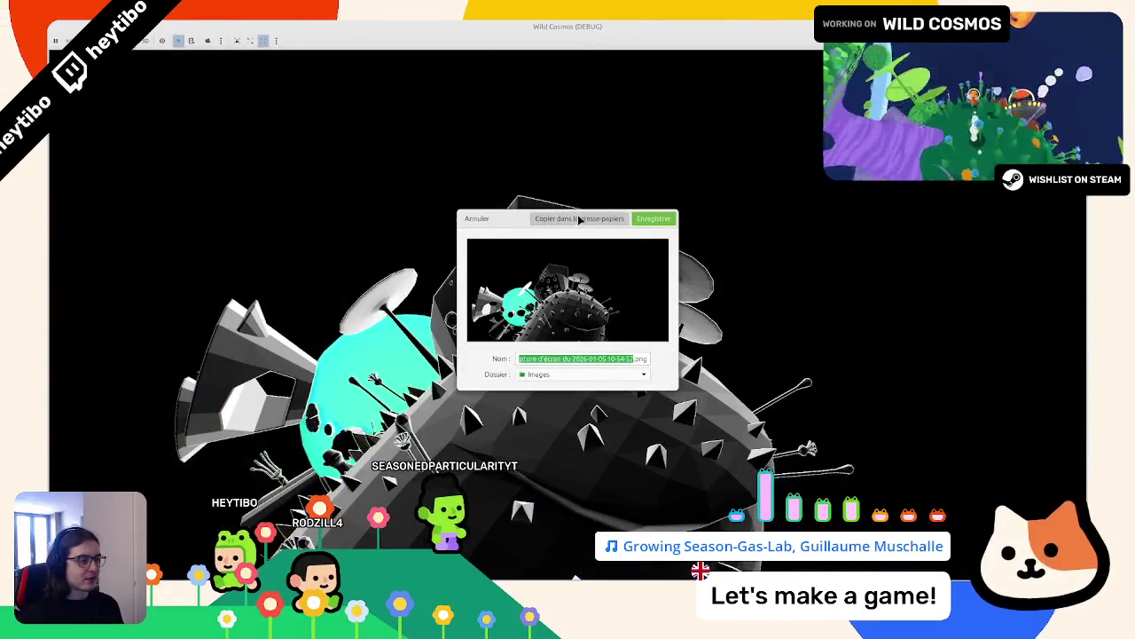
left_click(578, 219)
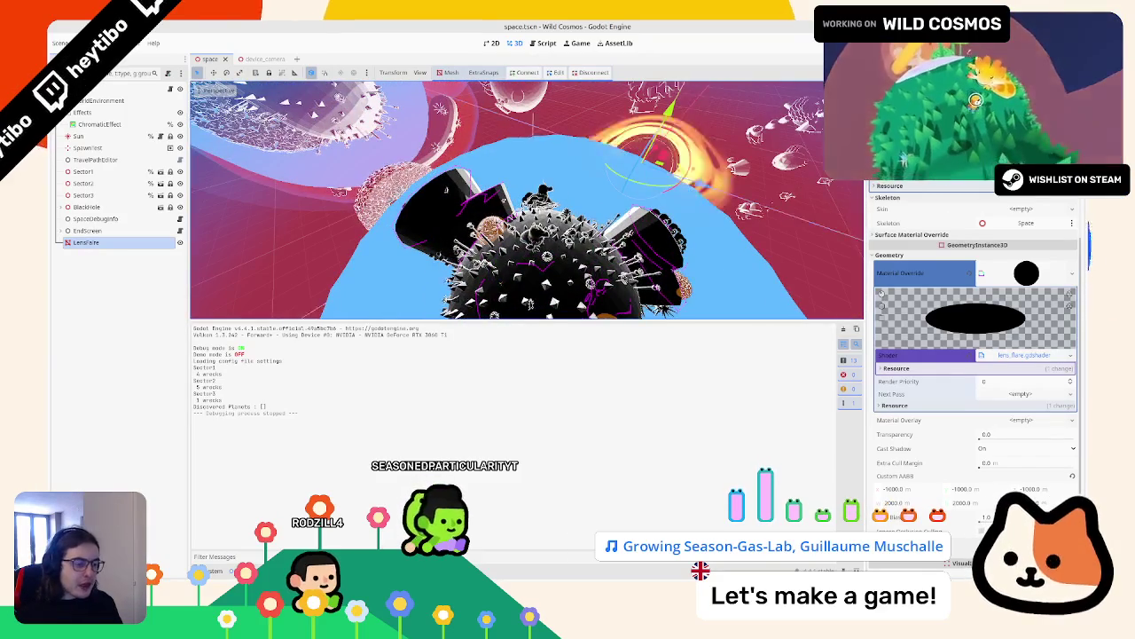
Step: Revert to the inline fragment code, move the mask and ALPHA lines up, and delete leftover depth lines
key("alt+s")
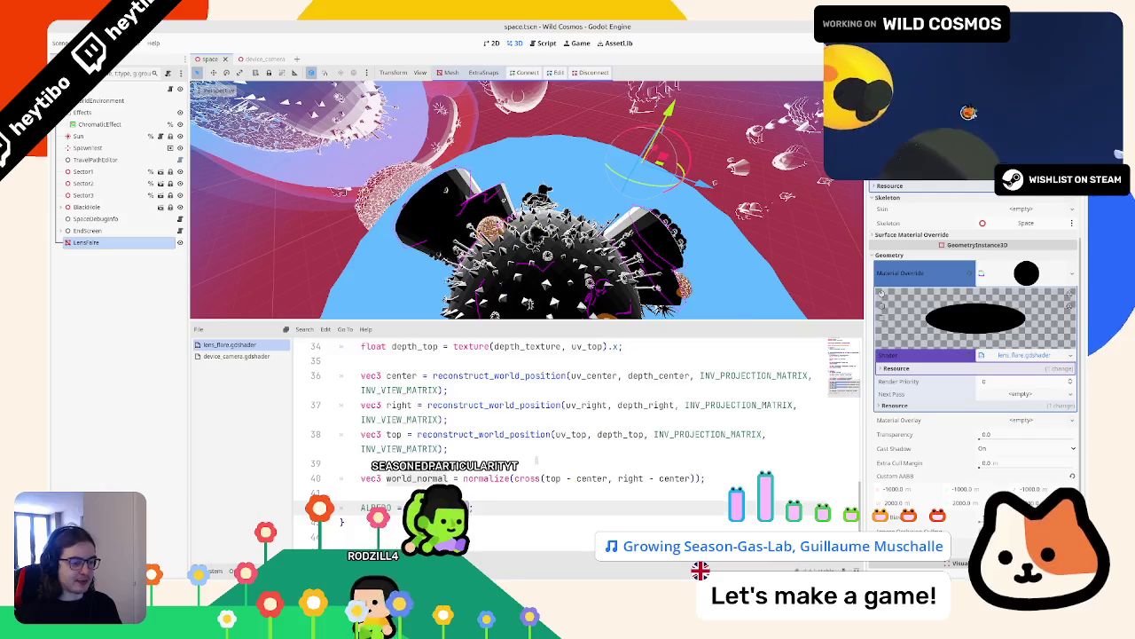
scroll(536, 460, "up", 10)
key("ctrl+z")
key("ctrl+z")
key("ctrl+z")
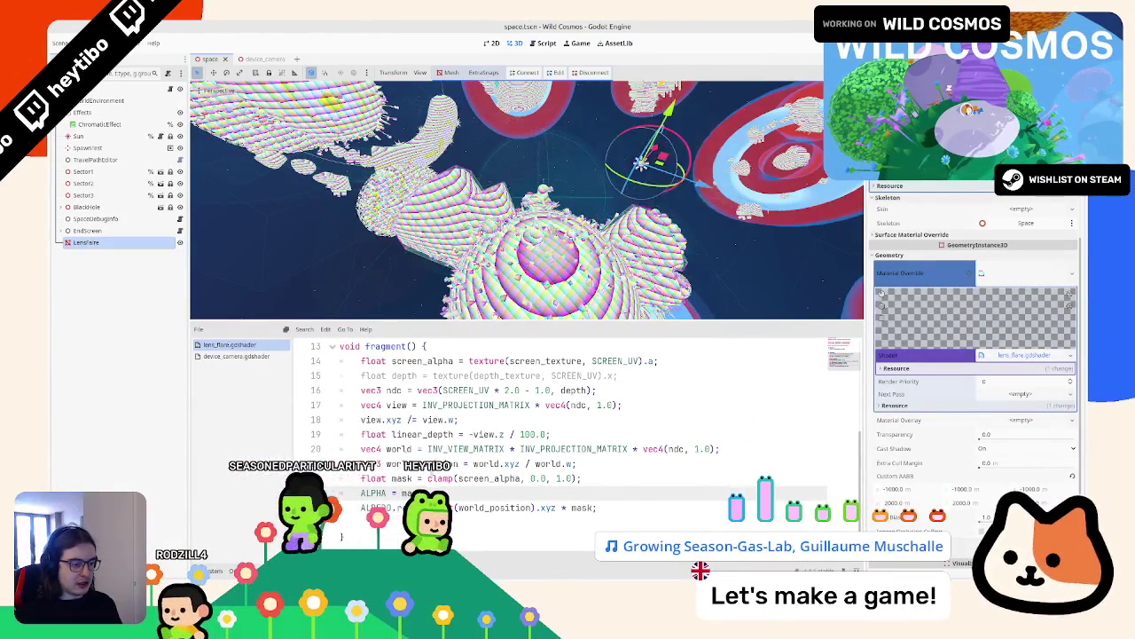
mouse_move(342, 478)
left_mouse_down()
mouse_move(581, 479)
mouse_move(463, 490)
left_mouse_up()
key("alt+Up")
key("alt+Up")
key("alt+Up")
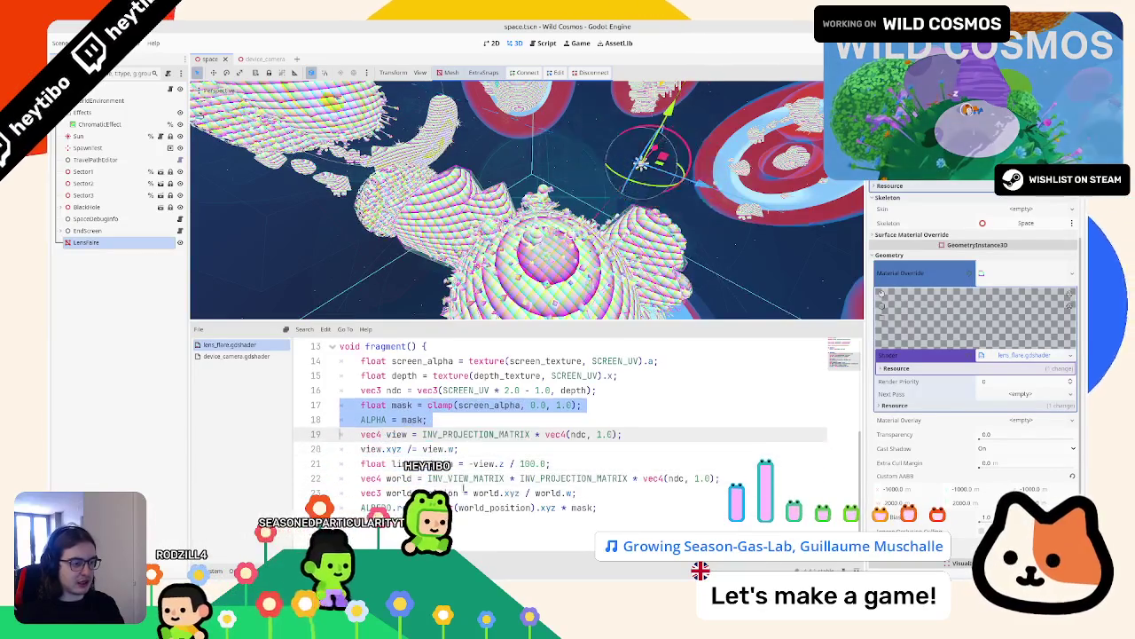
key("Right")
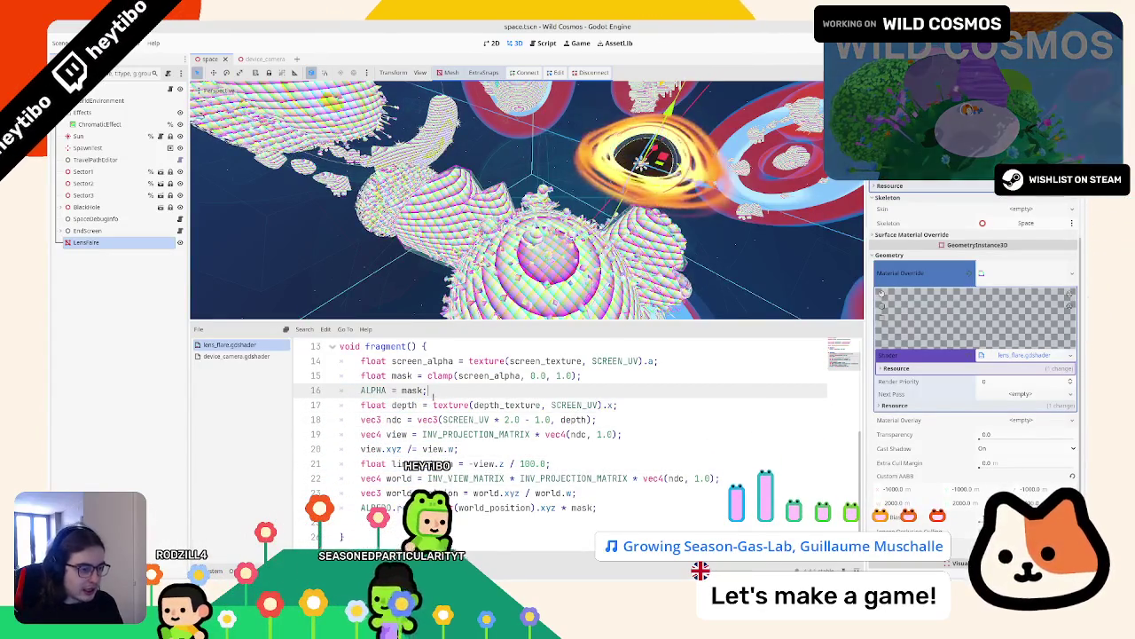
key("shift+Down")
key("shift+Down")
key("shift+Down")
key("ctrl+shift+k")
key("BackSpace")
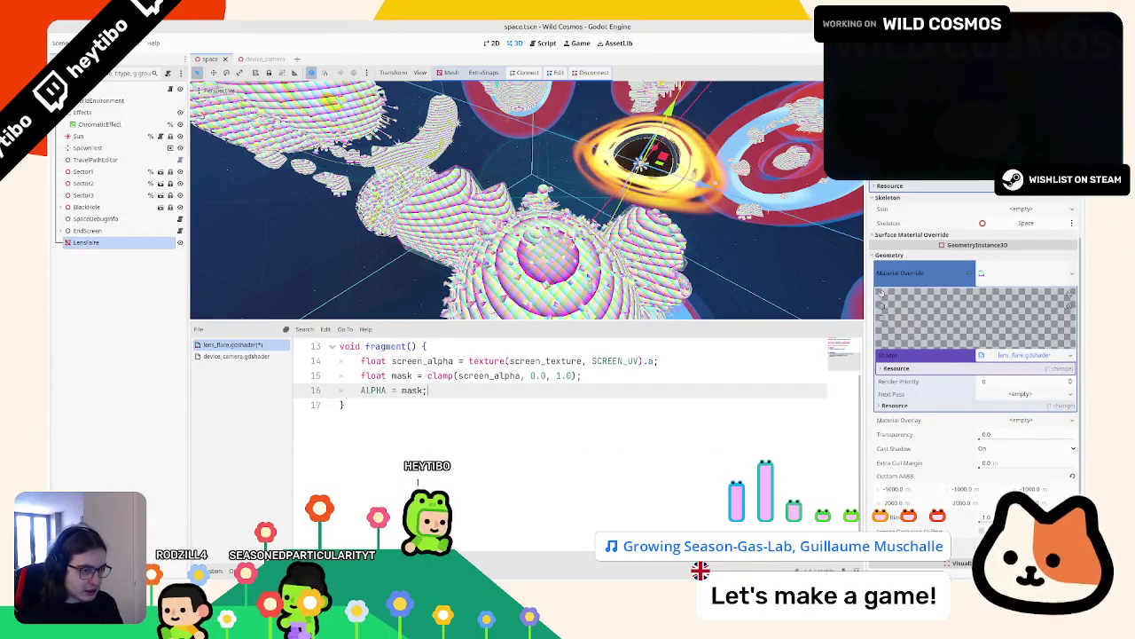
scroll(415, 403, "up", 4)
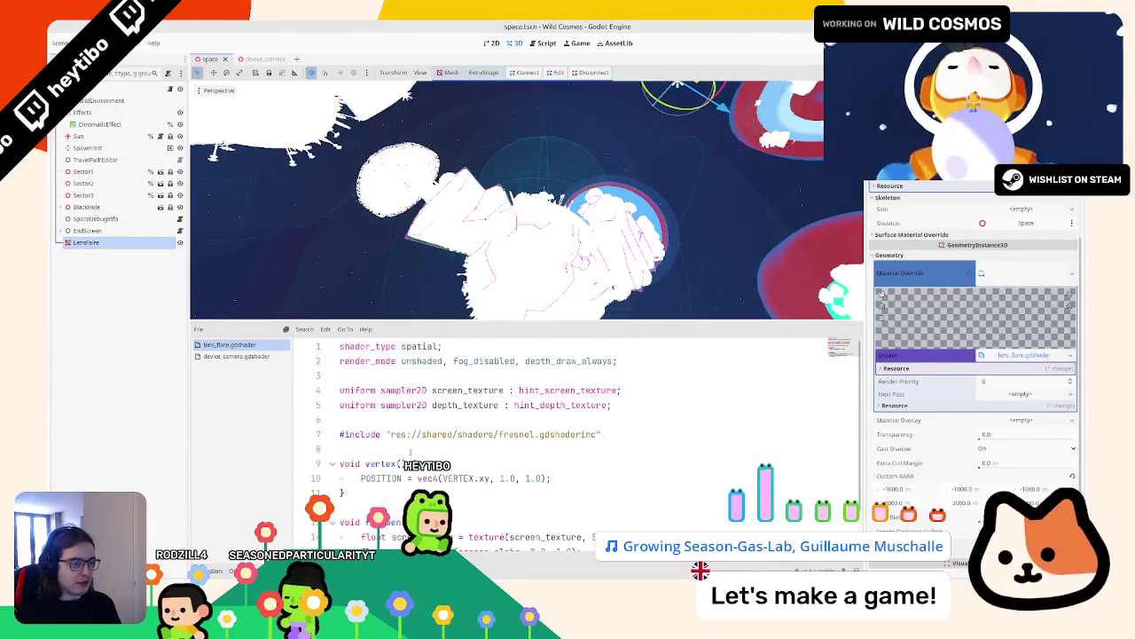
Step: Delete the unused depth_texture uniform line and the #include fresnel line
left_click(412, 403)
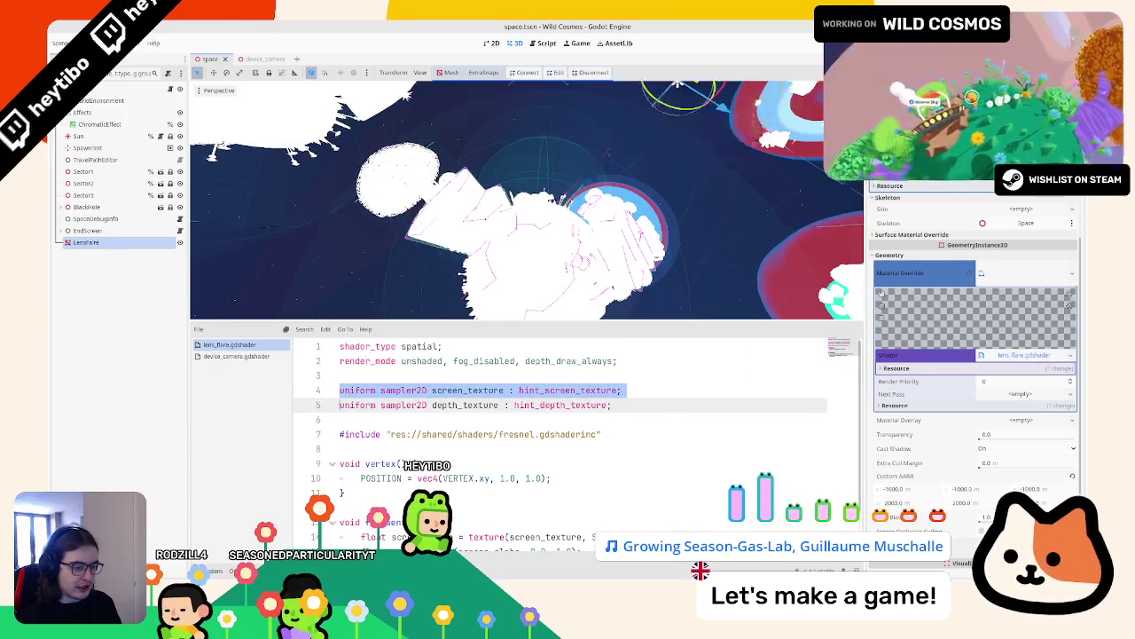
key("ctrl+shift+k")
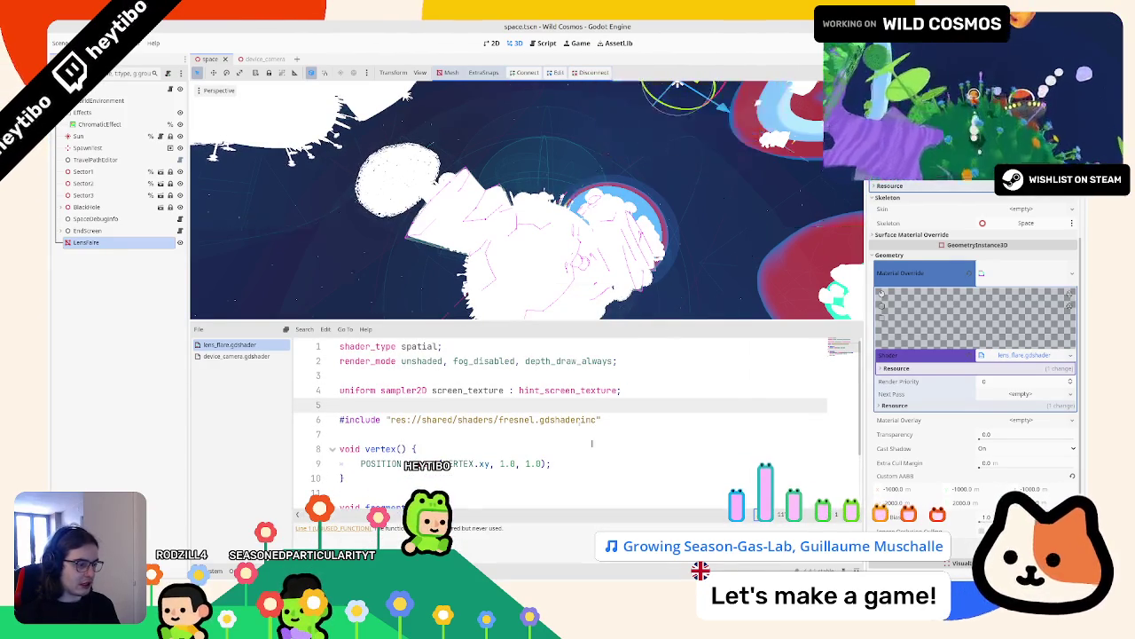
key("Down")
key("ctrl+shift+k")
key("BackSpace")
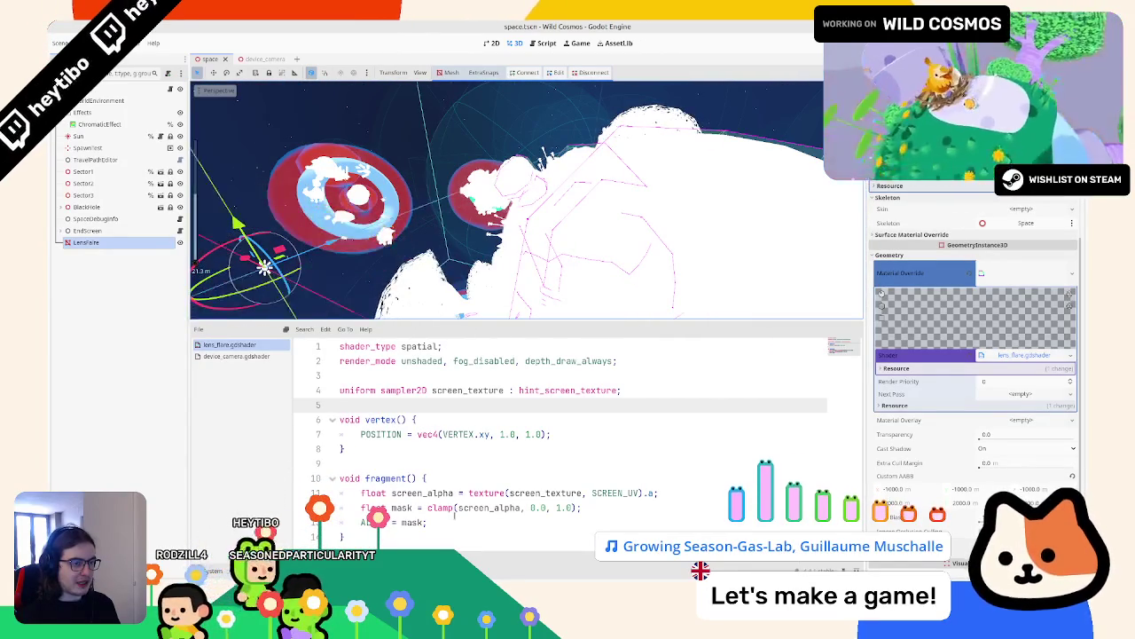
Step: Remove depth_draw_always so render_mode reads just unshaded, fog_disabled
left_click(614, 361)
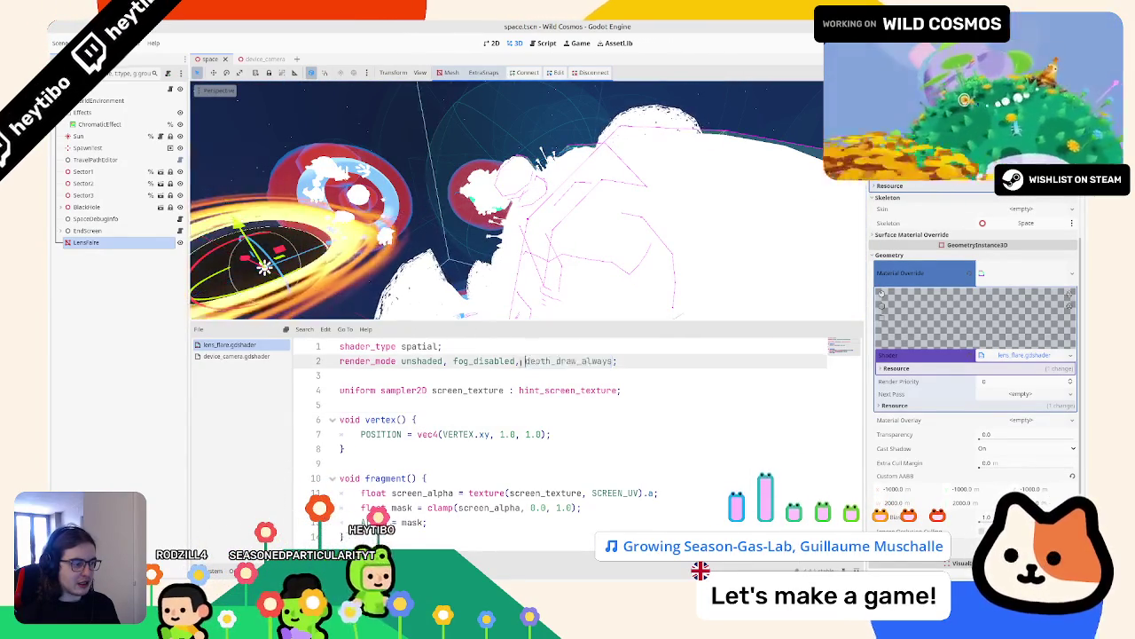
left_click(518, 361, "shift")
key("BackSpace")
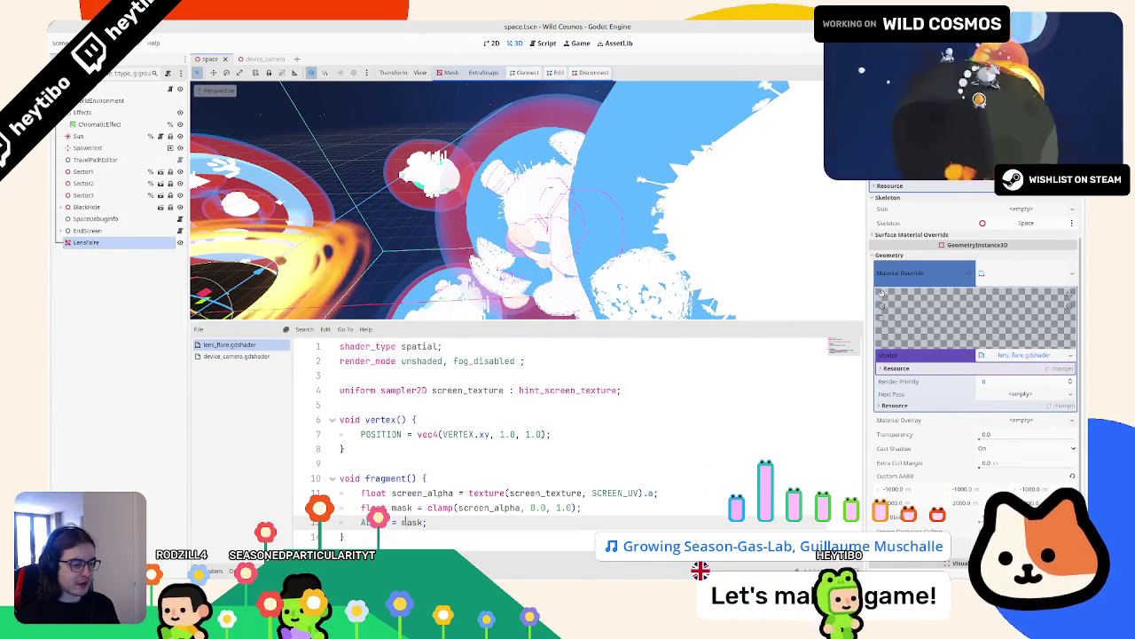
Step: Rewrite the ALPHA output line as ALBEDO = vec3(mask);
left_click(459, 508)
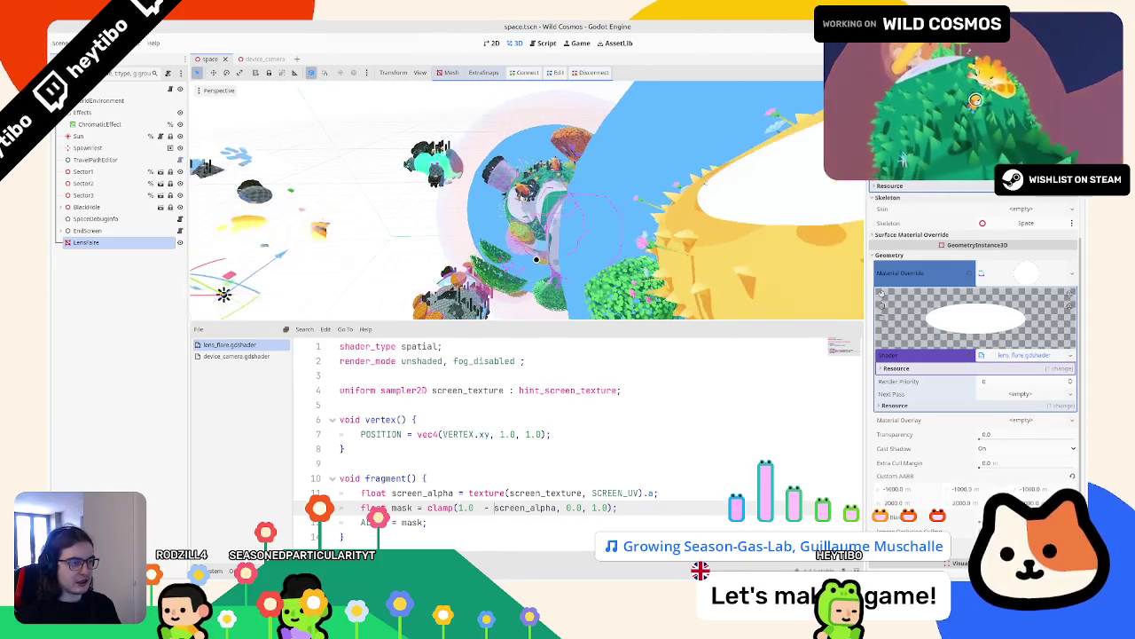
mouse_move(536, 258)
left_mouse_down()
mouse_move(449, 216)
mouse_move(411, 247)
mouse_move(350, 180)
mouse_move(453, 115)
mouse_move(687, 165)
mouse_move(734, 129)
mouse_move(775, 210)
left_mouse_up()
key("BackSpace")
key("BackSpace")
key("BackSpace")
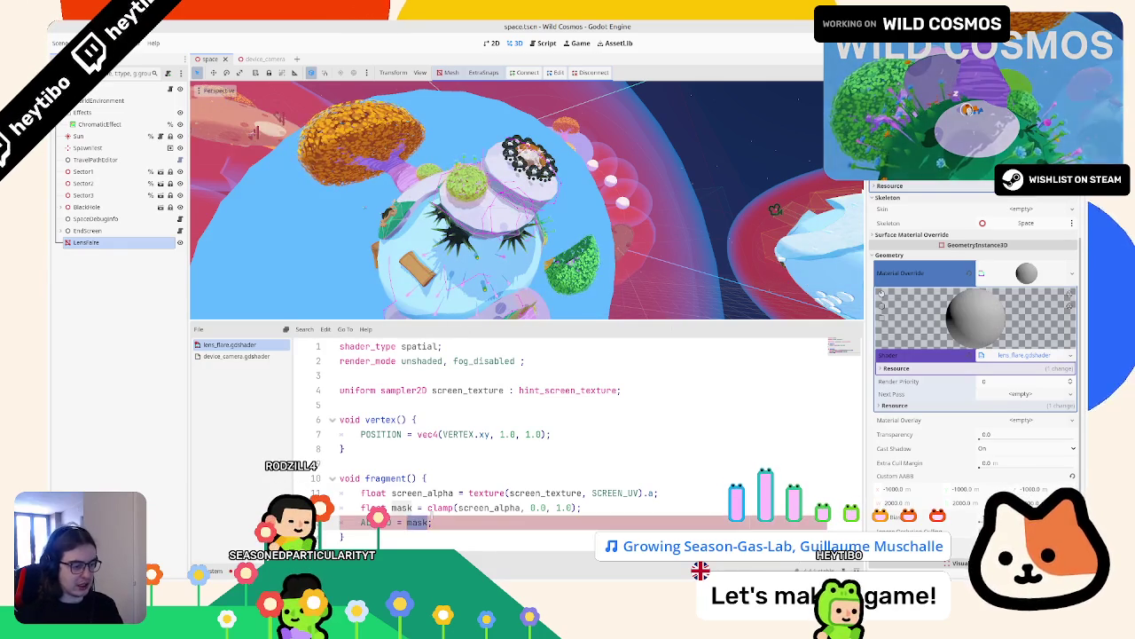
left_click(479, 523)
type("vec3(Kinda sick")
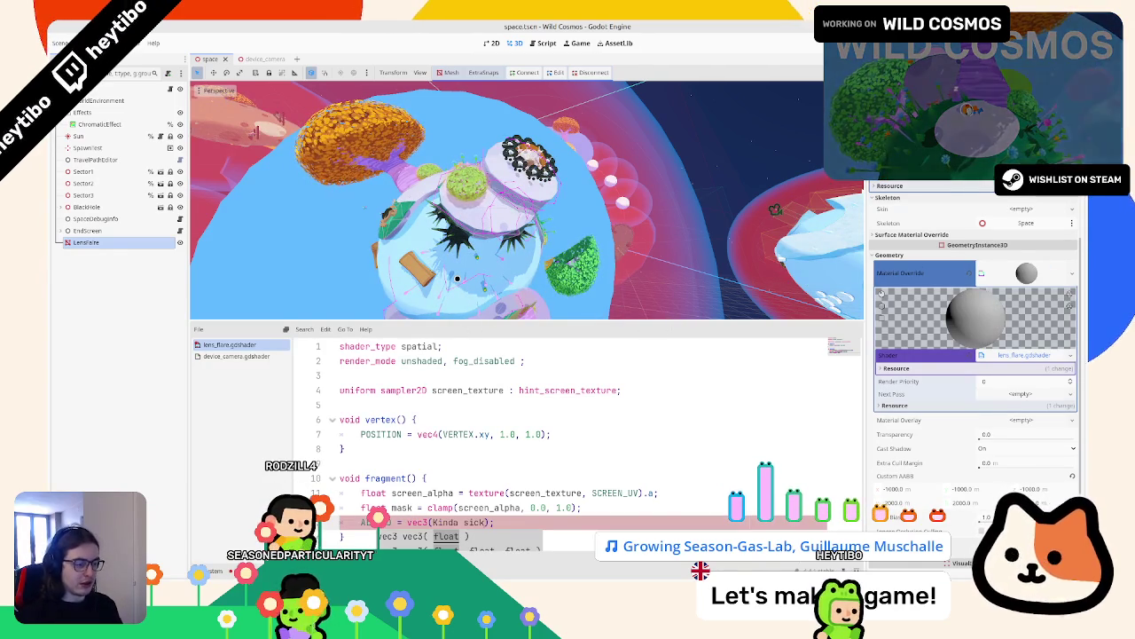
type("ask")
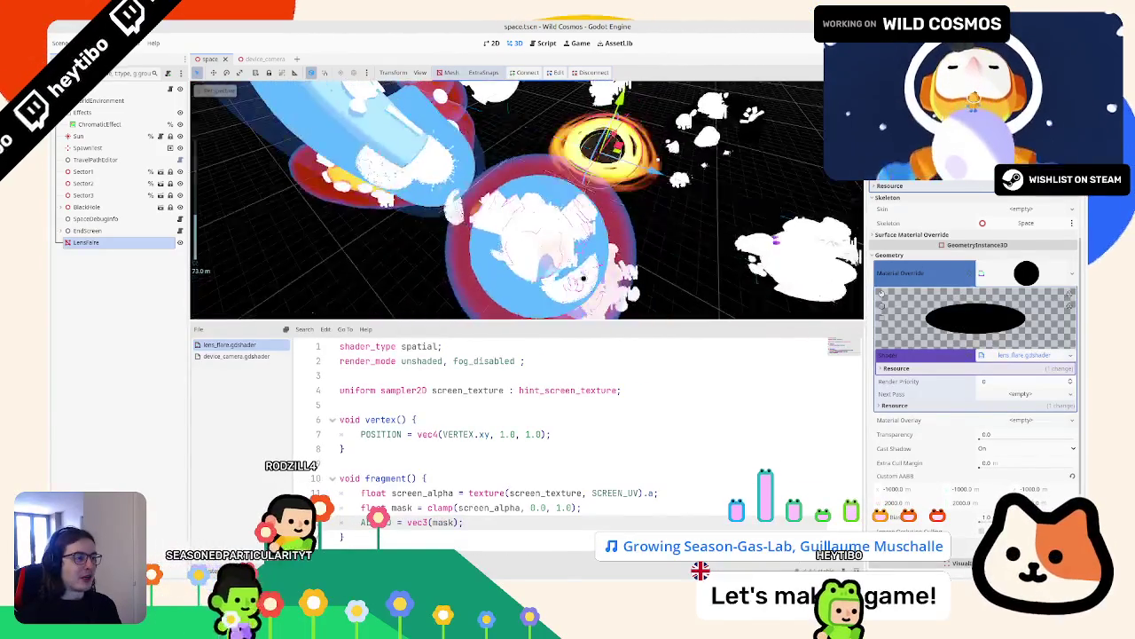
Step: Raise the lens flare's Render Priority to 10 and launch the game to test the mask
scroll(1008, 327, "down", 2)
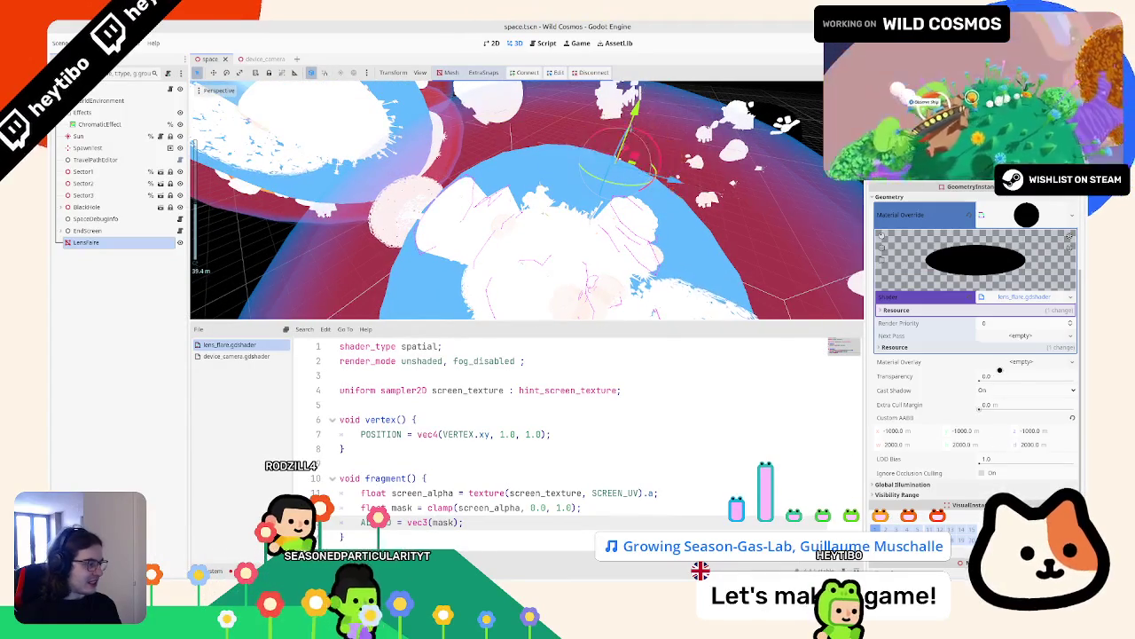
left_click_drag(1007, 326, 1045, 323)
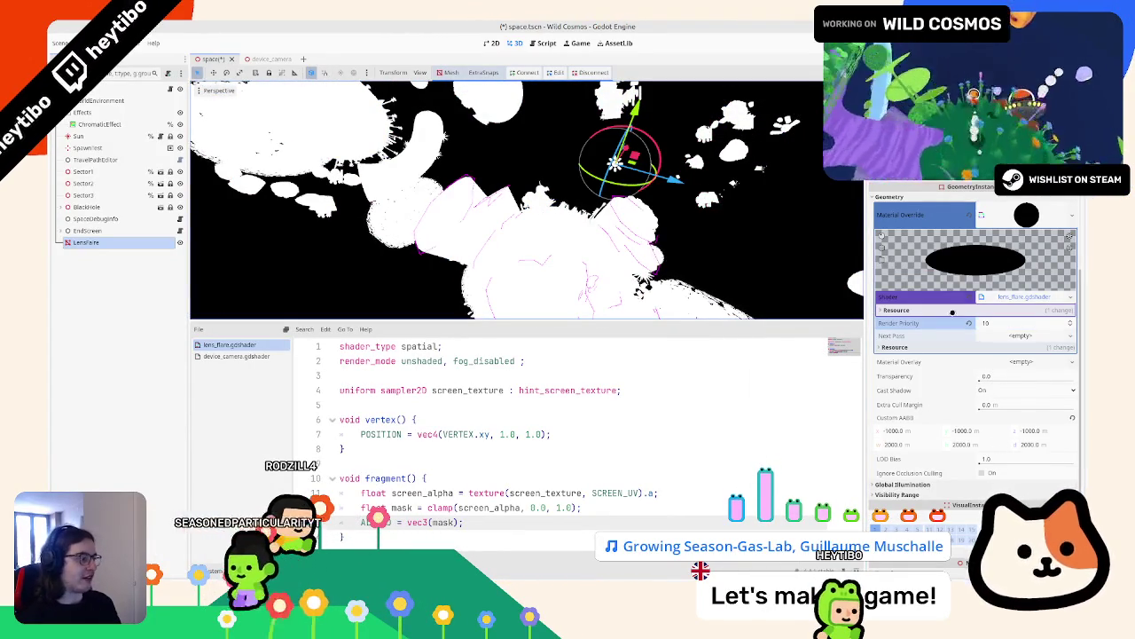
key("ctrl+shift+F5")
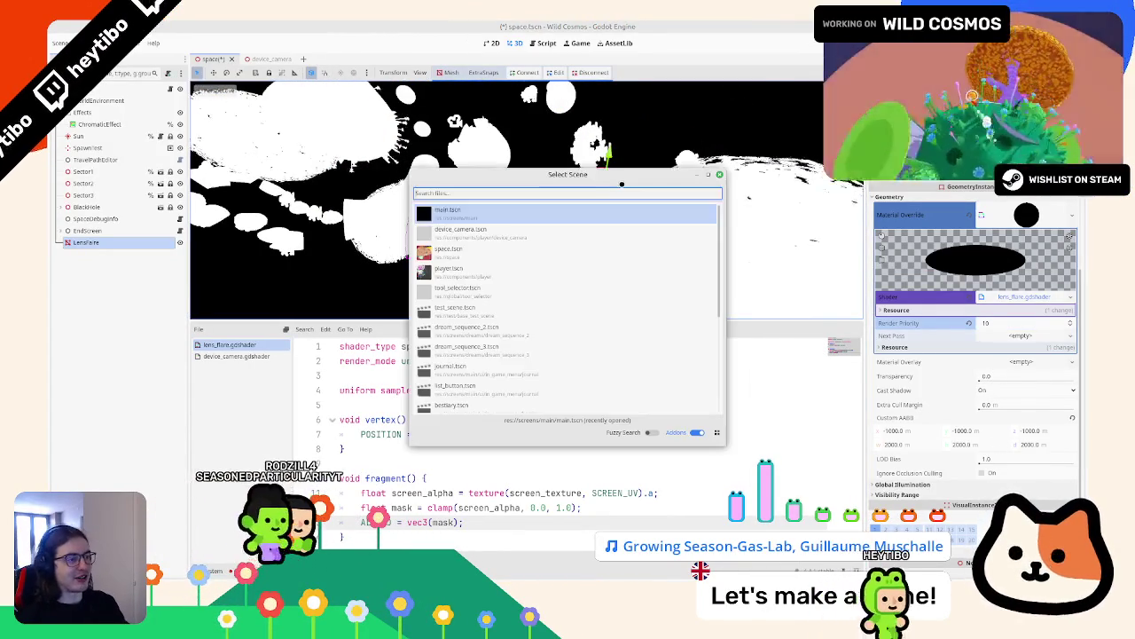
key("Return")
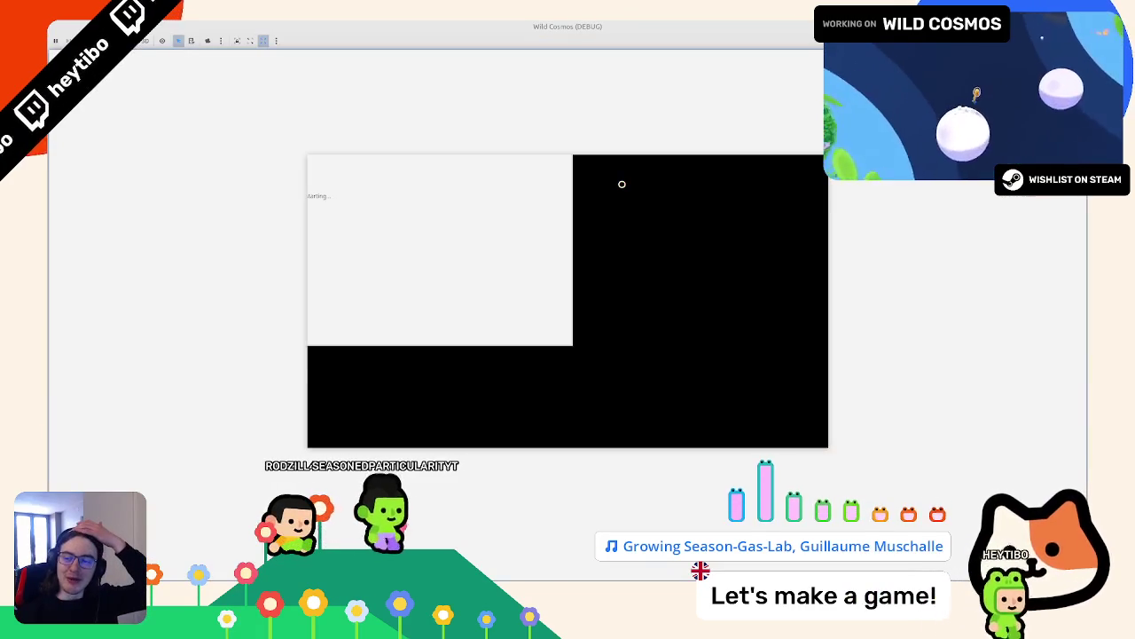
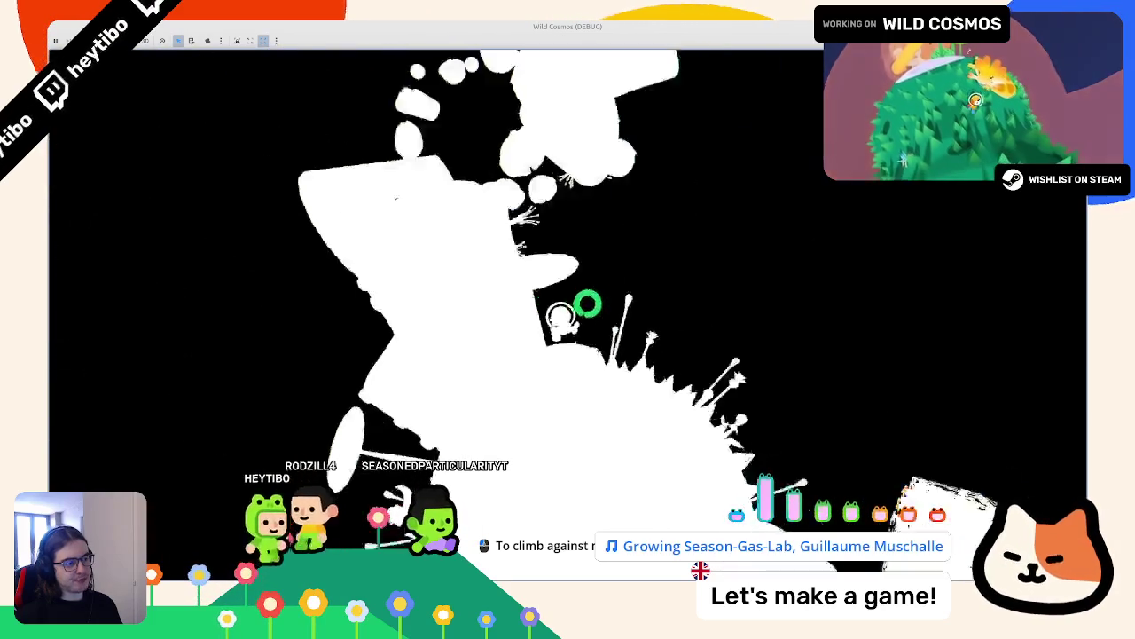
Step: Stop the running Wild Cosmos game to get back to the lens_flare shader in the editor
key("Escape")
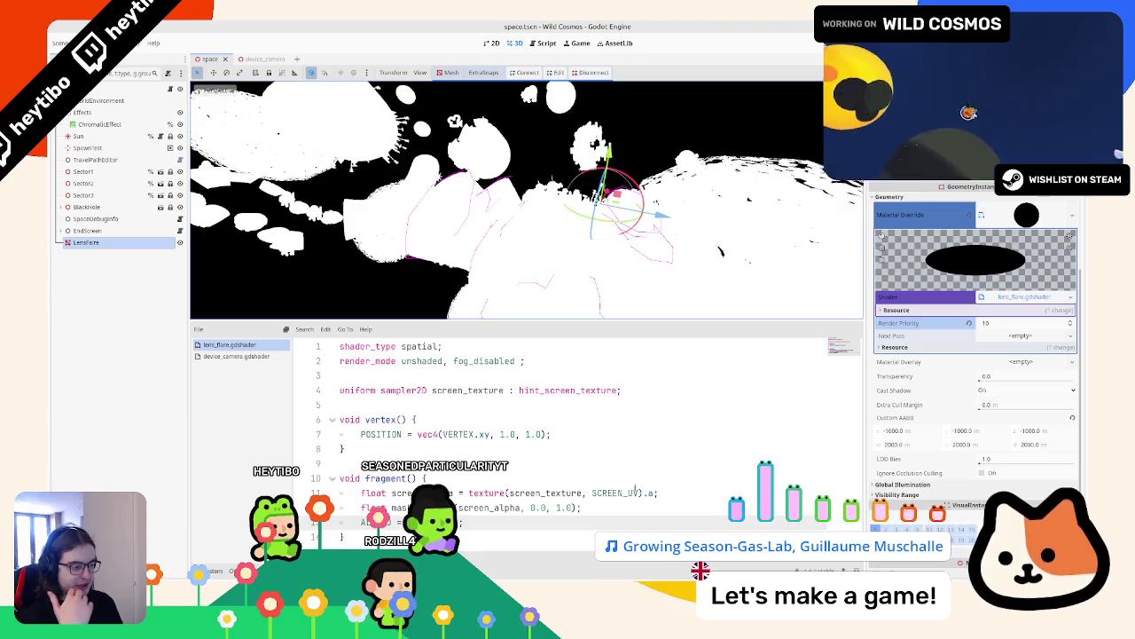
Step: Sample the screen texture with a 4.0 bias, add a filter hint to screen_texture, and check the blurred mask
left_click(636, 492)
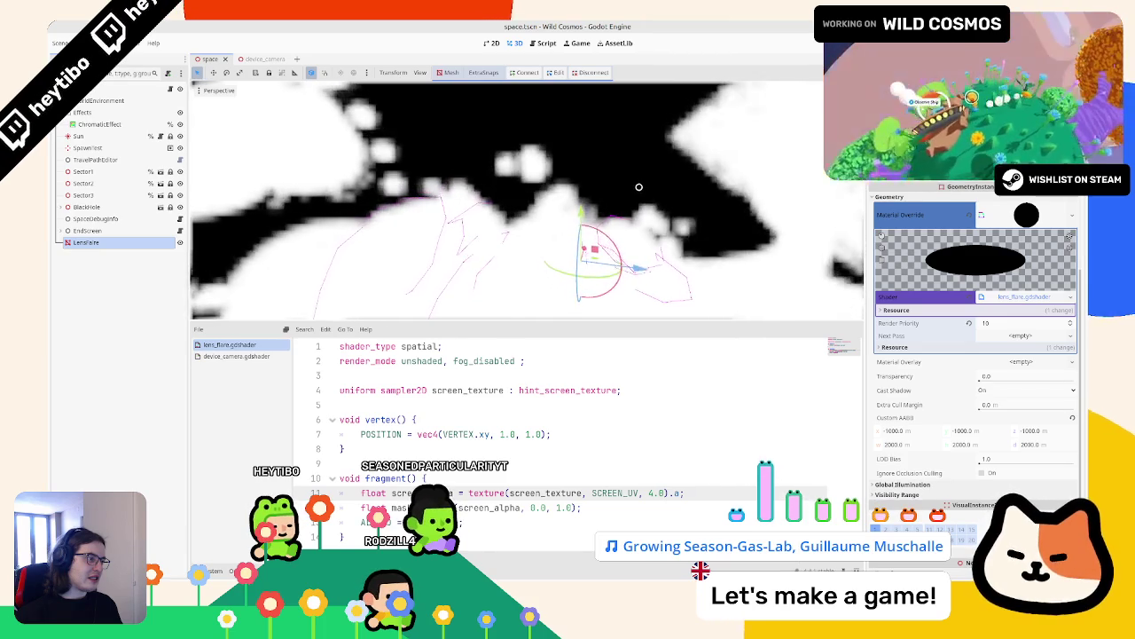
type(", 4.0")
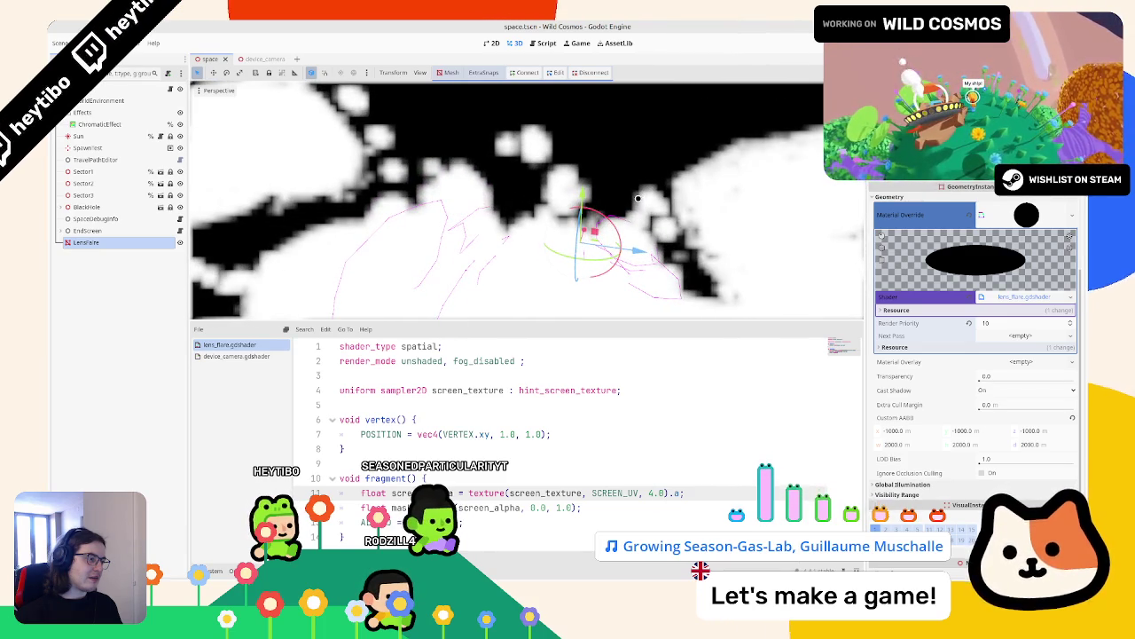
left_click(620, 390)
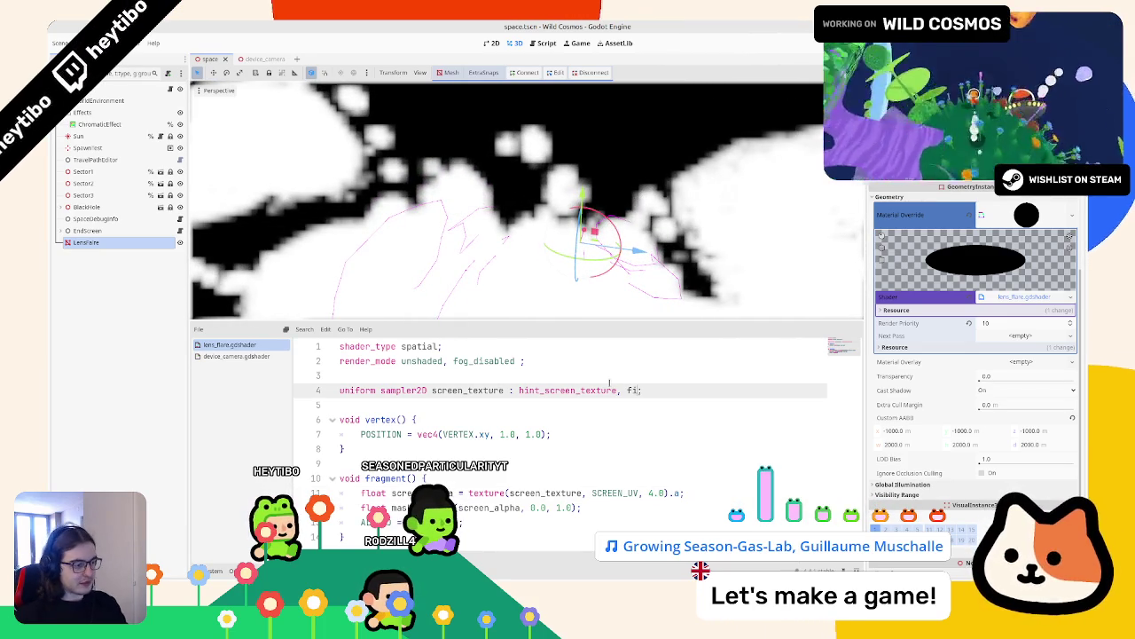
key("Down")
key("Return")
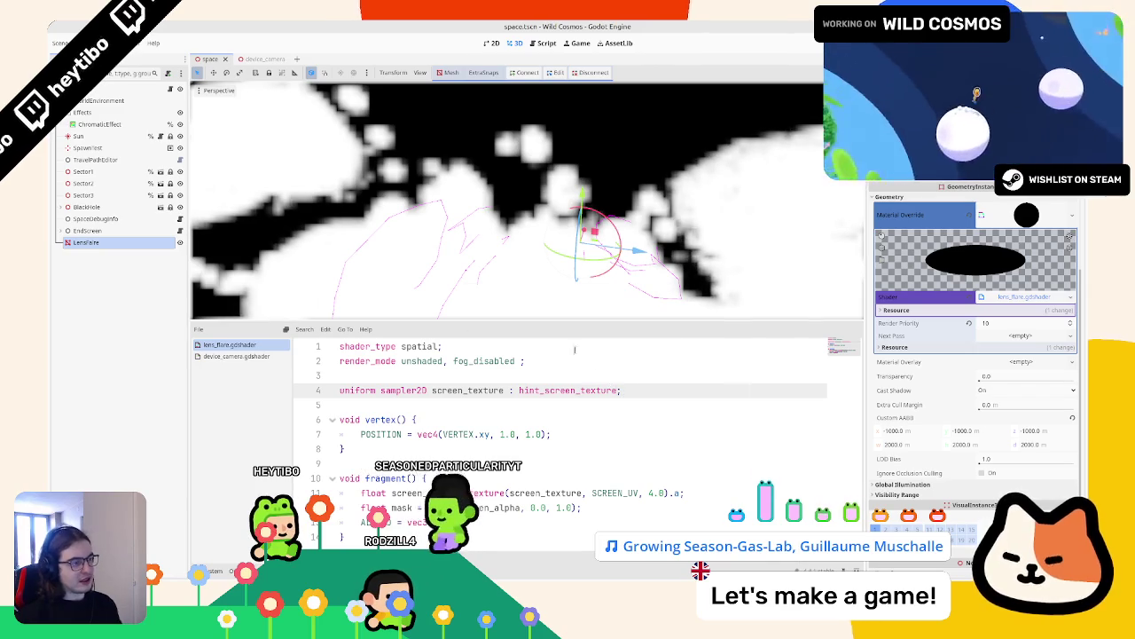
scroll(672, 127, "down", 5)
mouse_move(673, 127)
left_mouse_down()
mouse_move(422, 199)
mouse_move(400, 111)
mouse_move(480, 306)
mouse_move(507, 97)
mouse_move(535, 157)
mouse_move(461, 204)
mouse_move(586, 260)
mouse_move(498, 188)
mouse_move(461, 222)
left_mouse_up()
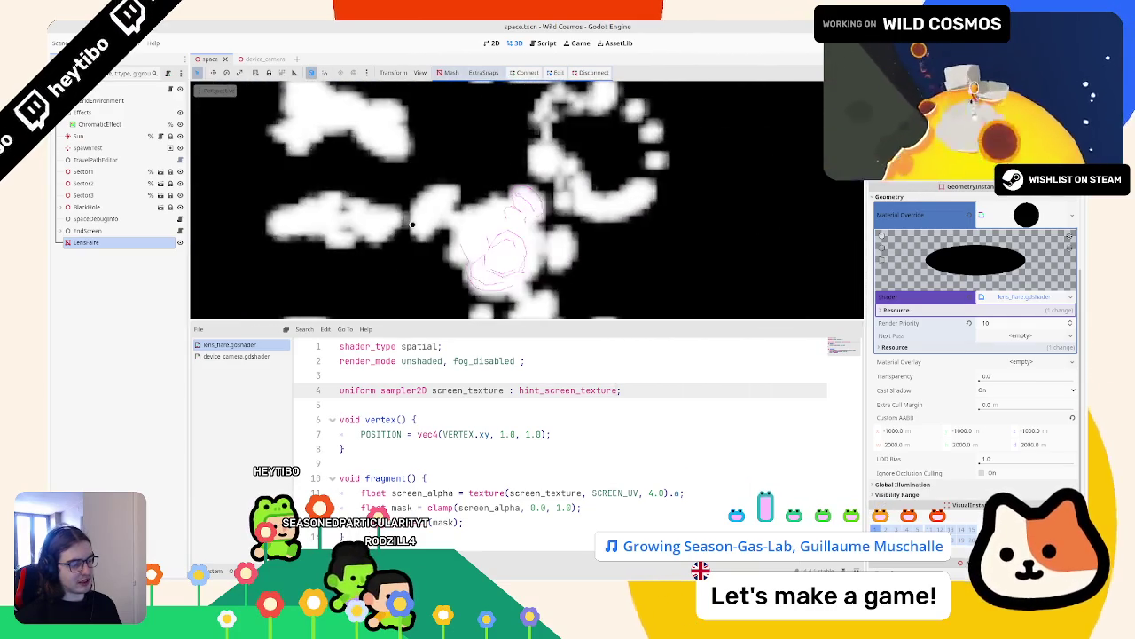
double_click(402, 507)
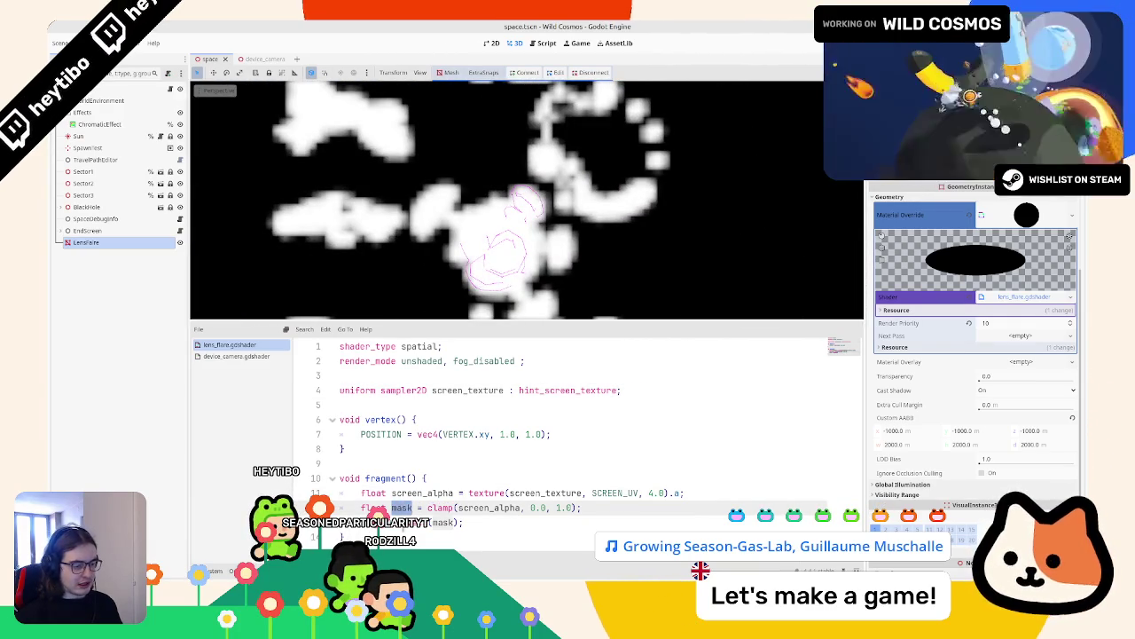
left_click(464, 522)
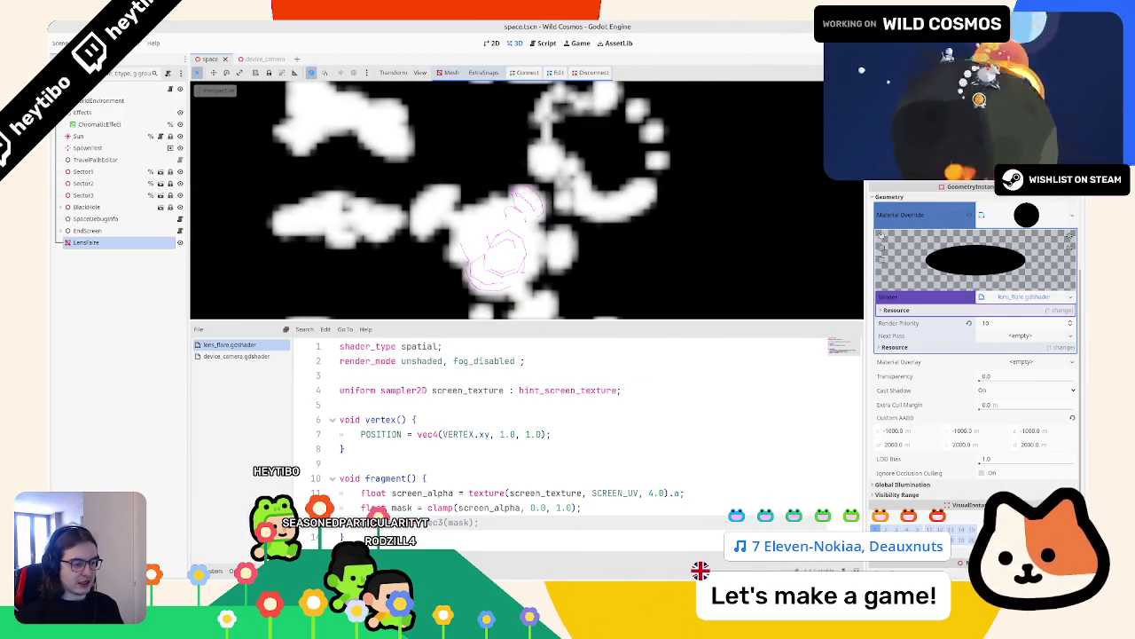
Step: Insert a new line after line 12 and comment out ALBEDO = vec3(mask)
left_click(629, 507)
key("Return")
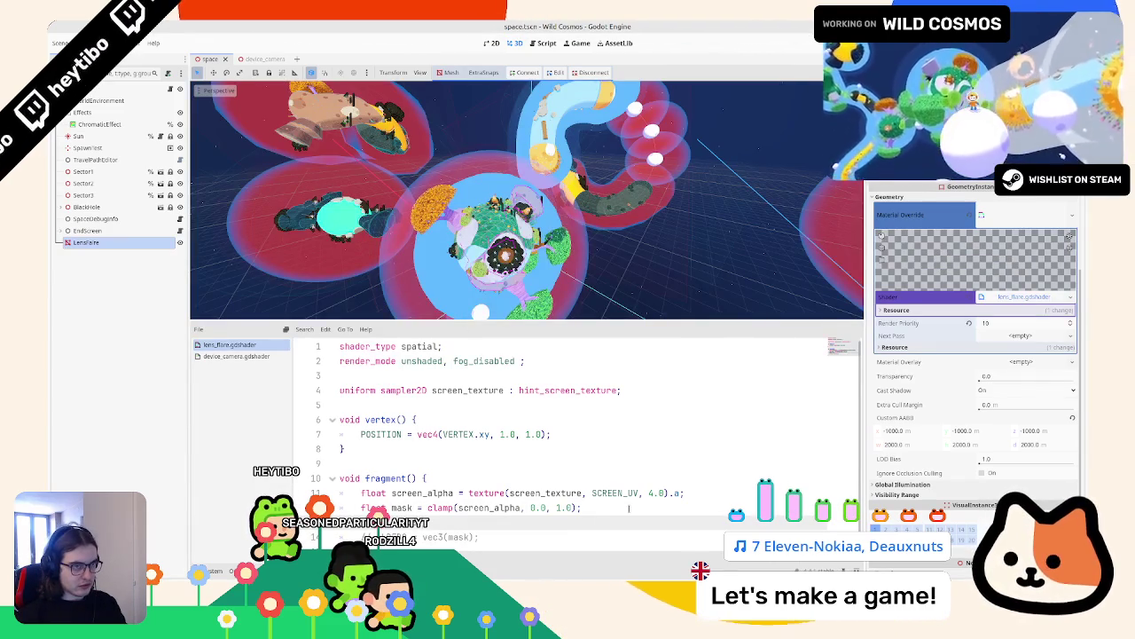
scroll(526, 199, "up", 5)
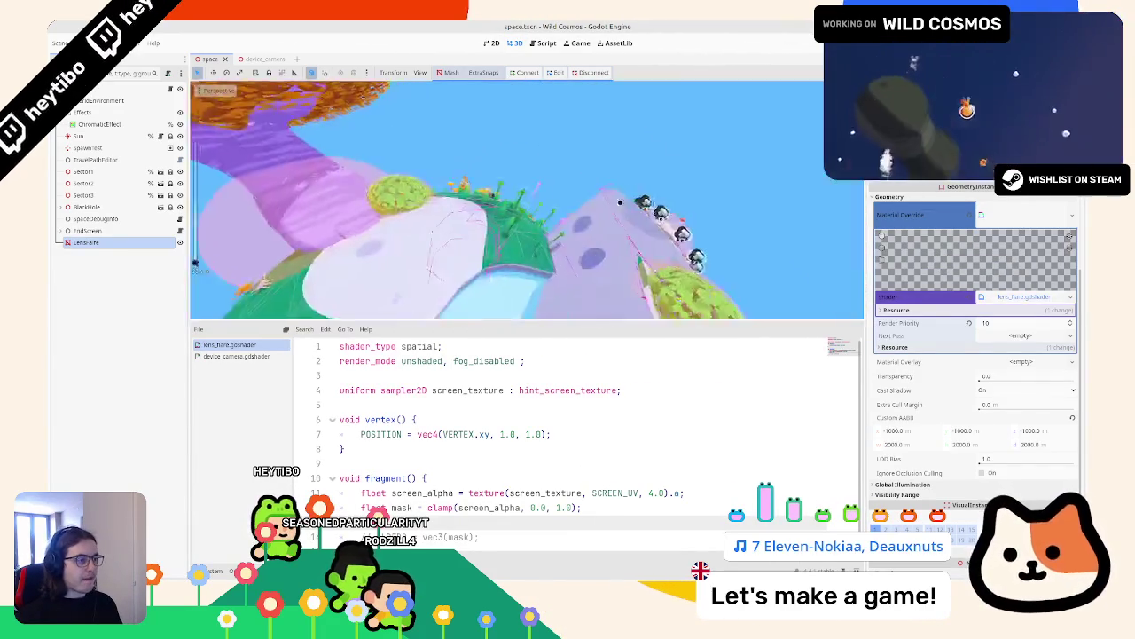
scroll(620, 202, "down", 5)
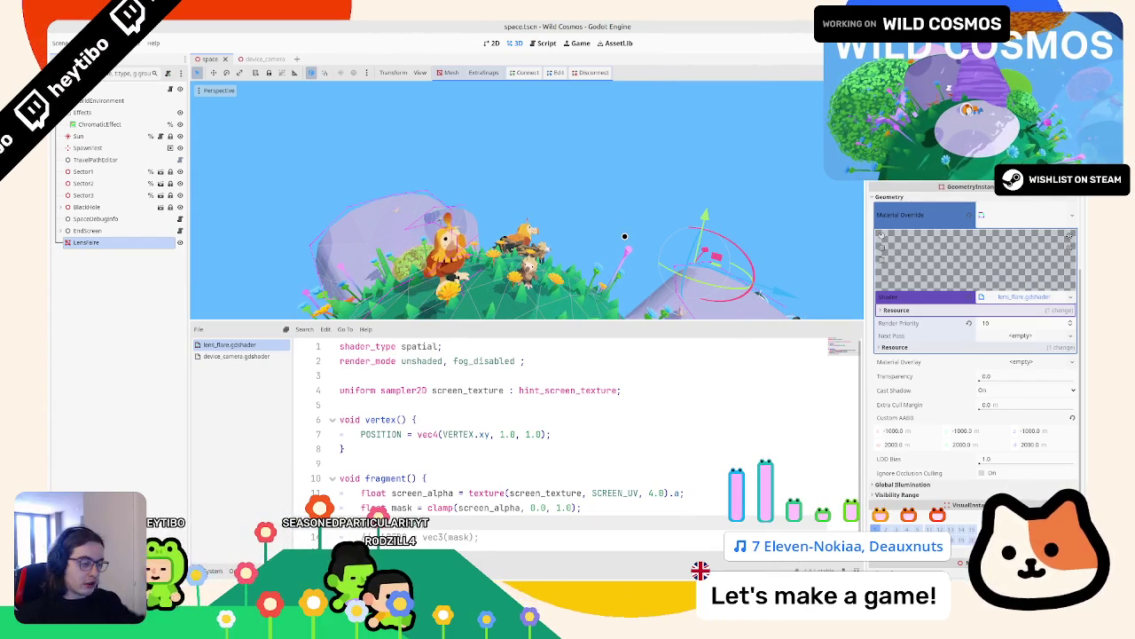
Step: Switch to the Lens Flare project's lens_flare_post_process.gd script window
key("alt+Tab")
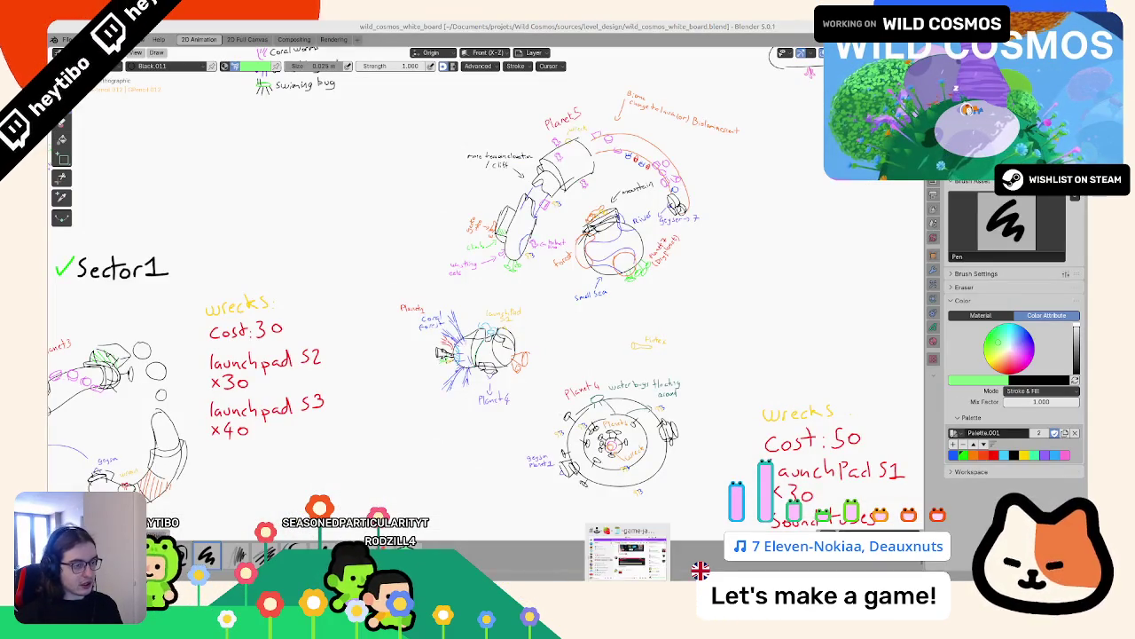
key("alt+Tab")
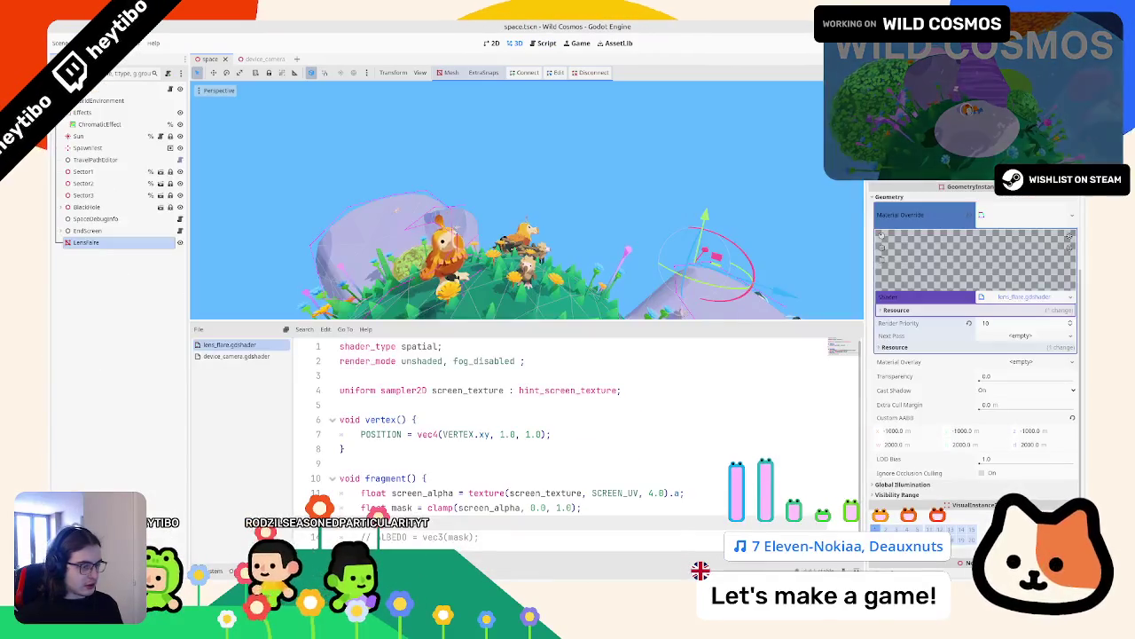
key("alt+Tab")
key("alt+Tab")
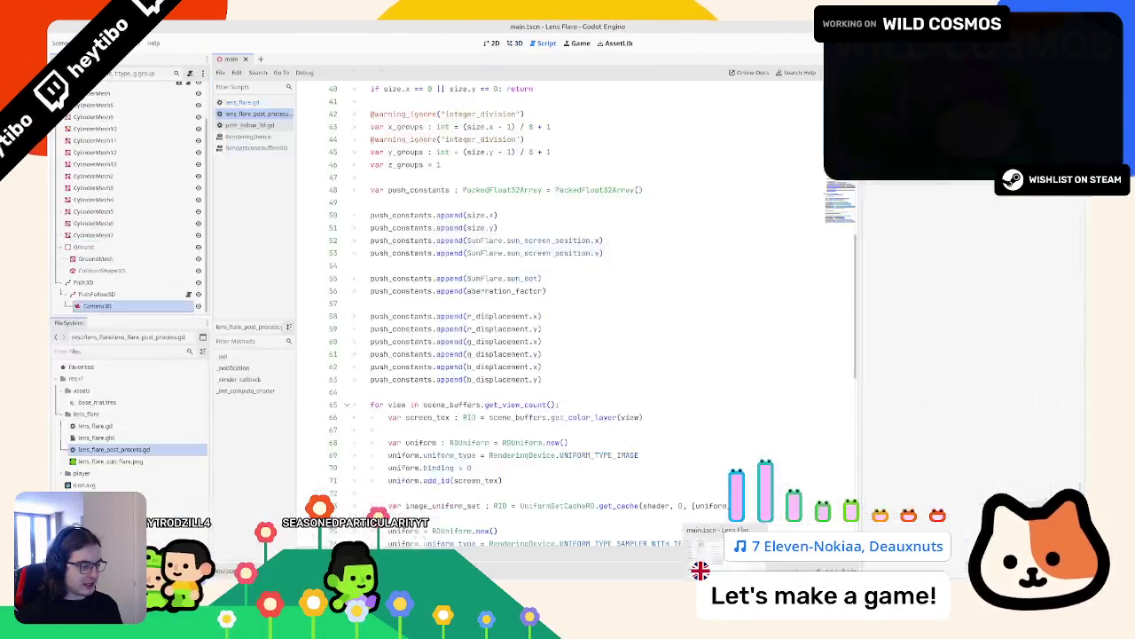
key("alt+Tab")
Step: Inspect lens_flare_sun_flare.png and open a terminal in the Lens Flare project's lens_flare folder
scroll(432, 367, "down", 6)
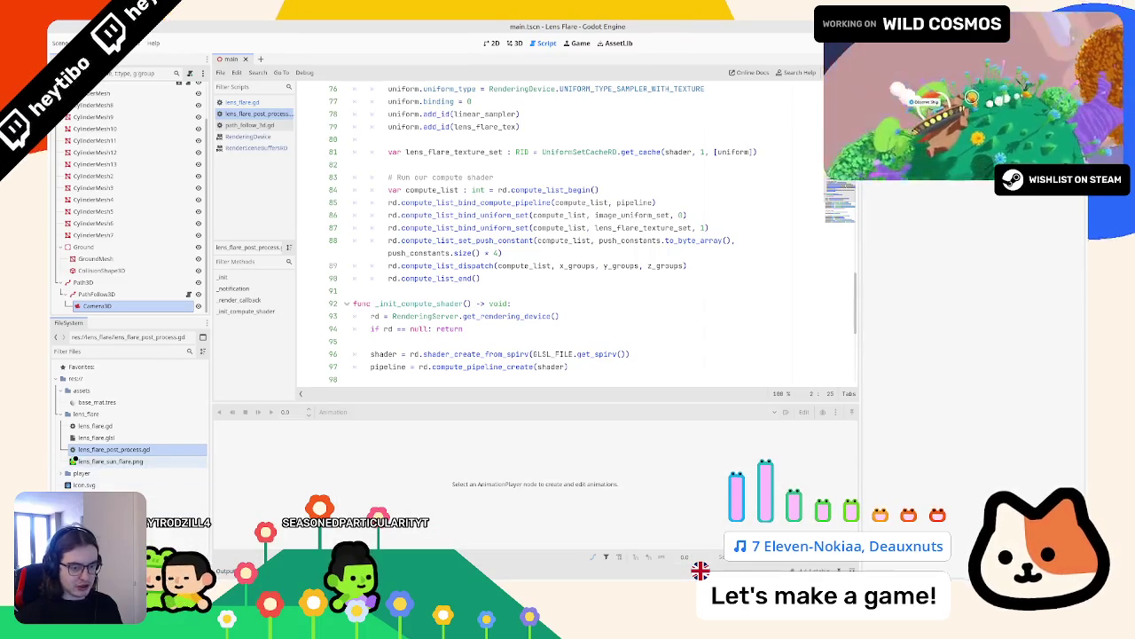
left_click(74, 461)
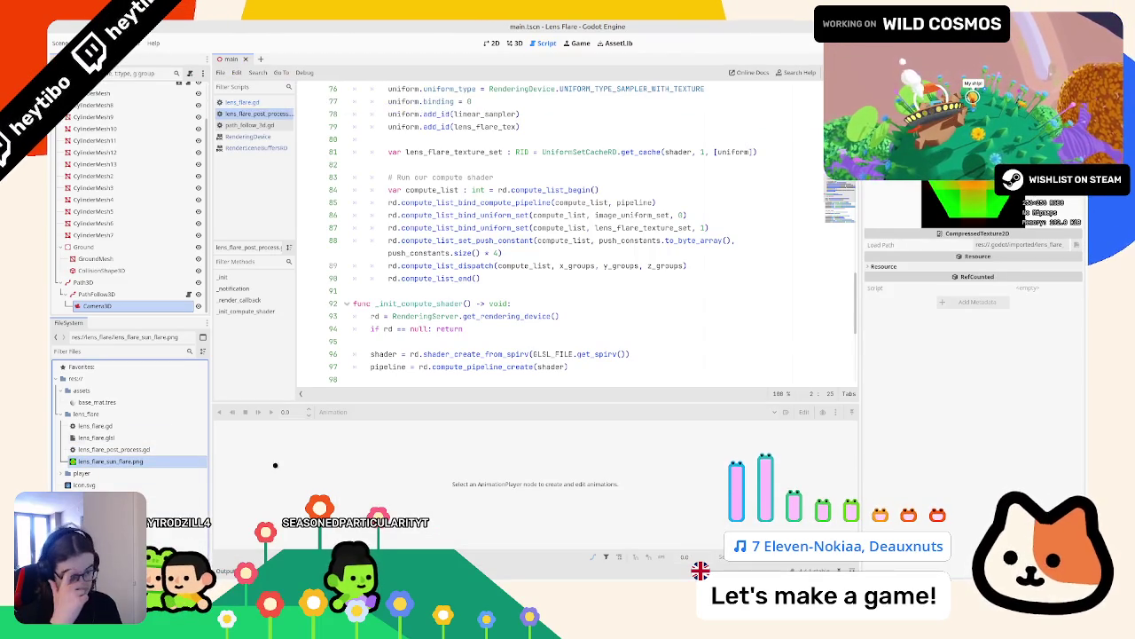
right_click(123, 412)
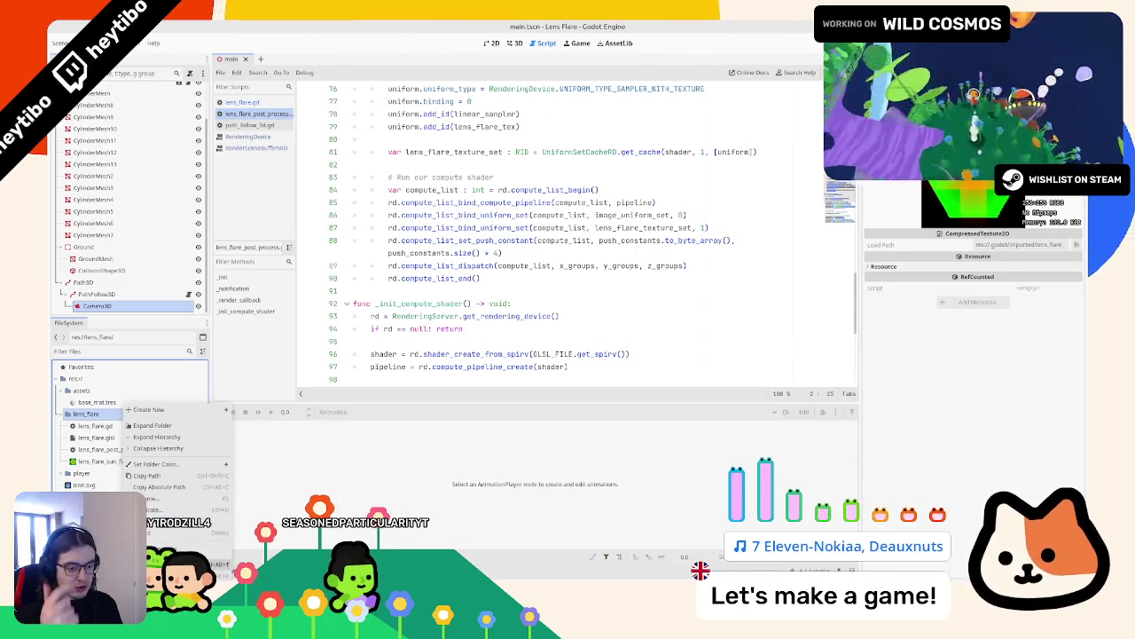
left_click(177, 564)
left_click(470, 530)
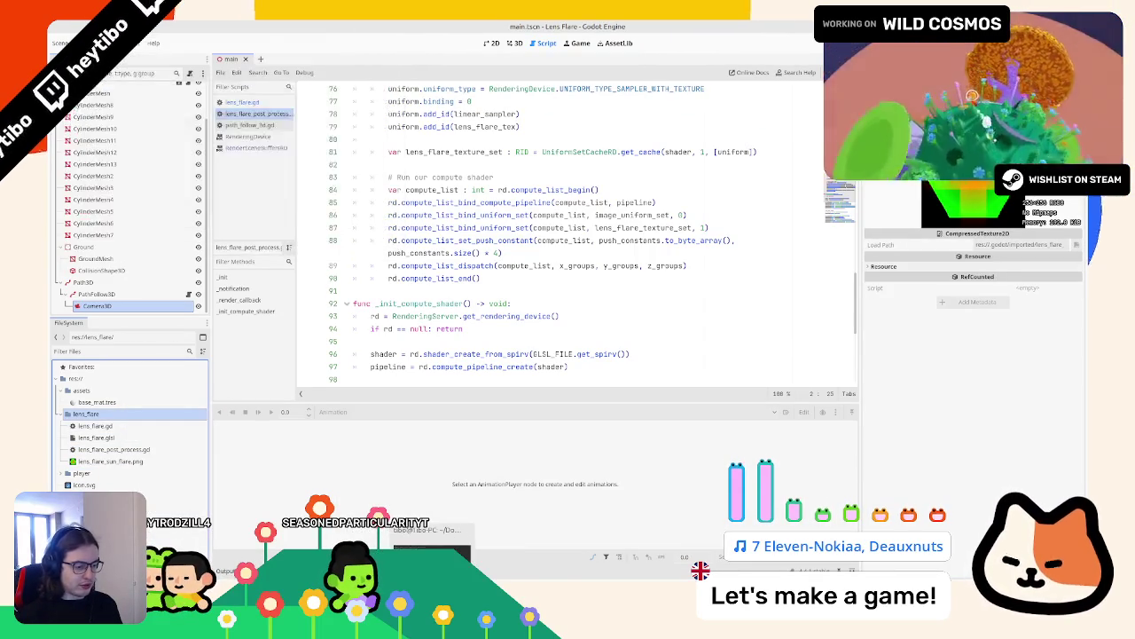
Step: Open the lens_flare folder in the file manager and drag lens_flare_sun_flare.png into Wild Cosmos's lens_flare folder
right_click(123, 408)
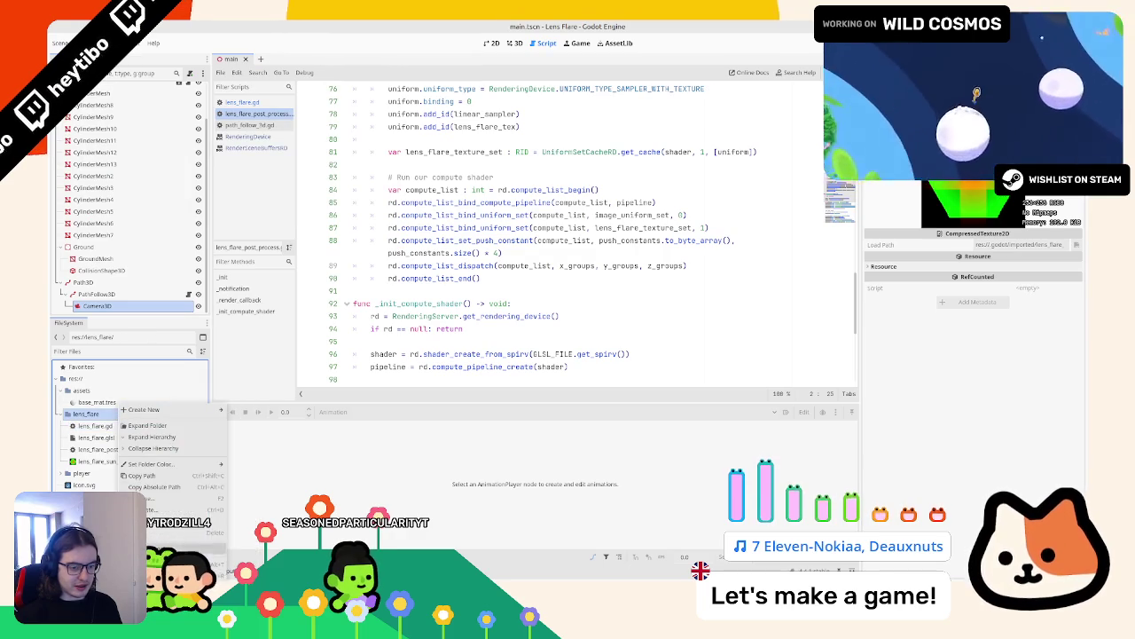
left_click(177, 552)
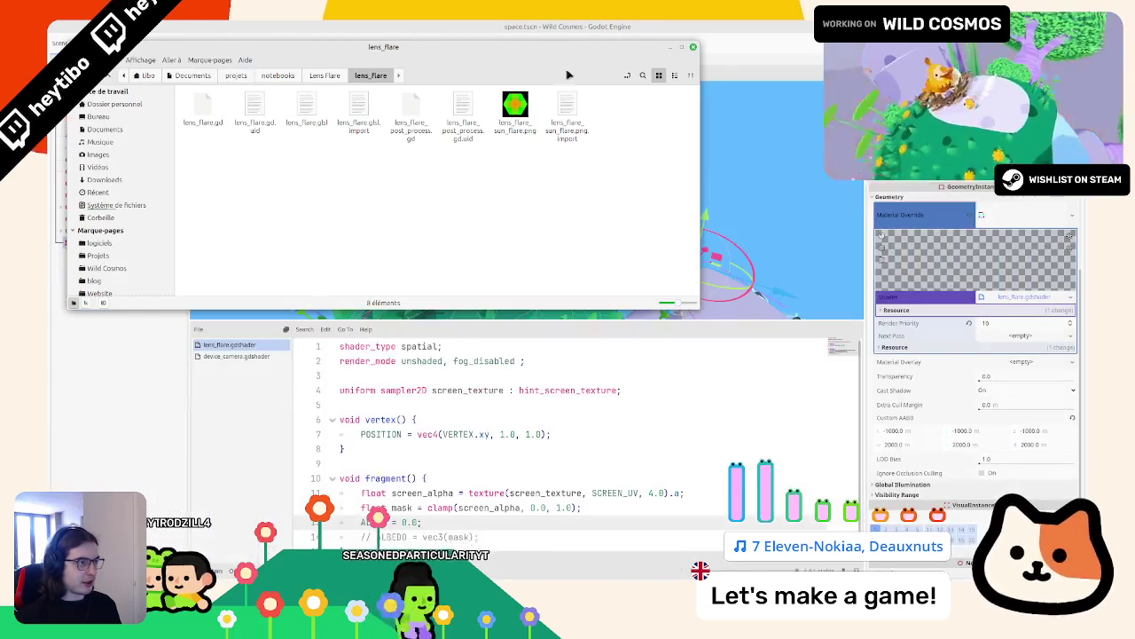
key("alt+Tab")
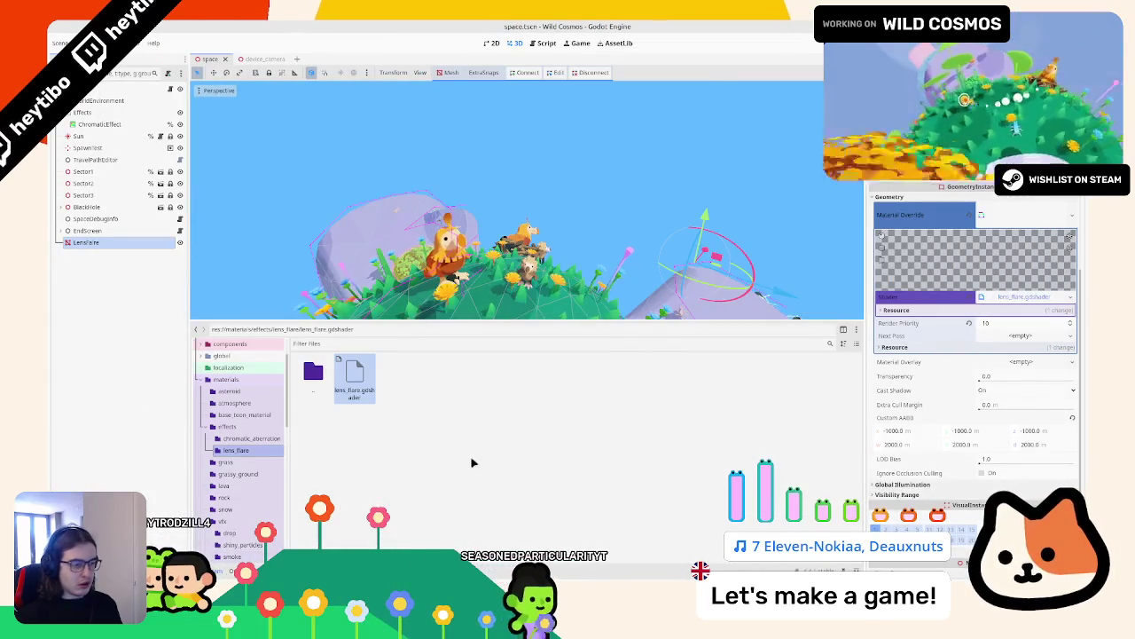
key("alt+Tab")
mouse_move(659, 114)
left_mouse_down()
mouse_move(736, 380)
mouse_move(464, 443)
left_mouse_up()
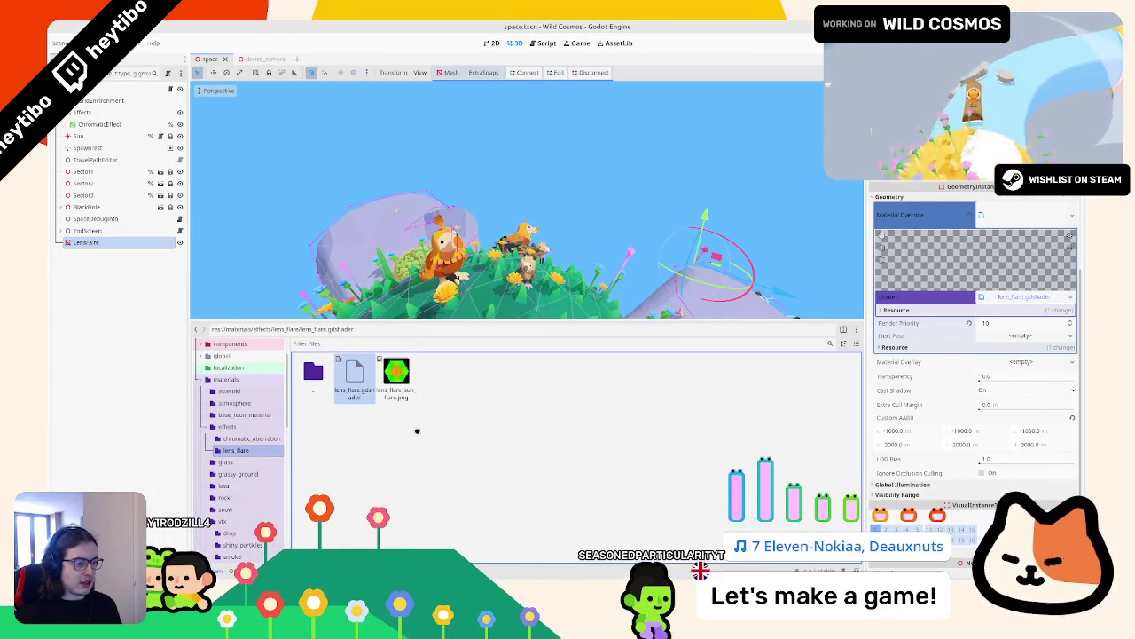
Step: Duplicate the screen_texture uniform into a lens_sampler uniform with filter_linear and repeat_disable hints
double_click(368, 379)
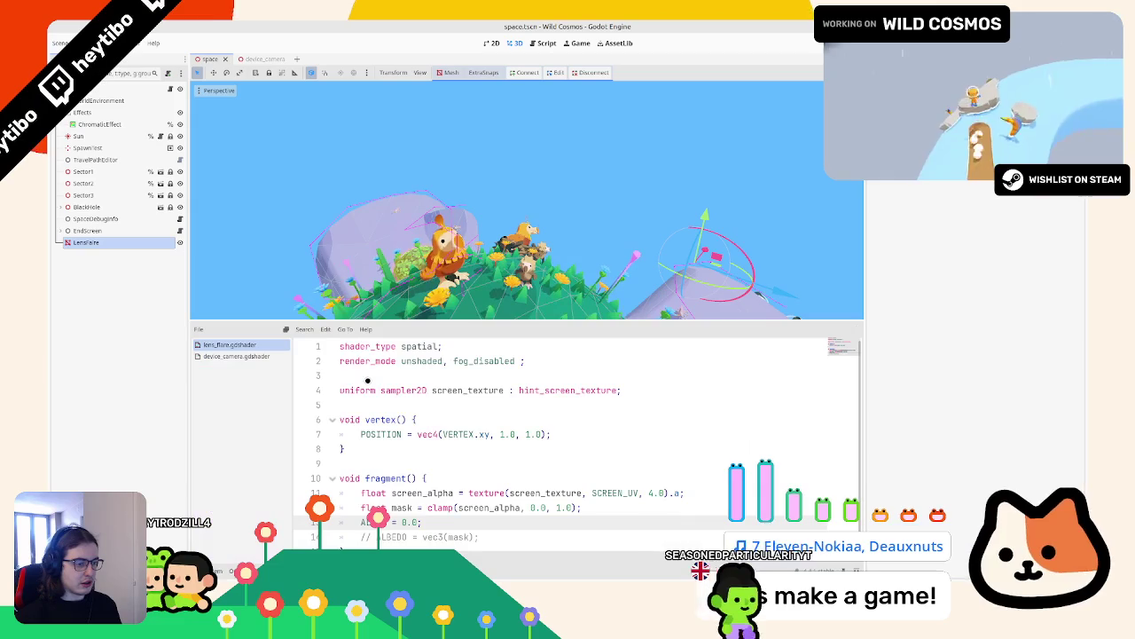
left_click(458, 390)
key("ctrl+shift+d")
double_click(460, 405)
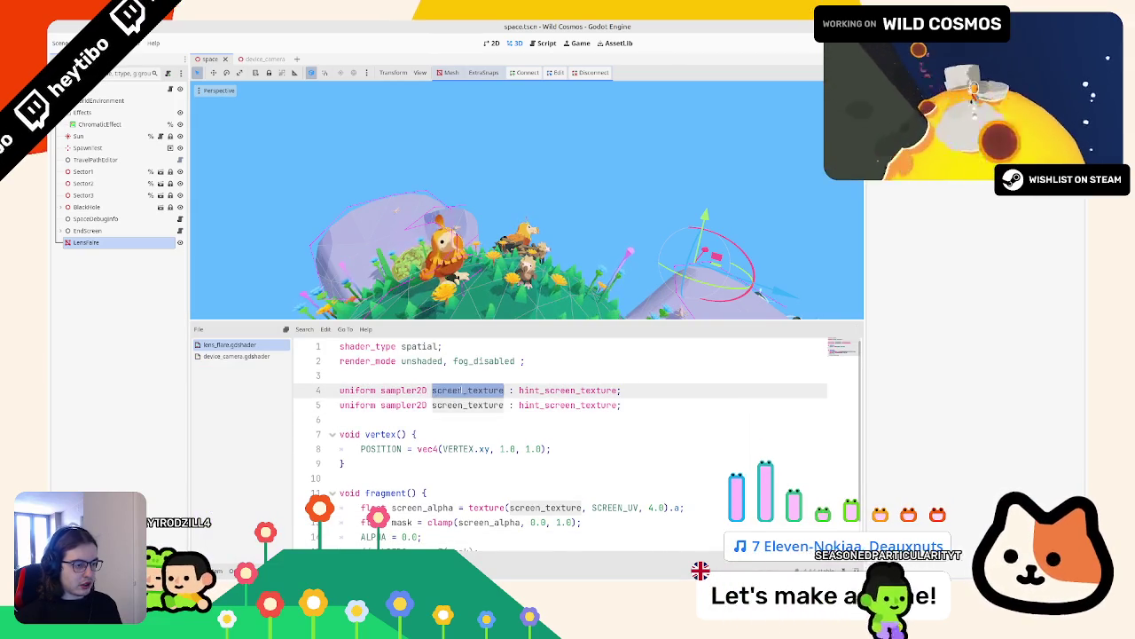
left_click(706, 407, "shift")
type("ler : ")
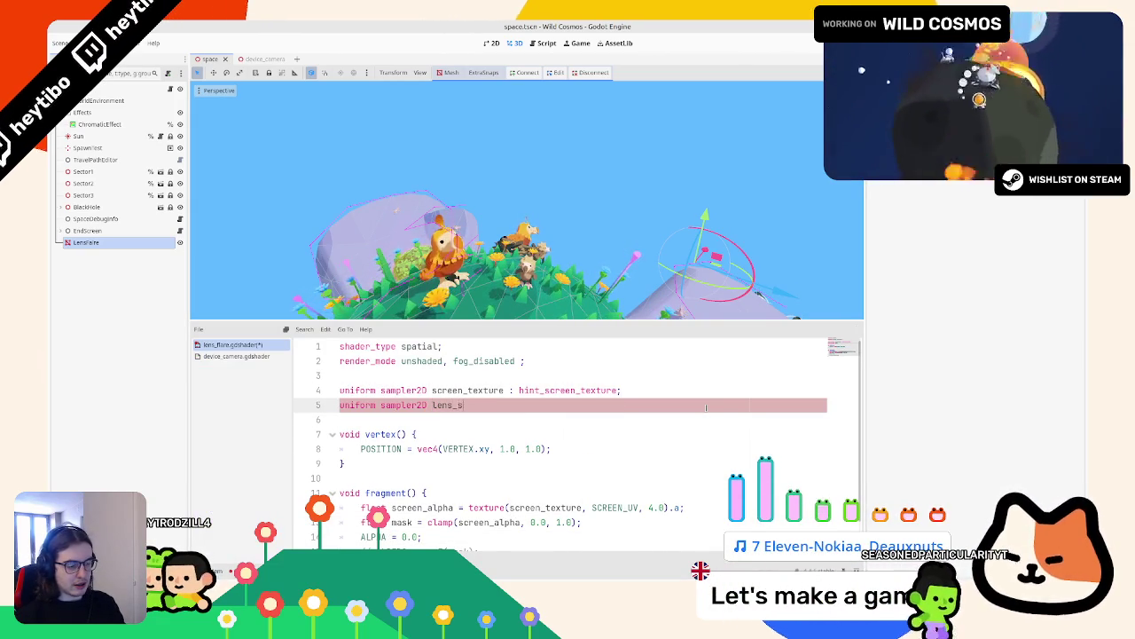
type("filter")
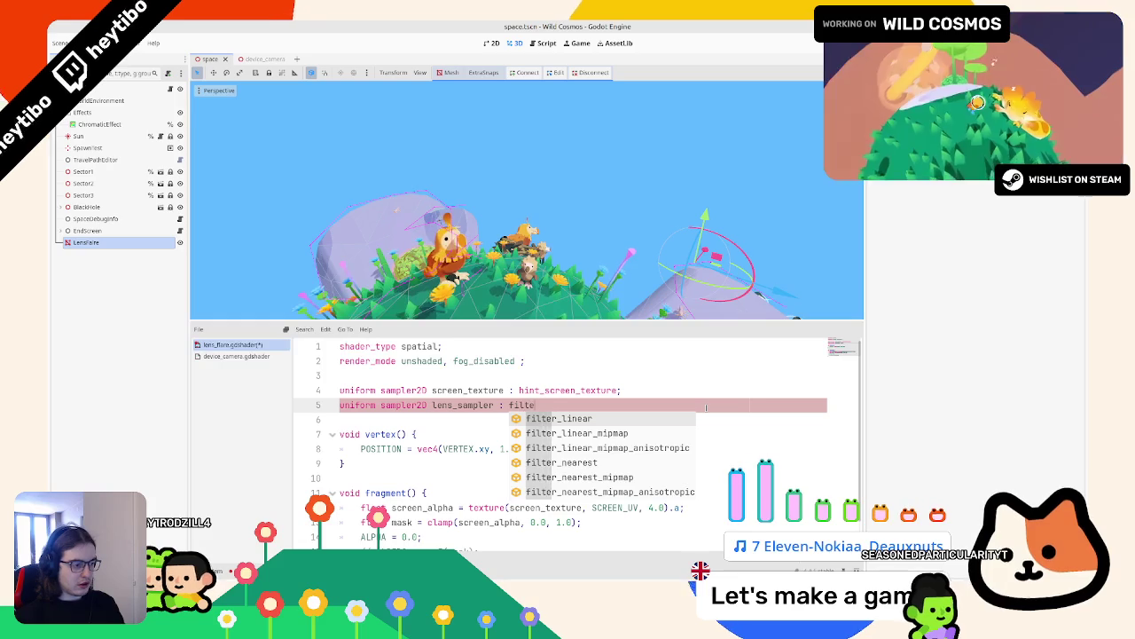
key("Return")
type(";")
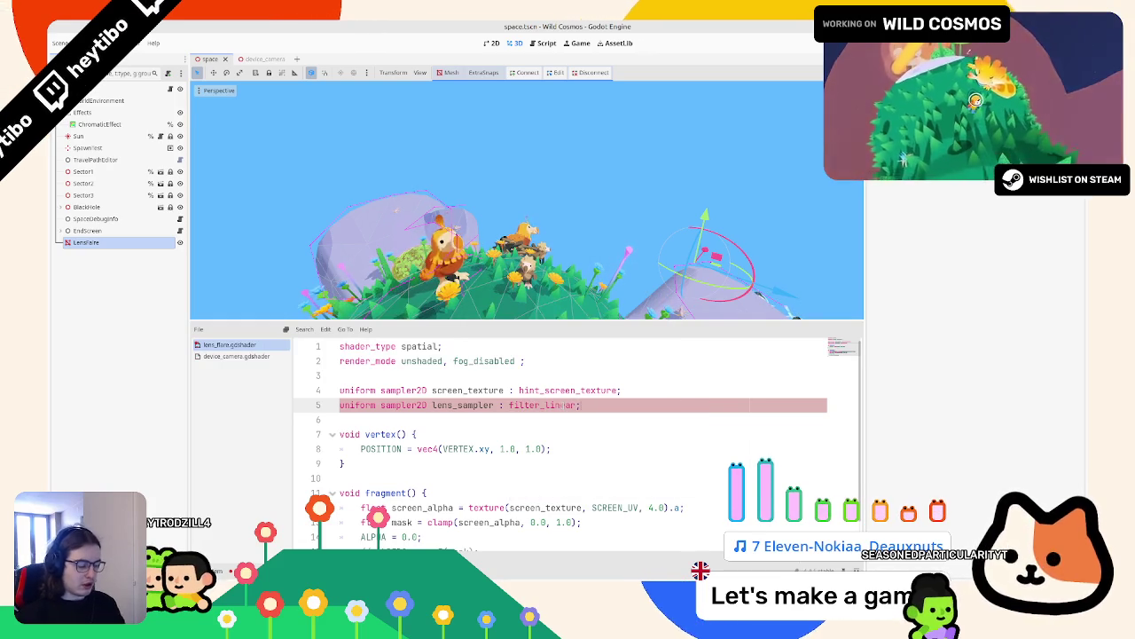
type(", rep")
key("Return")
type(";")
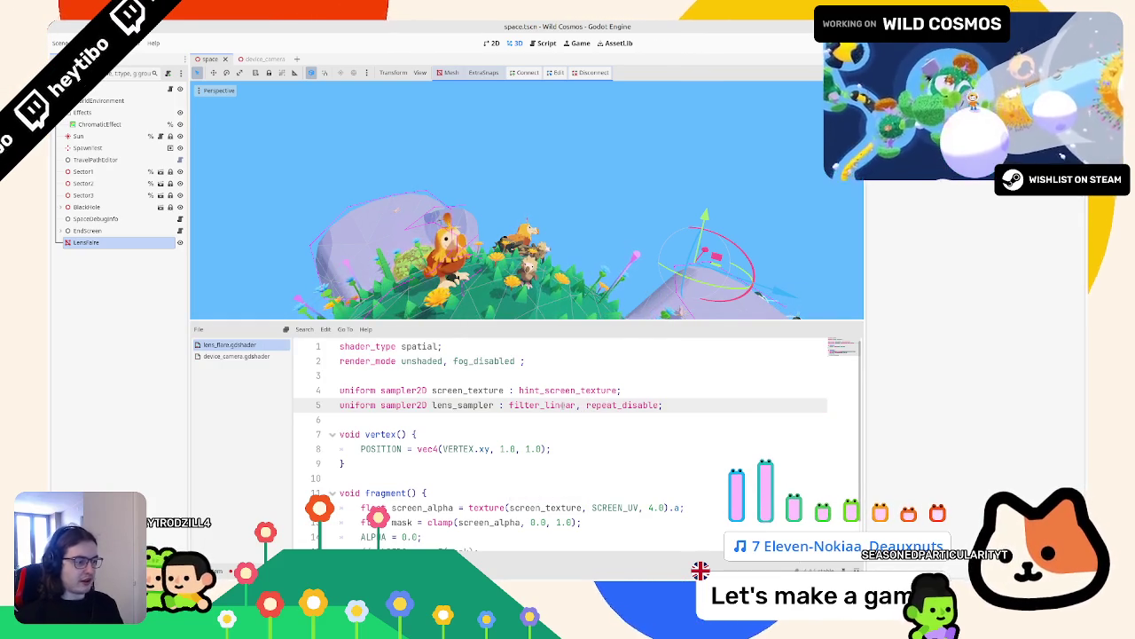
Step: Save the shader and assign the sun flare texture to the LensFlare's Lens Sampler parameter
left_click(89, 242)
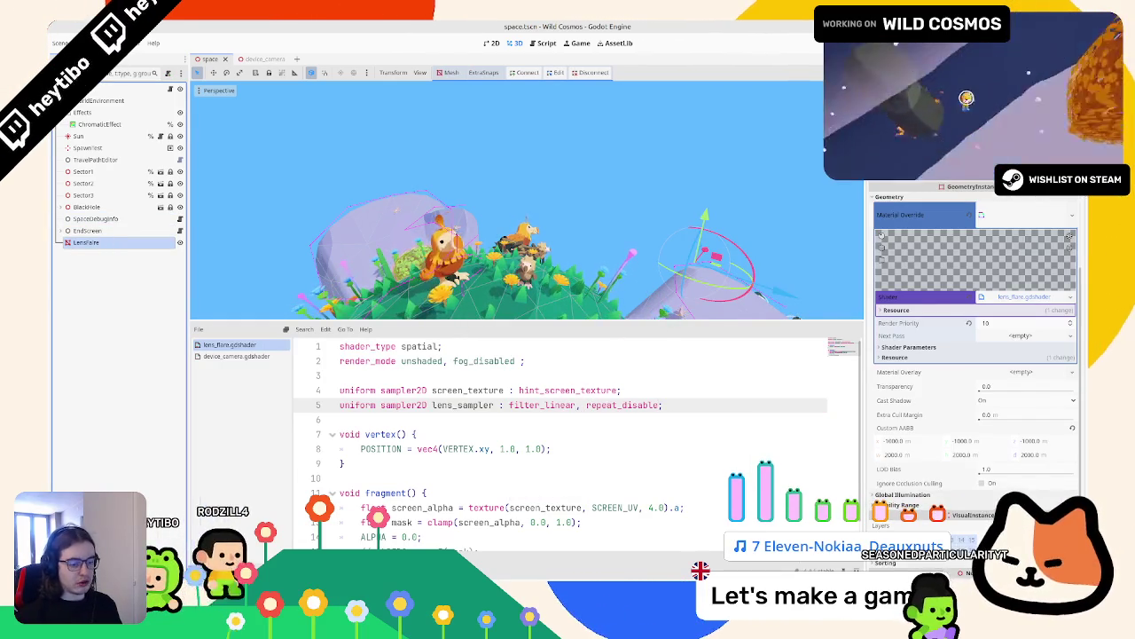
key("alt+f")
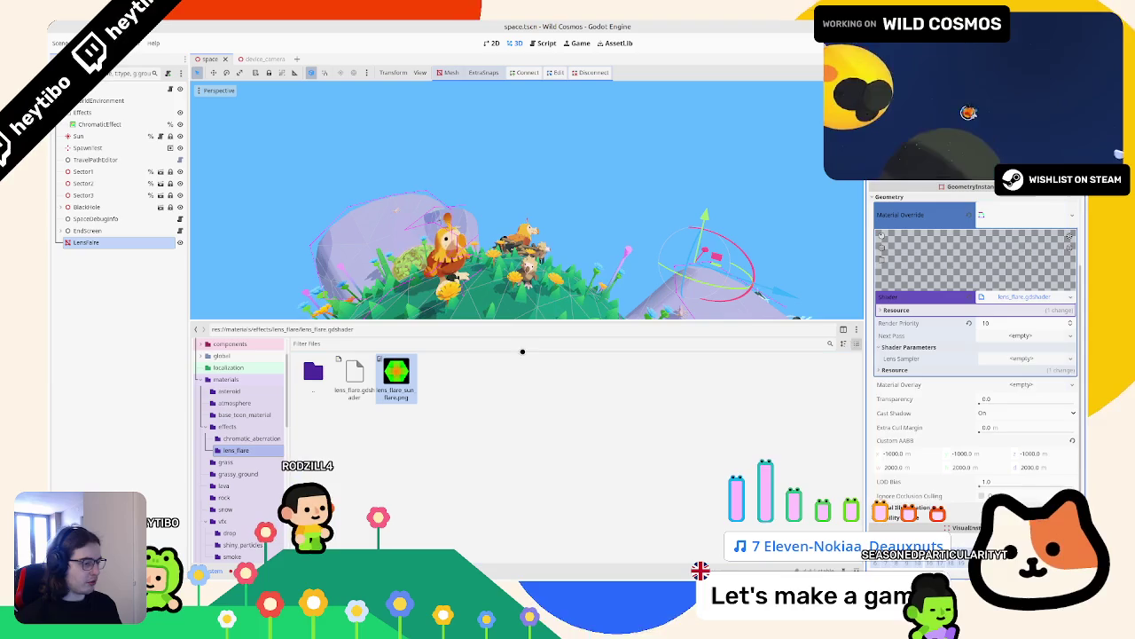
mouse_move(396, 377)
left_mouse_down()
mouse_move(1010, 325)
mouse_move(1020, 359)
left_mouse_up()
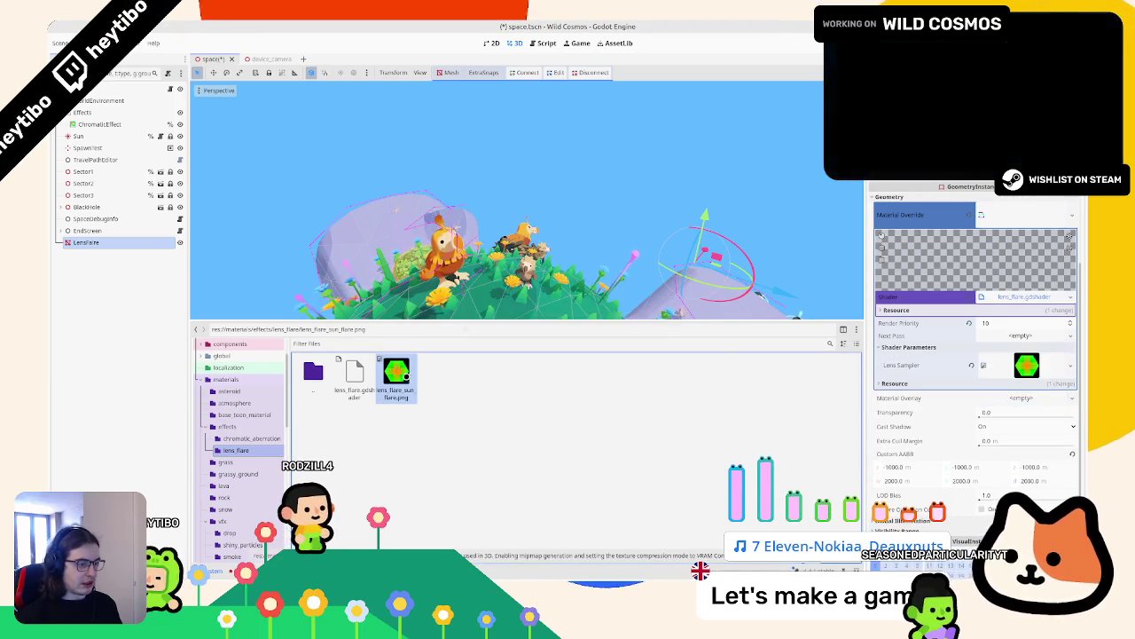
key("alt+f")
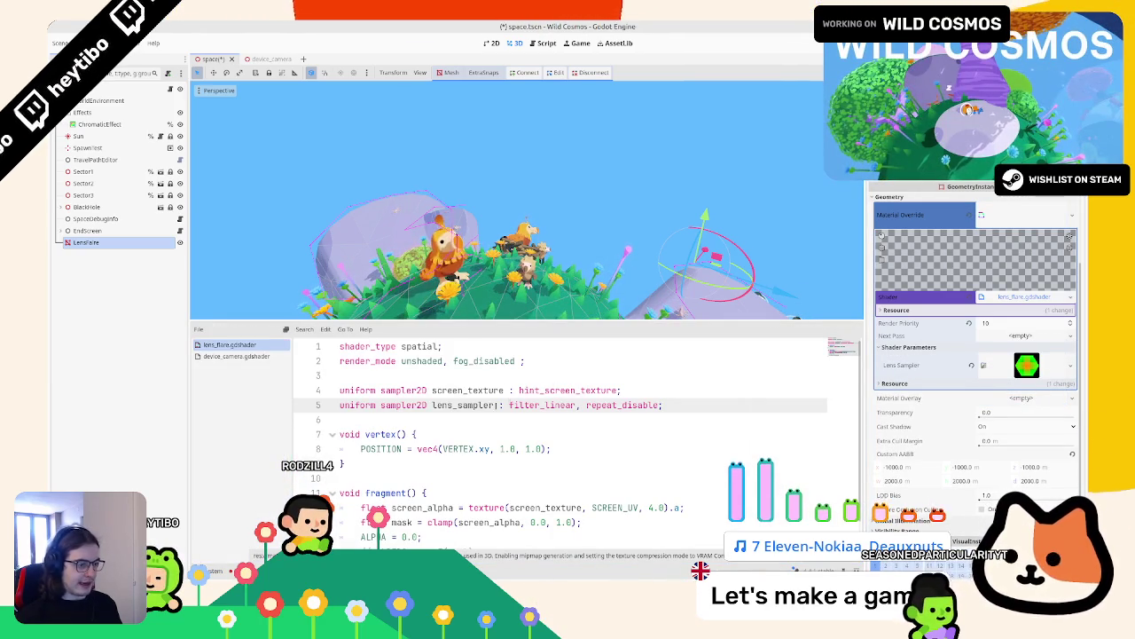
double_click(495, 405)
scroll(494, 405, "down", 1)
left_click(454, 460)
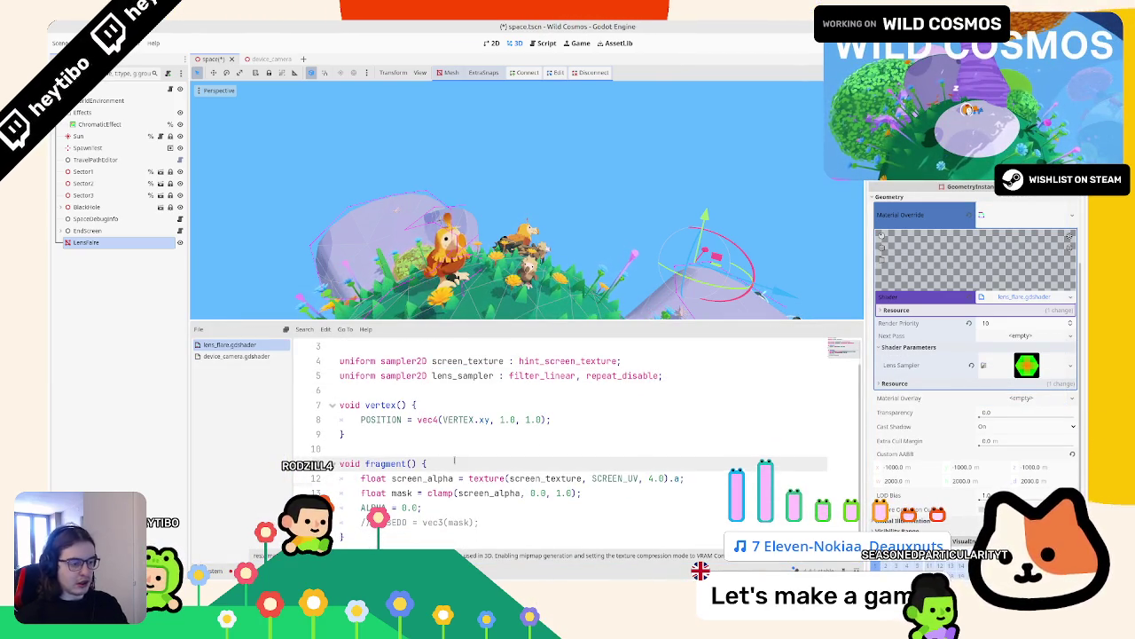
Step: Add a lens_texture line sampling lens_sampler's rg channels and save the shader
key("Return")
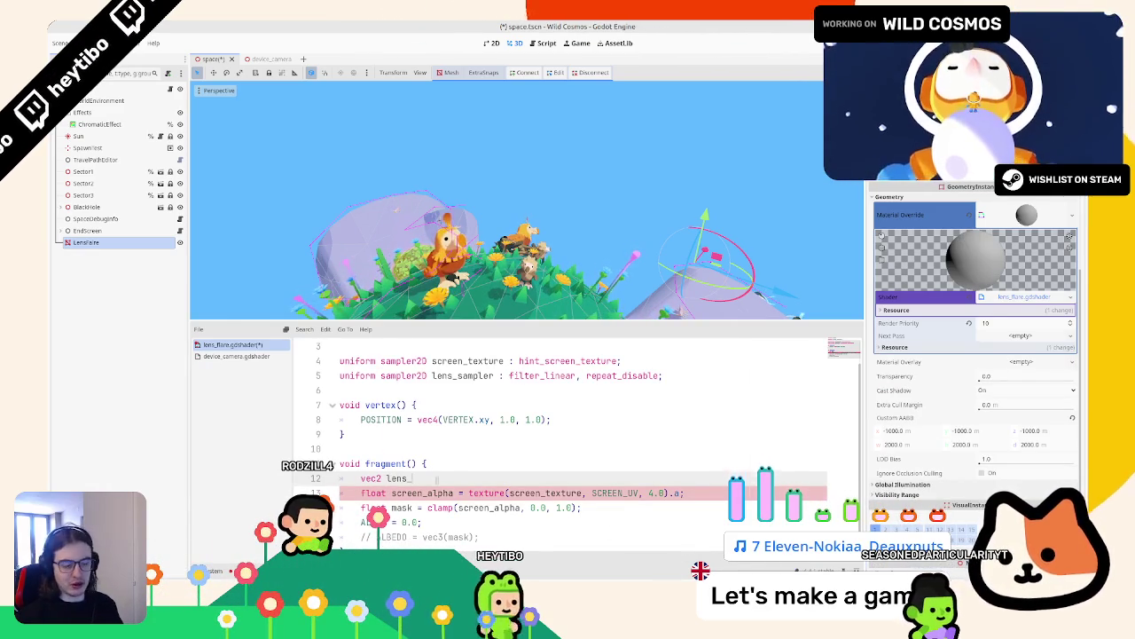
type("vec2 lens_")
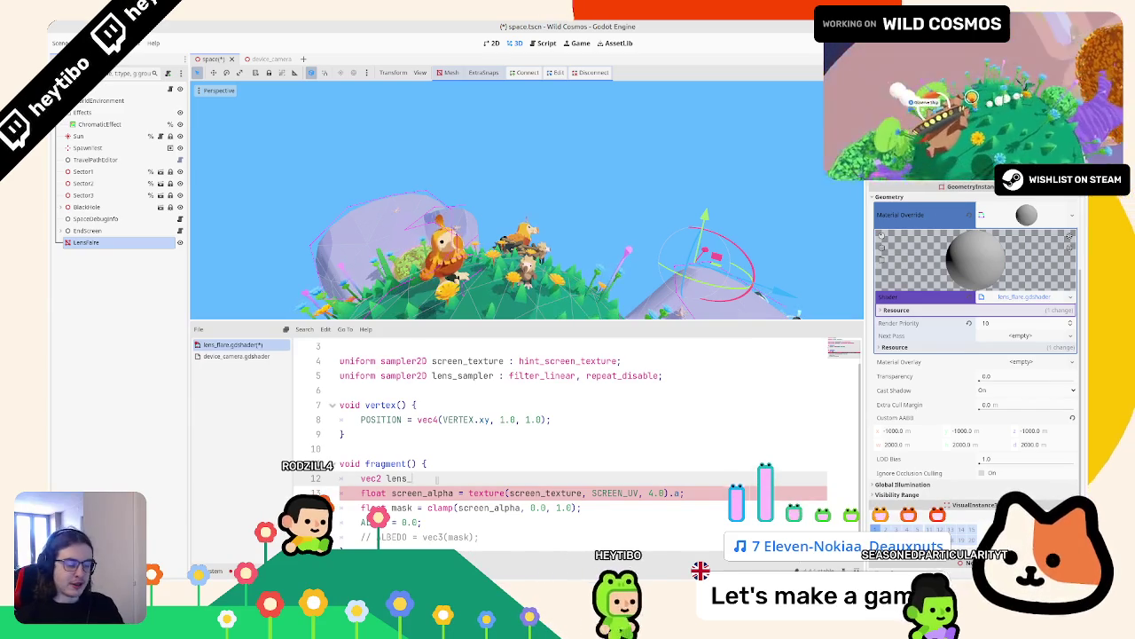
type("textu")
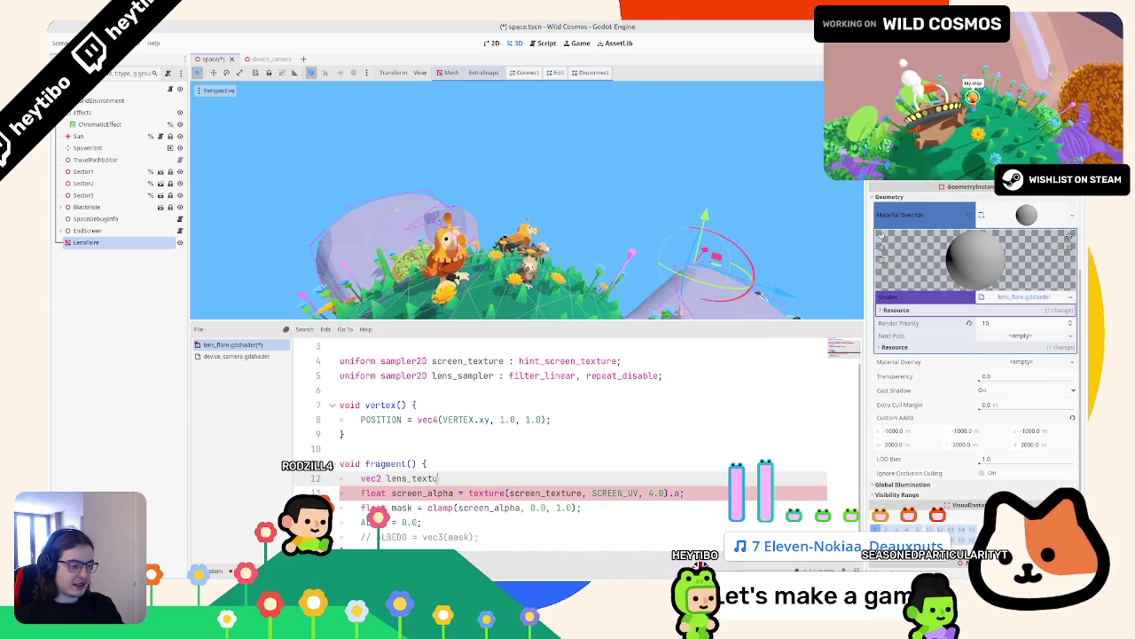
type("re")
type("xture(lens_sampler;")
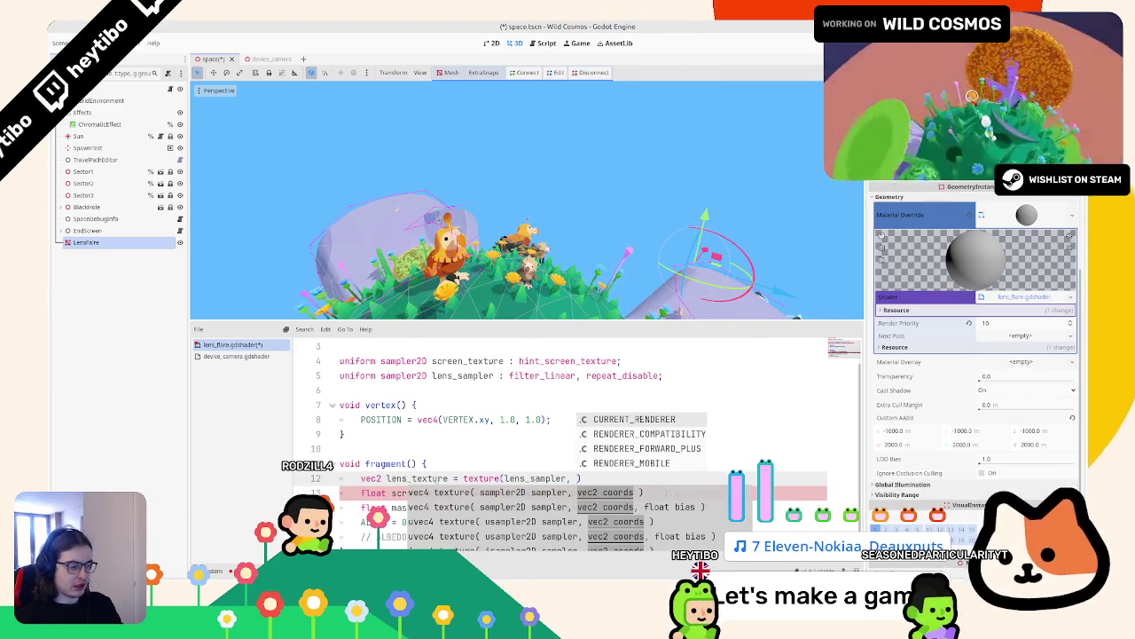
type(" UV)")
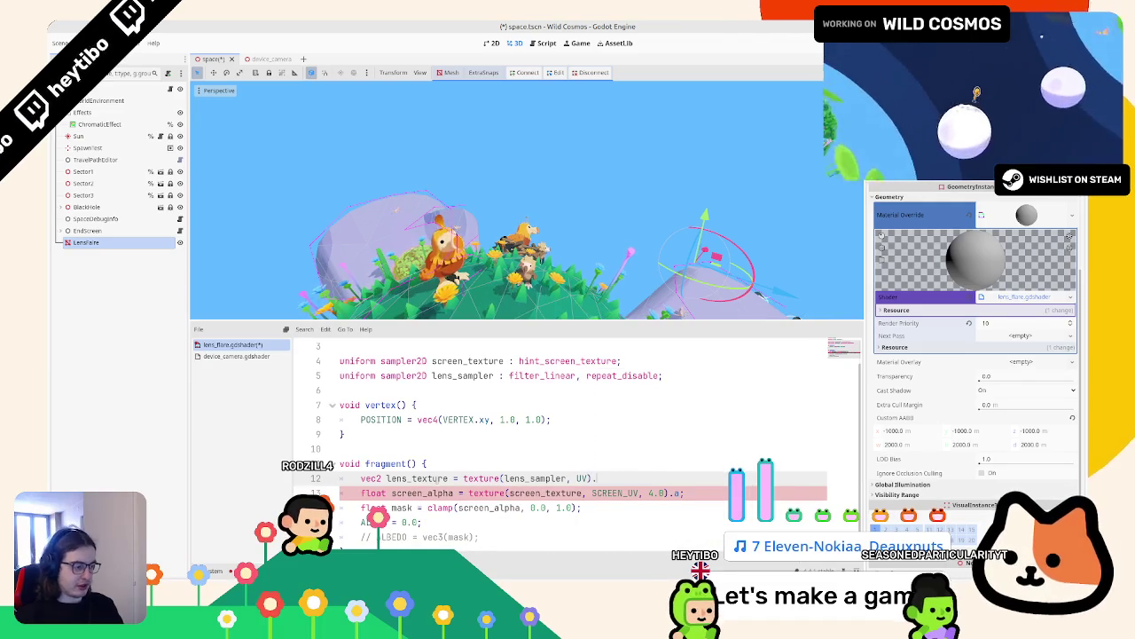
type("r")
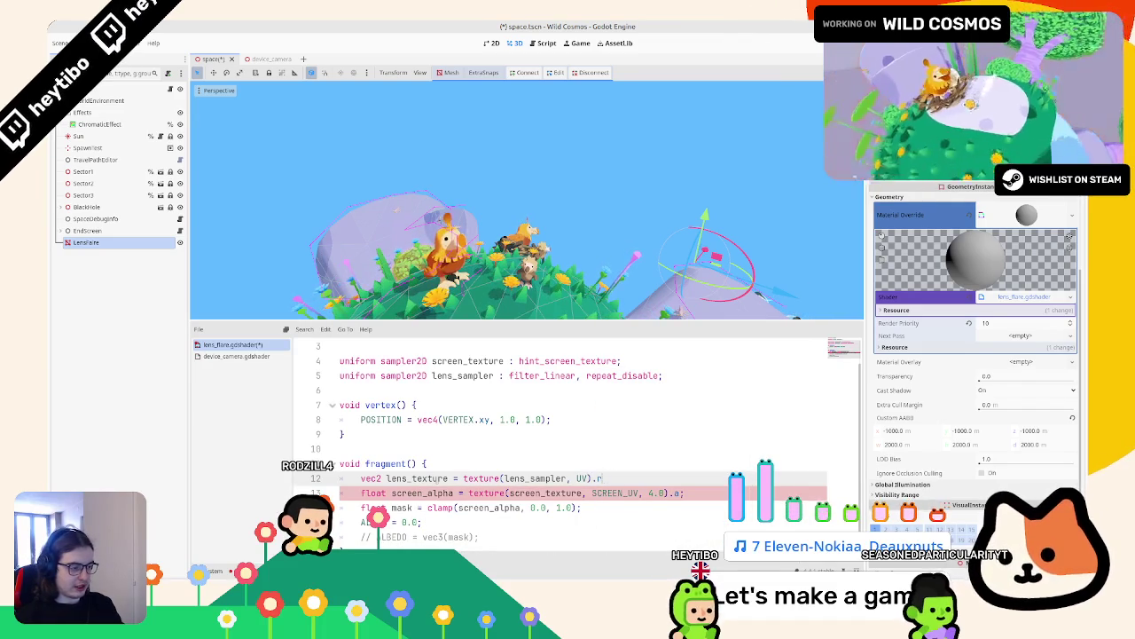
type(";;")
key("ctrl+s")
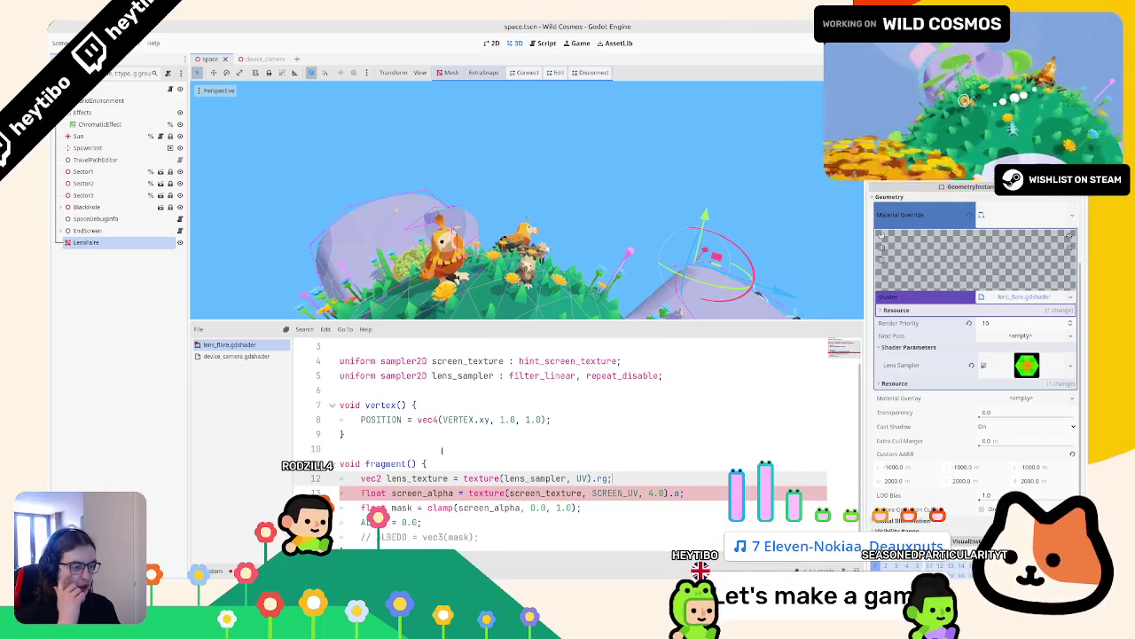
scroll(426, 483, "down", 1)
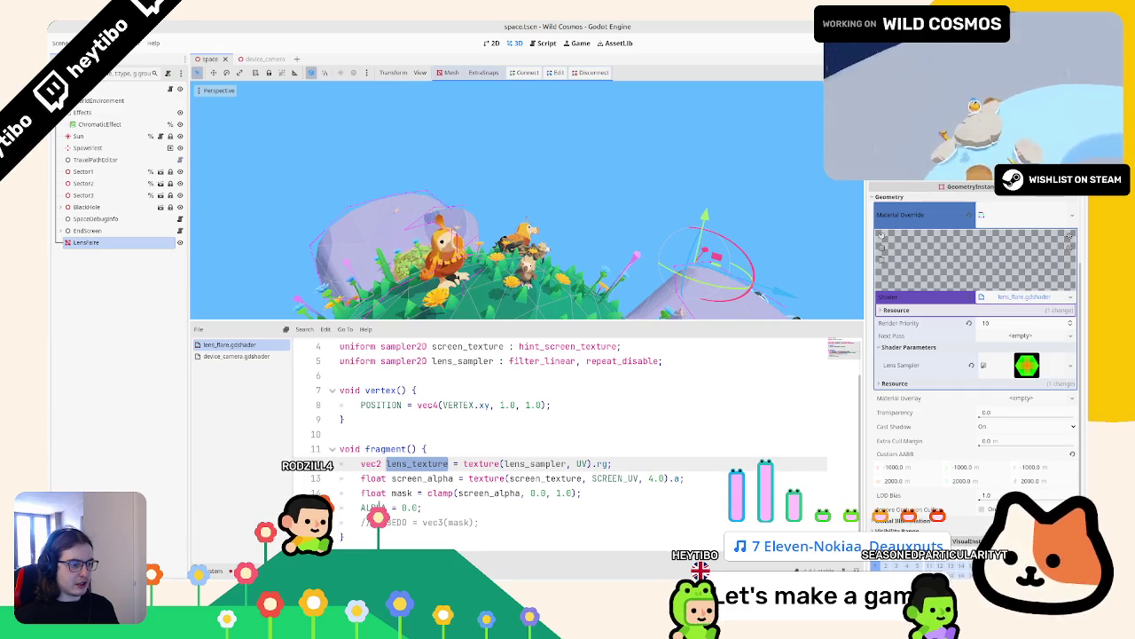
Step: Add 'vec2 uv = FRAGCOORD.xy / 256.0;' above the sampling line
left_click(450, 448)
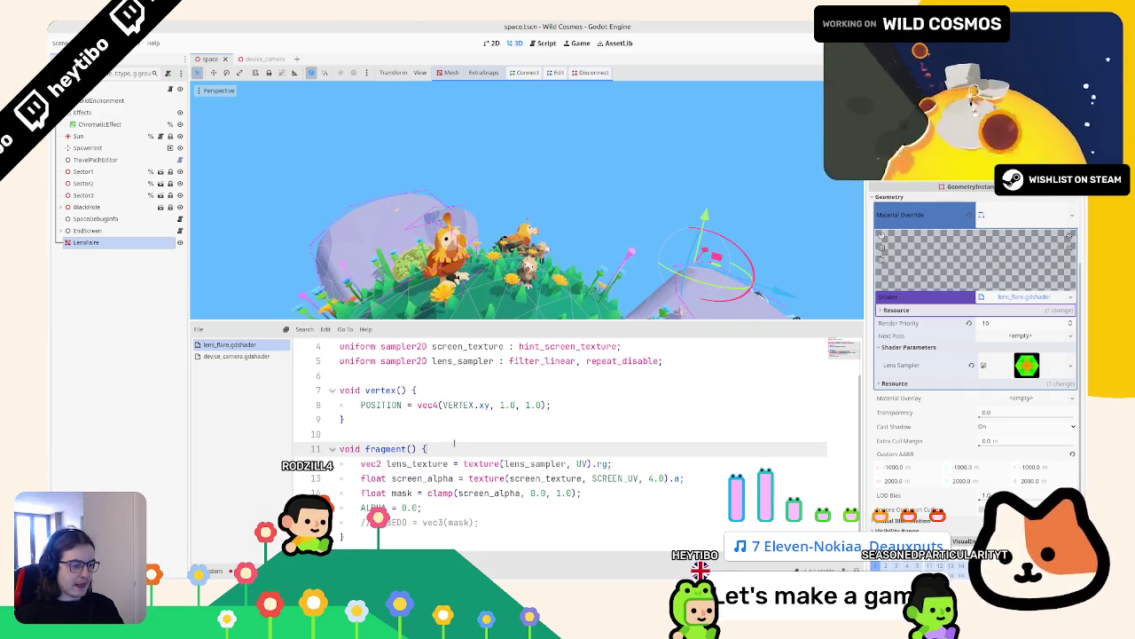
key("Return")
type("v = ")
type("FR")
key("Return")
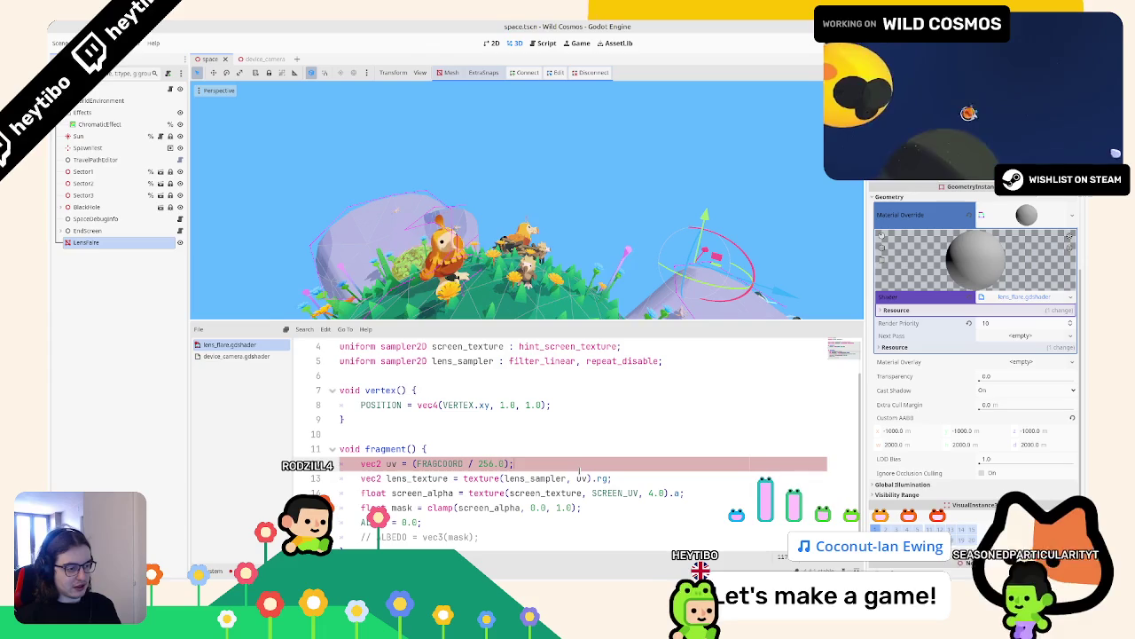
type(".xy")
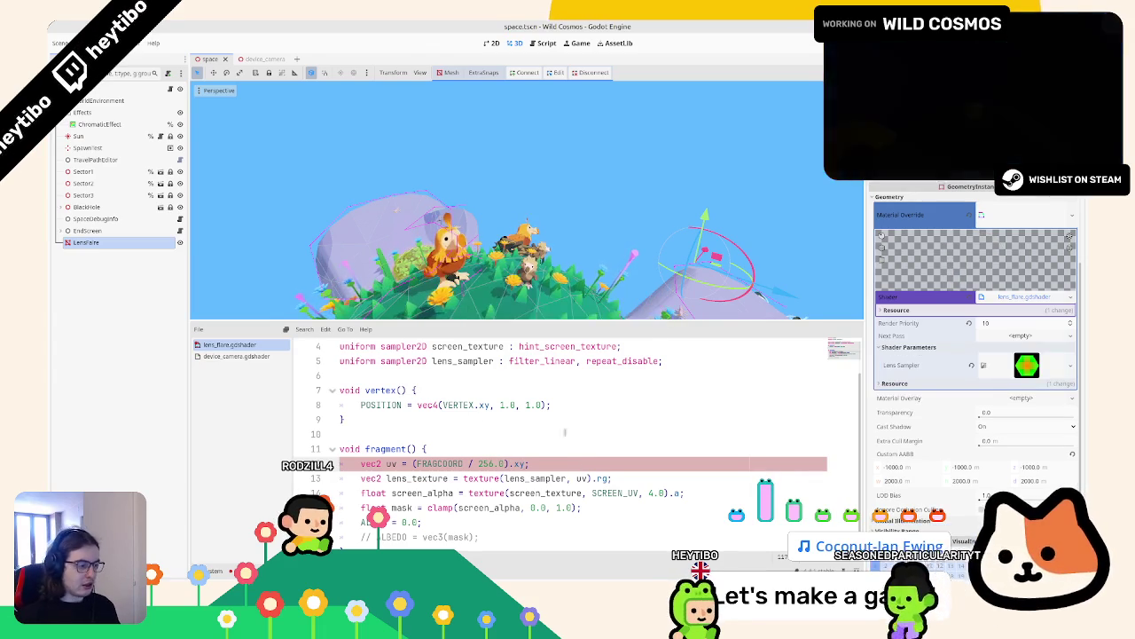
key("BackSpace")
key("BackSpace")
key("BackSpace")
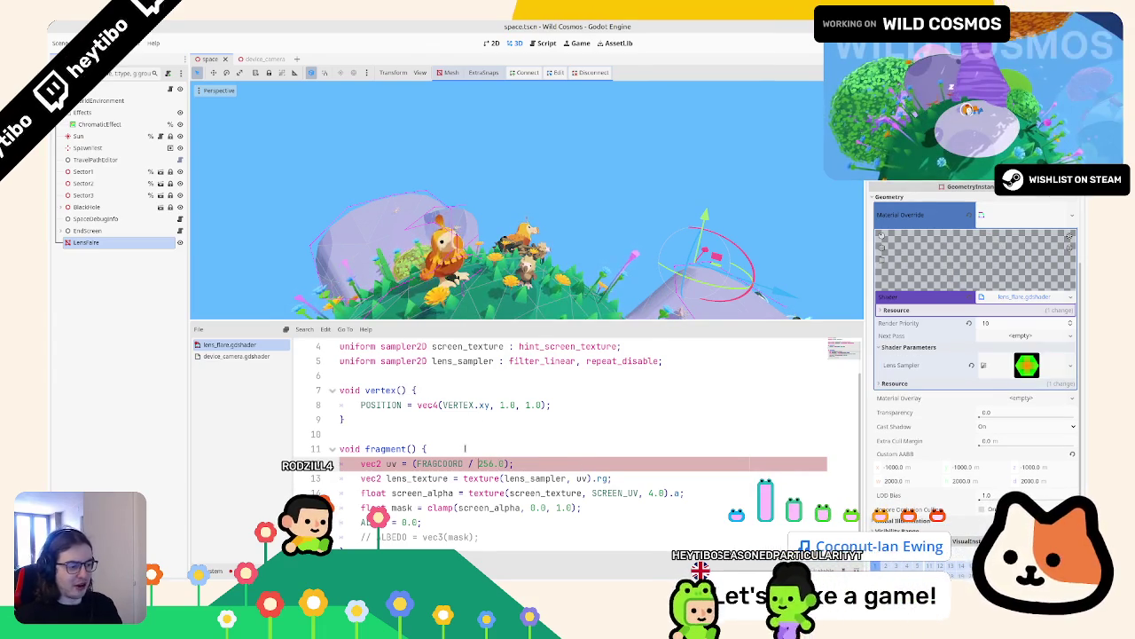
type(".xy")
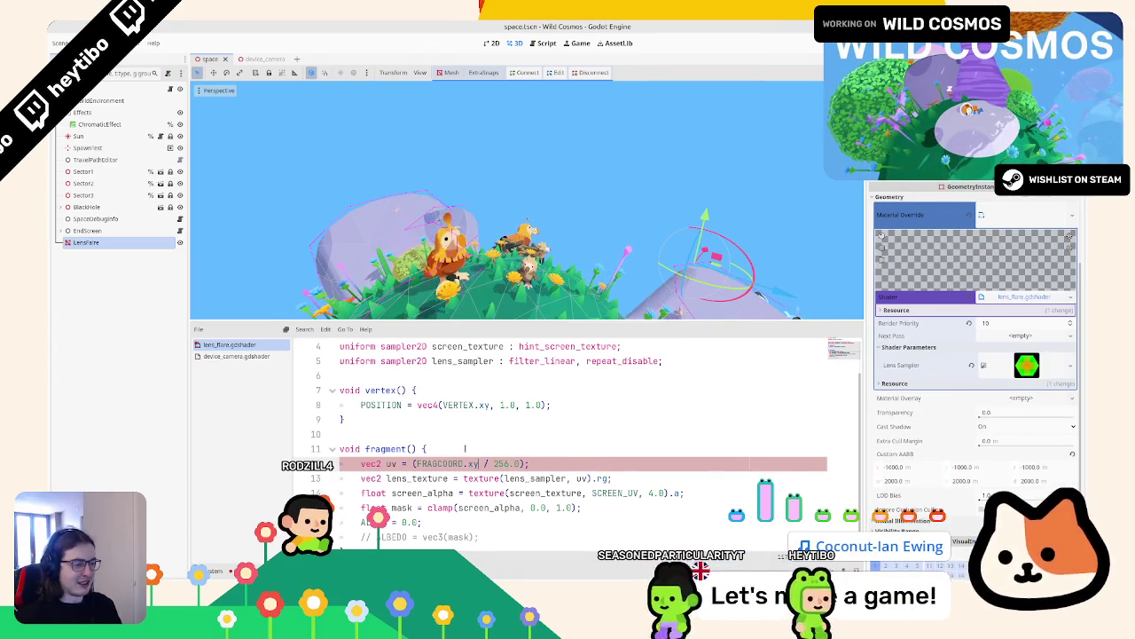
left_click(524, 463)
key("BackSpace")
left_click(413, 462)
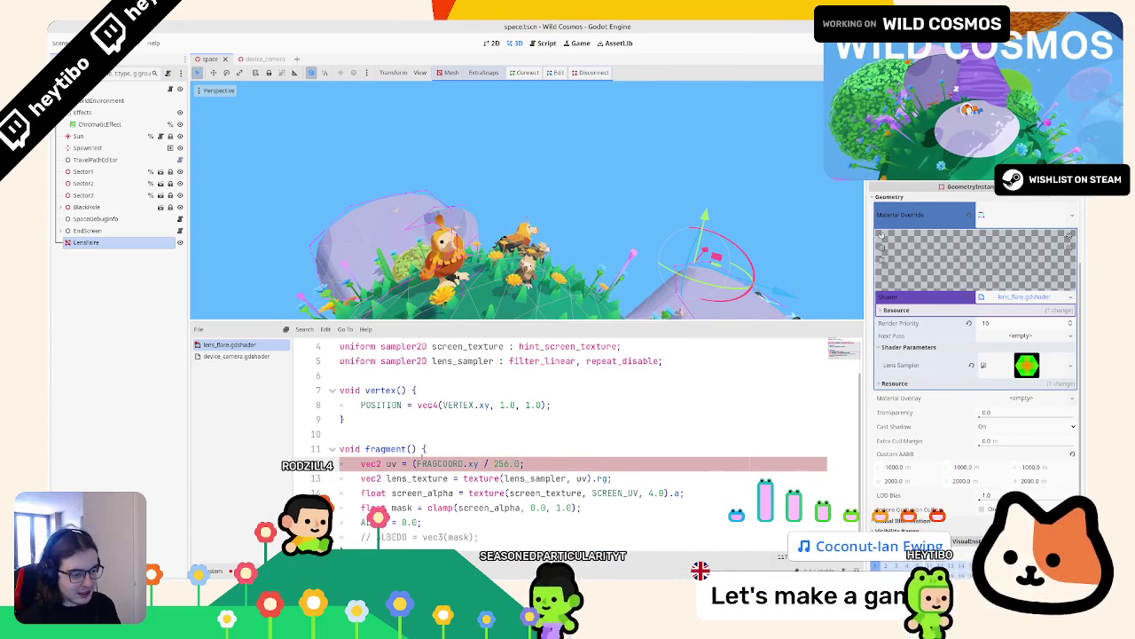
key("BackSpace")
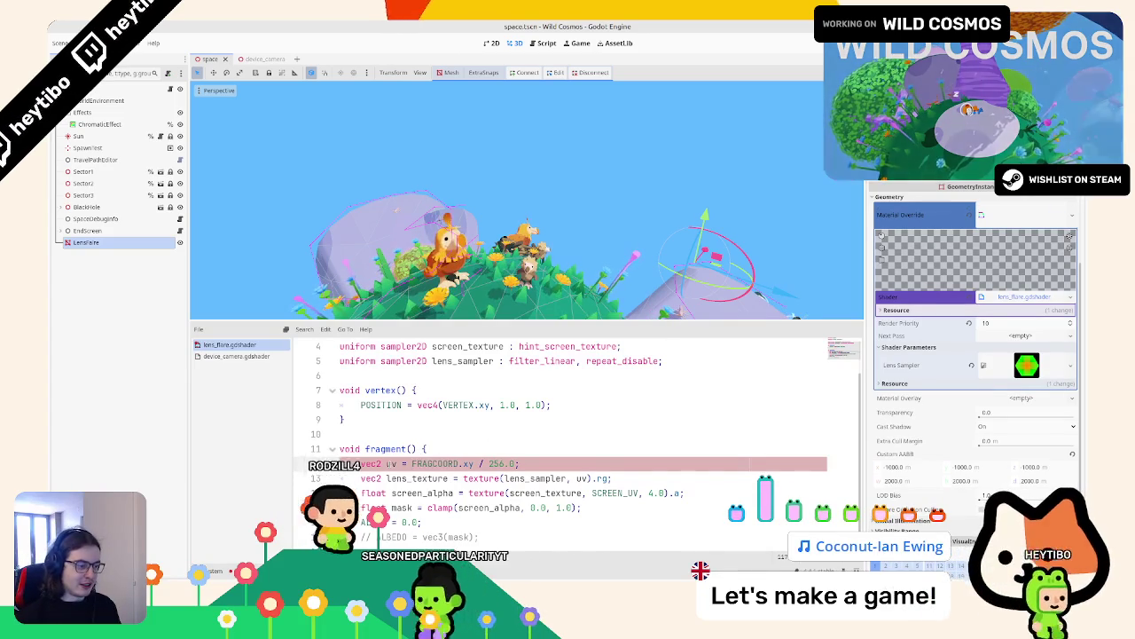
Step: Set ALPHA to lens_texture.x, briefly trying the y channel before reverting
double_click(418, 478)
scroll(532, 444, "down", 1)
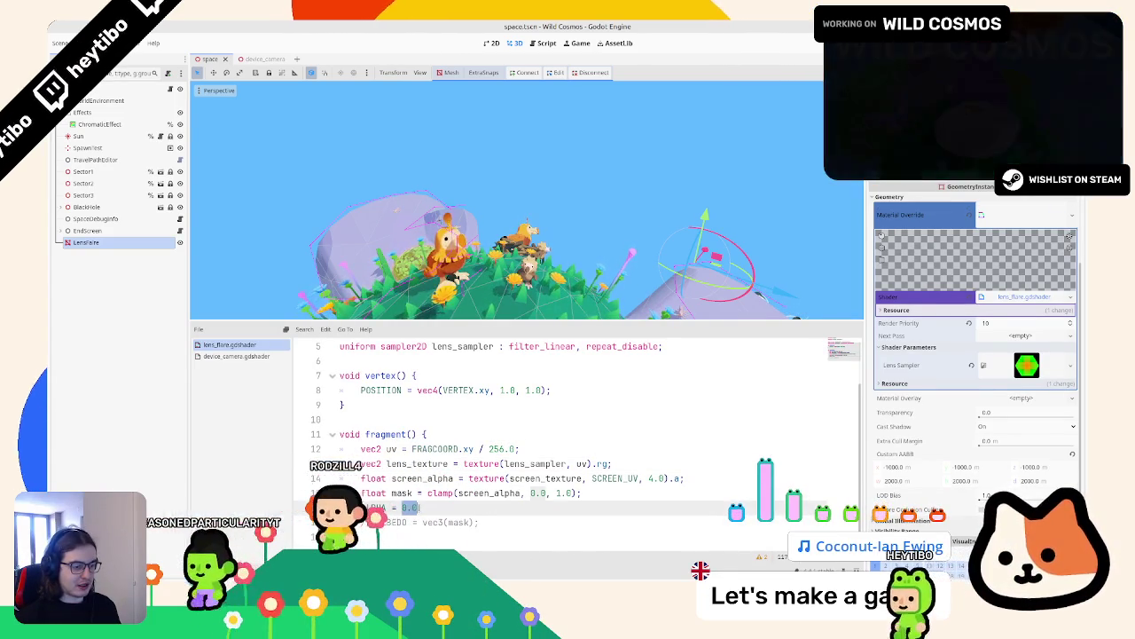
double_click(410, 507)
type("lens_texture.x")
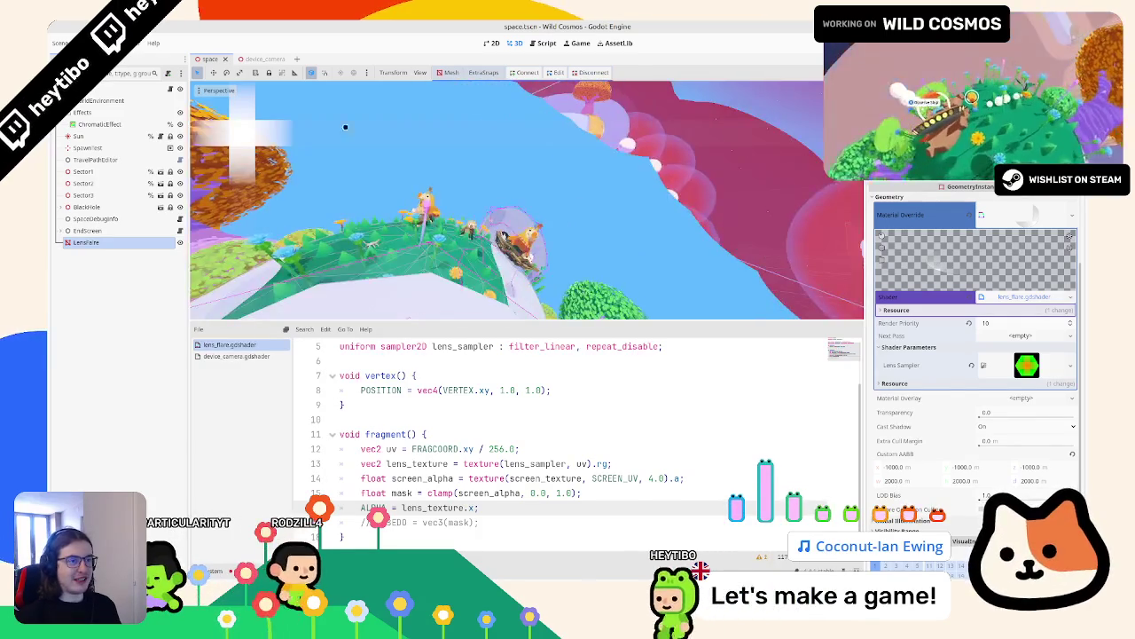
key("shift+Left")
type("y")
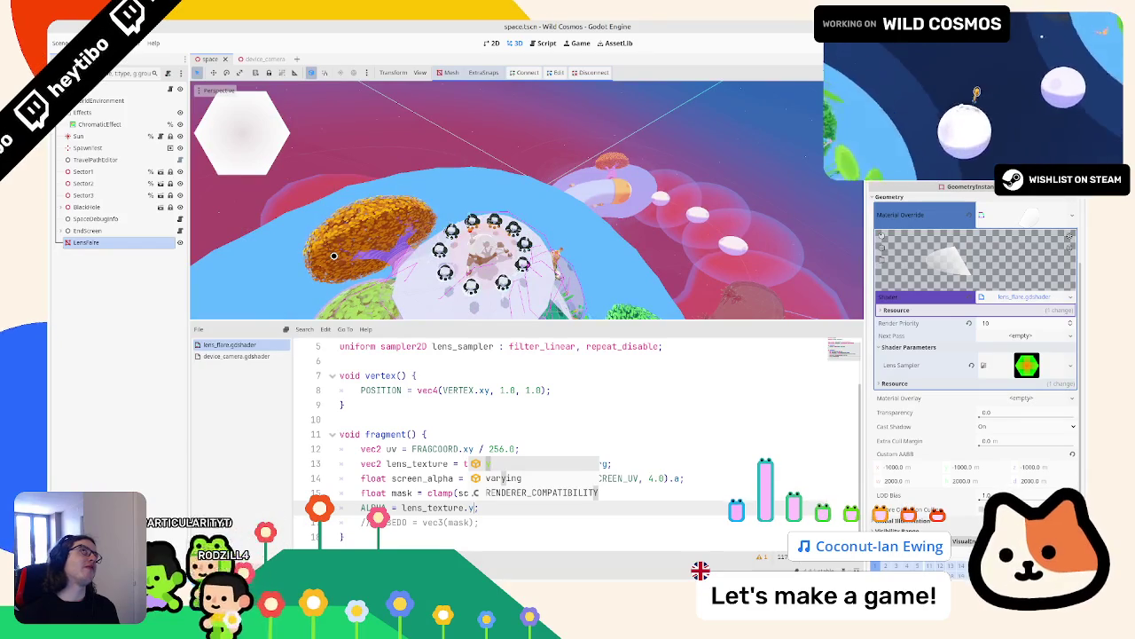
key("ctrl+z")
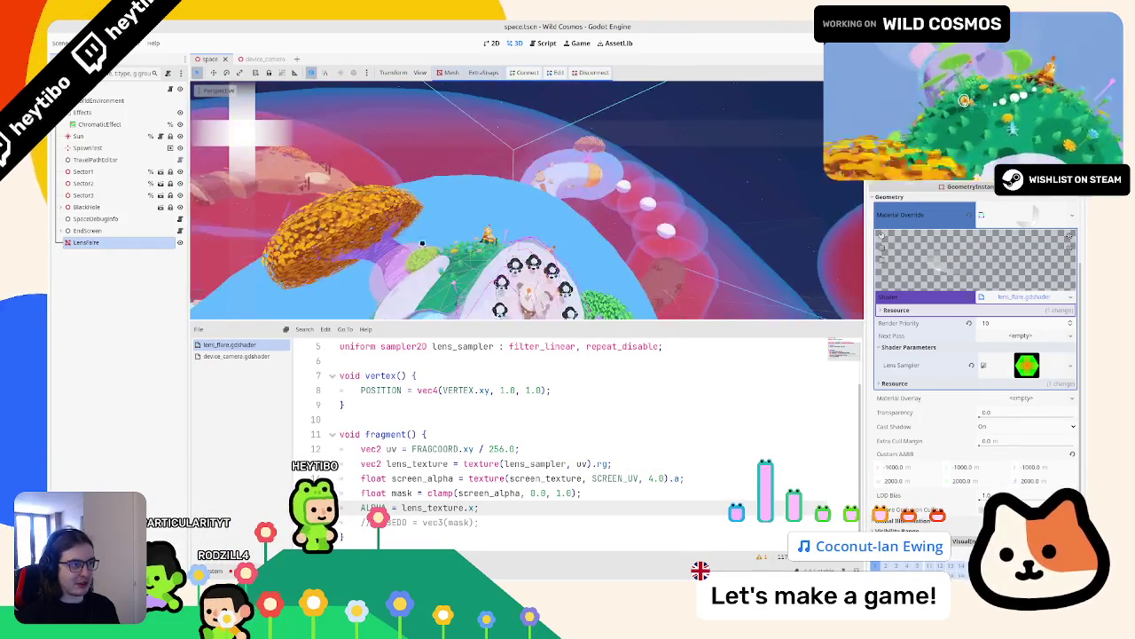
Step: Retype the repeat_disable hint on the lens_sampler uniform
scroll(621, 399, "up", 2)
double_click(652, 404)
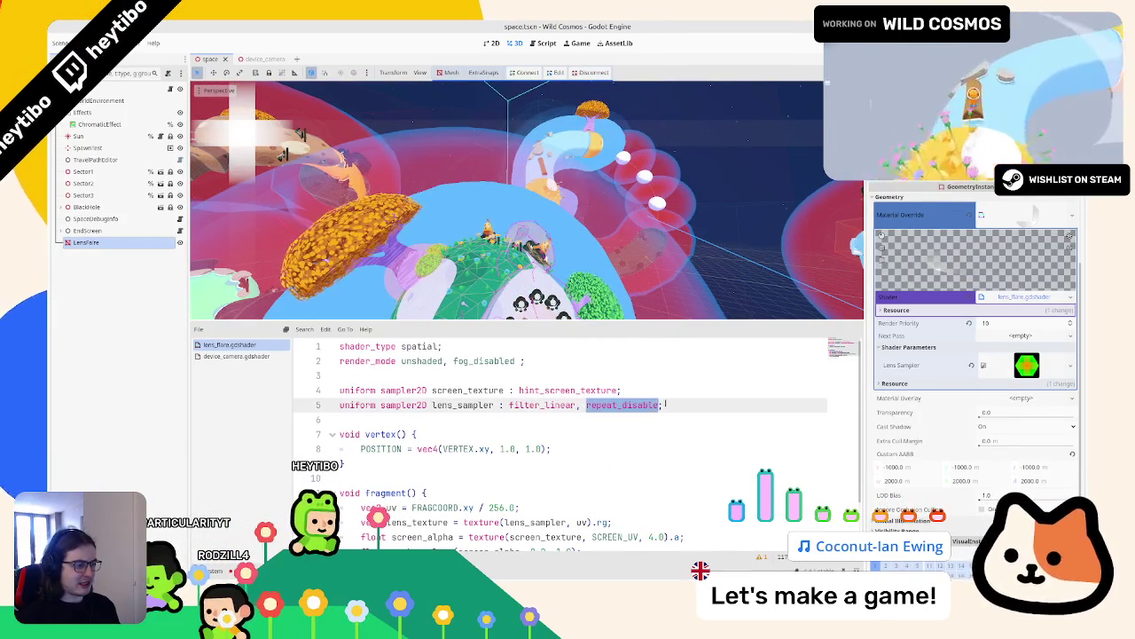
key("BackSpace")
type("re")
key("Return")
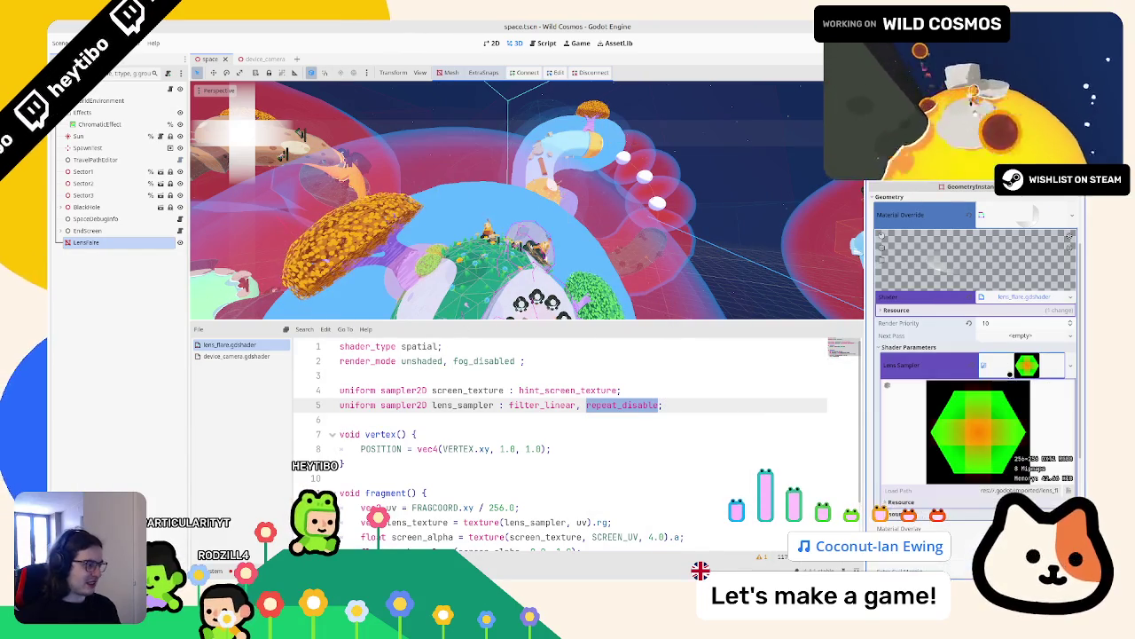
mouse_move(1012, 373)
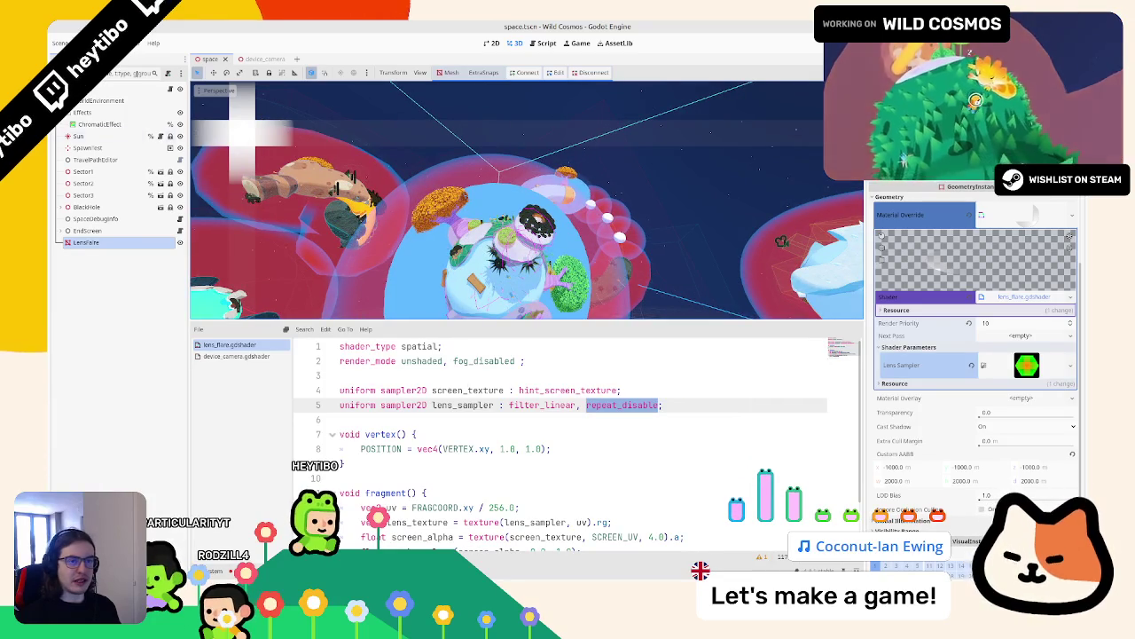
Step: Set lens_flare_sun_flare.png to Lossless compression with Fix Alpha Border on and mipmap generation off
left_click(396, 377)
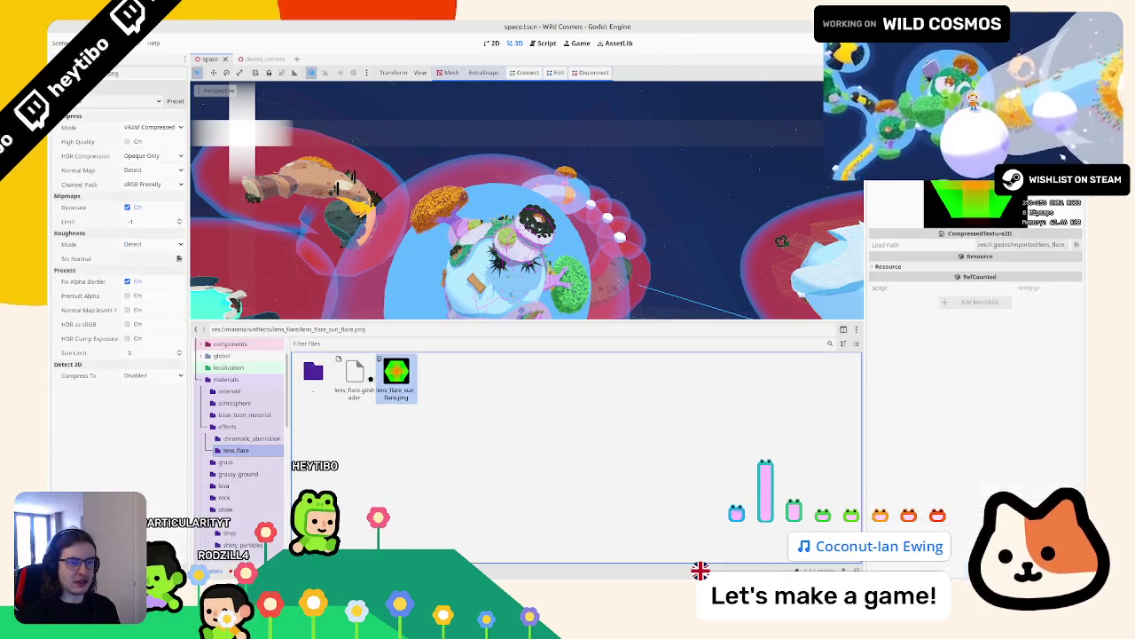
left_click(153, 127)
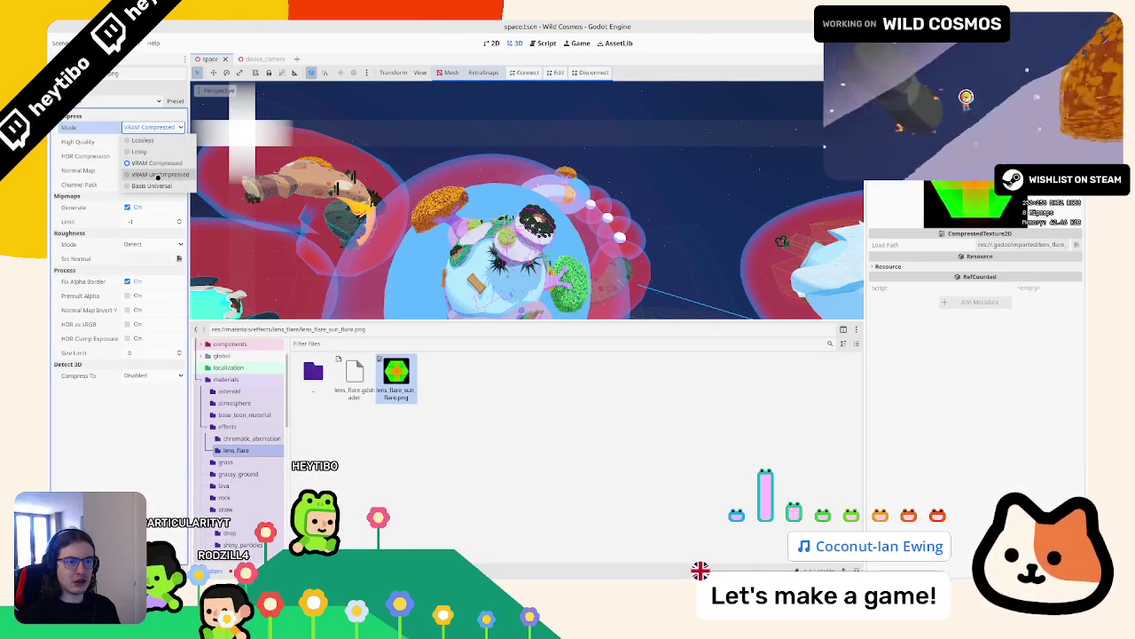
left_click(141, 140)
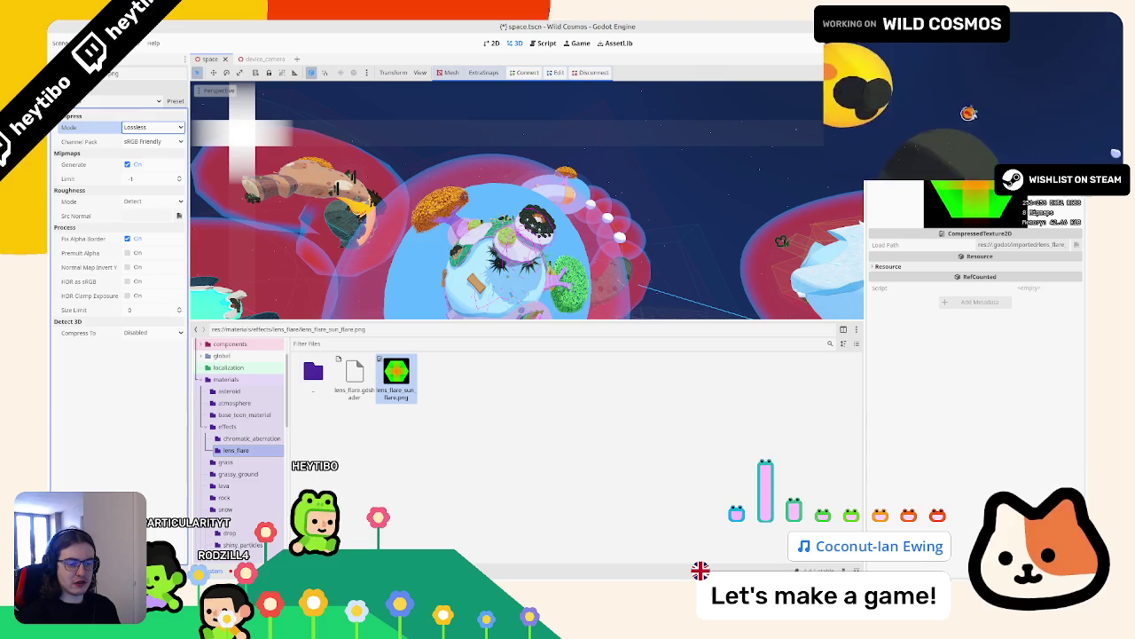
left_click(127, 238)
left_click(140, 237)
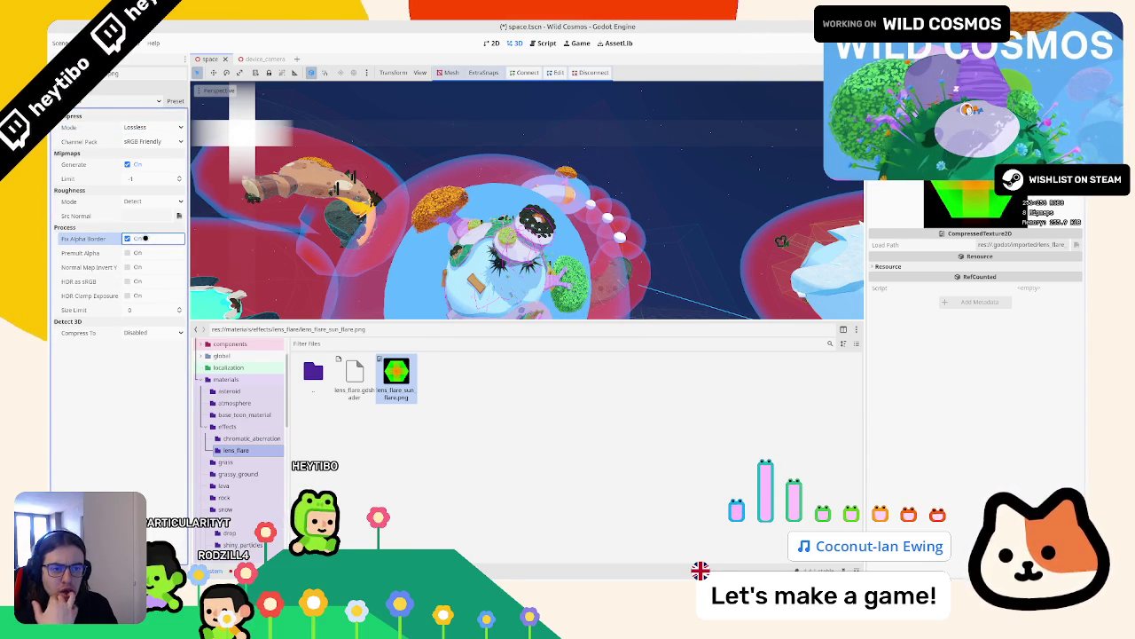
left_click(135, 253)
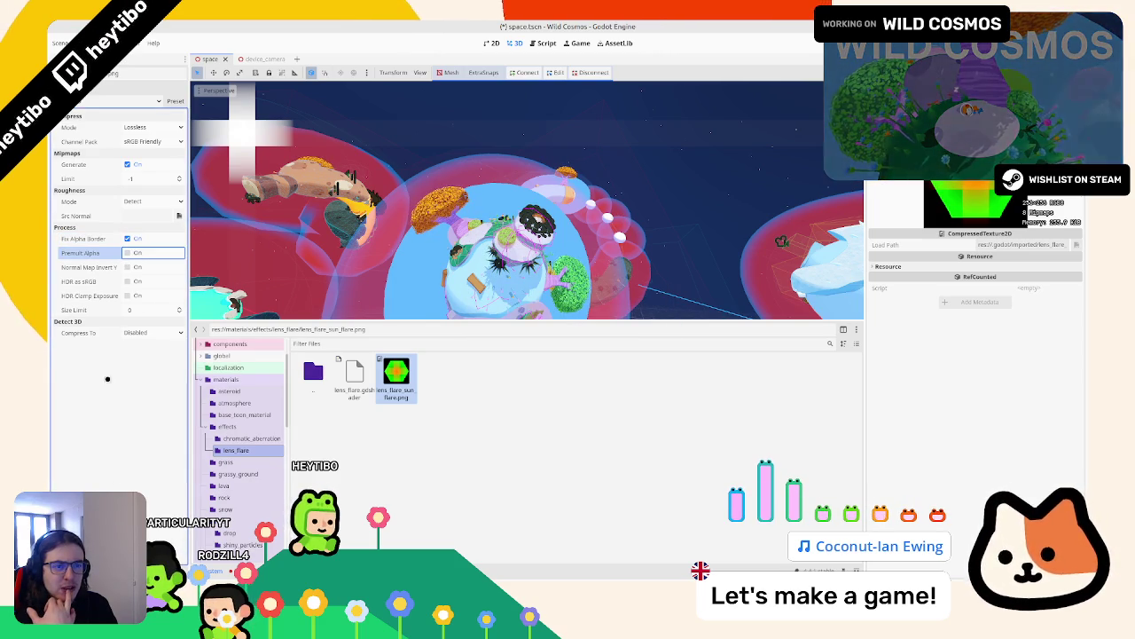
left_click(133, 166)
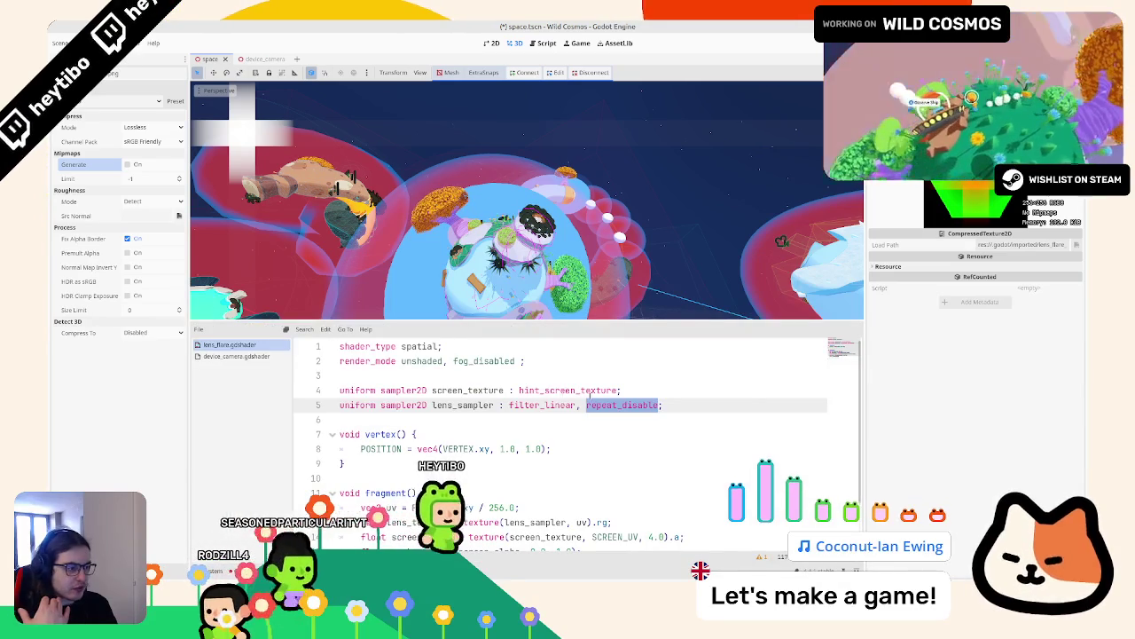
Step: Try filter_nearest on the lens_sampler uniform, then revert to filter_linear and save
left_click_drag(509, 404, 586, 404)
key("BackSpace")
key("ctrl+s")
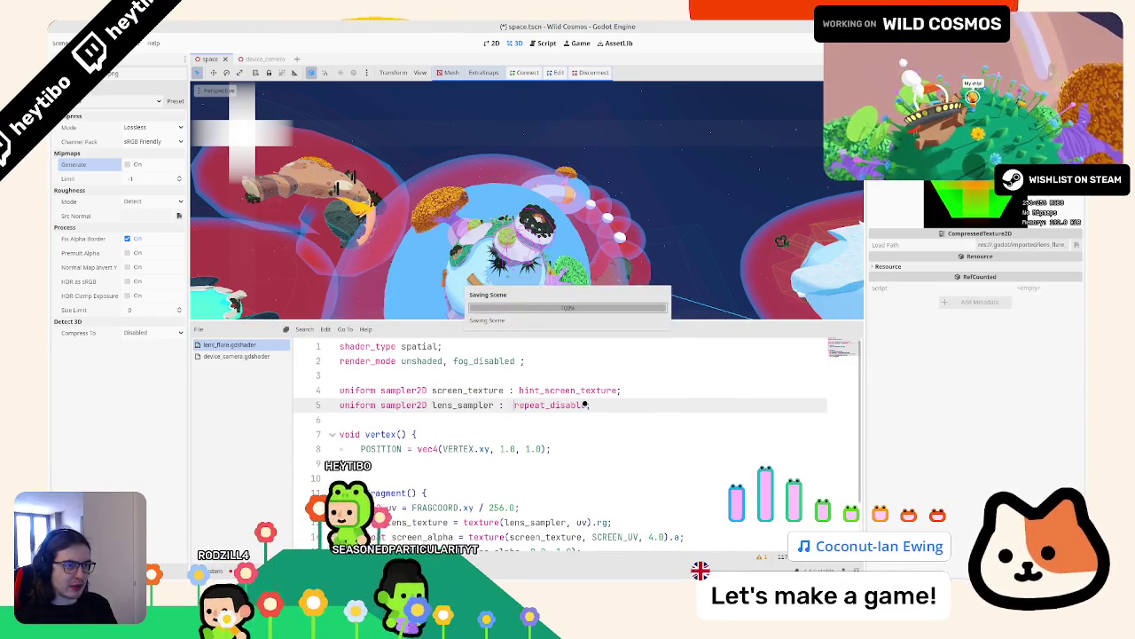
key("ctrl+z")
key("ctrl+z")
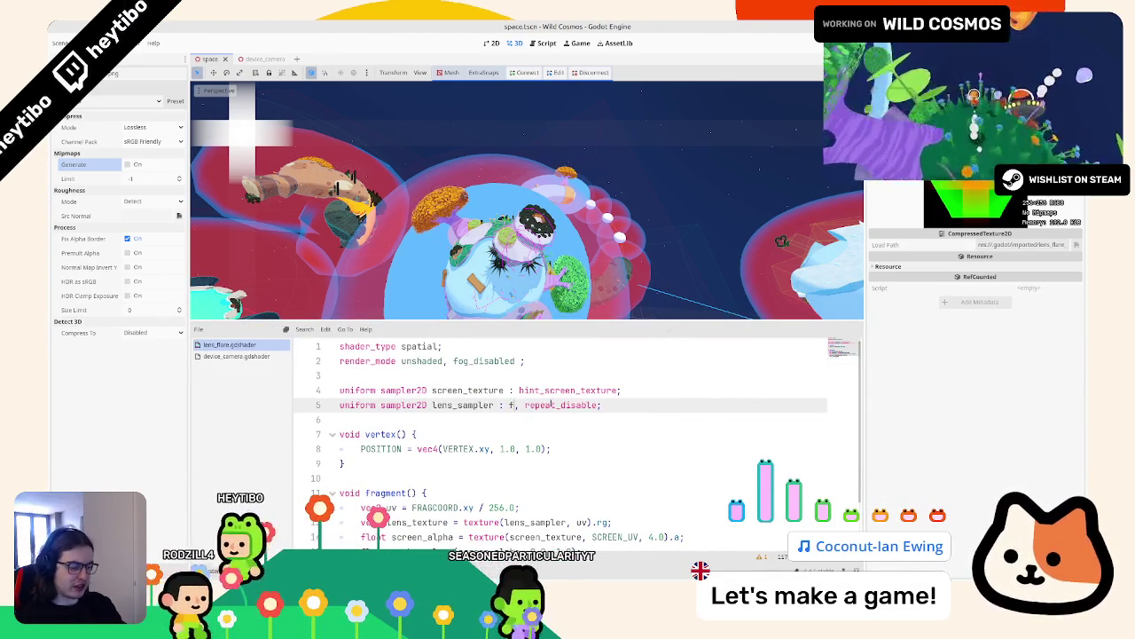
type("il")
key("Down")
key("Down")
key("Down")
key("Return")
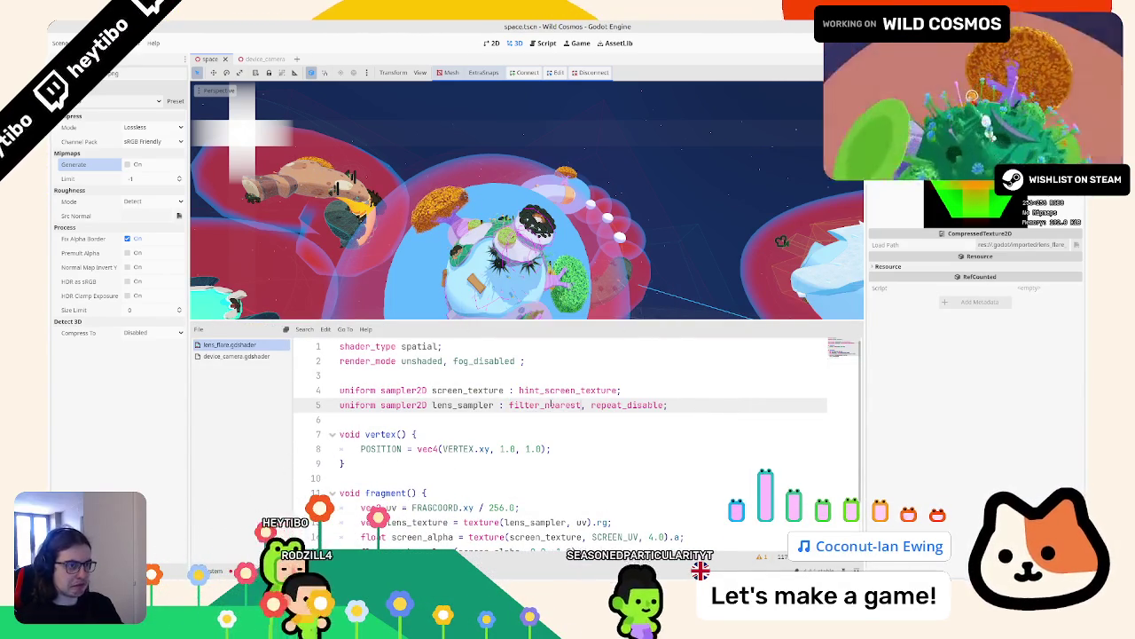
key("ctrl+z")
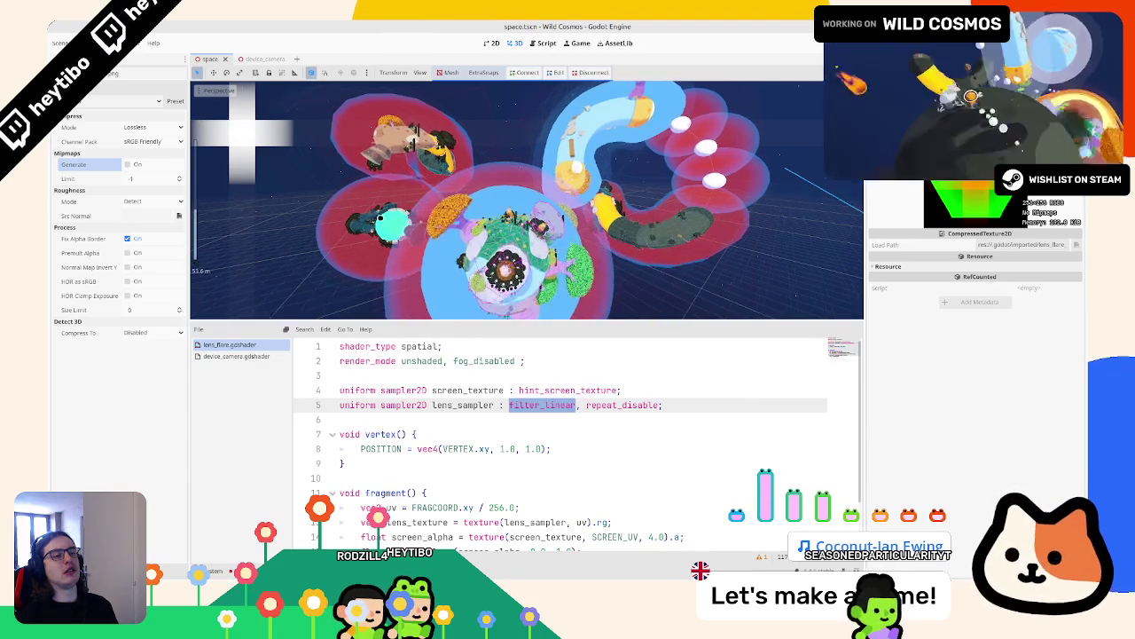
Step: Reopen lens_flare.gdshader at the end of the render_mode line after fog_disabled
left_click(213, 570)
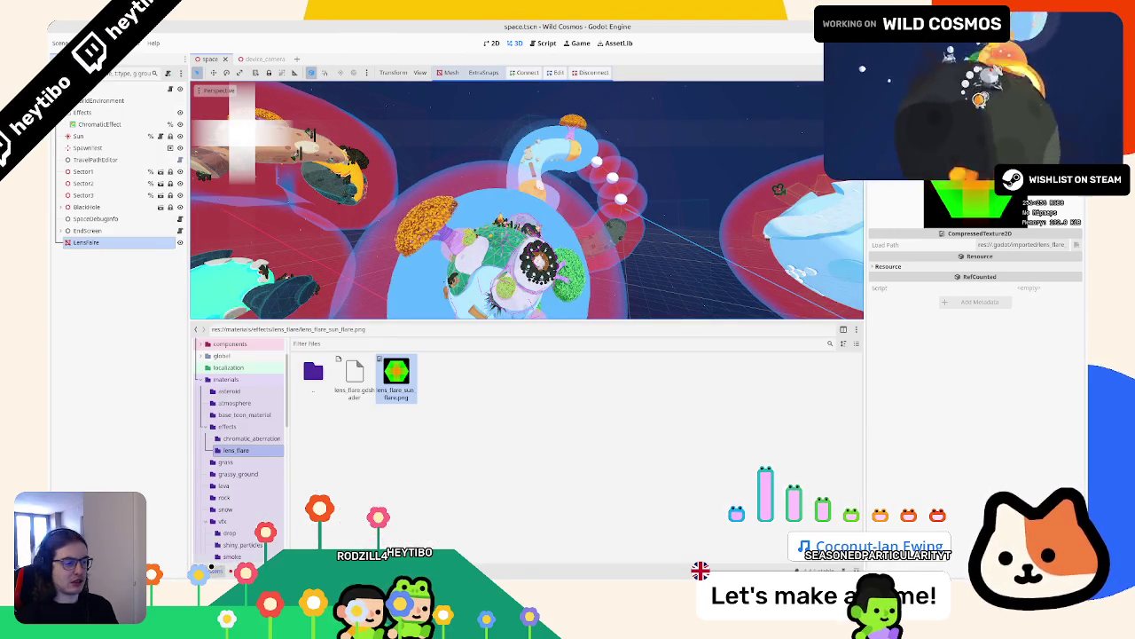
double_click(354, 377)
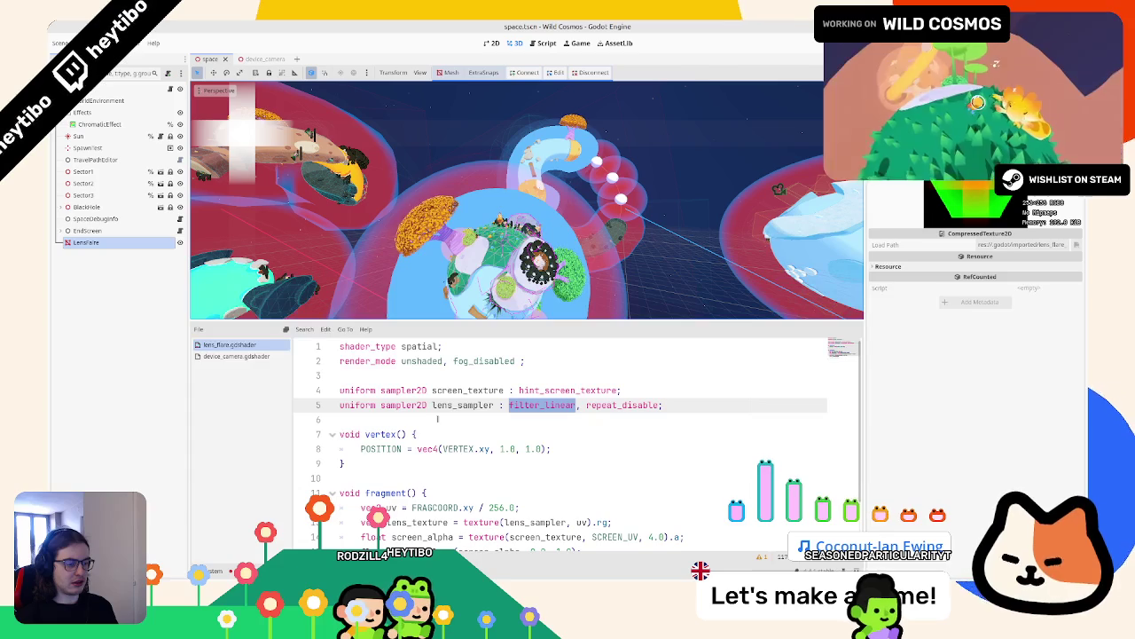
left_click(522, 360)
Step: Add blend_add to the shader's render_mode line
type(",")
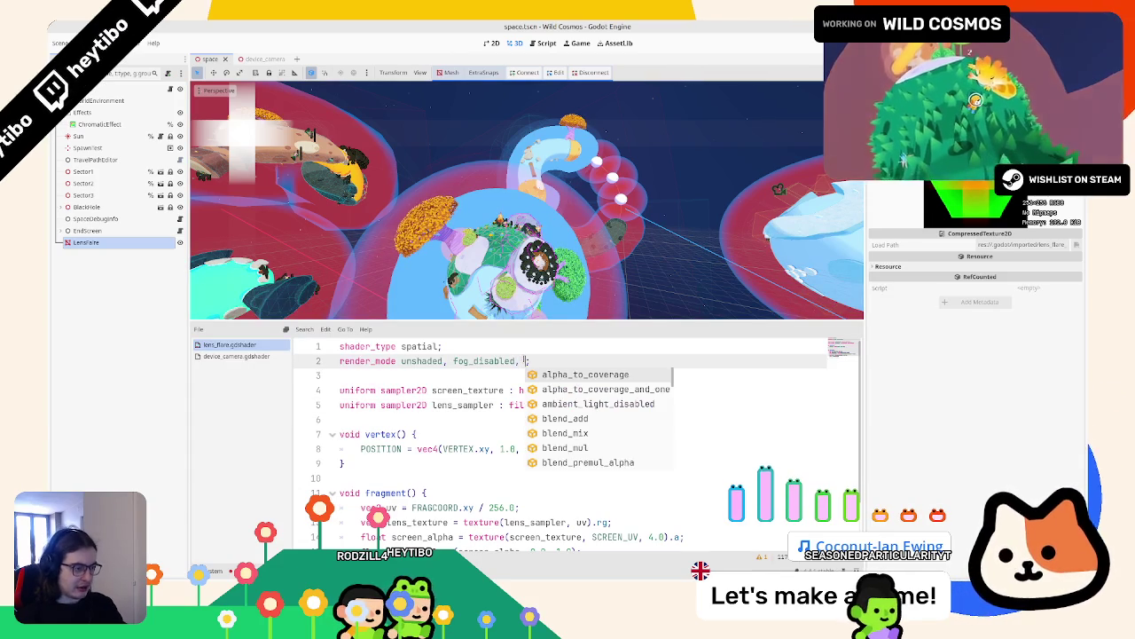
key("Down")
key("Down")
key("Down")
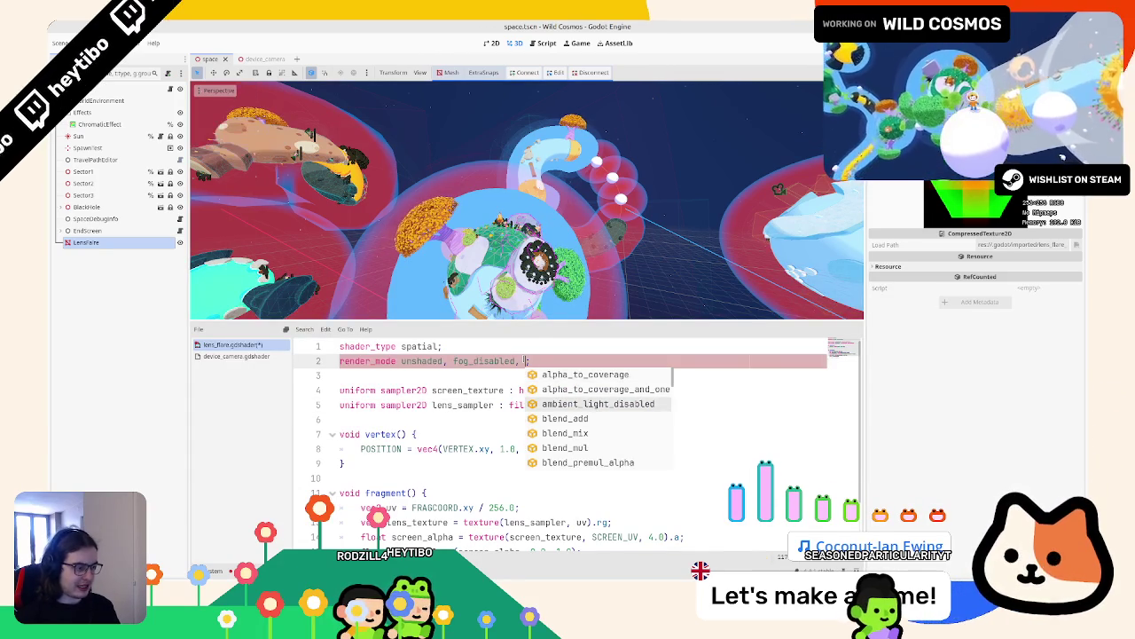
key("Return")
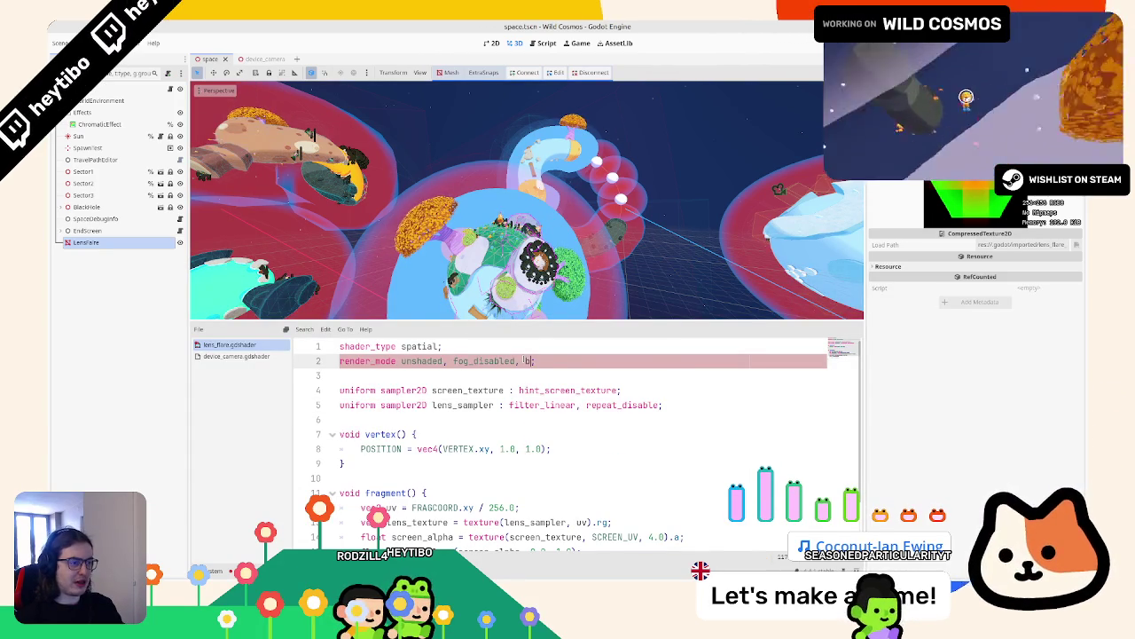
key("Return")
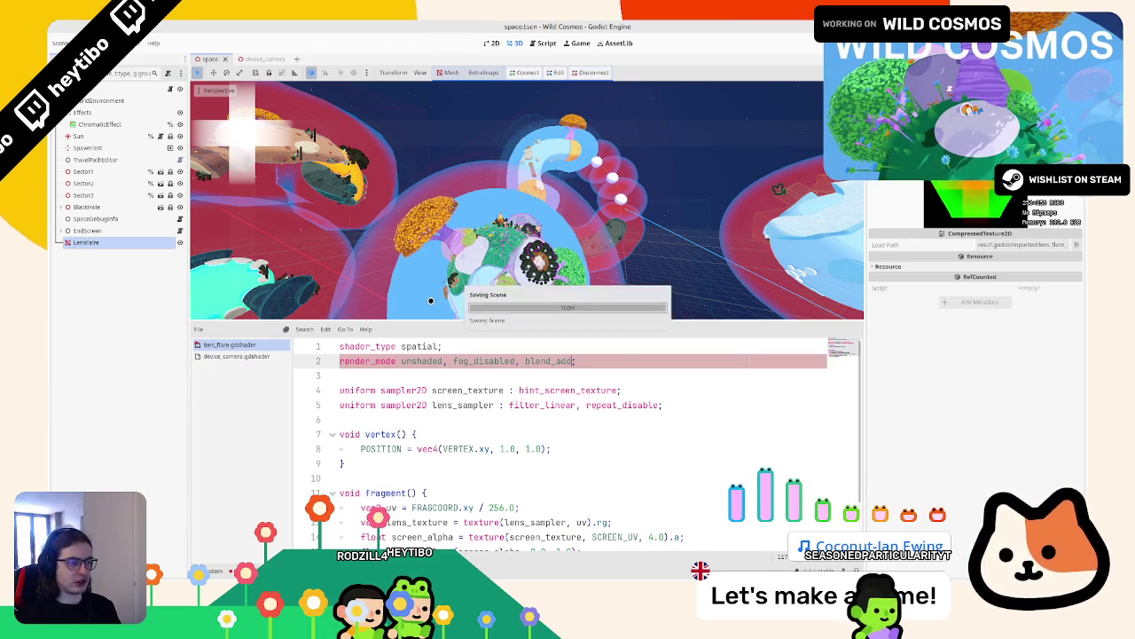
Step: Scale ALPHA to lens_texture.x * 0.1 and select the LensFlare node
mouse_move(496, 284)
left_mouse_down()
mouse_move(635, 169)
mouse_move(550, 283)
left_mouse_up()
scroll(454, 497, "down", 1)
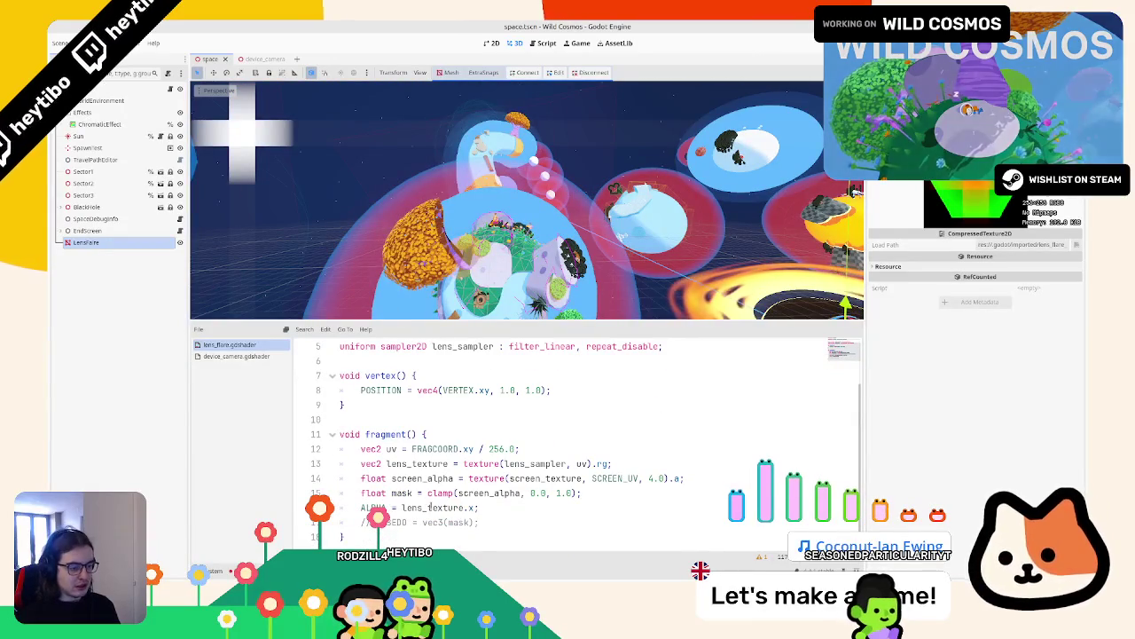
double_click(433, 508)
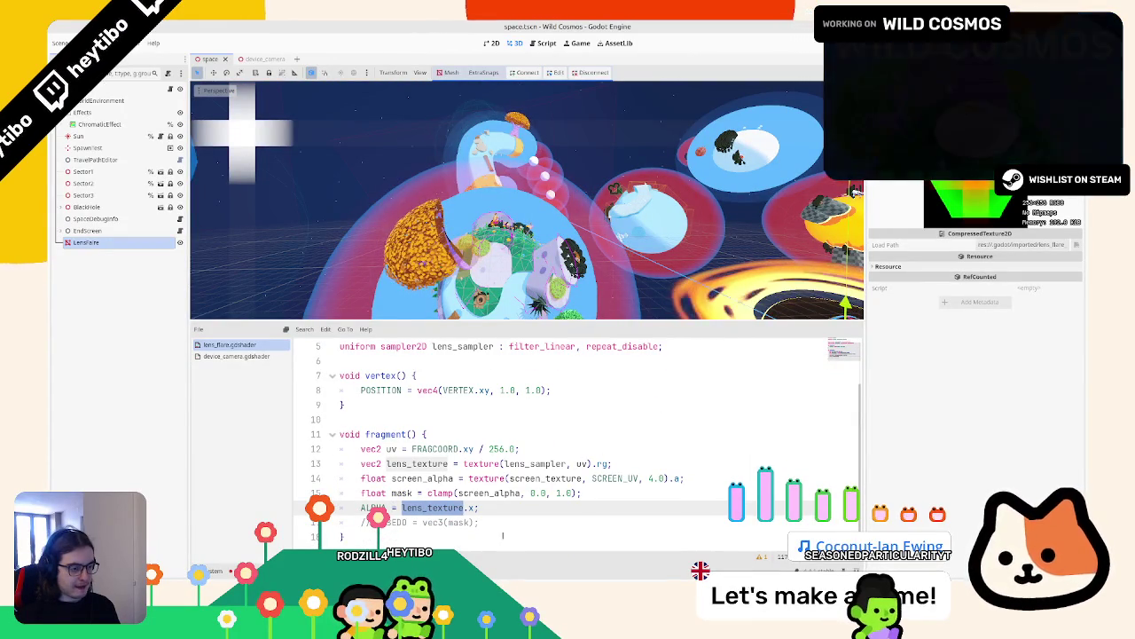
left_click(488, 502)
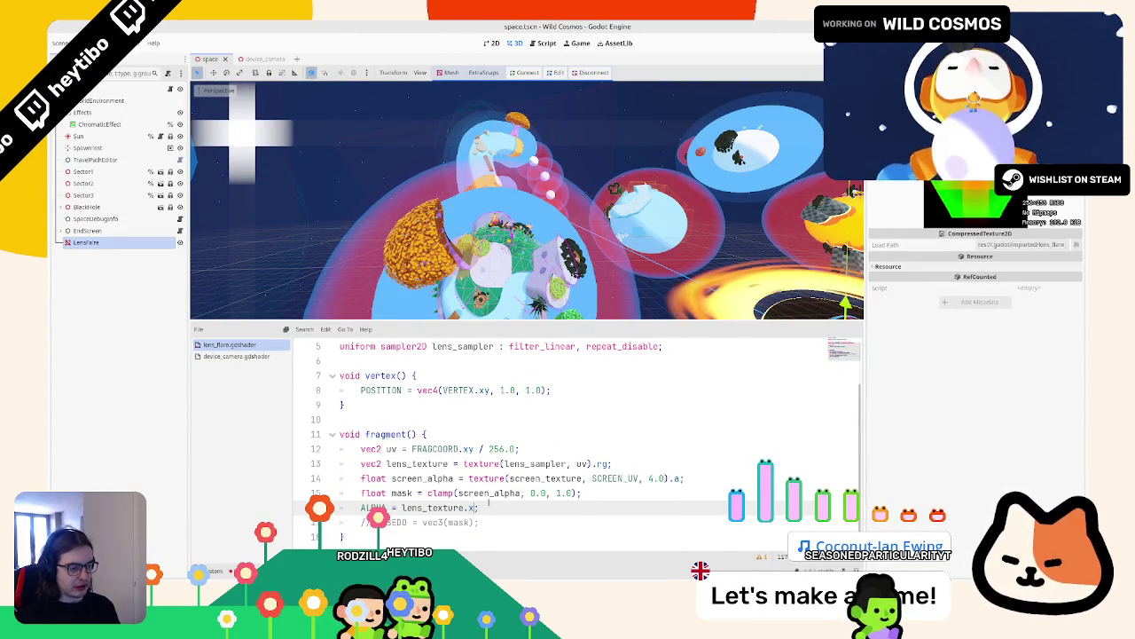
type("* 0.1")
left_click_drag(354, 159, 305, 130)
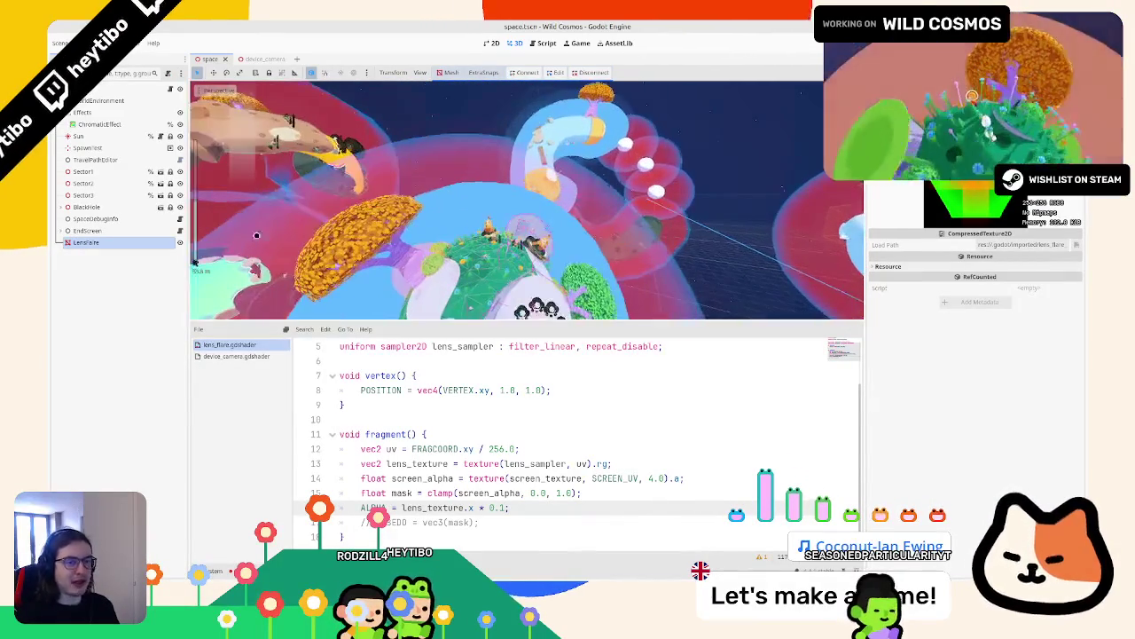
left_click(122, 243)
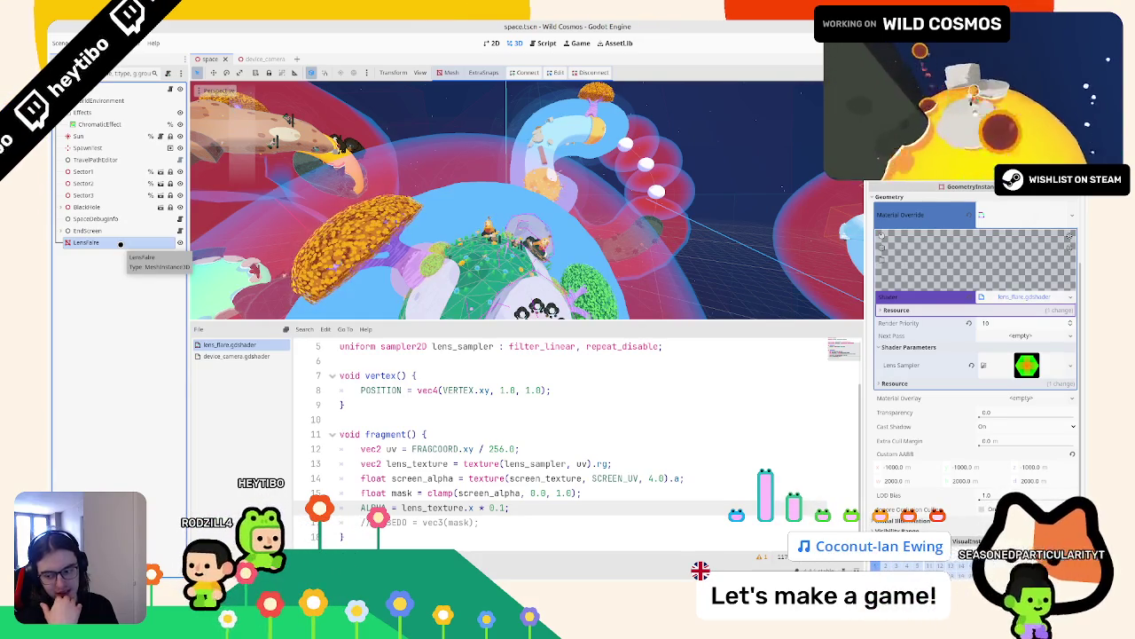
left_click(84, 42)
left_click(115, 56)
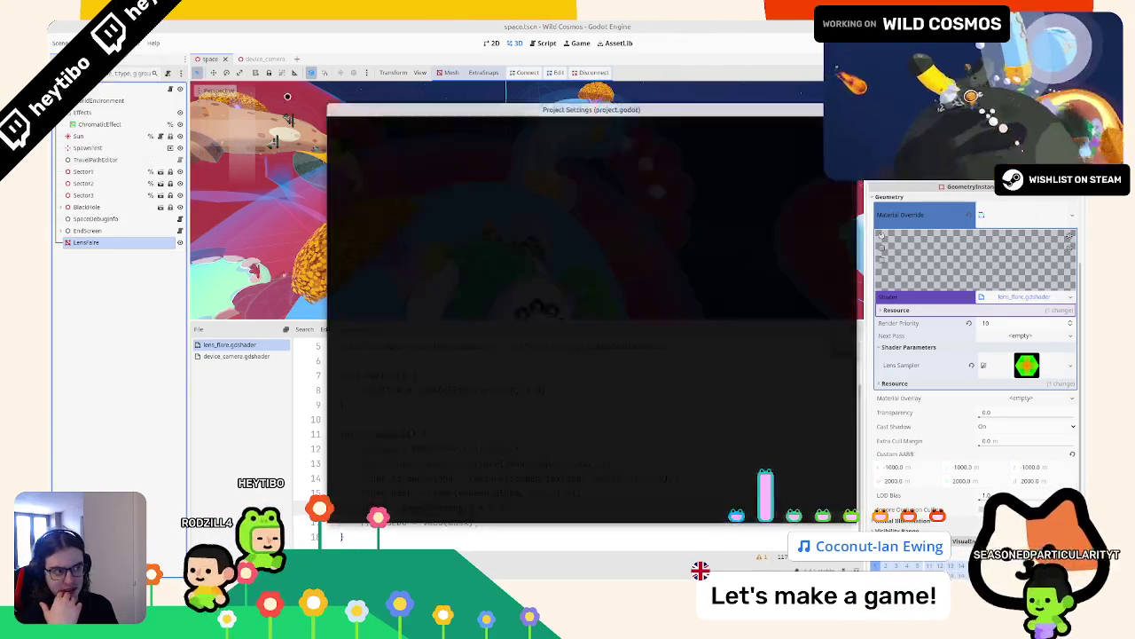
left_click(451, 111)
left_click(428, 125)
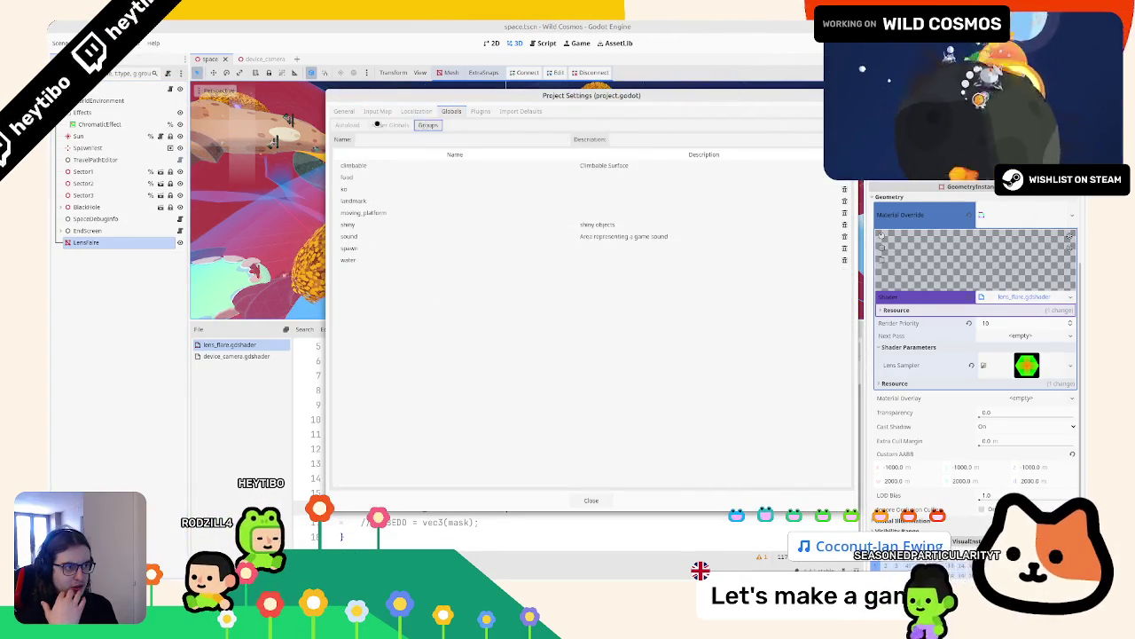
left_click(389, 125)
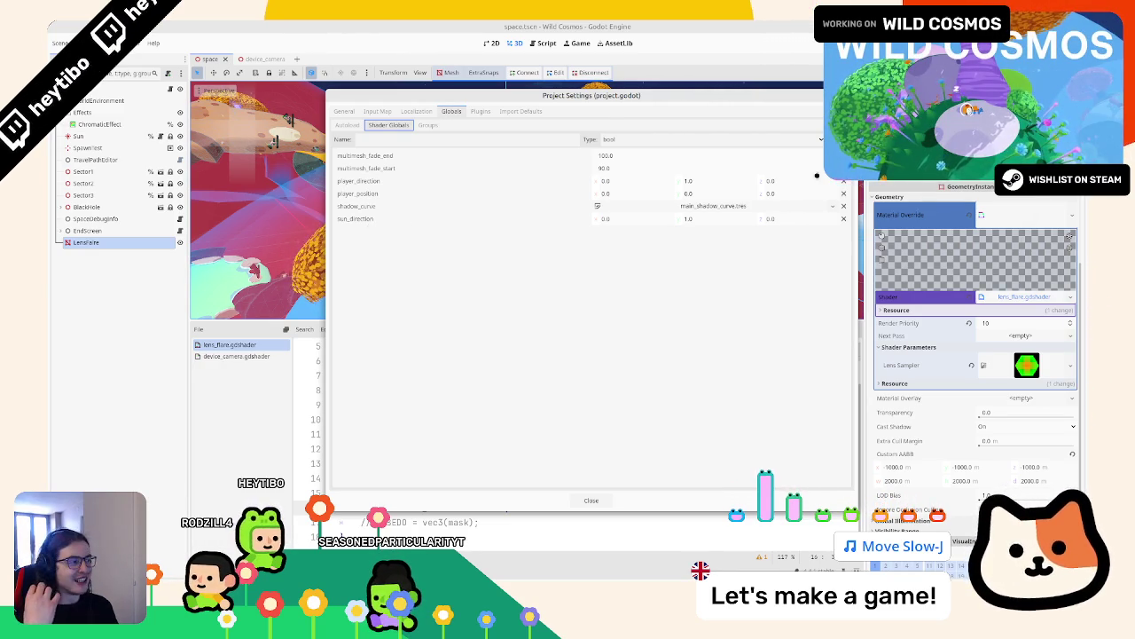
key("Escape")
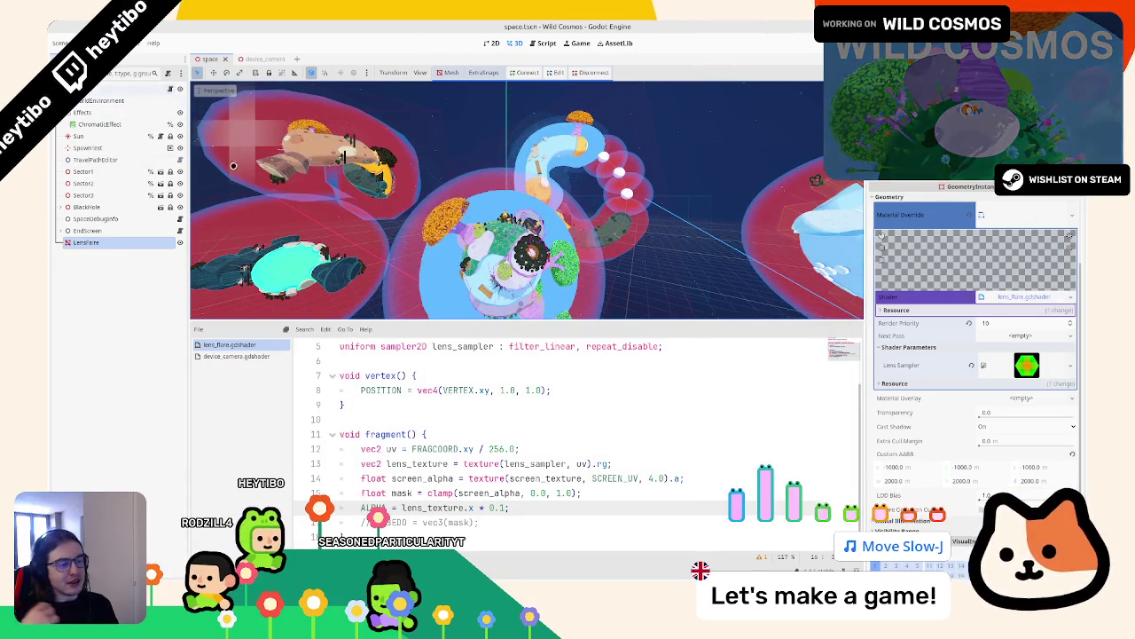
Step: Declare a 'uniform vec3 sun_direction' below the sampler uniforms
scroll(418, 426, "up", 2)
left_click(419, 405)
left_click(418, 417)
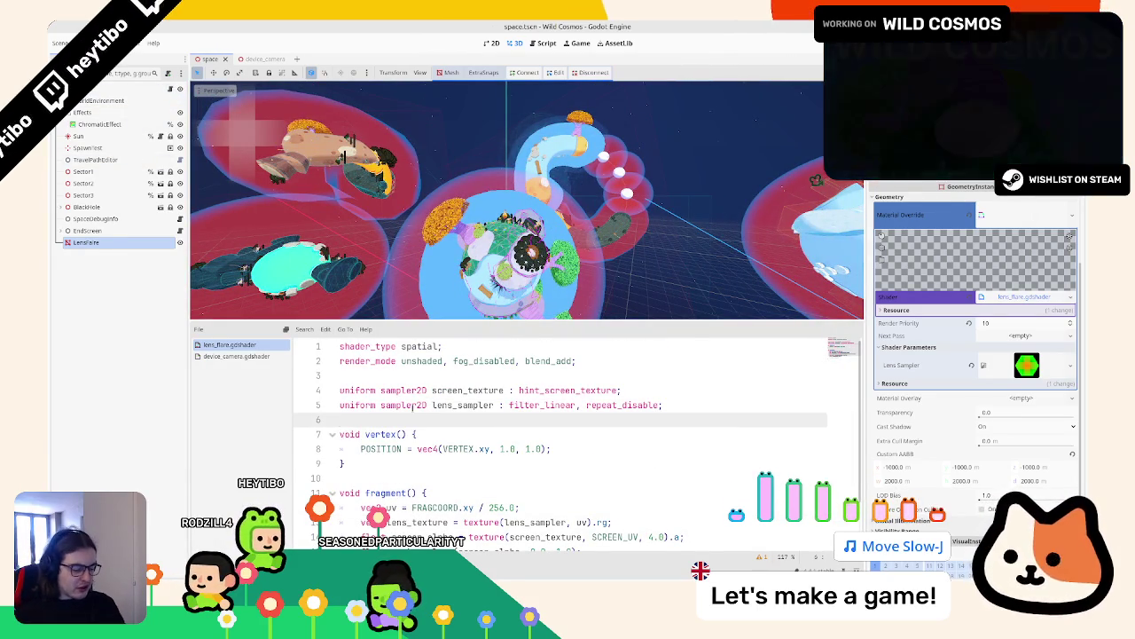
key("Return")
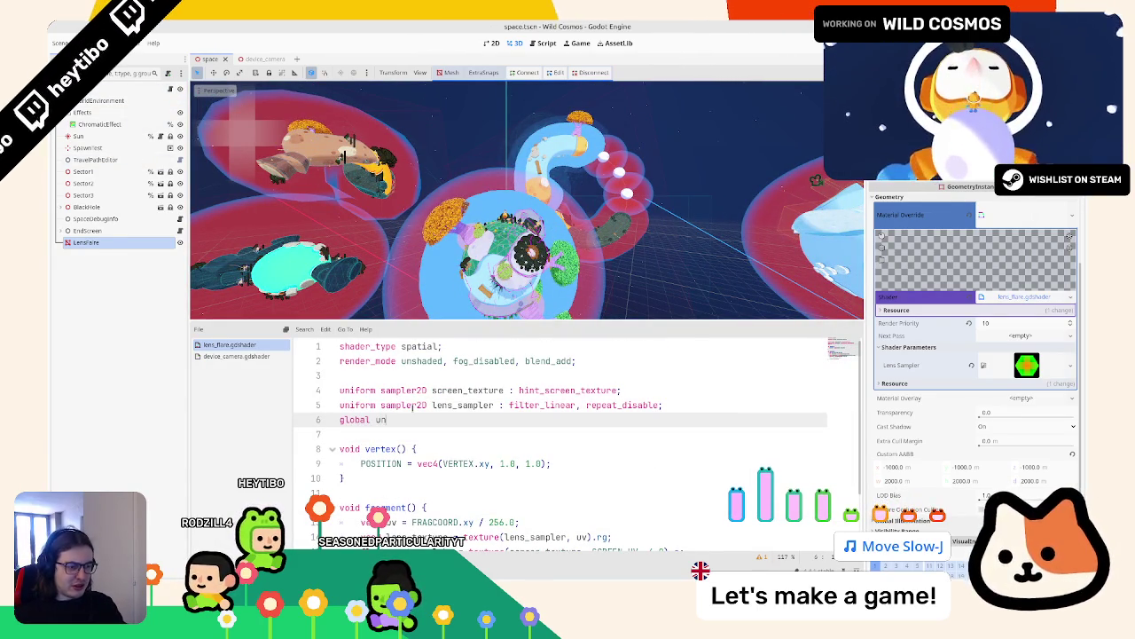
type("iform vec3 s")
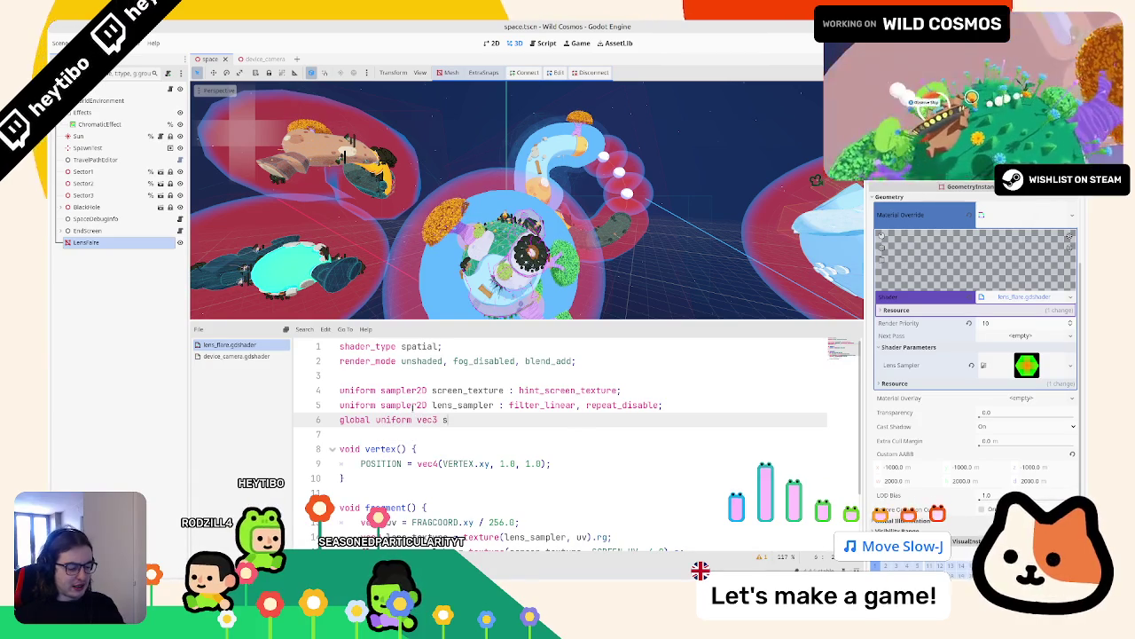
type("un_dir")
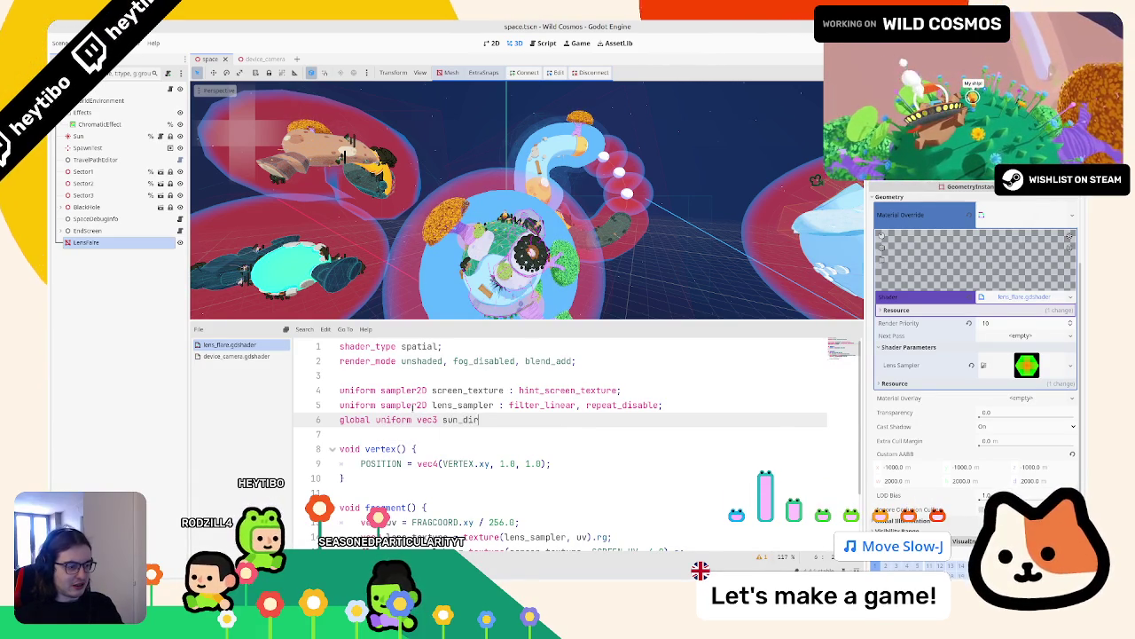
type("ection;")
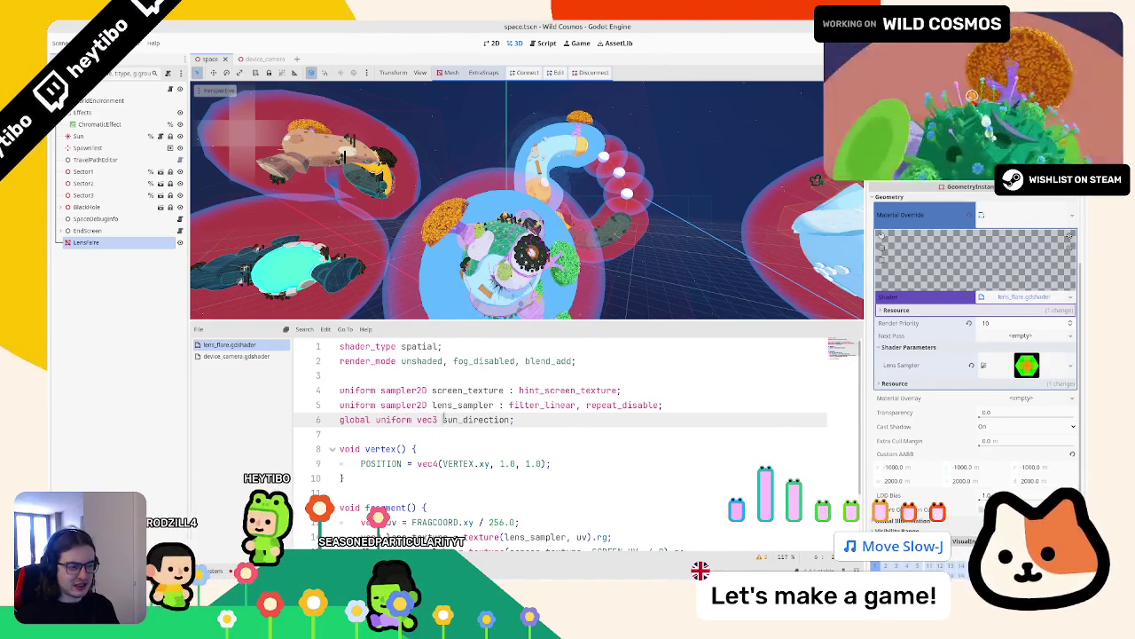
double_click(453, 419)
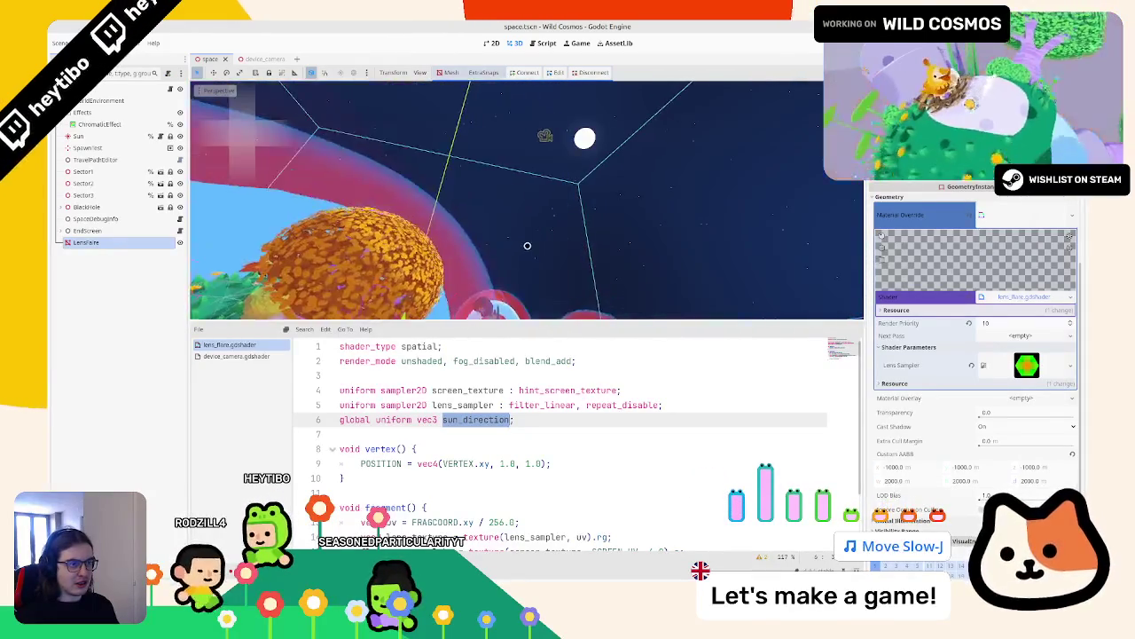
Step: Add 'float sun_dot' as dot of CAMERA_DIRECTION_WORLD and sun_direction after the mask line
scroll(473, 478, "down", 2)
left_click(611, 493)
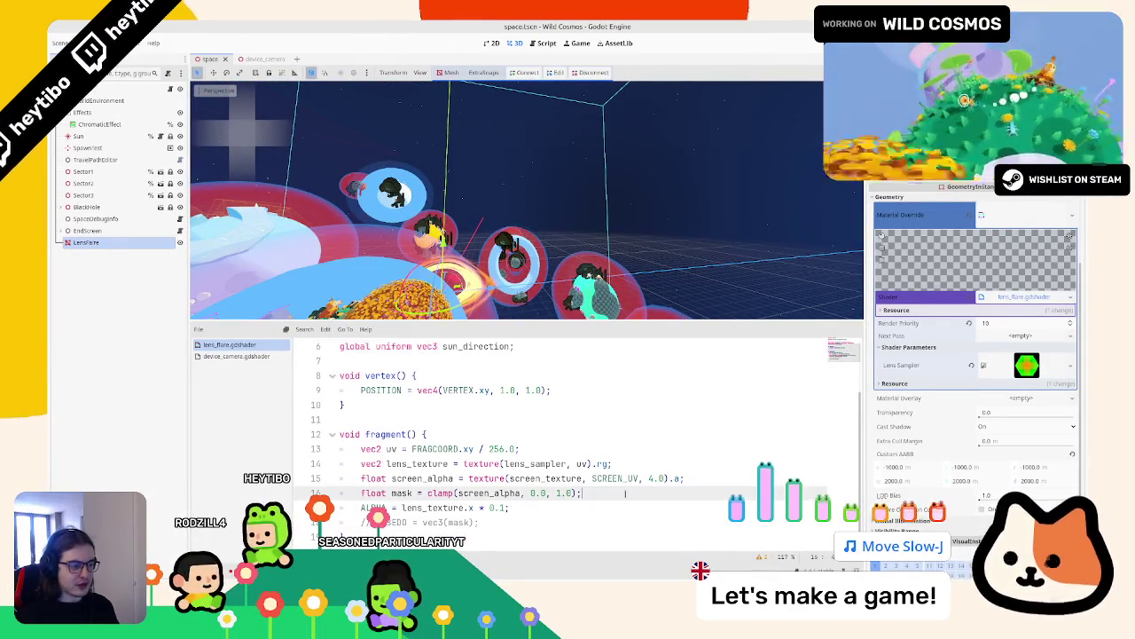
key("Return")
type("float sun_dot = dot(")
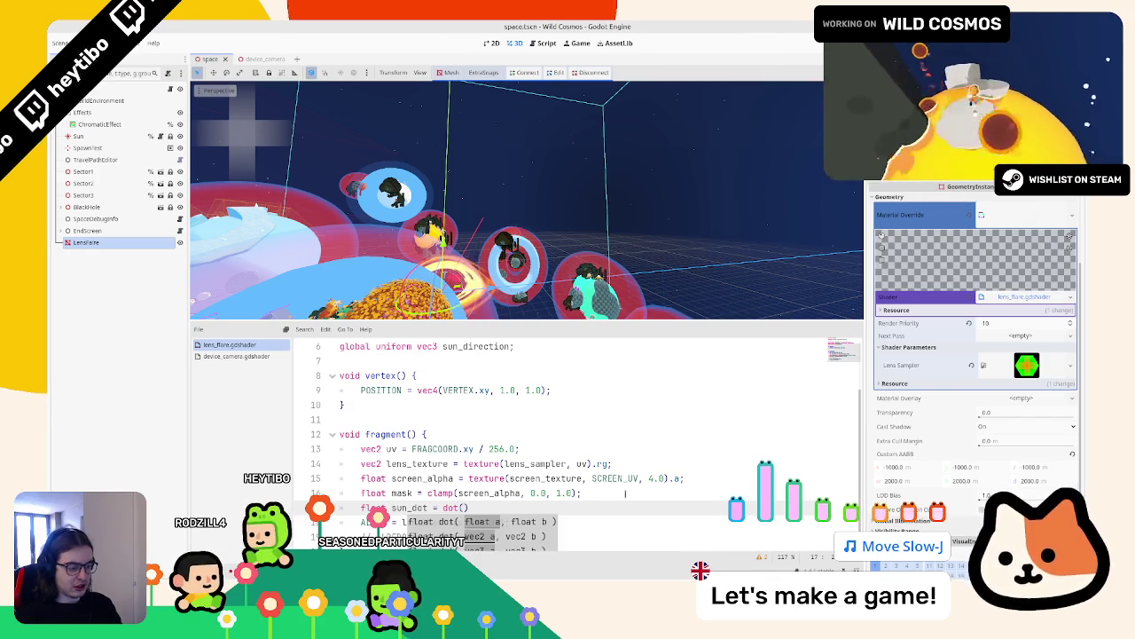
type("camo")
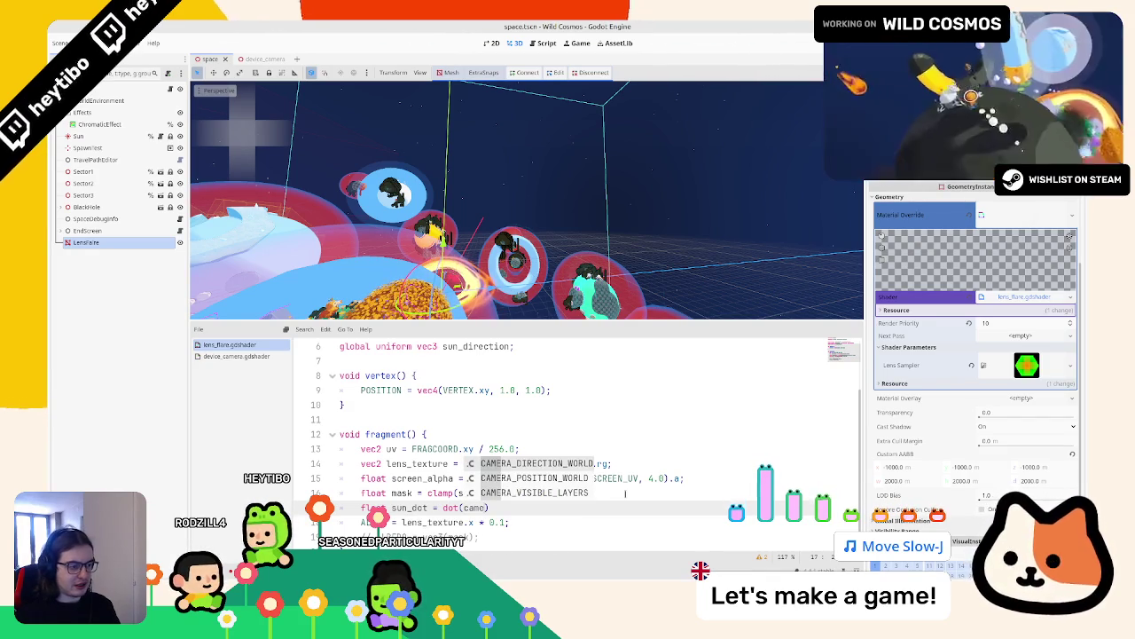
key("Return")
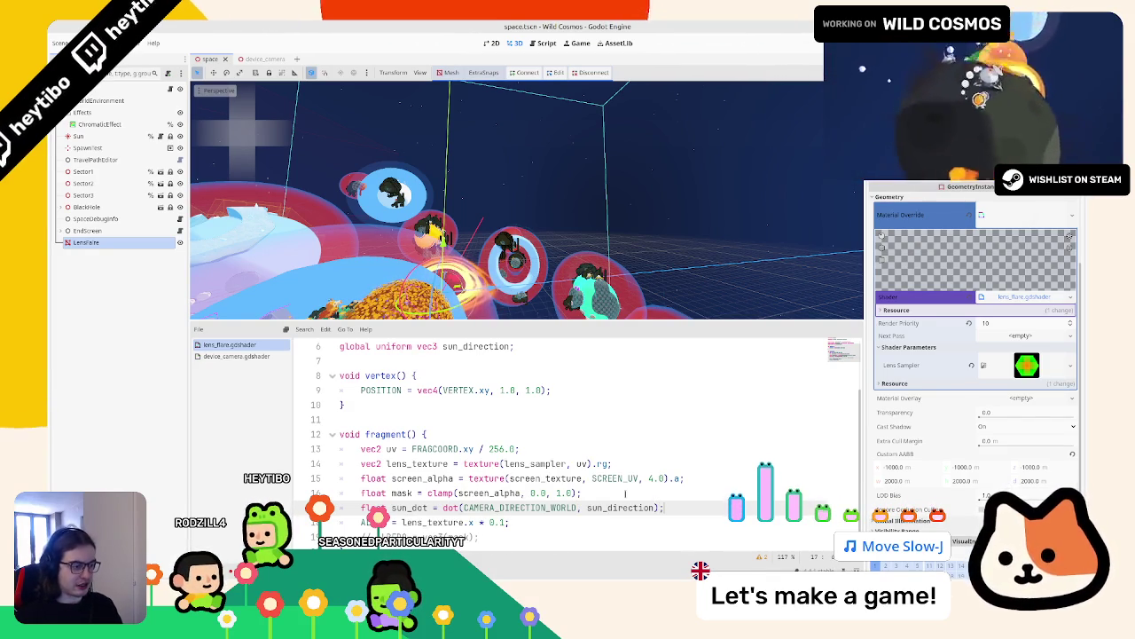
Step: Multiply ALPHA by sun_dot, then save and run the game
mouse_move(559, 284)
left_mouse_down()
mouse_move(566, 303)
mouse_move(497, 273)
left_mouse_up()
left_click(505, 522)
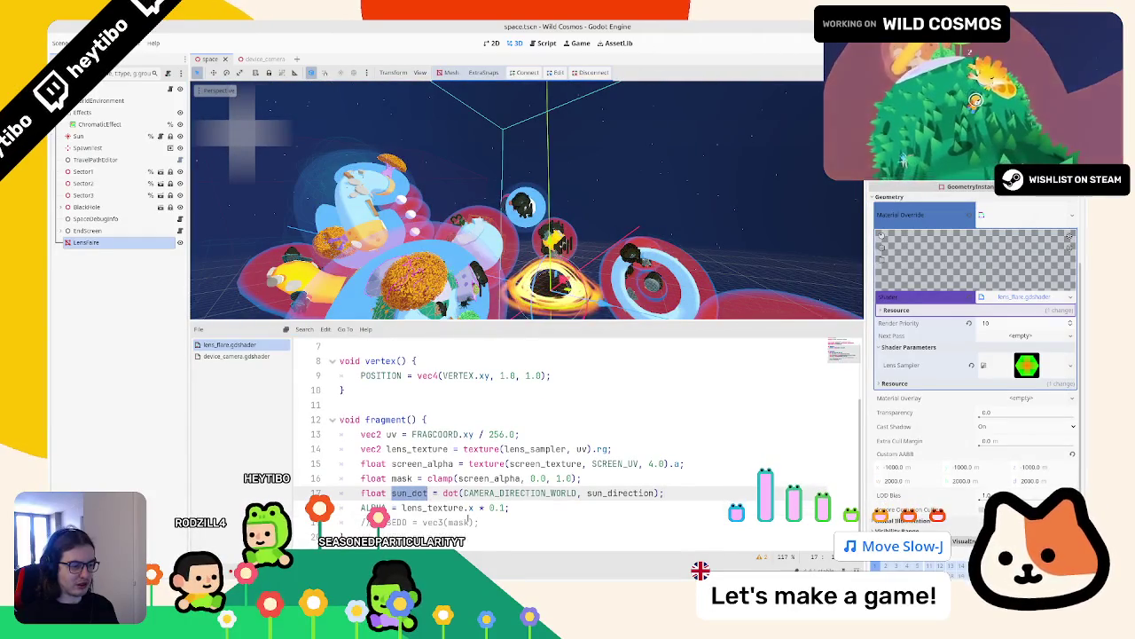
type("* sun_dot;")
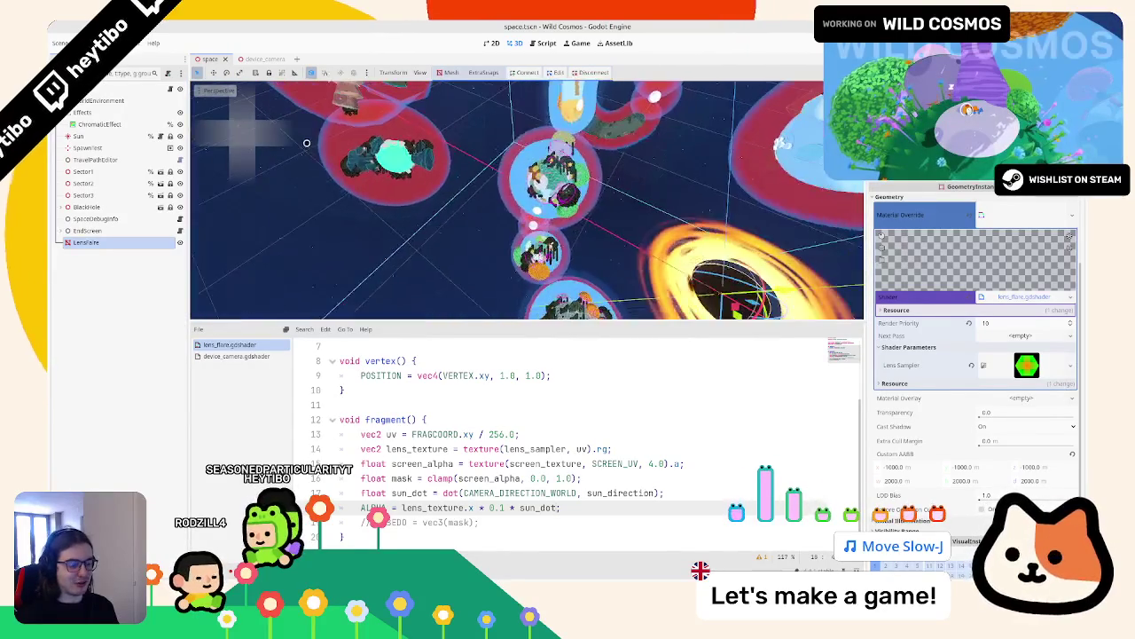
key("ctrl+s")
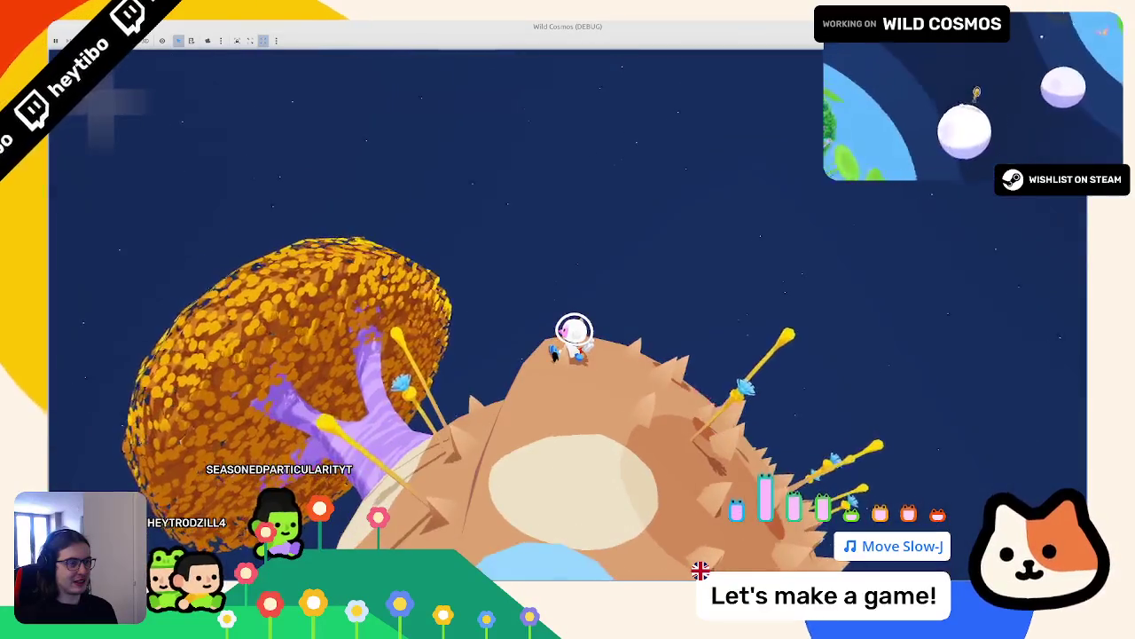
Step: Stop the game, clamp sun_dot's dot product with -sun_direction to 0.0–1.0, and drop ALPHA's 0.1 factor
key("F8")
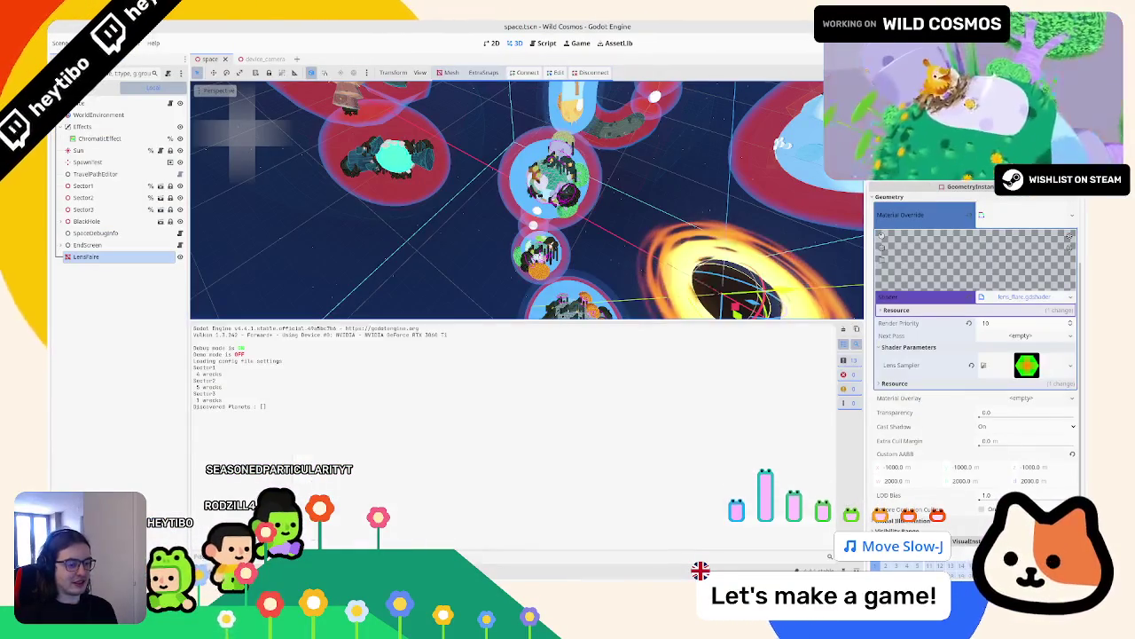
left_click_drag(441, 493, 666, 493)
key("ctrl+c")
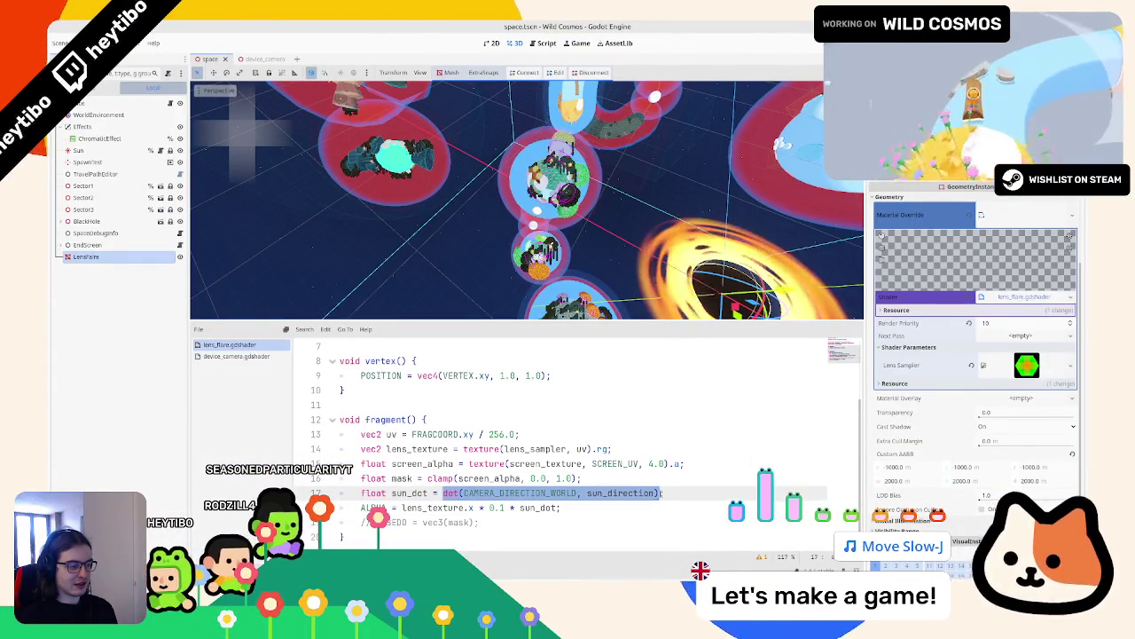
type("clamp(")
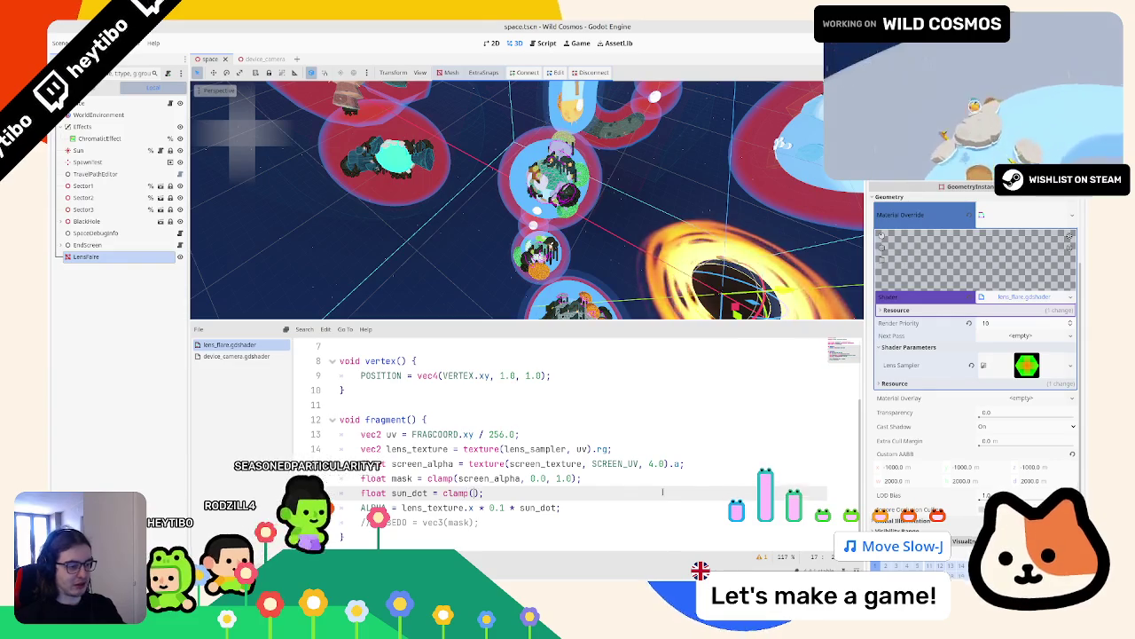
key("ctrl+v")
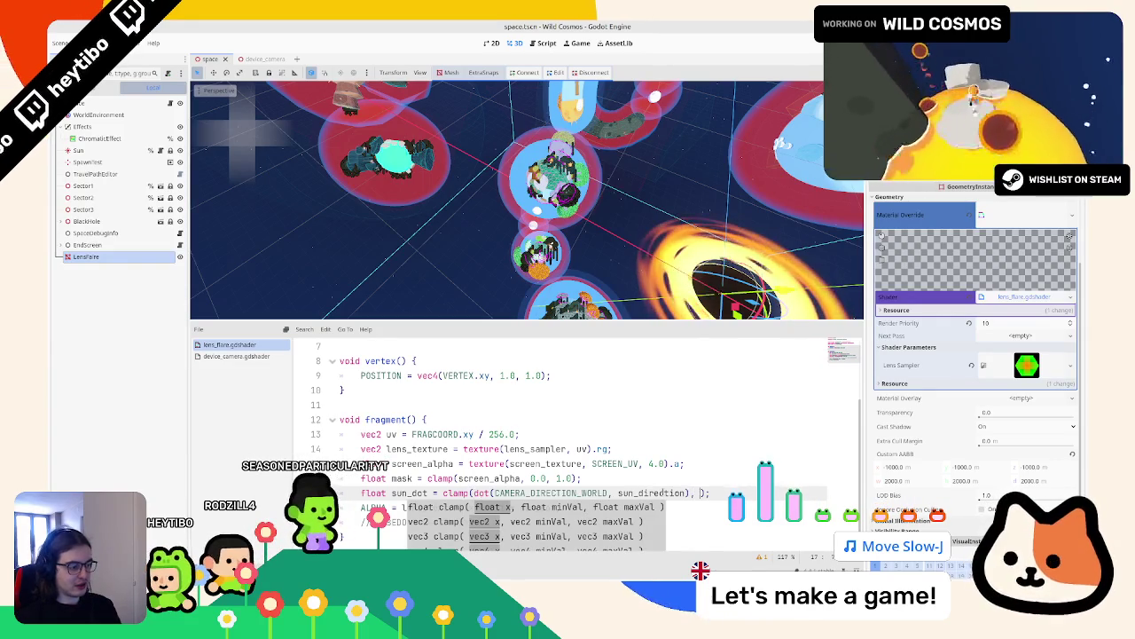
type(", 0.0, 1.0")
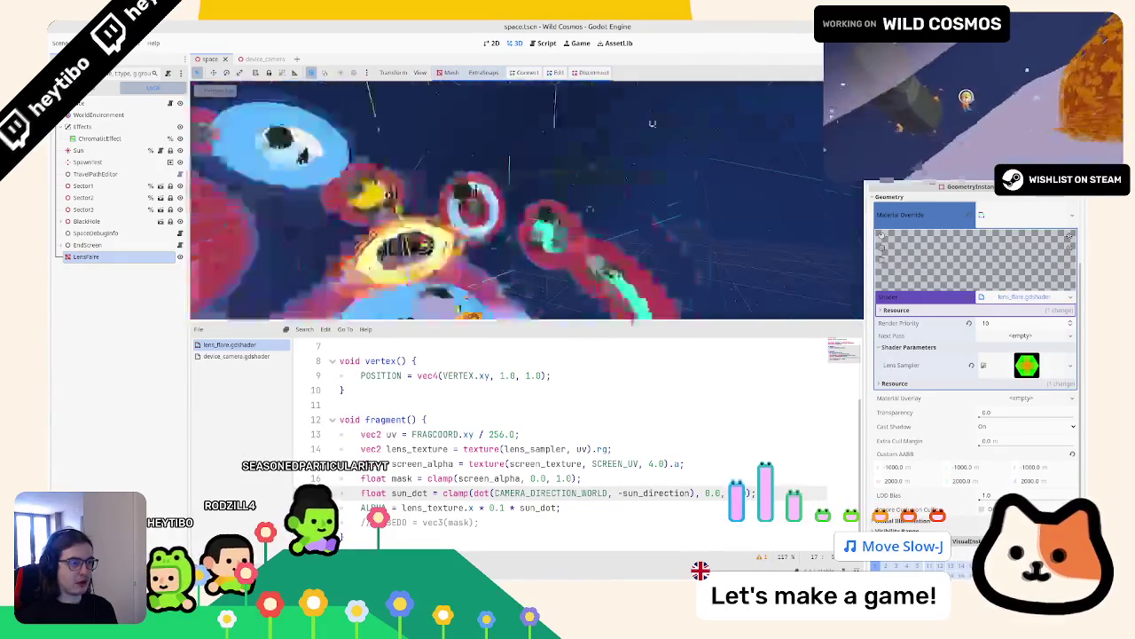
left_click_drag(505, 508, 476, 507)
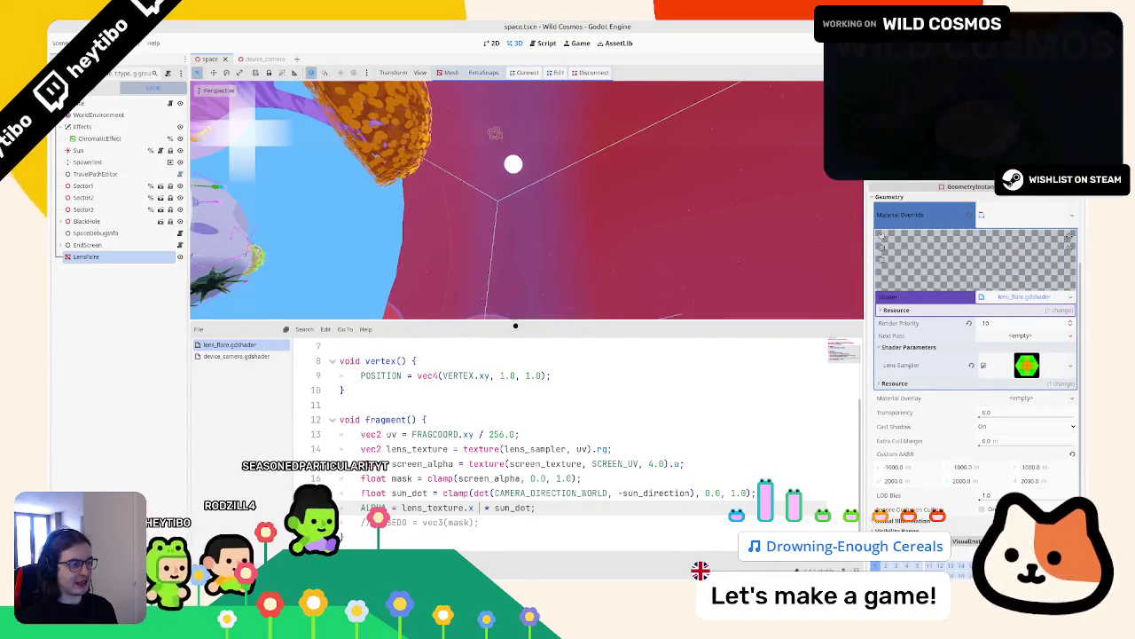
mouse_move(516, 320)
left_mouse_down()
mouse_move(516, 403)
mouse_move(510, 160)
mouse_move(496, 363)
left_mouse_up()
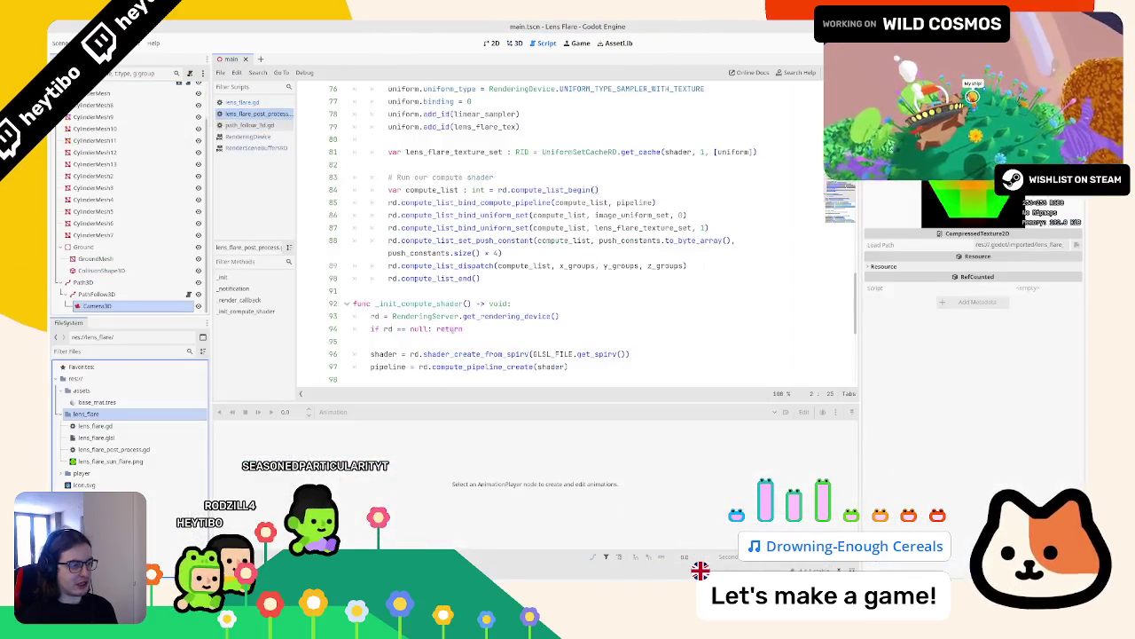
Step: Check the Shader Globals list in Project Settings, then open lens_flare.gd from the FileSystem
scroll(577, 235, "down", 4)
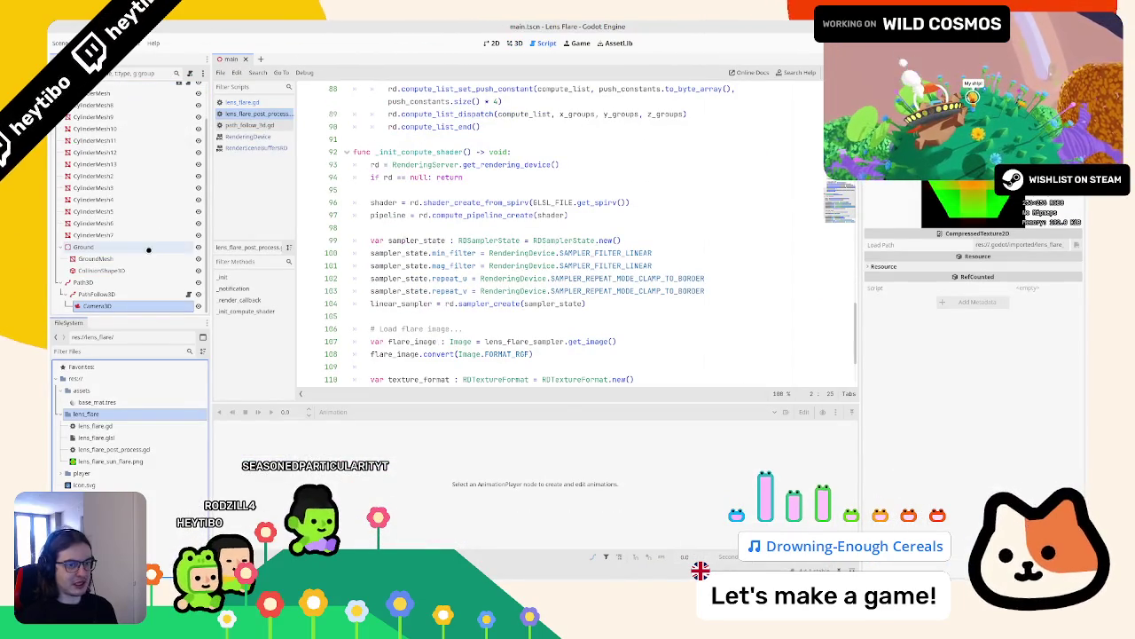
scroll(141, 261, "up", 2)
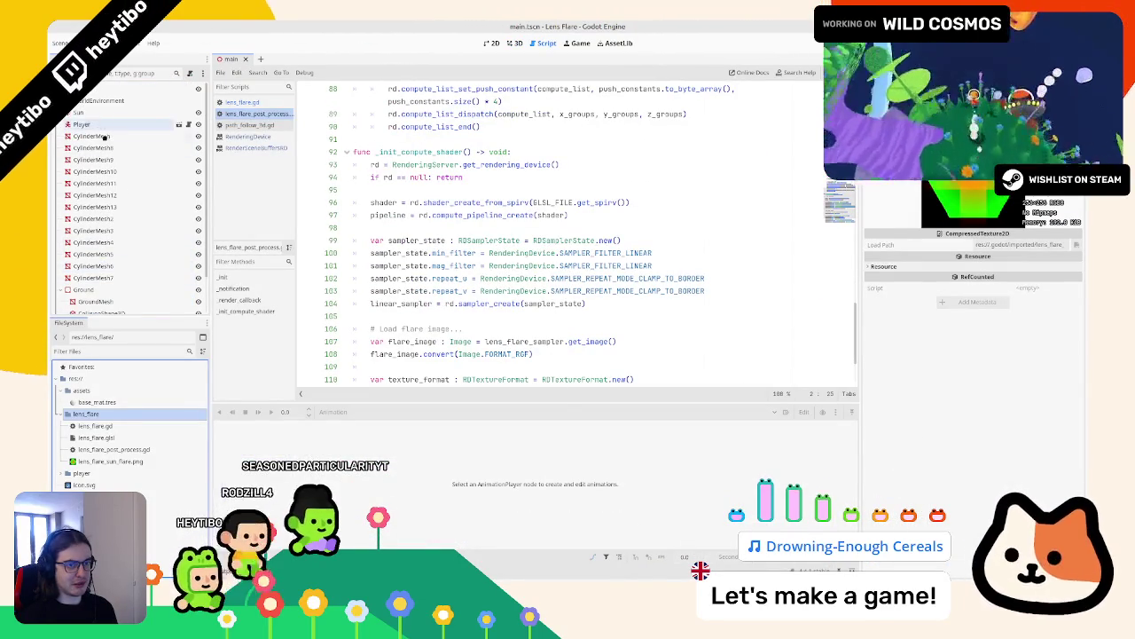
scroll(133, 222, "down", 2)
left_click(84, 43)
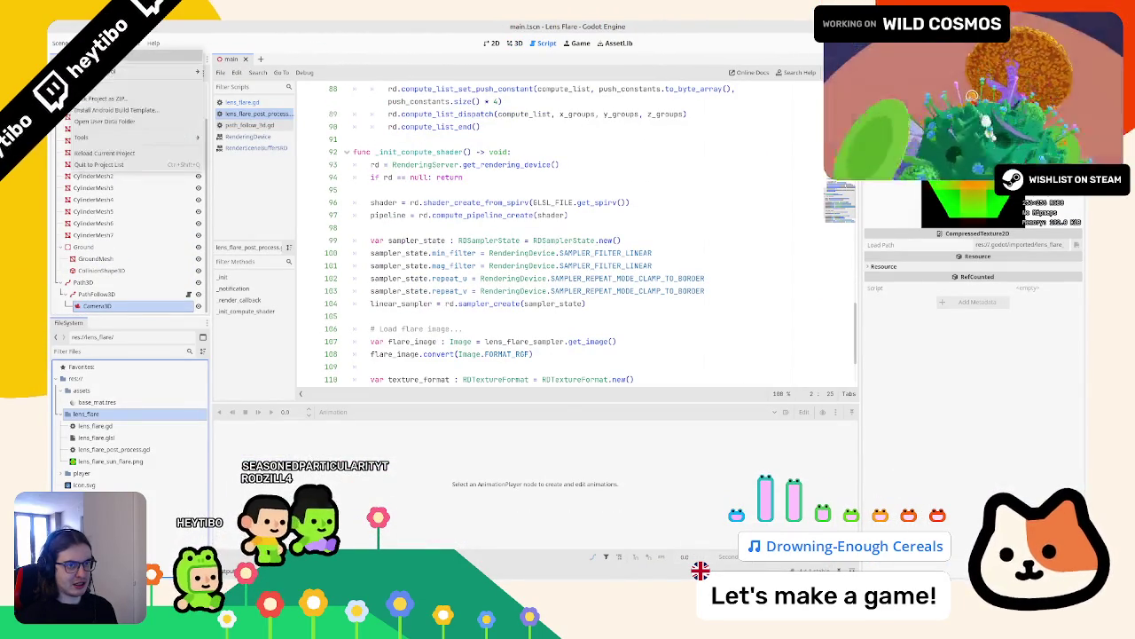
left_click(89, 59)
left_click(432, 295)
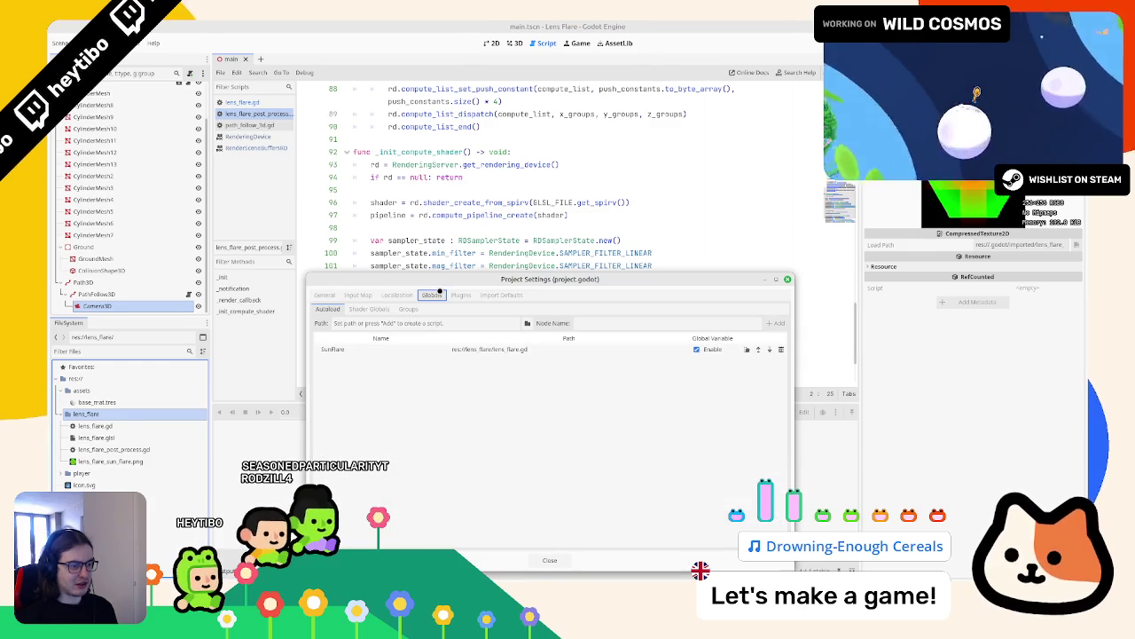
left_click(368, 307)
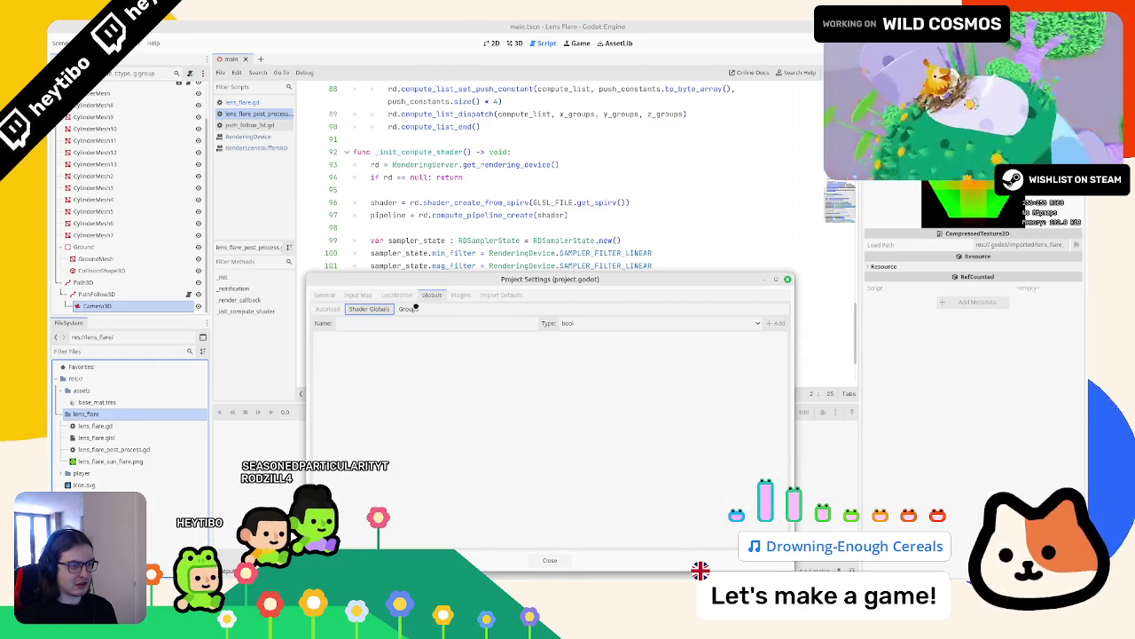
key("Escape")
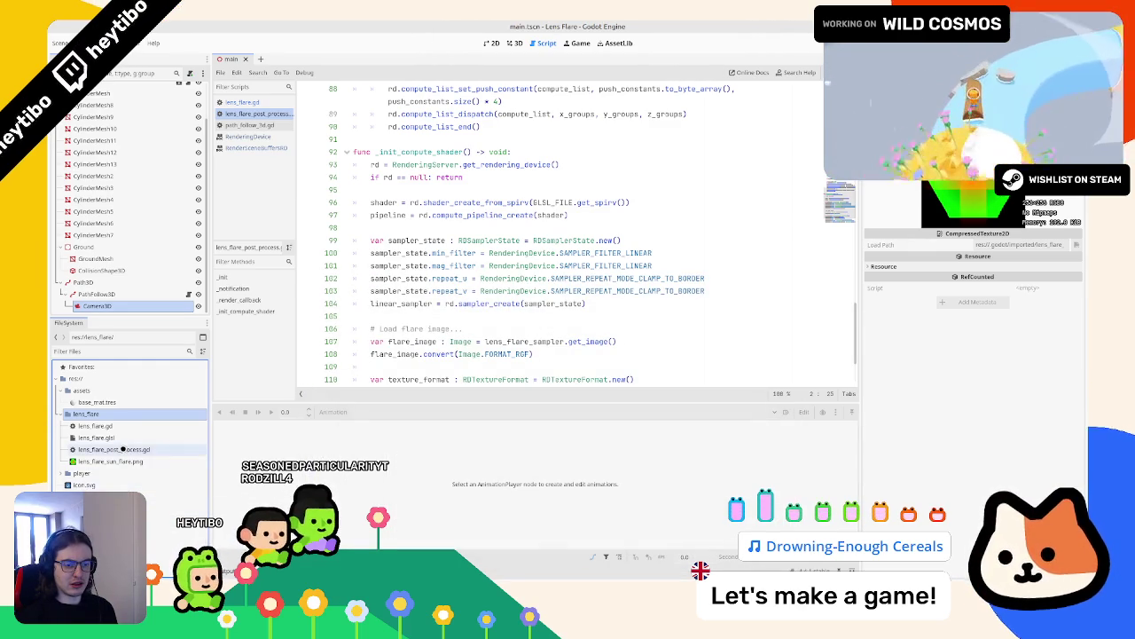
double_click(125, 426)
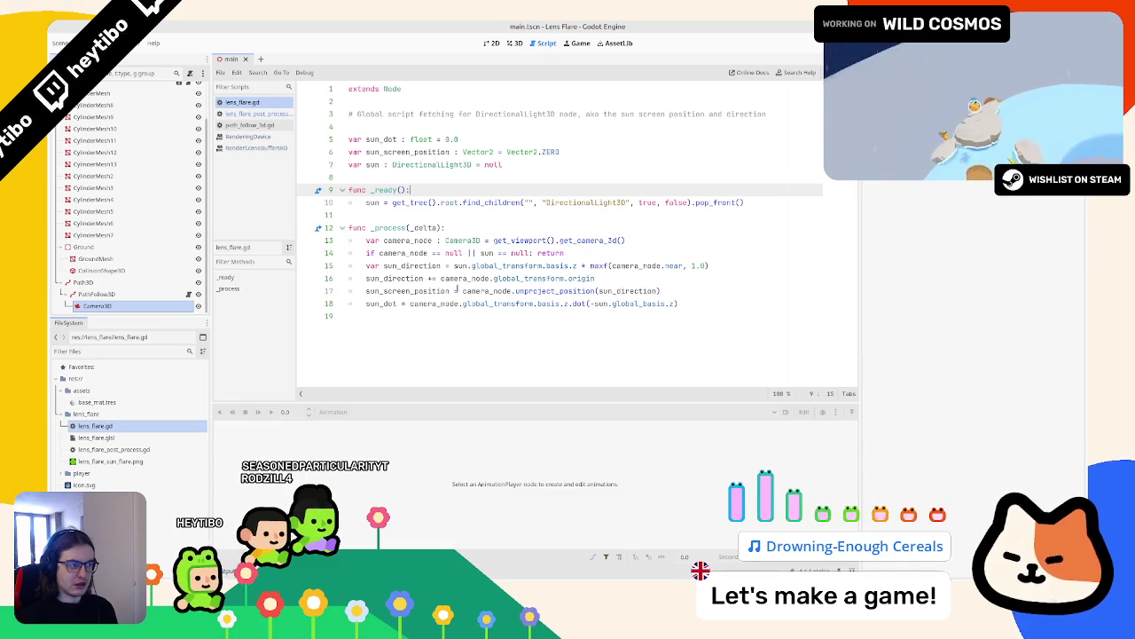
Step: Study the sun, sun_dot and sun_screen_position lines in lens_flare.gd, then return to Wild Cosmos's 3D view
left_click(373, 203)
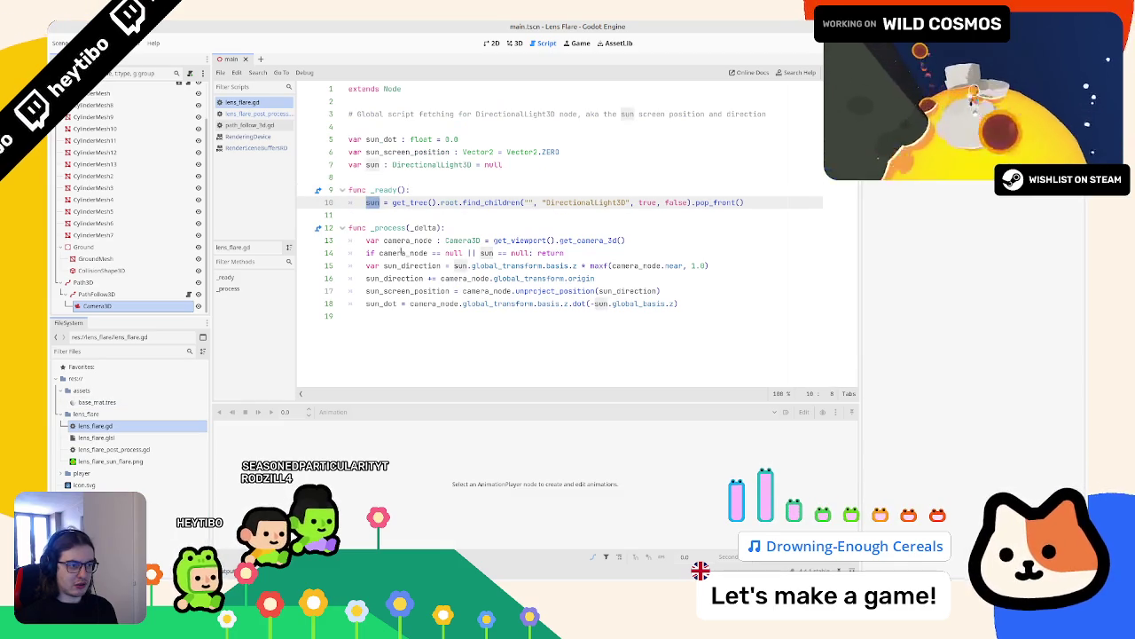
double_click(384, 303)
double_click(384, 291)
double_click(384, 279)
left_click_drag(384, 279, 384, 291)
double_click(386, 291)
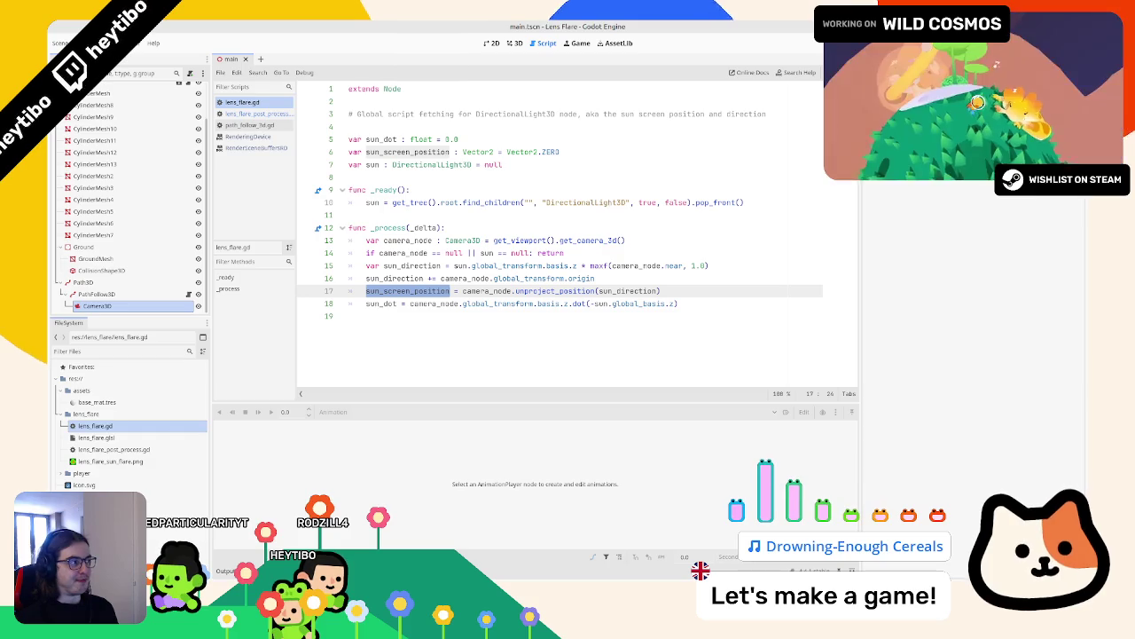
key("alt+Tab")
mouse_move(583, 214)
left_mouse_down()
mouse_move(616, 193)
mouse_move(609, 157)
mouse_move(532, 188)
mouse_move(580, 161)
left_mouse_up()
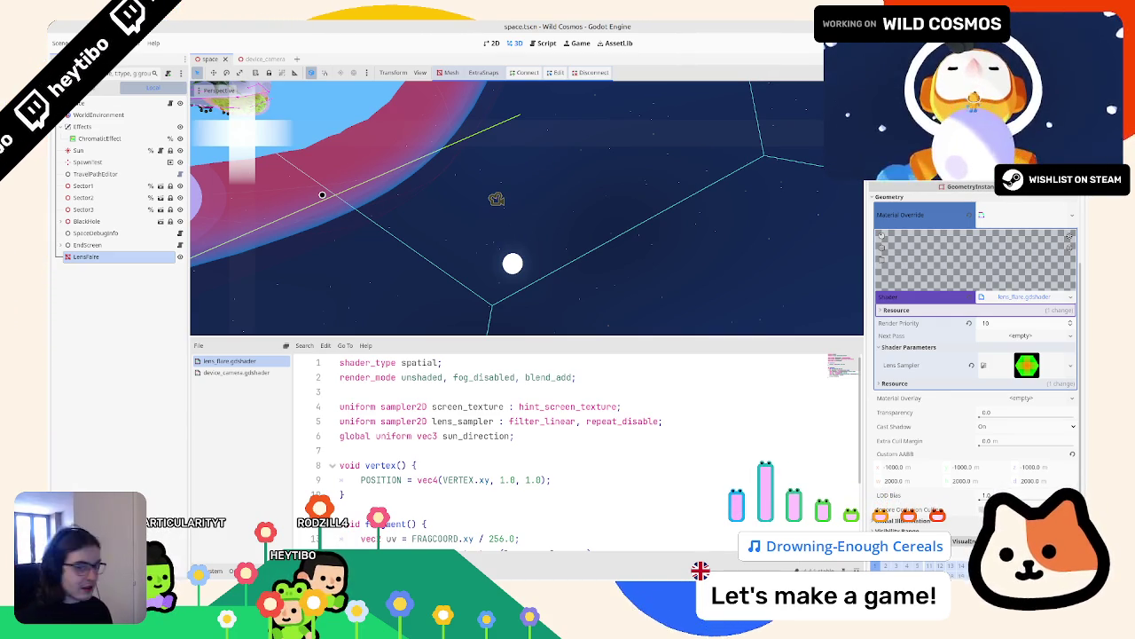
mouse_move(384, 194)
left_mouse_down()
mouse_move(396, 192)
mouse_move(346, 198)
left_mouse_up()
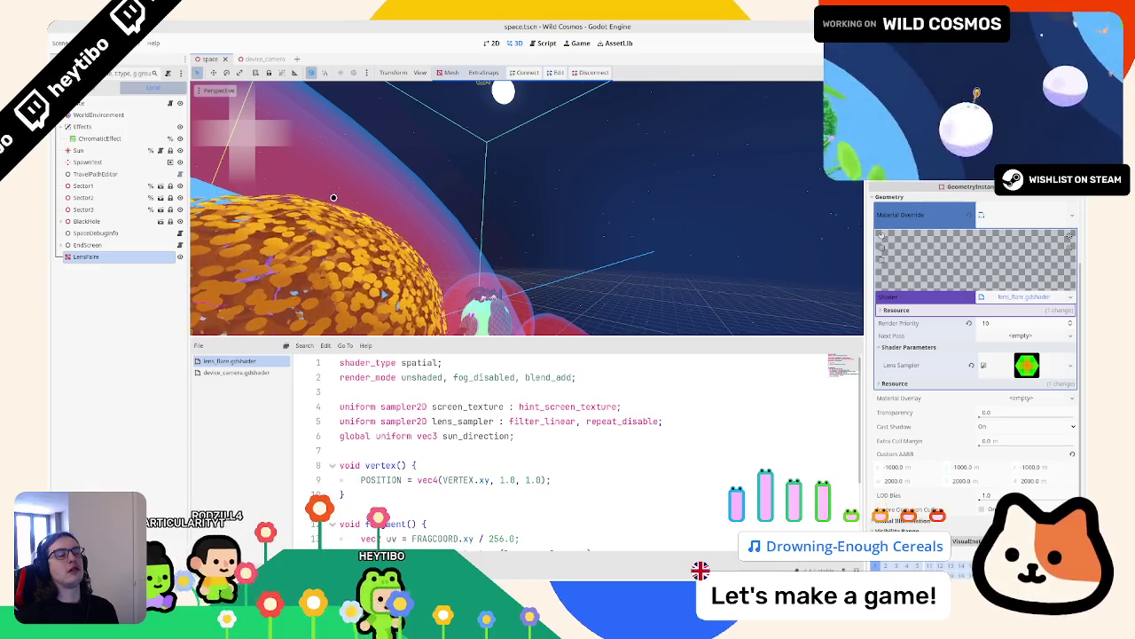
scroll(333, 197, "down", 5)
mouse_move(384, 163)
left_mouse_down()
mouse_move(451, 107)
mouse_move(491, 144)
mouse_move(512, 109)
mouse_move(459, 139)
mouse_move(380, 142)
mouse_move(417, 155)
mouse_move(390, 159)
mouse_move(362, 134)
mouse_move(391, 128)
mouse_move(375, 132)
left_mouse_up()
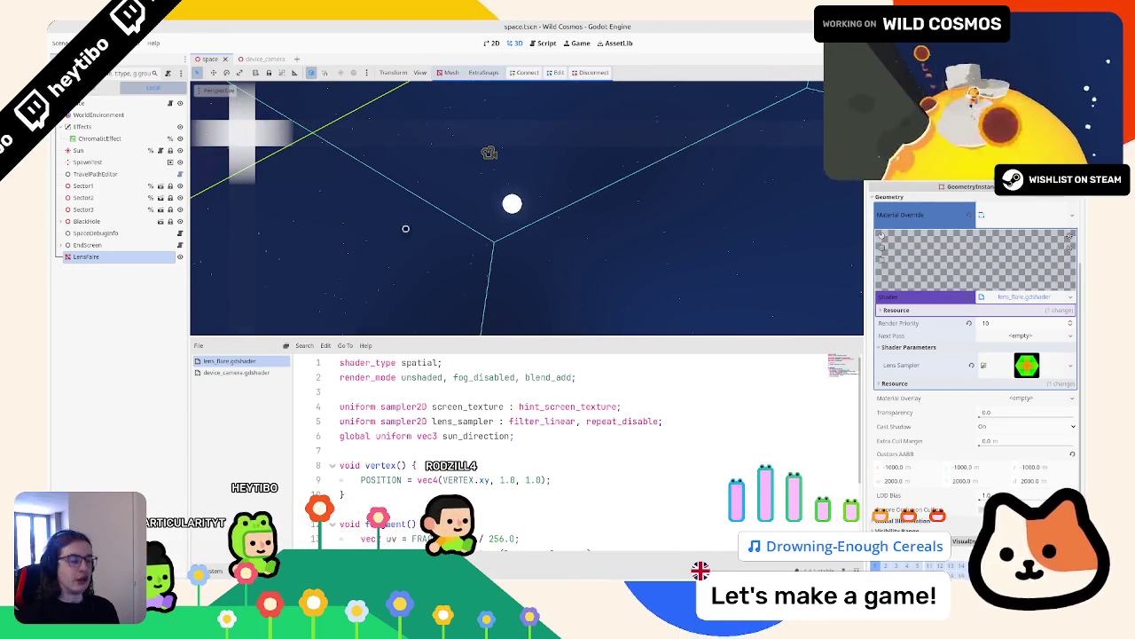
scroll(524, 452, "down", 3)
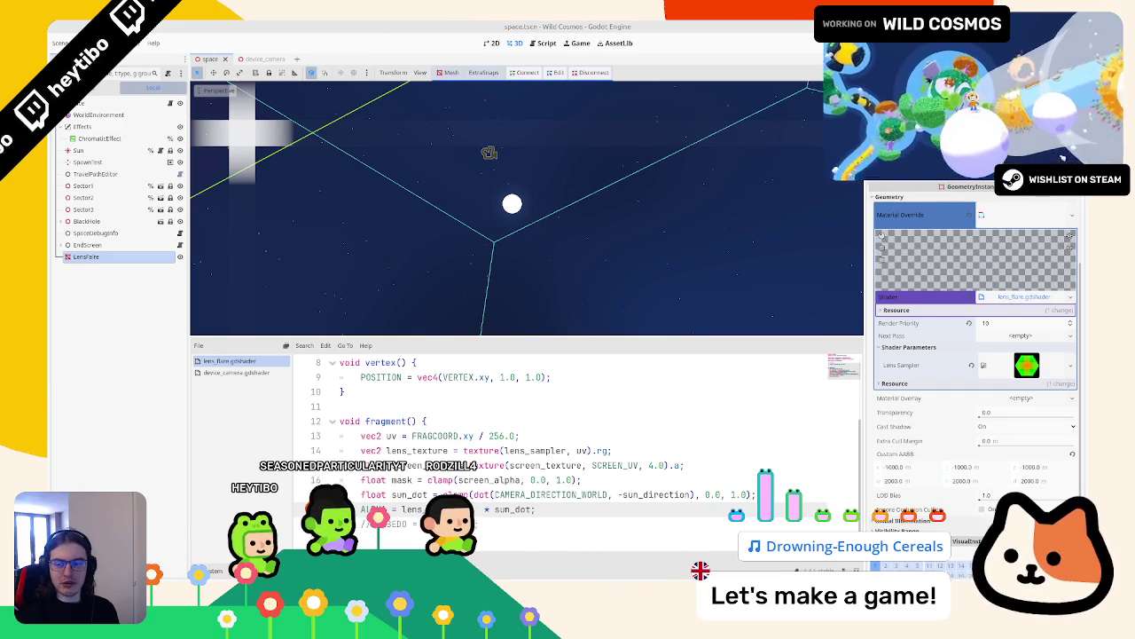
Step: Rename the clamped variable on line 17 from sun_dot to sun_power
double_click(421, 495)
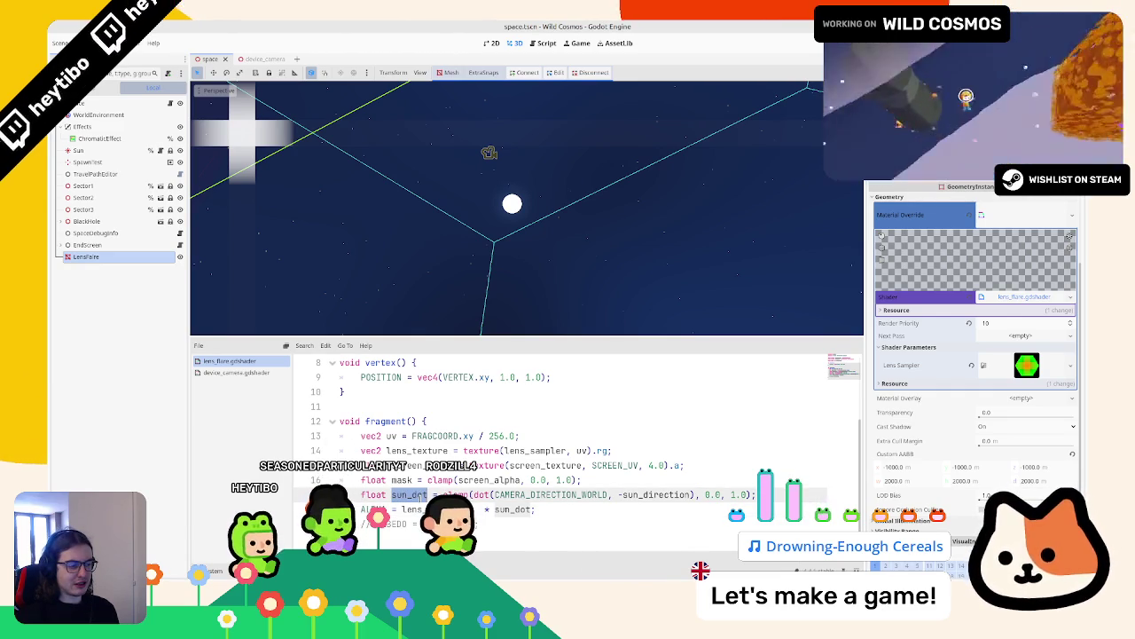
left_click_drag(473, 494, 695, 495)
left_click(413, 496)
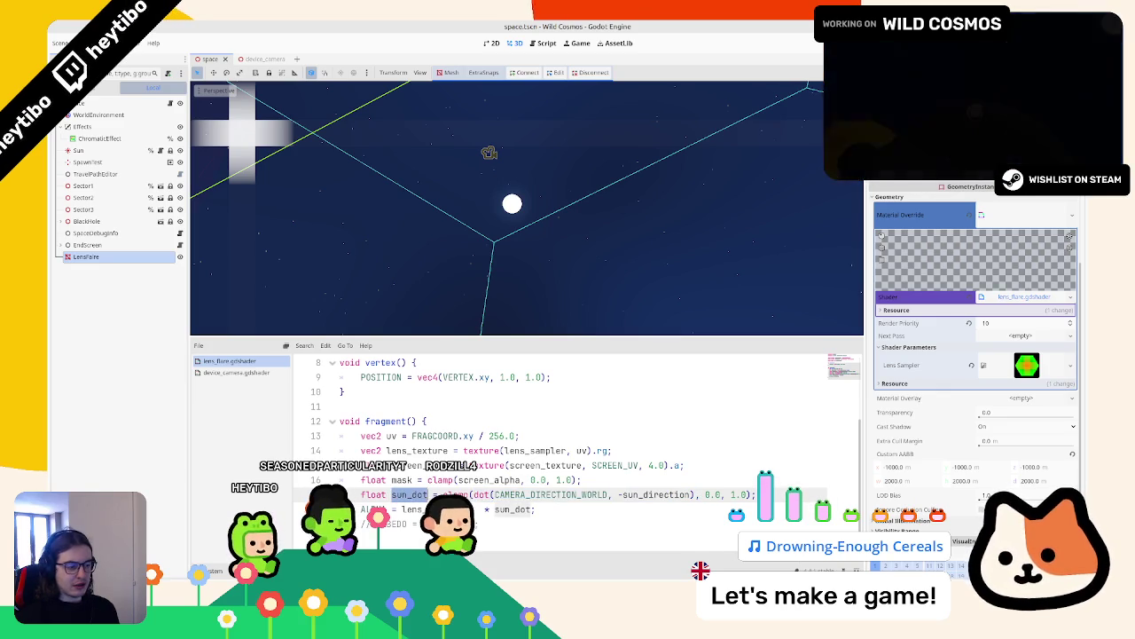
type("sun_power")
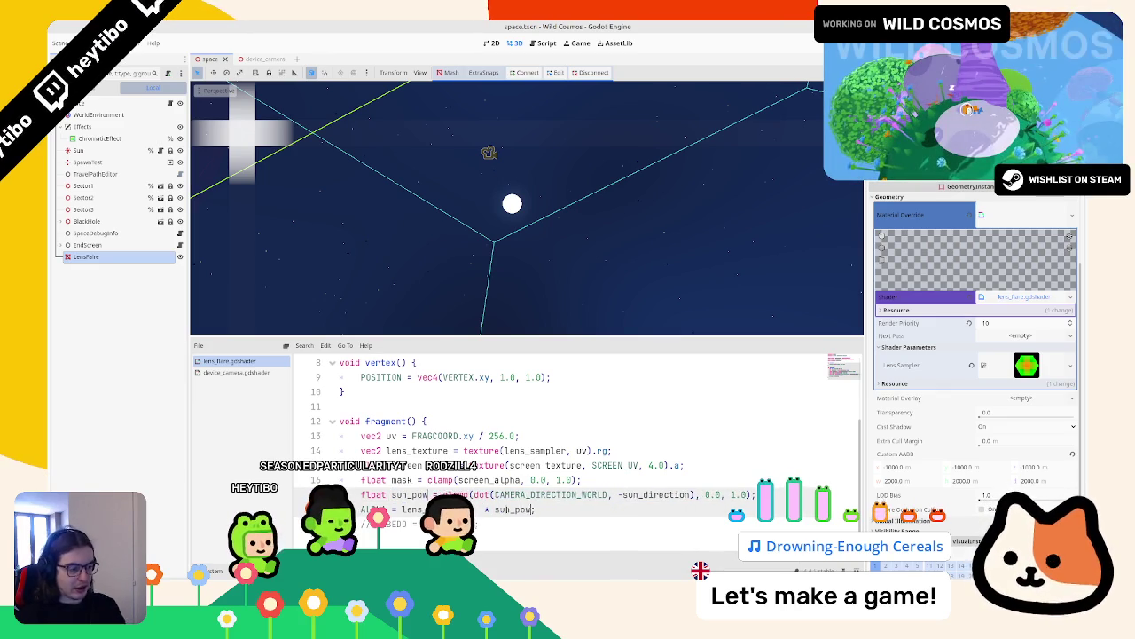
left_click_drag(706, 499, 482, 495)
Step: Add float sun_dot = dot(CAMERA_DIRECTION_WORLD, -sun_direction); above it and clamp sun_dot in sun_power
left_click(626, 479)
key("Return")
type("floa")
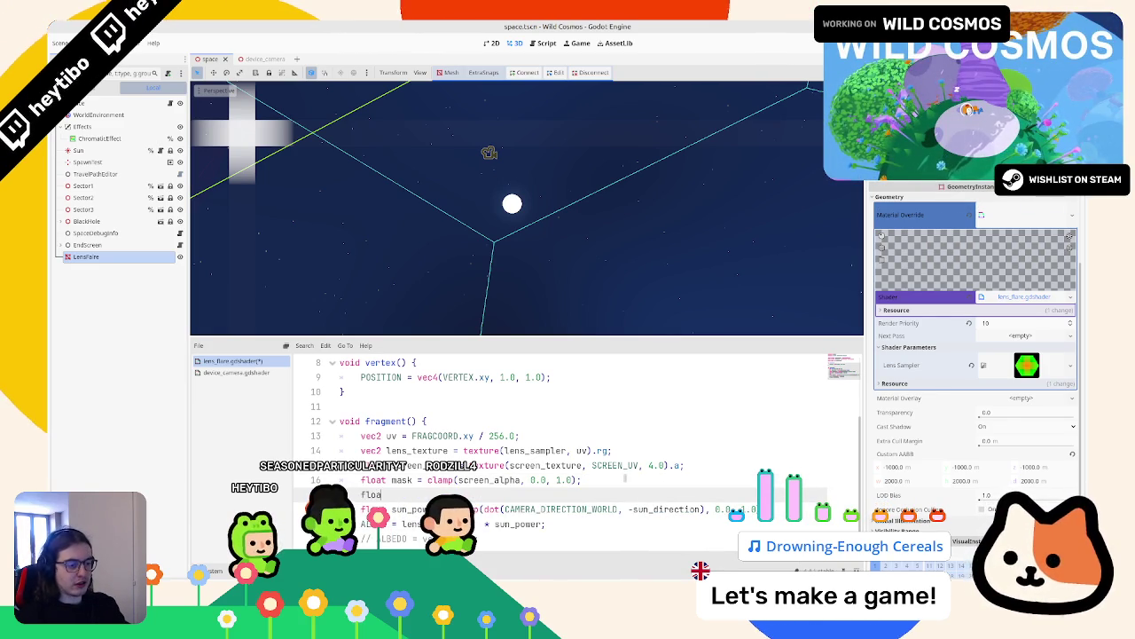
type("t sun_dot = dot(CAMERA_DIRECTION_WORLD, -sun_direction);")
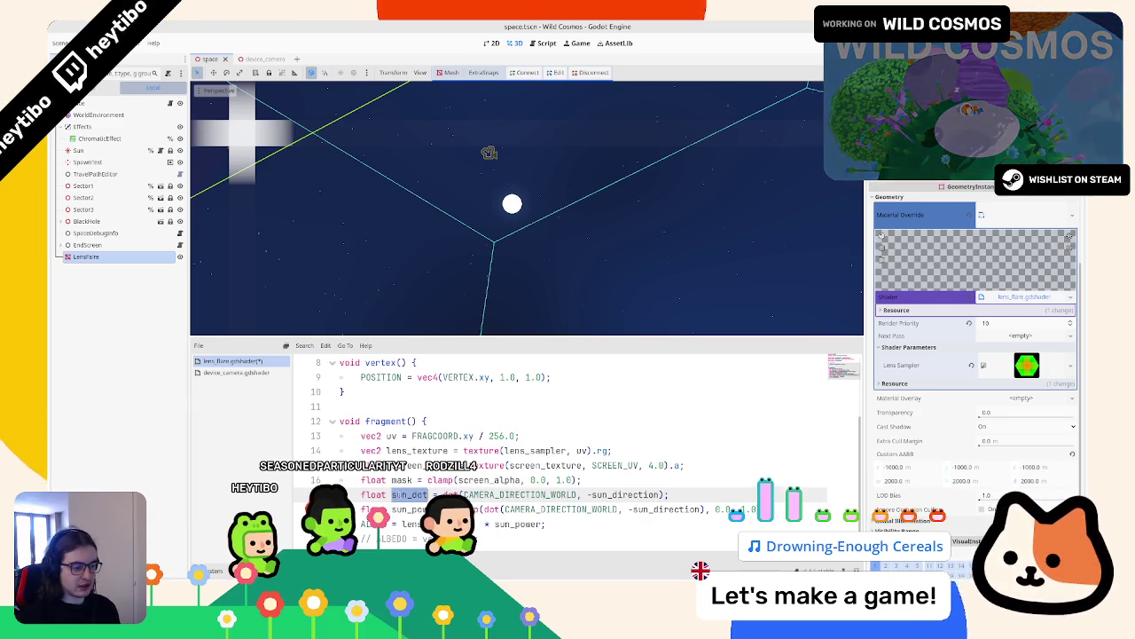
left_click_drag(482, 509, 701, 509)
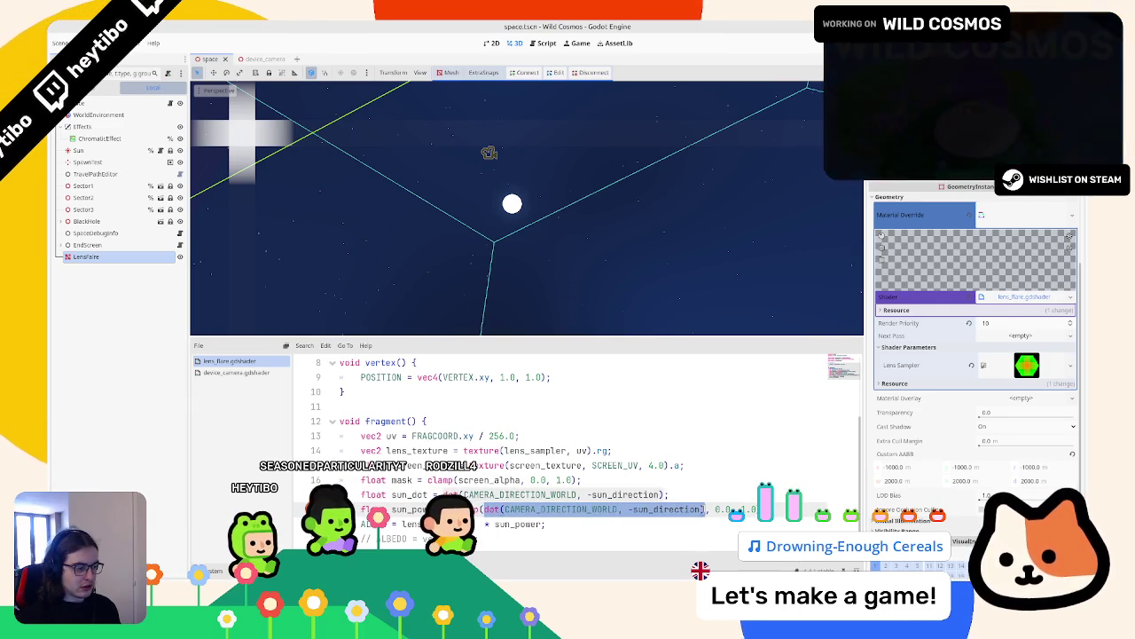
type("sun_dot")
left_click(554, 509)
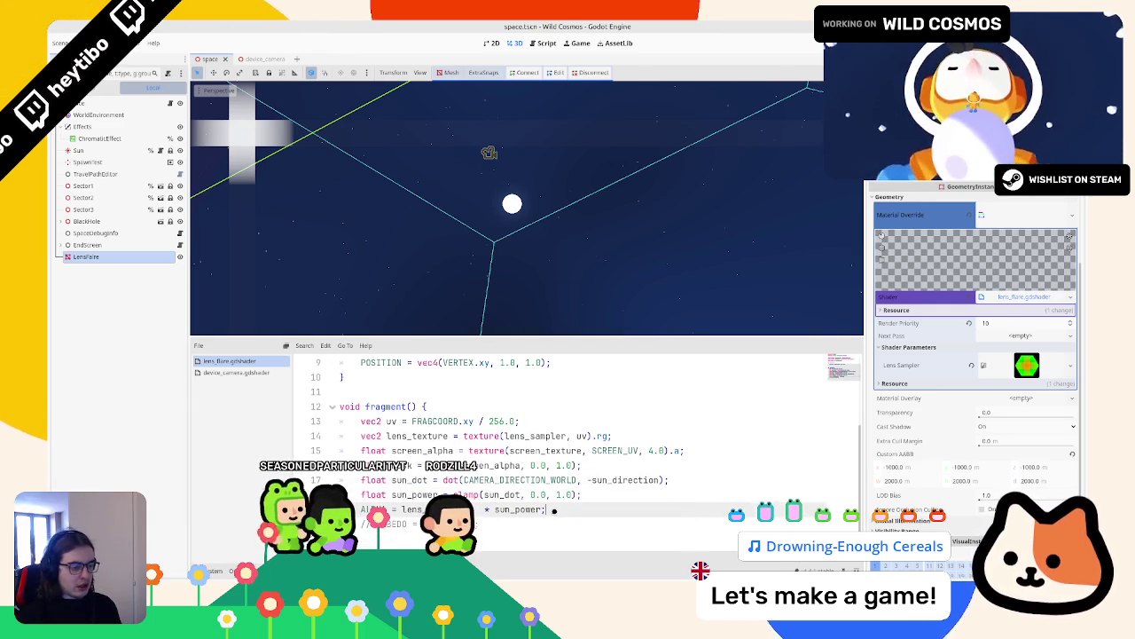
double_click(409, 480)
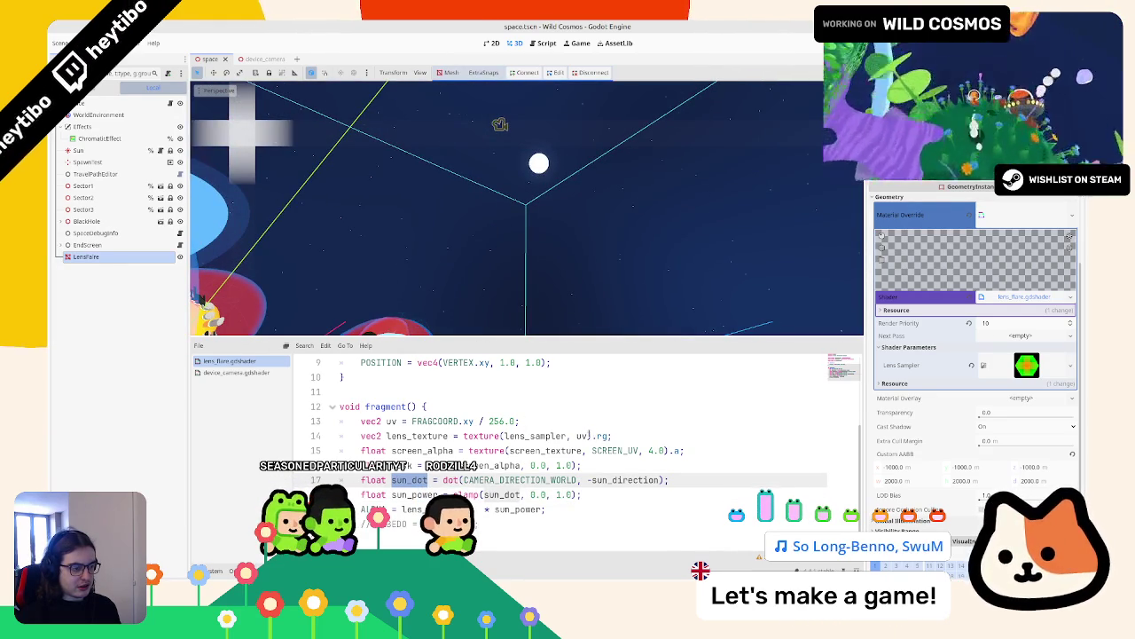
Step: Experiment with SCREEN_UV offsets in the texture lookup, then remove them
left_click(588, 435)
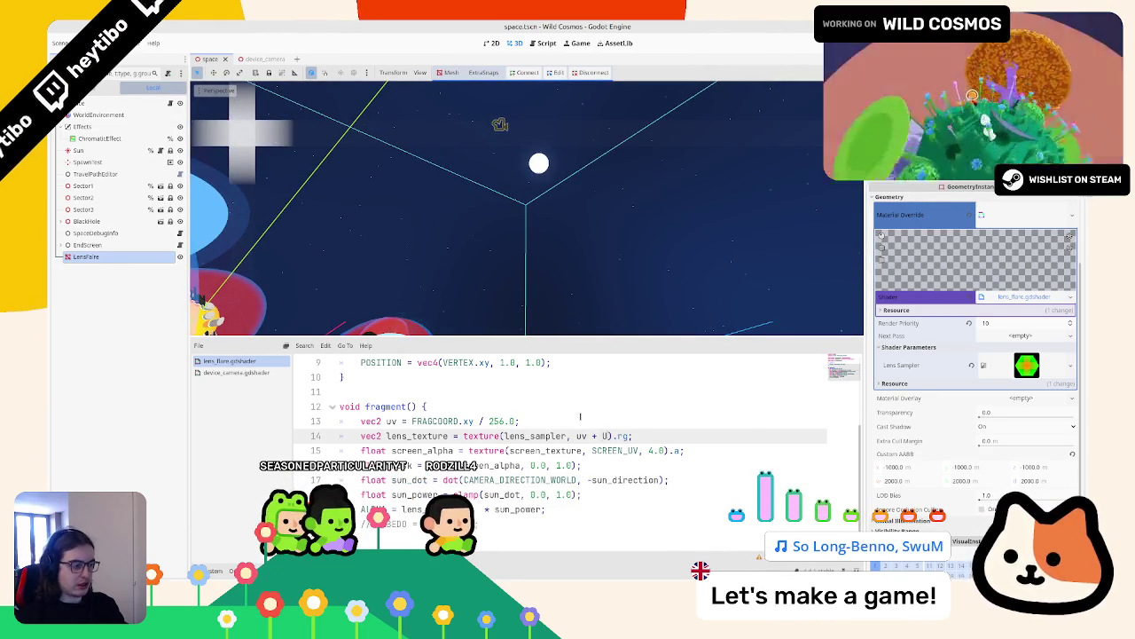
type("SCREEN_")
key("Return")
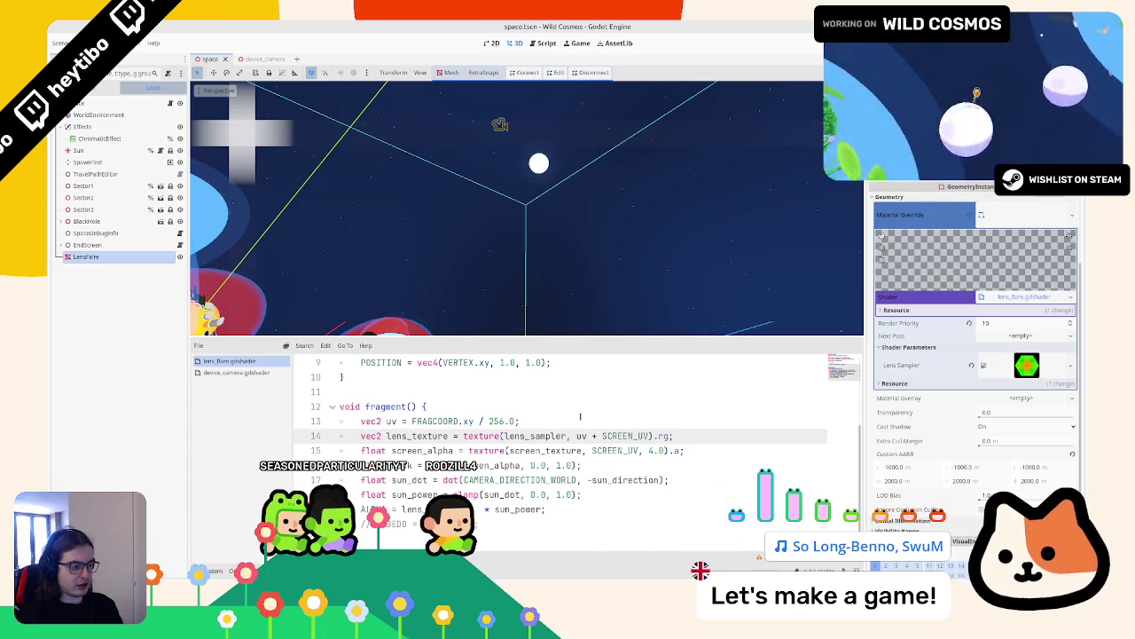
type(".5")
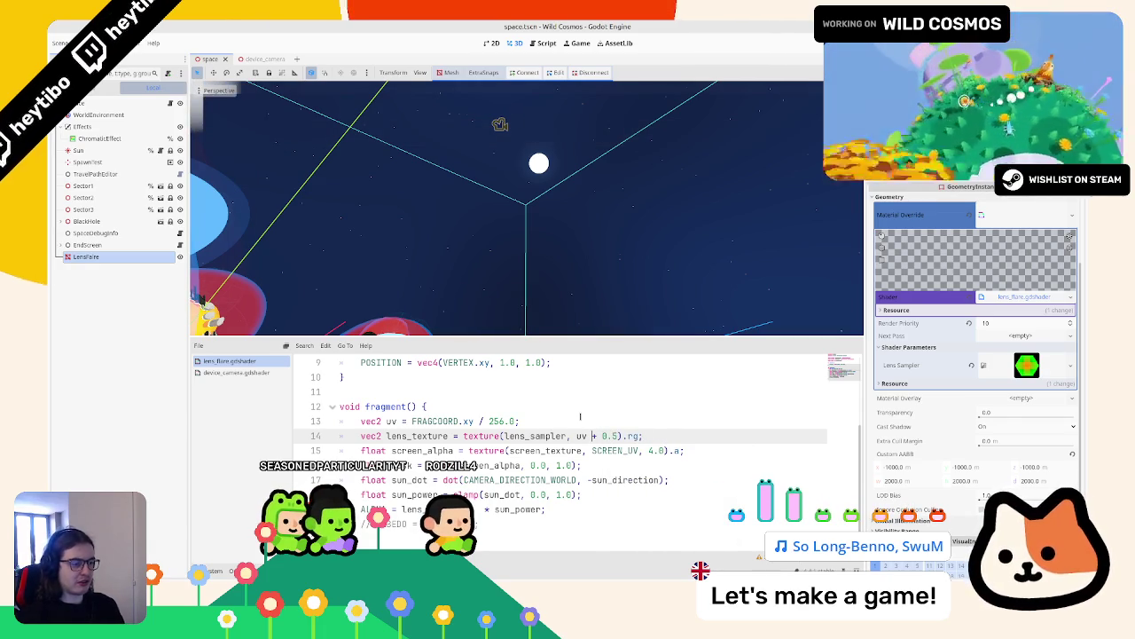
type("-")
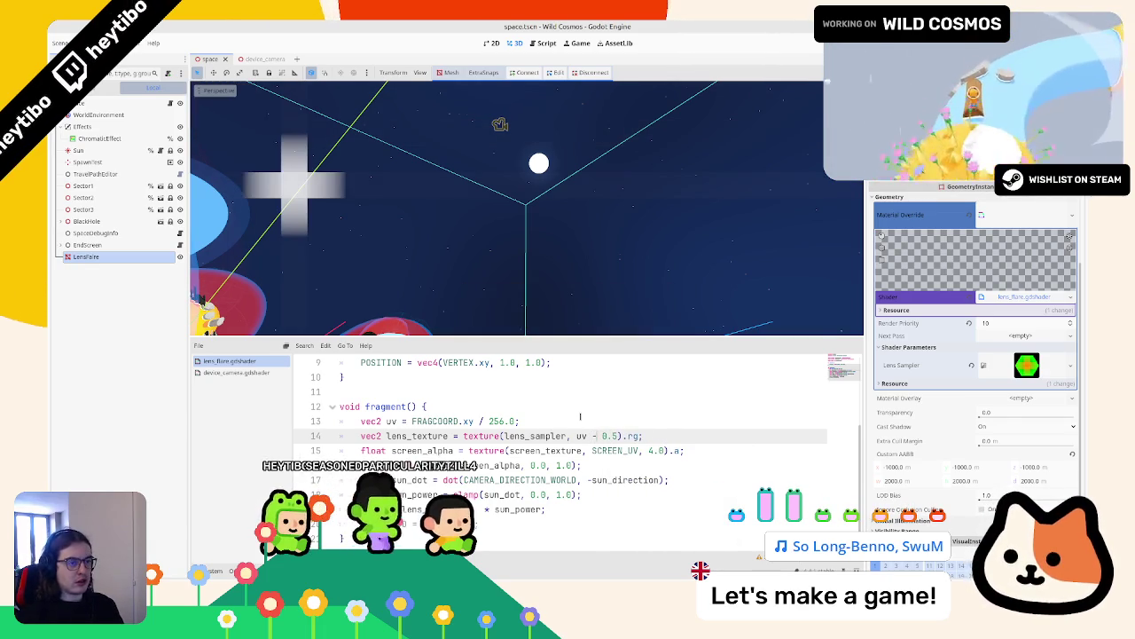
key("Delete")
key("Delete")
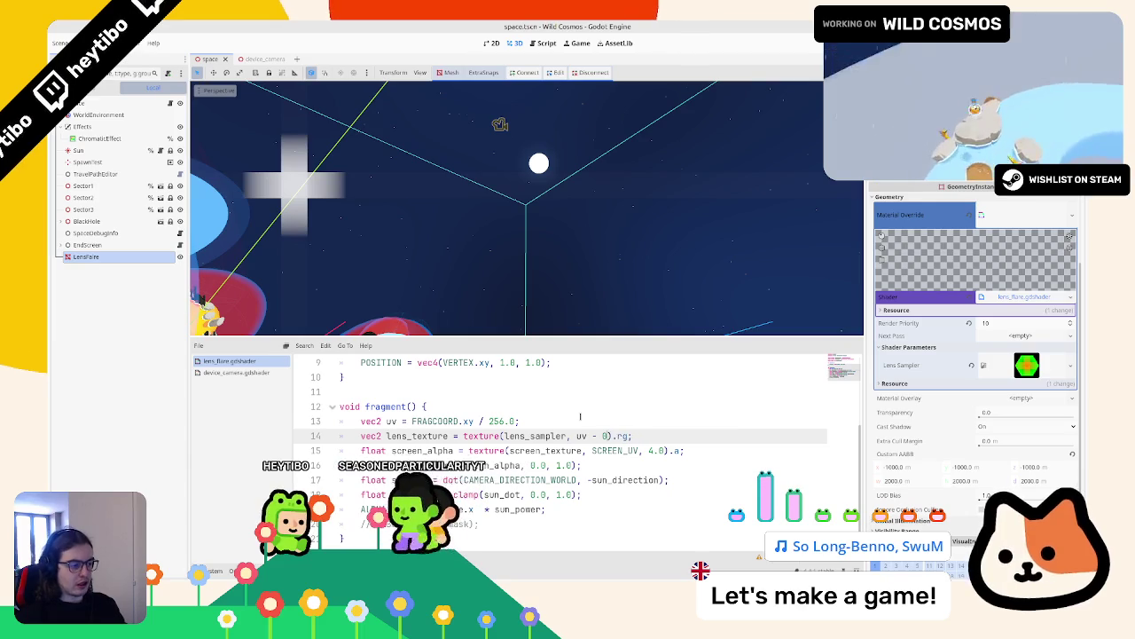
type("SC")
key("Return")
type("/ 2.")
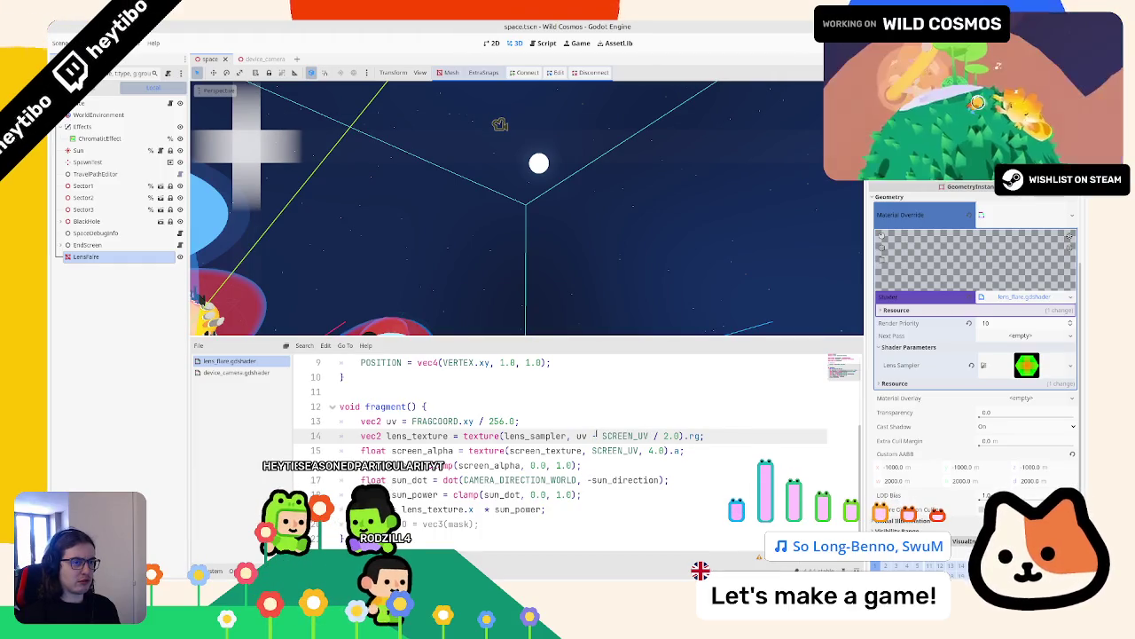
left_click_drag(655, 431, 679, 435)
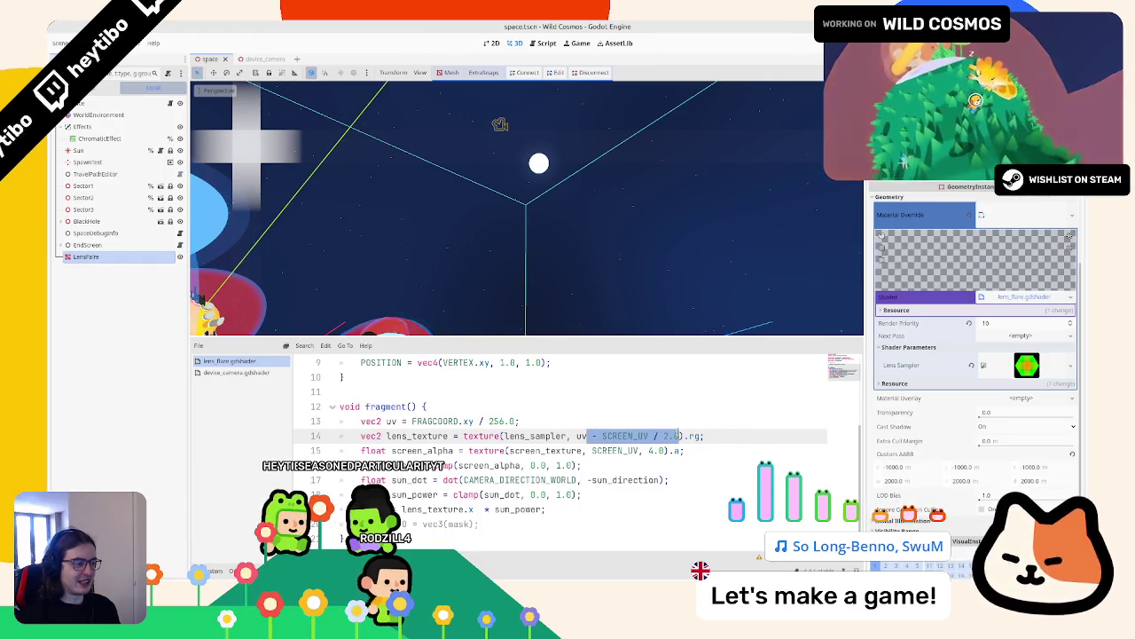
key("BackSpace")
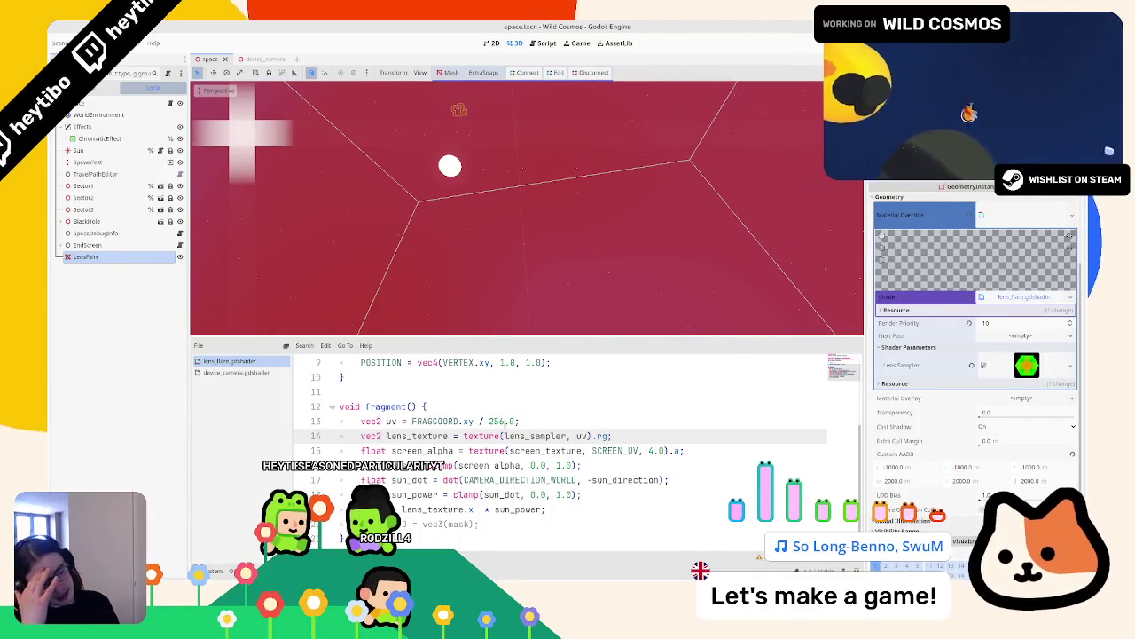
Step: Try a vec2 offset added after 256.0 on the uv line, then cut it out
left_click_drag(412, 421, 520, 421)
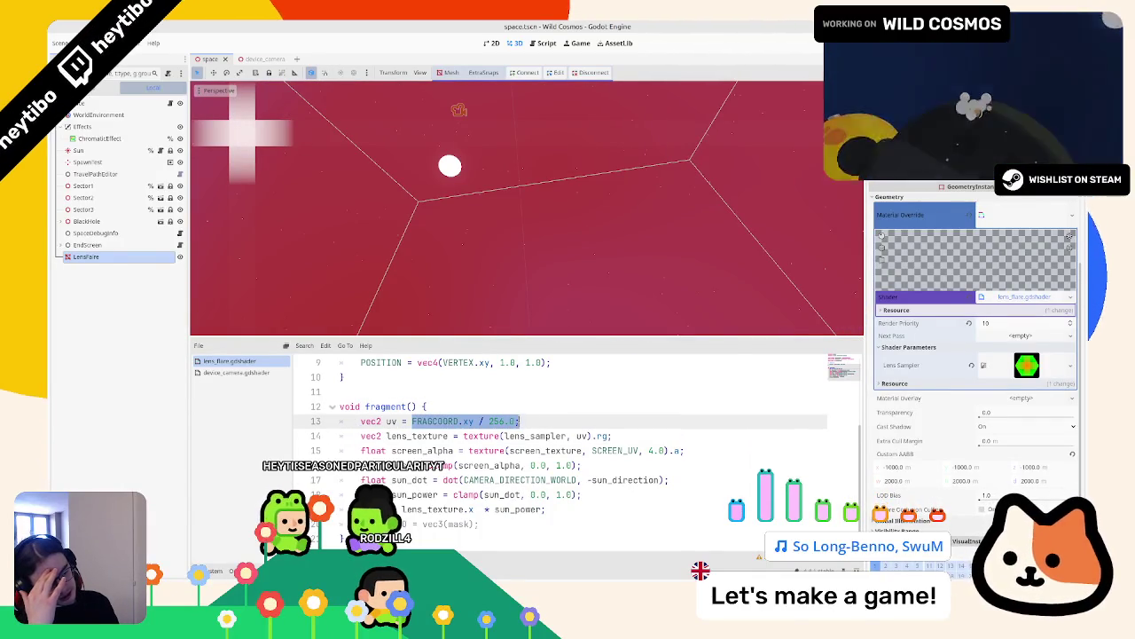
left_click(511, 420)
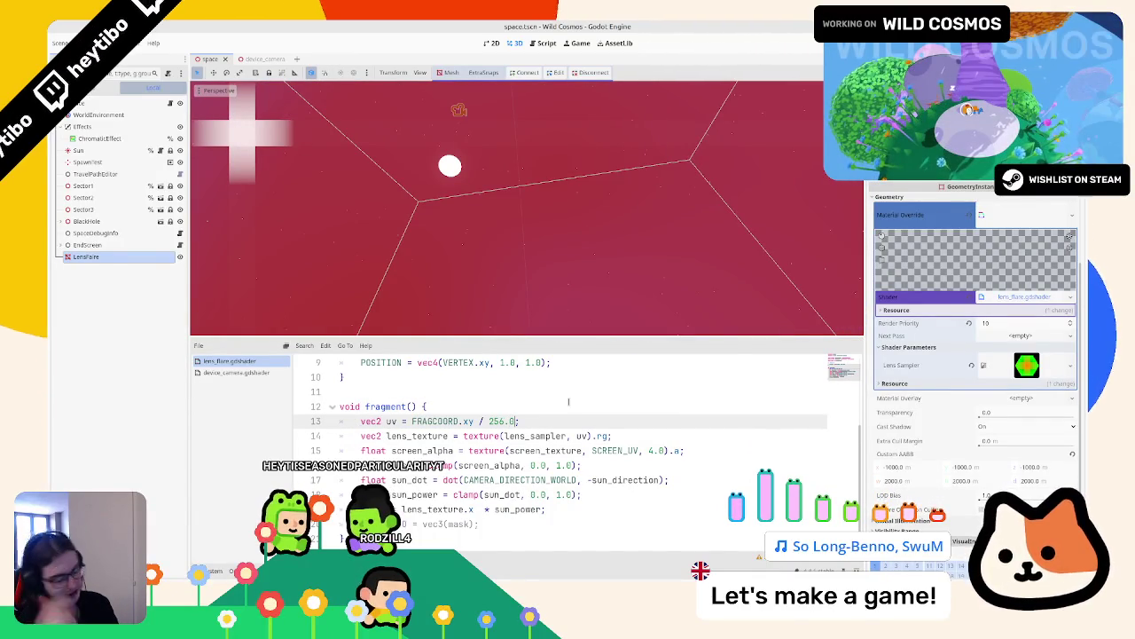
type("+ VBEC2")
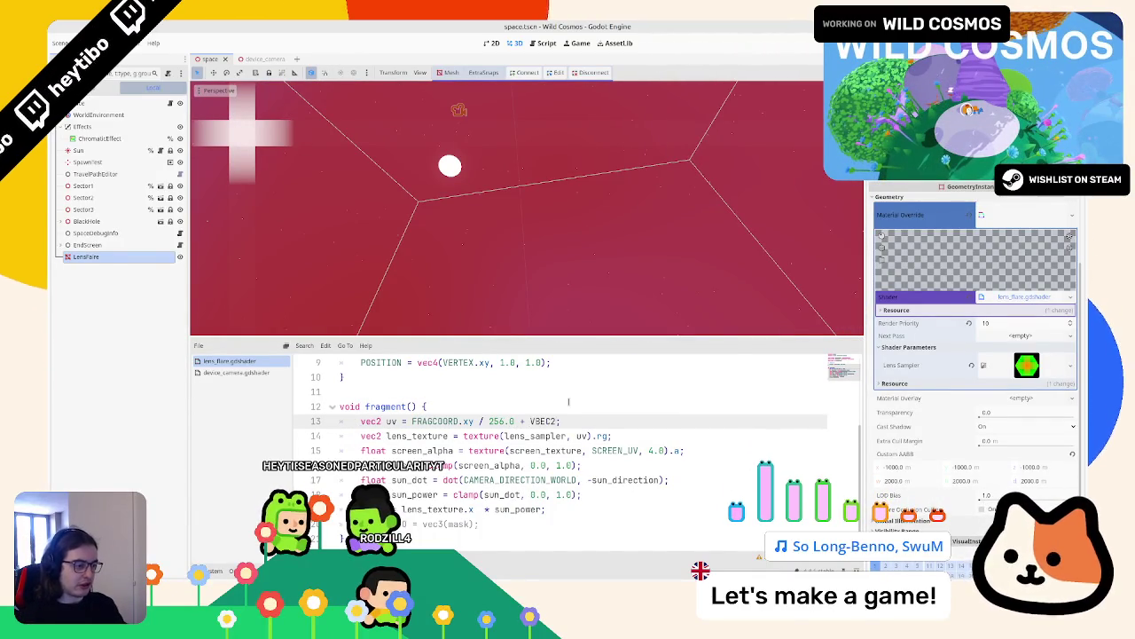
type("(100.")
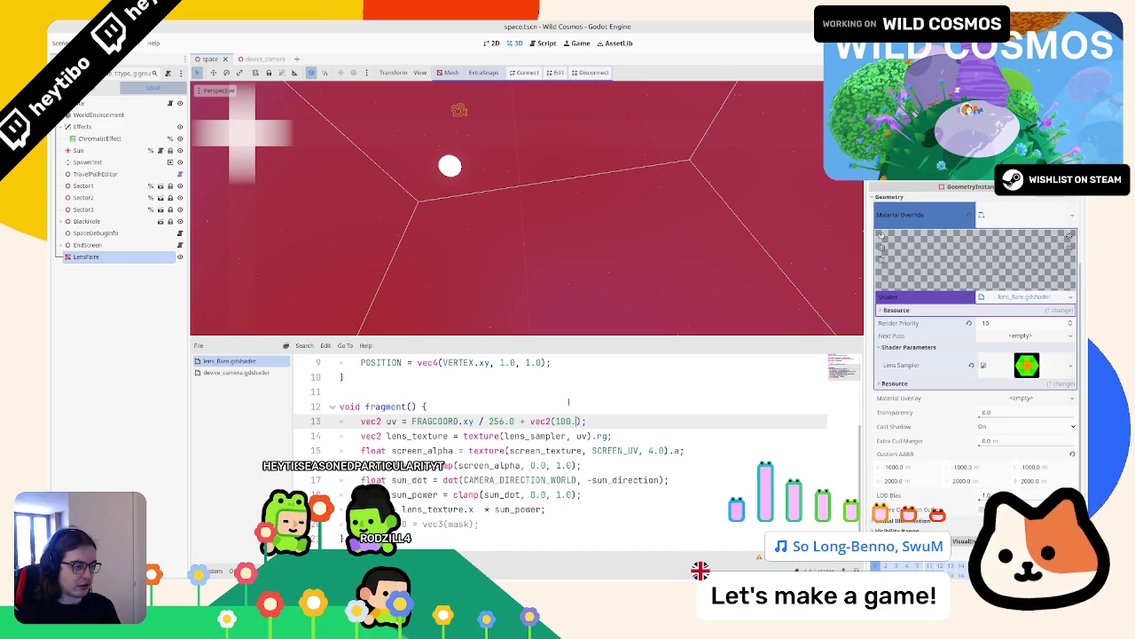
type("10.0")
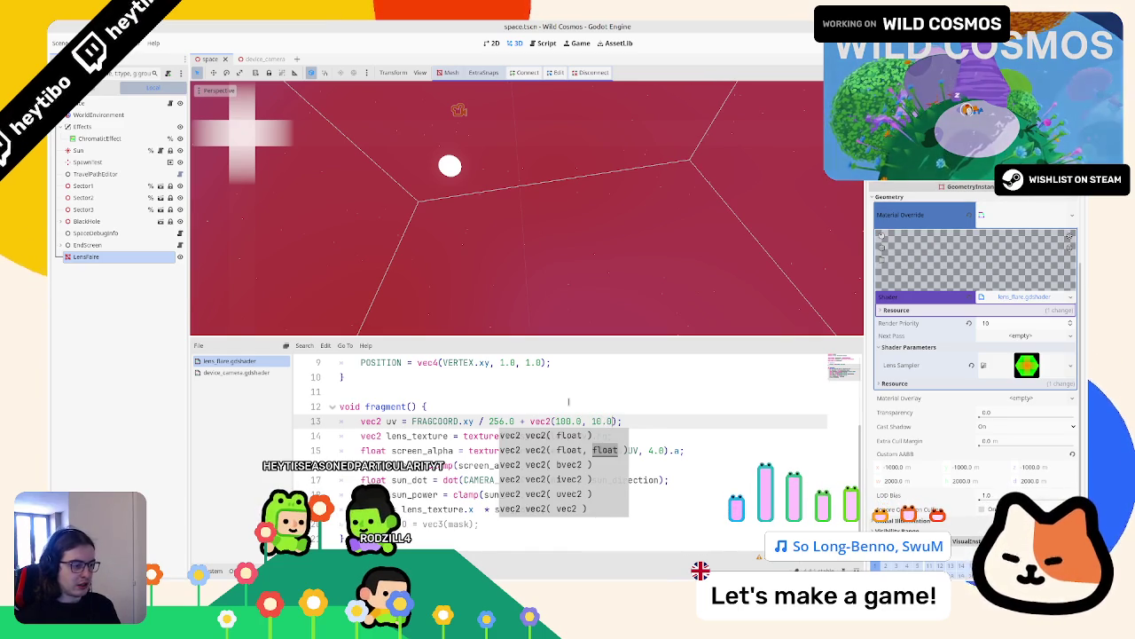
key("Escape")
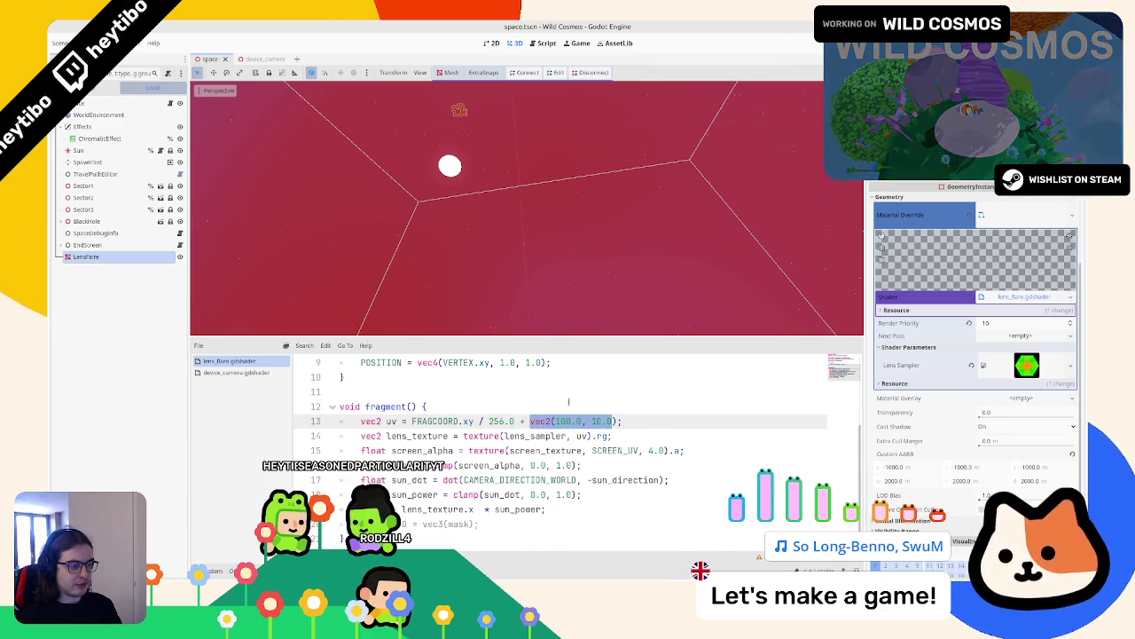
key("Right")
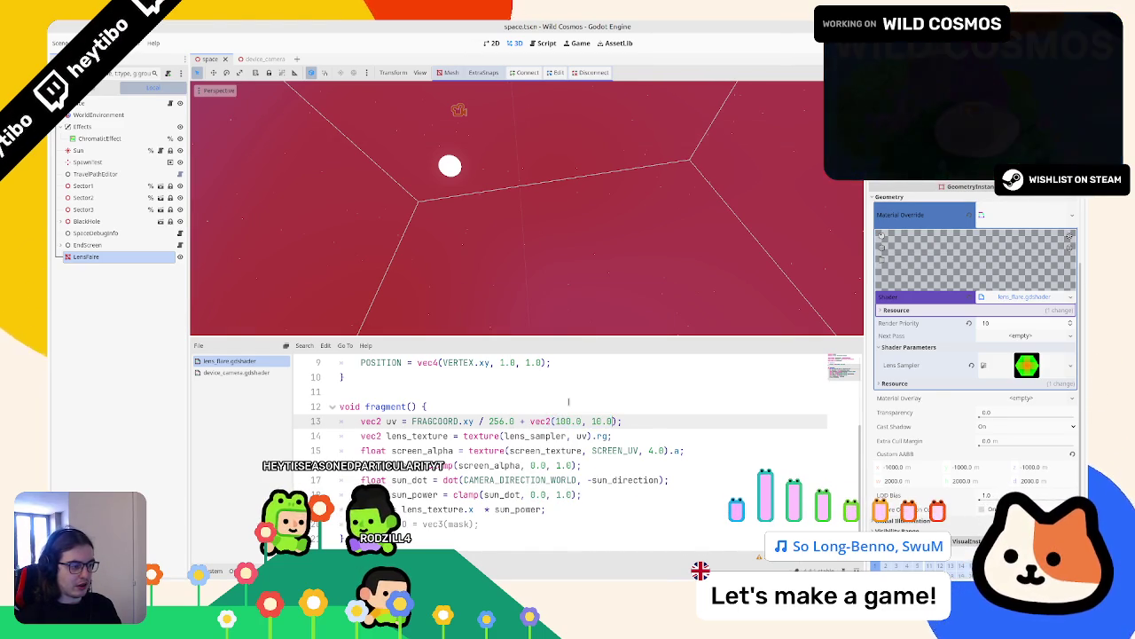
key("Left")
key("Left")
key("shift+Left")
key("shift+Left")
key("shift+Left")
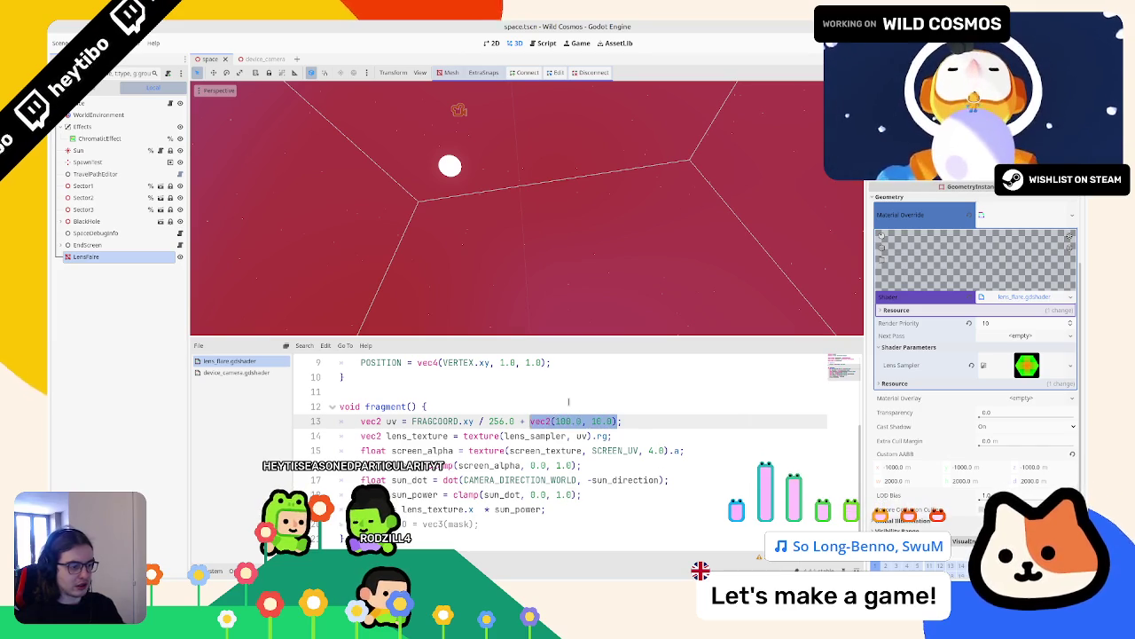
key("BackSpace")
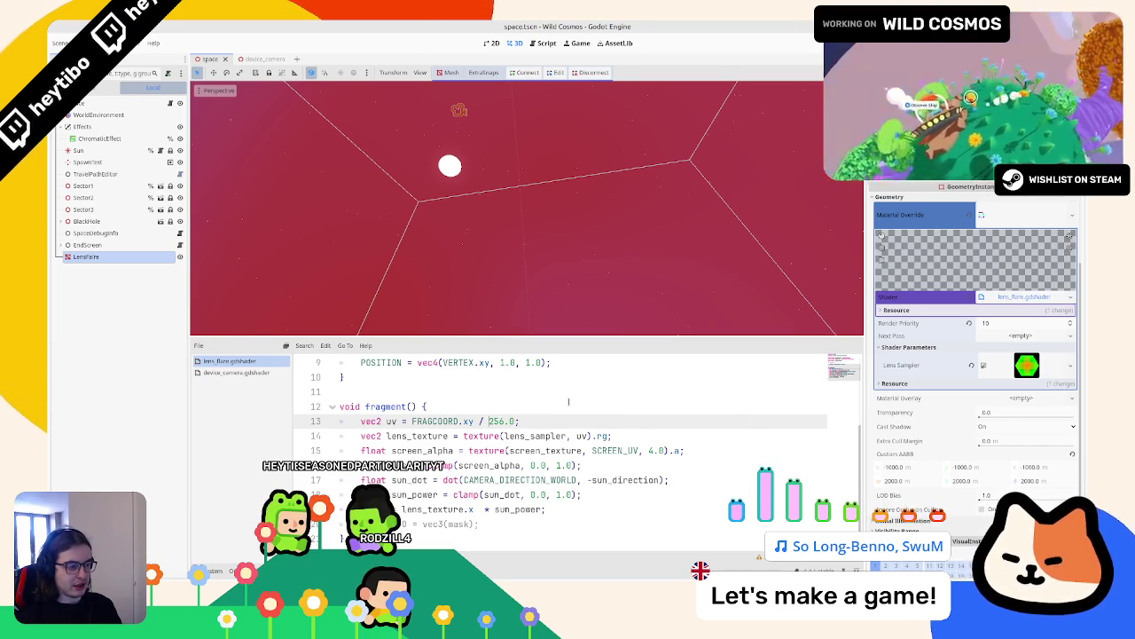
Step: Paste the vec2 offset back inside parentheses after FRAGCOORD.xy and save the shader
type("()")
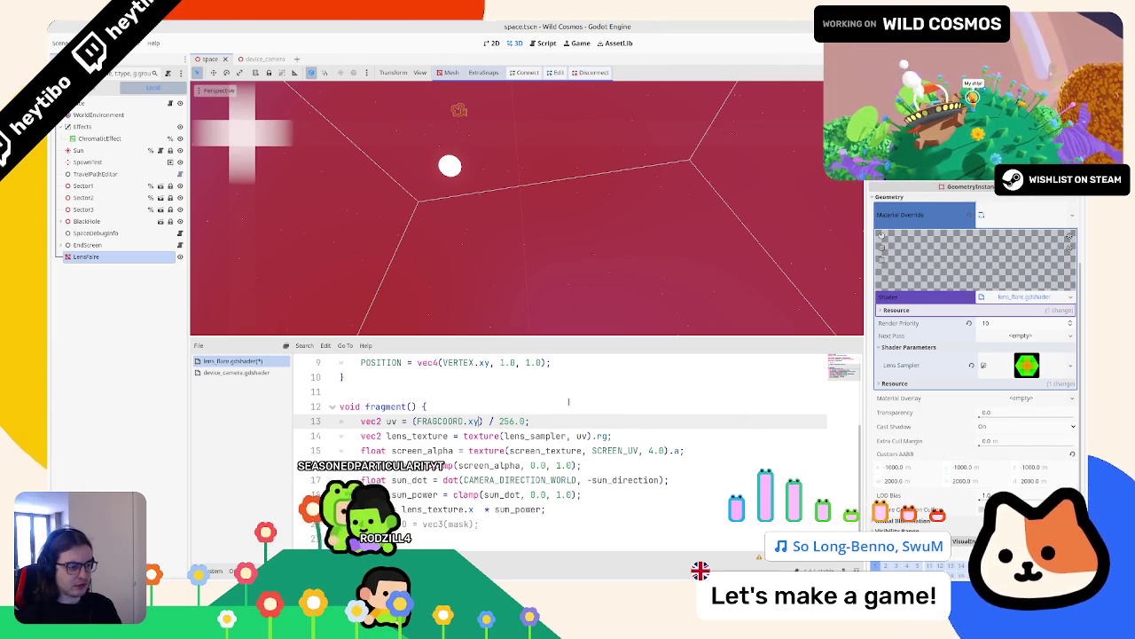
key("Left")
type("+")
type("vec2(100.0, 10.0)")
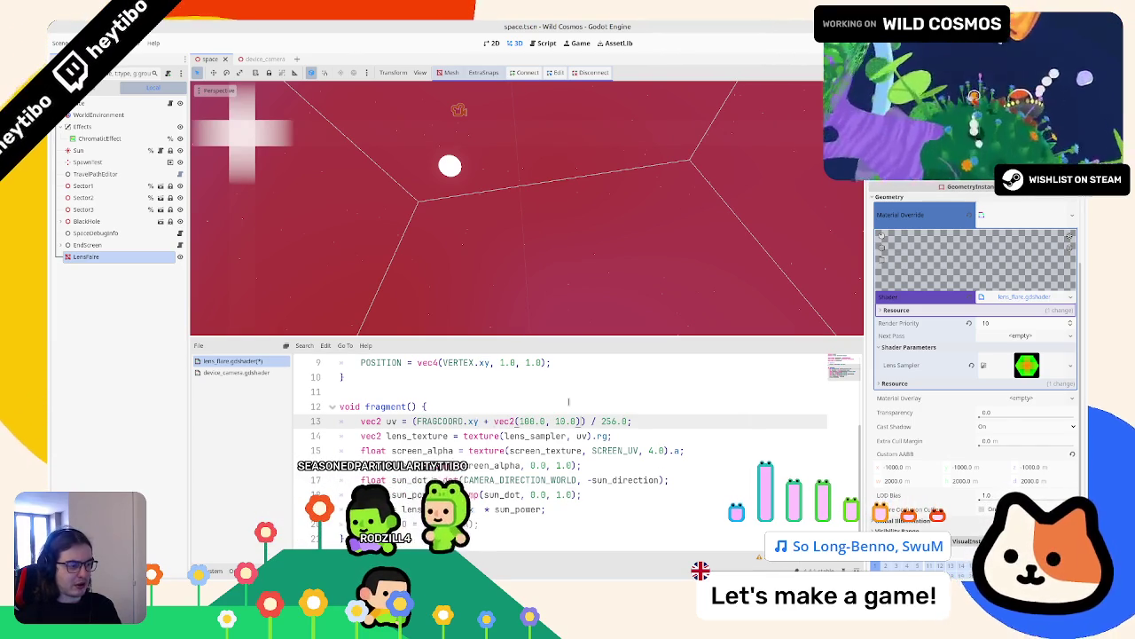
key("ctrl+s")
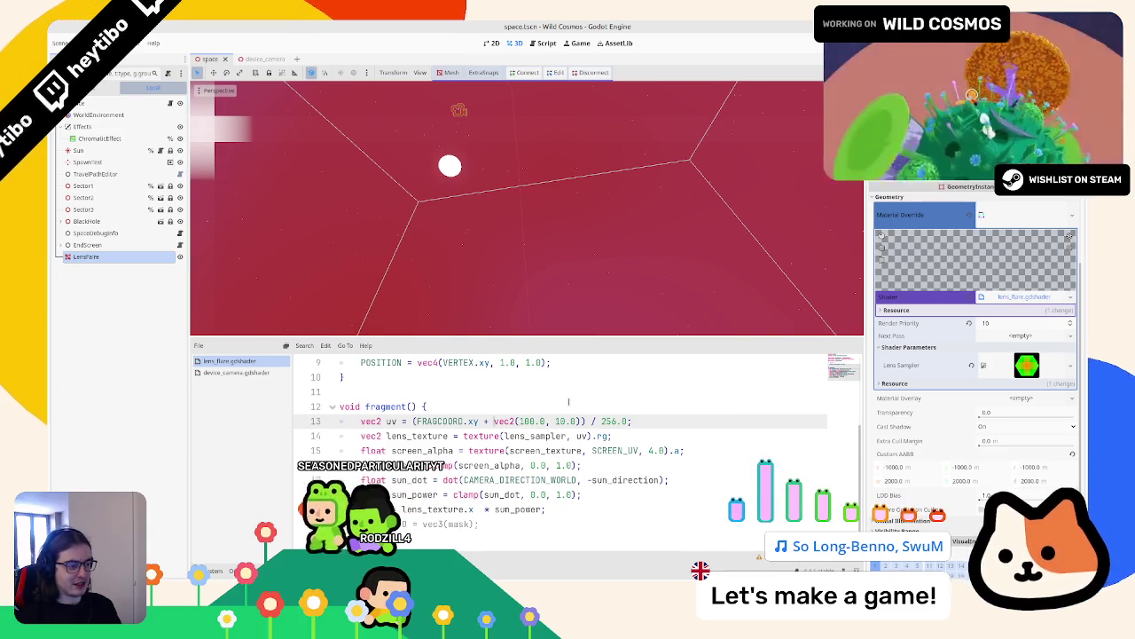
Step: Make the vec2 offset subtract from FRAGCOORD.xy and clear its 100 x value
type("-")
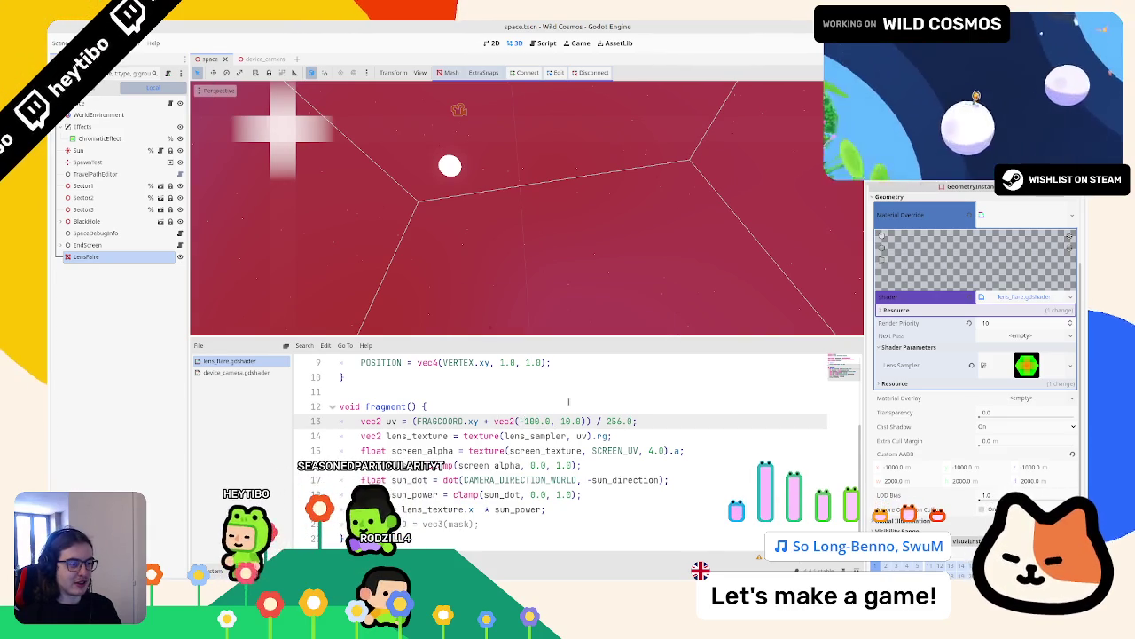
key("BackSpace")
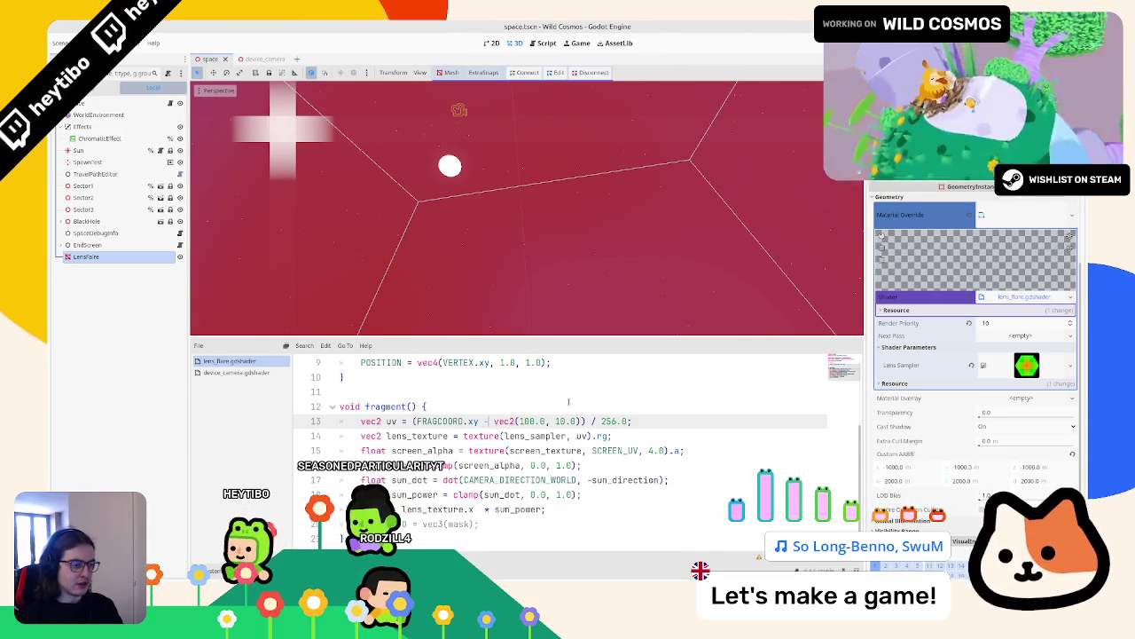
key("BackSpace")
type("-")
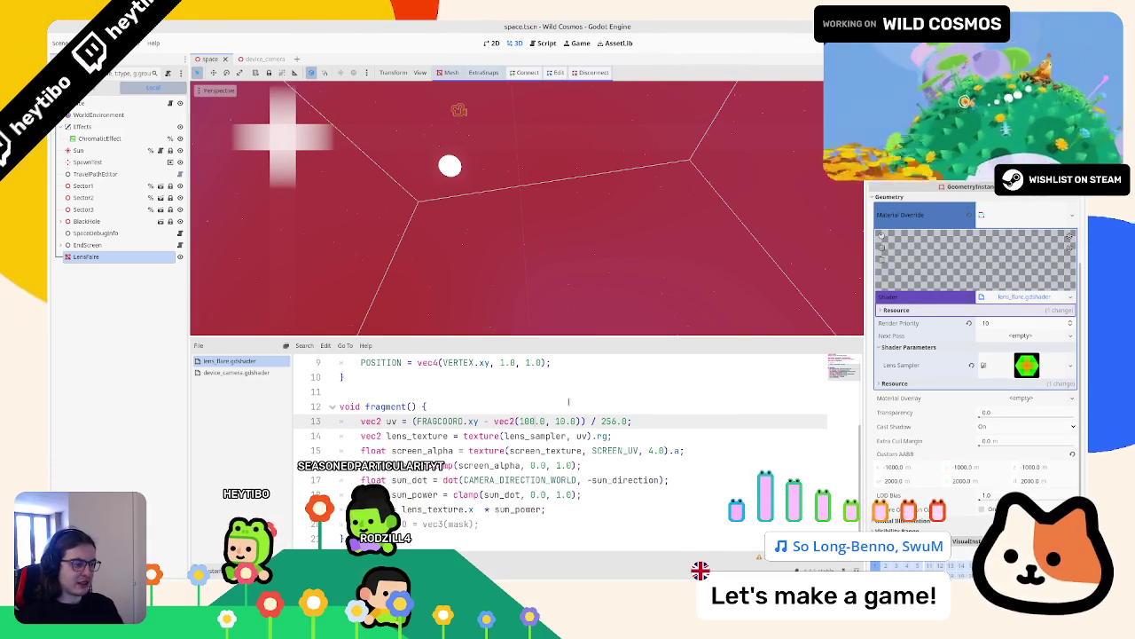
key("BackSpace")
key("BackSpace")
key("BackSpace")
Step: Set the x offset to 256, then declare vec2 viewport_size = VIEWPORT_SIZE; at the top of fragment()
type("256")
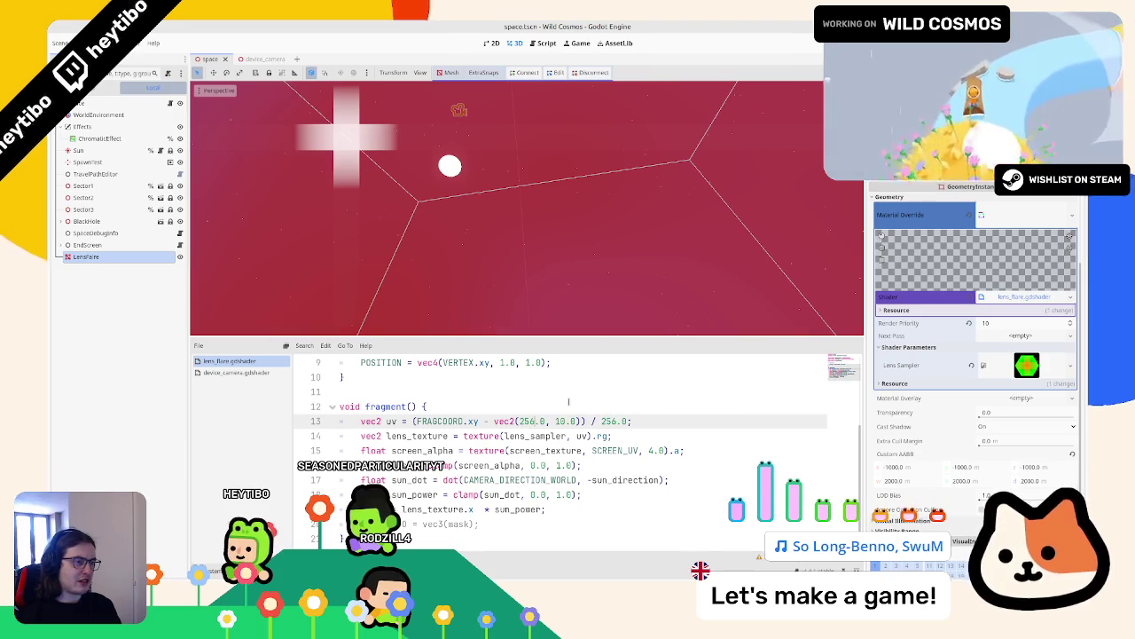
mouse_move(562, 257)
left_mouse_down()
mouse_move(644, 245)
mouse_move(475, 243)
left_mouse_up()
left_click(519, 406)
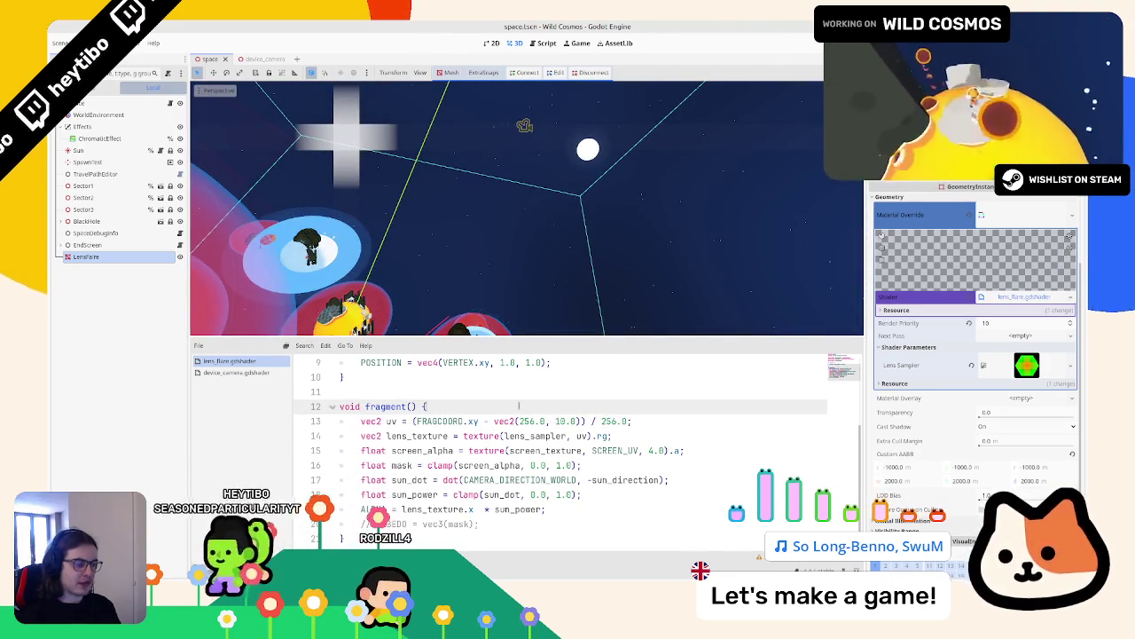
key("Return")
type("vec2 vie")
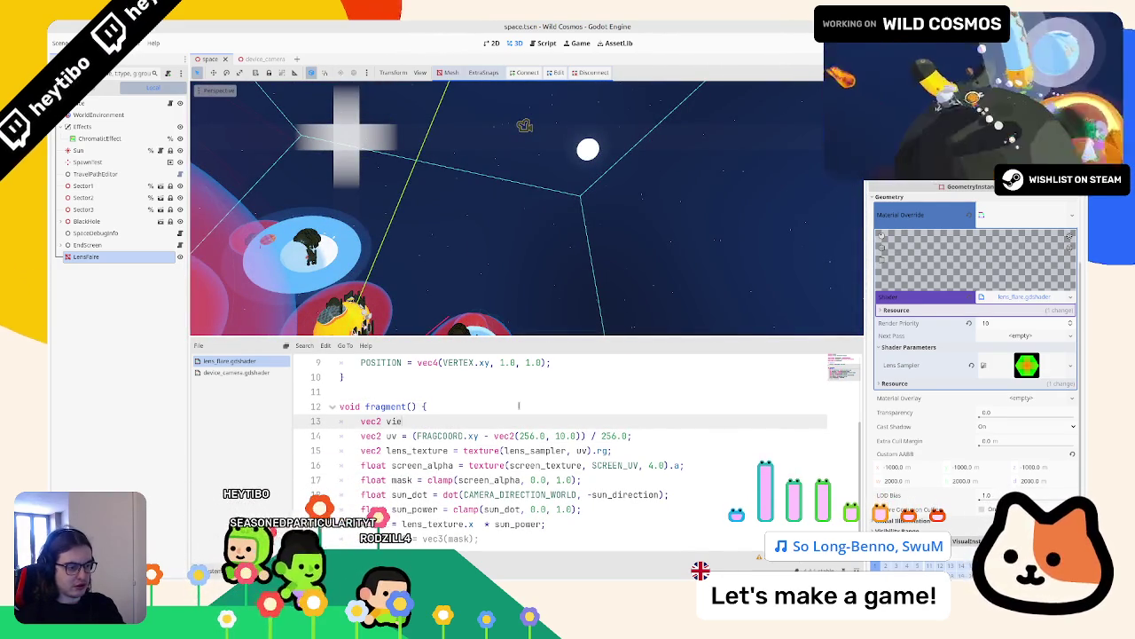
type("wport_size ")
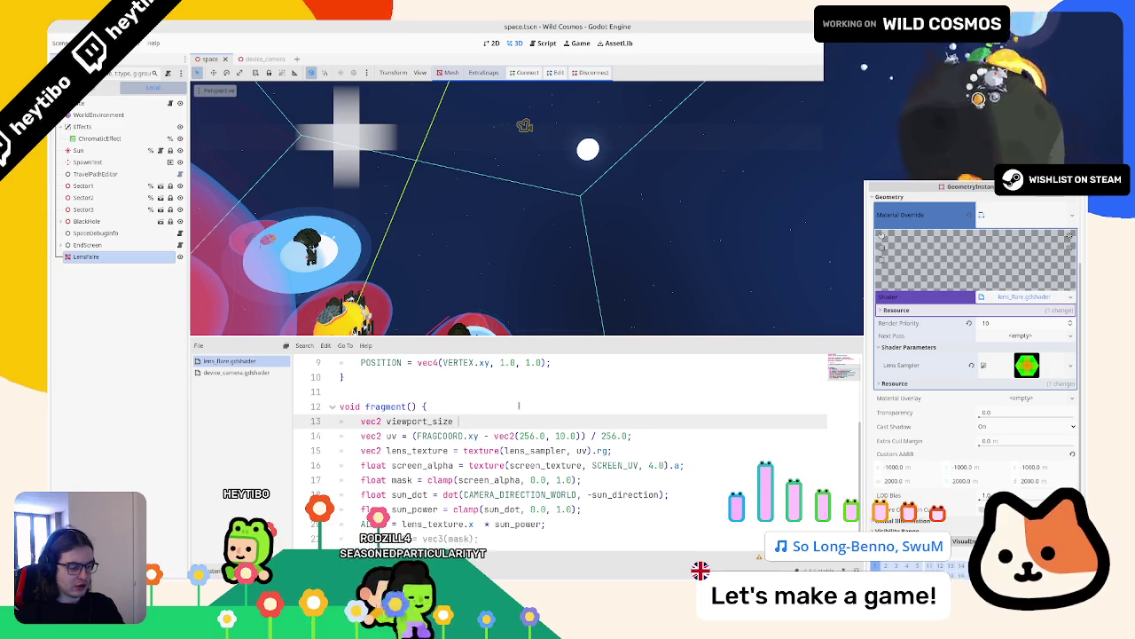
type("= vie")
key("Down")
key("Return")
type(";")
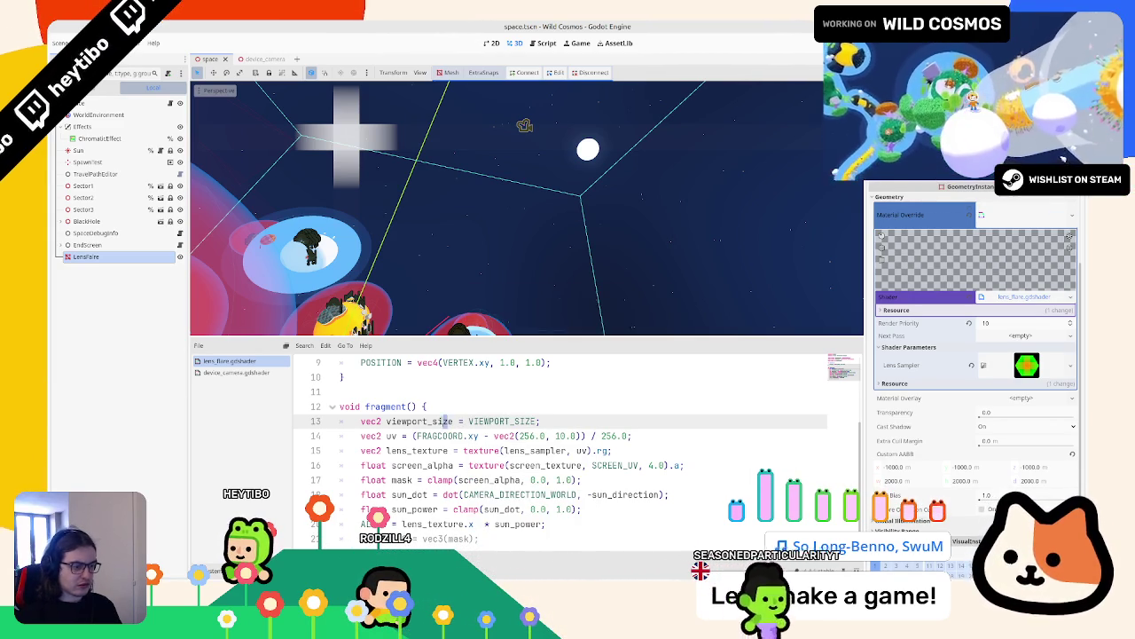
Step: Replace vec2(256.0, 10.0) on line 14 with viewport_size
double_click(443, 422)
key("ctrl+c")
left_click_drag(494, 436, 582, 436)
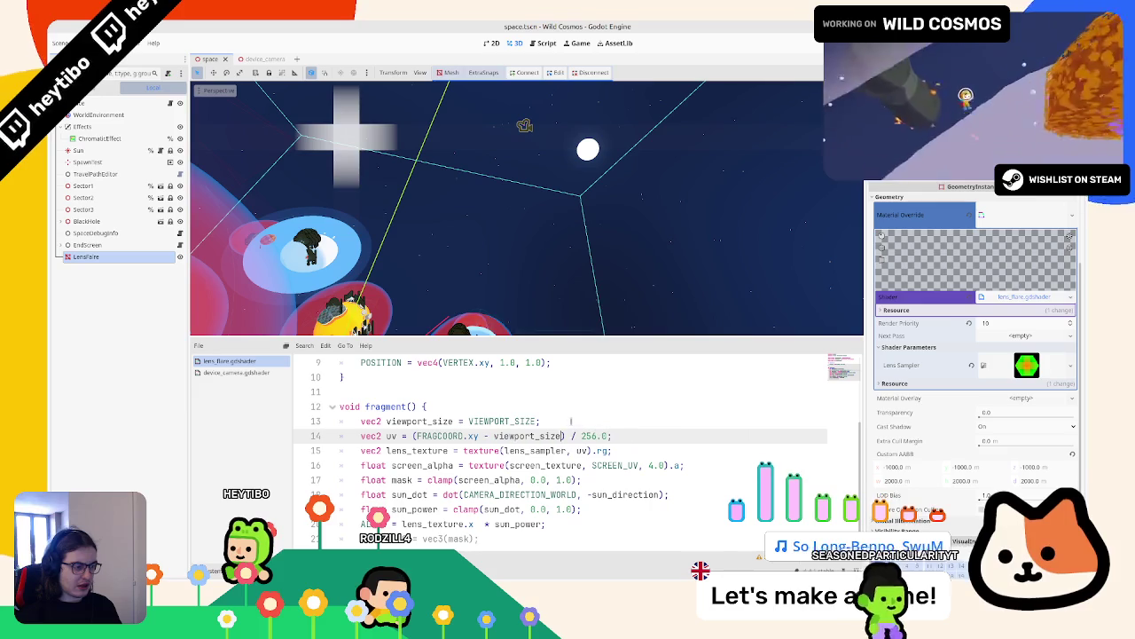
key("ctrl+v")
Step: Experiment with a 0.5 multiplier and a pixel-size divisor on the viewport_size line
left_click(536, 421)
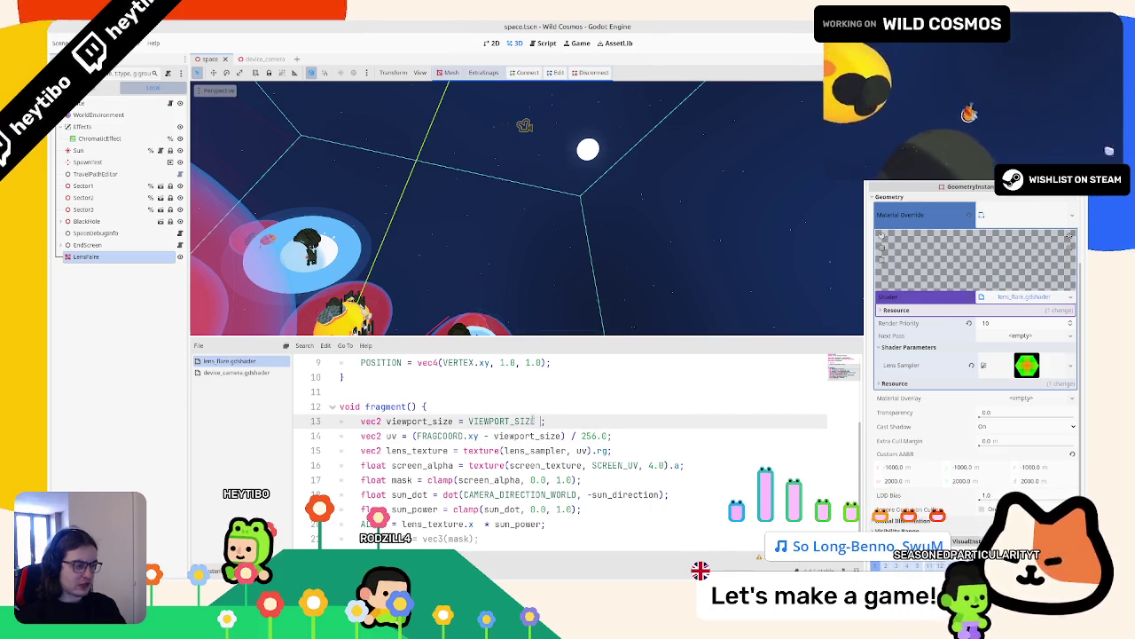
type("* 0.5")
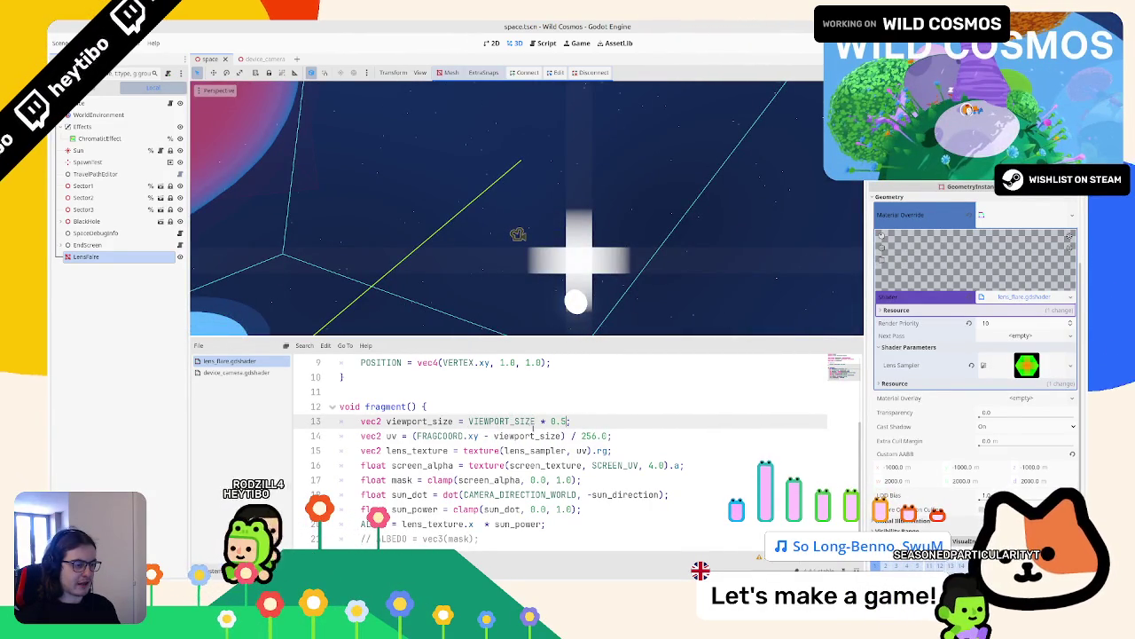
key("BackSpace")
key("BackSpace")
key("BackSpace")
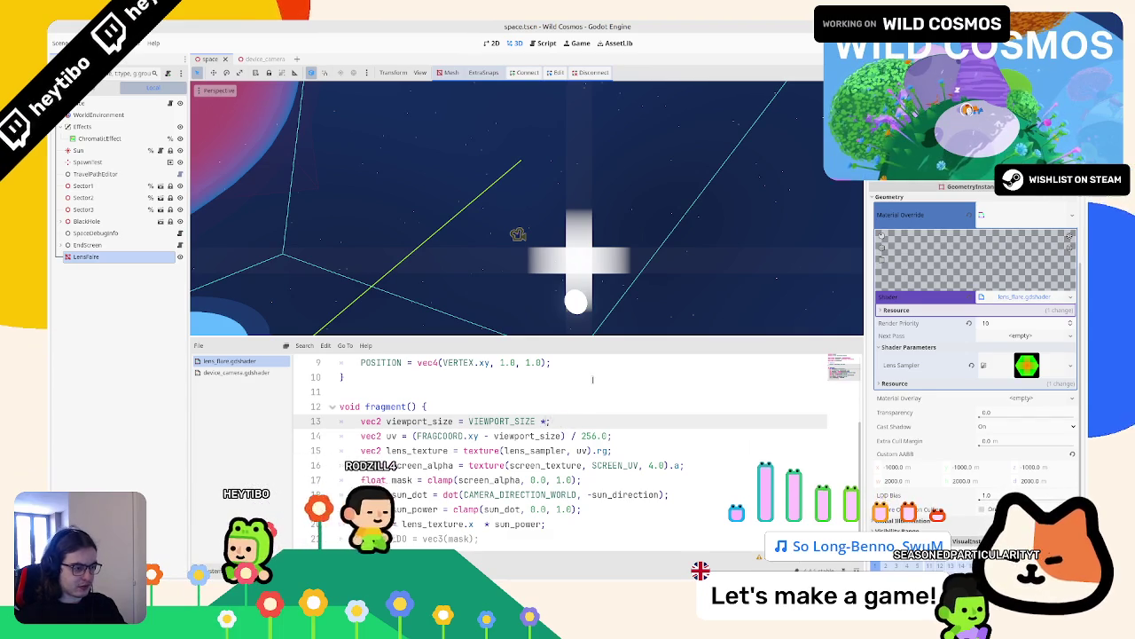
key("BackSpace")
type("/ pixel")
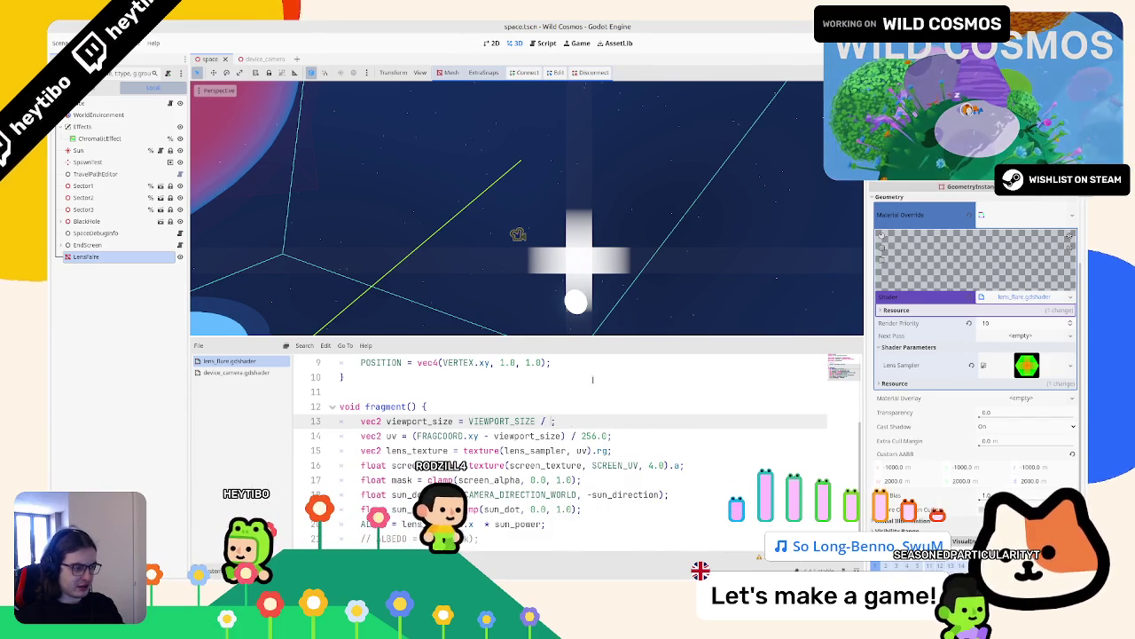
type("PIX")
key("BackSpace")
key("BackSpace")
key("BackSpace")
key("BackSpace")
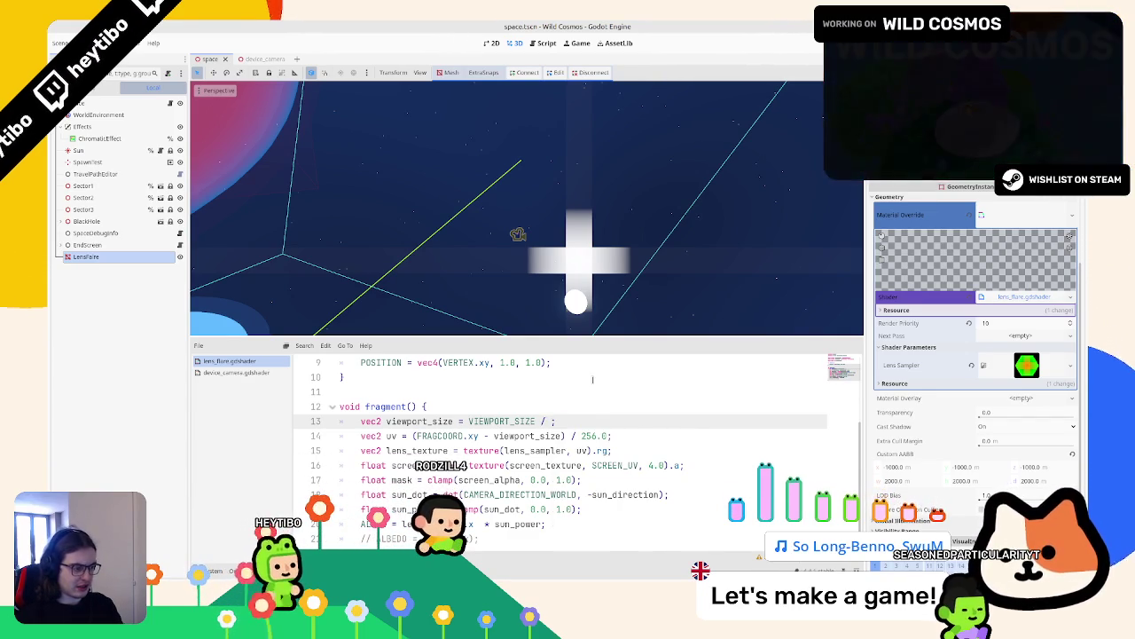
type("E")
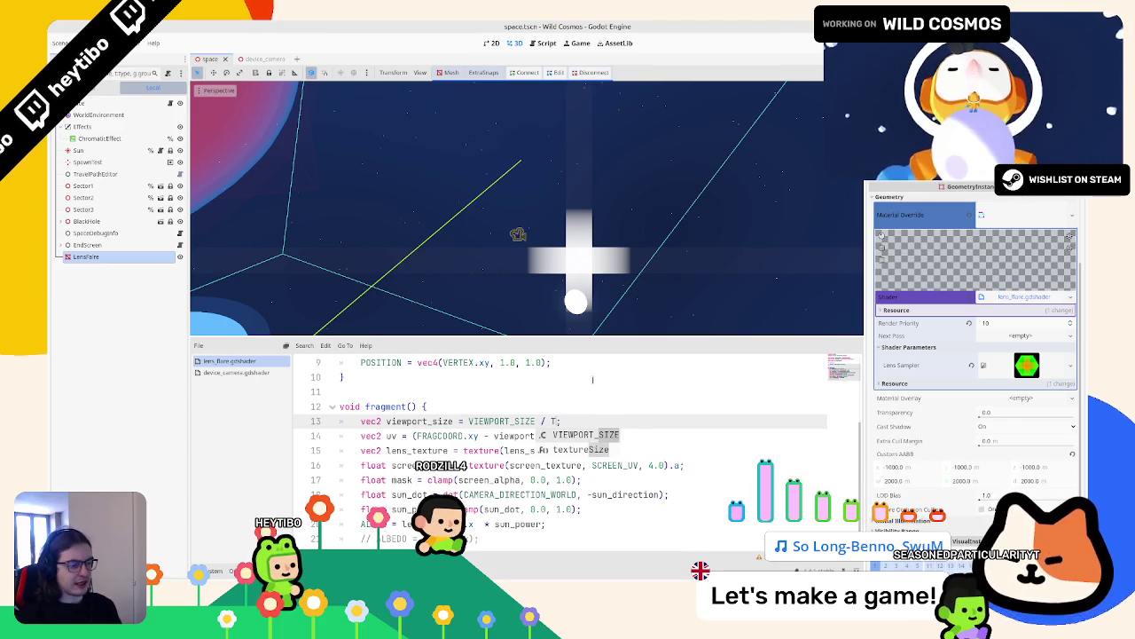
key("BackSpace")
key("BackSpace")
key("BackSpace")
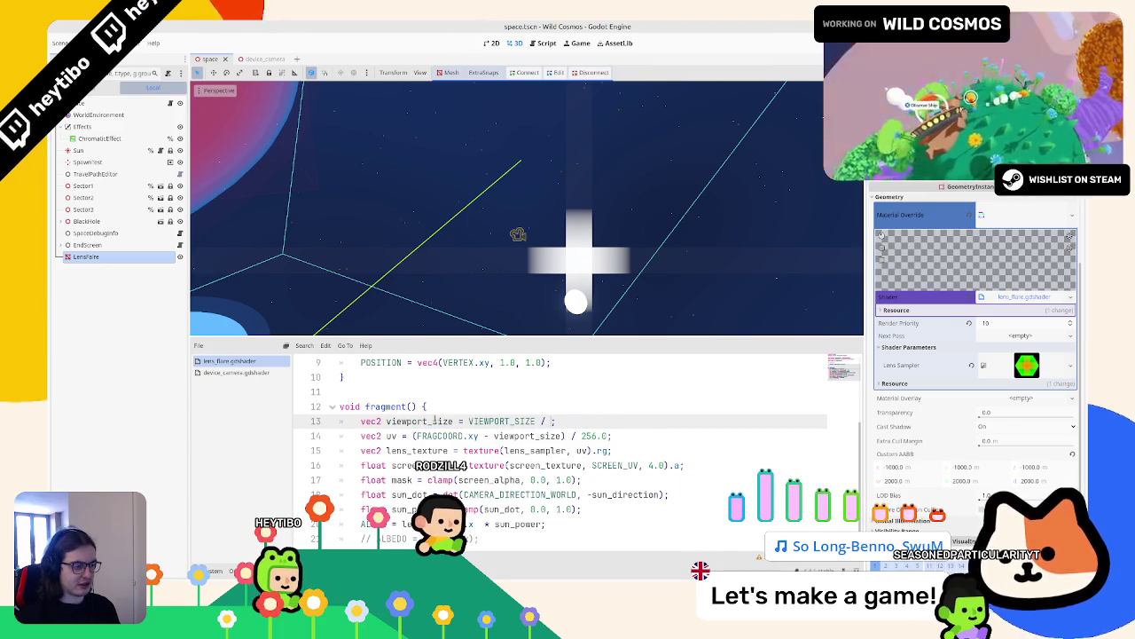
double_click(435, 421)
left_click(435, 420)
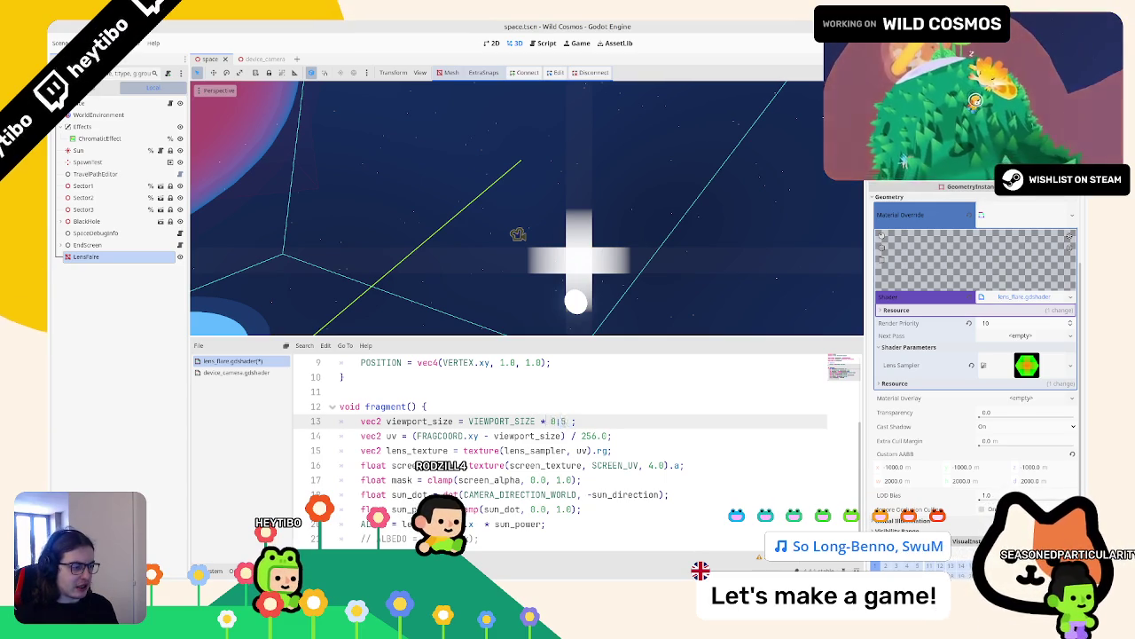
Step: Try SCREEN_UV and RESOLUTION factors on line 13, then select FRAGCOORD.xy on line 14
type("SCREE")
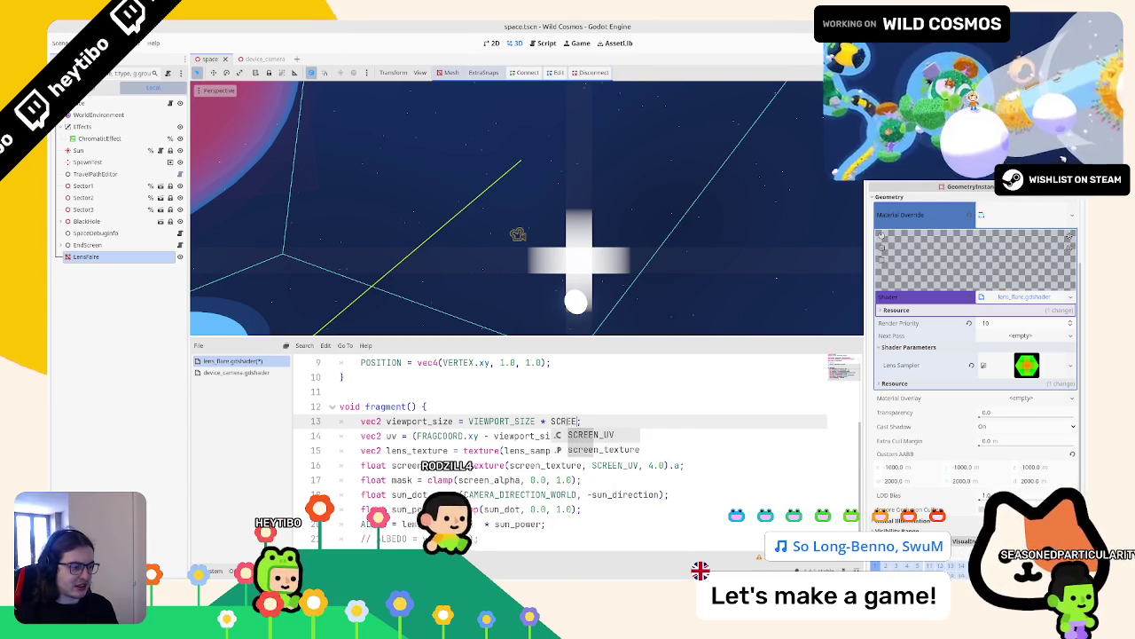
key("Return")
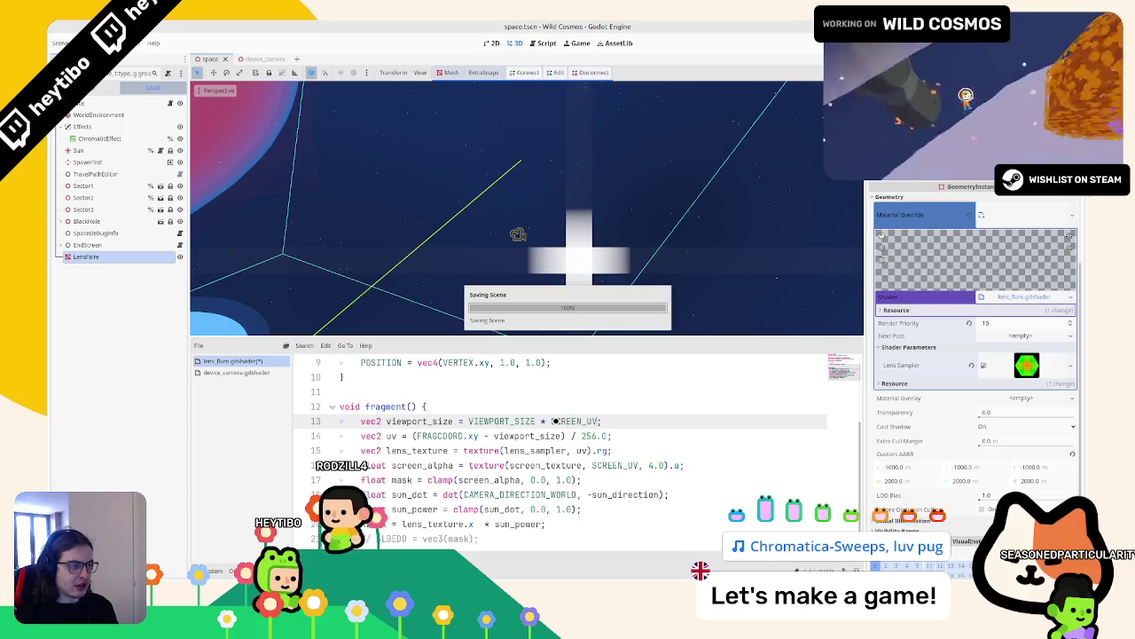
type("/ ")
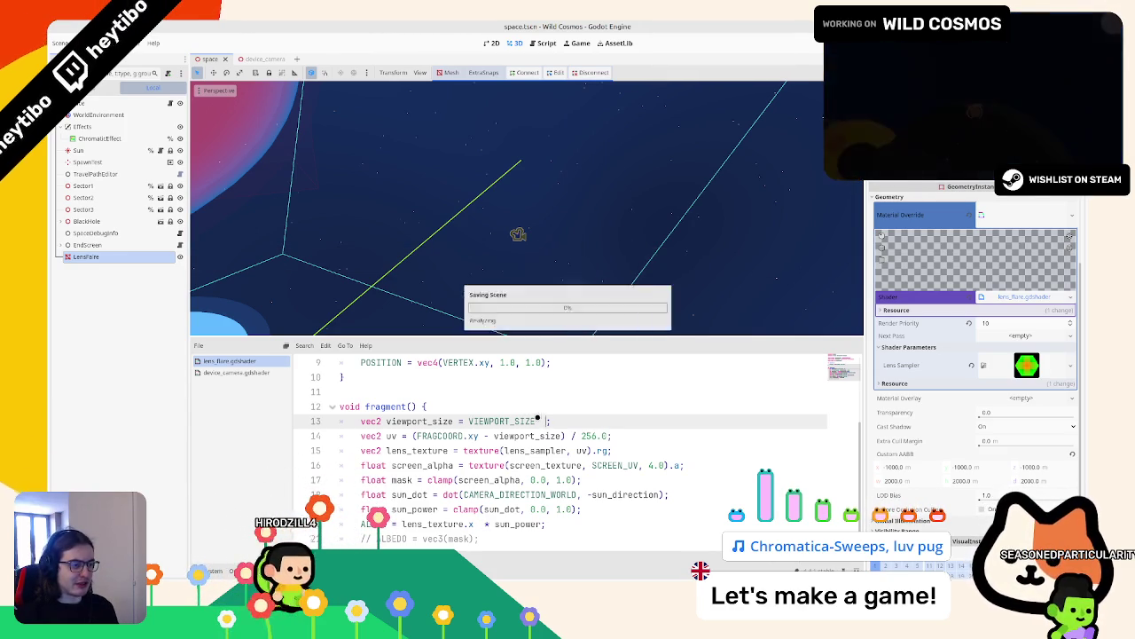
type("RESOL")
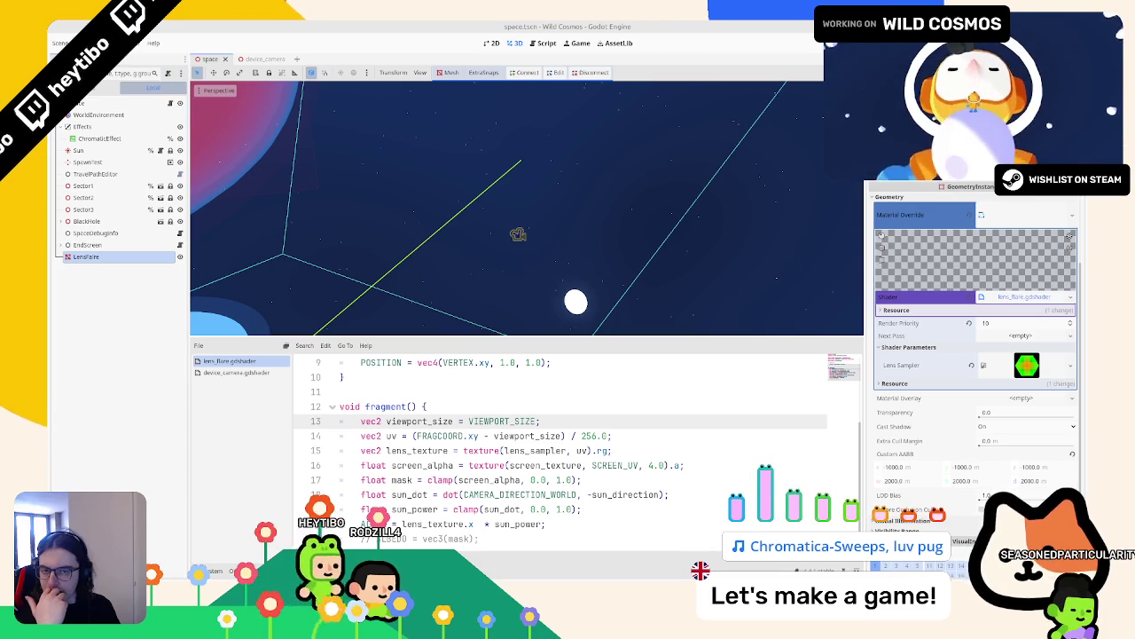
double_click(502, 420)
key("ctrl+c")
left_click(448, 436)
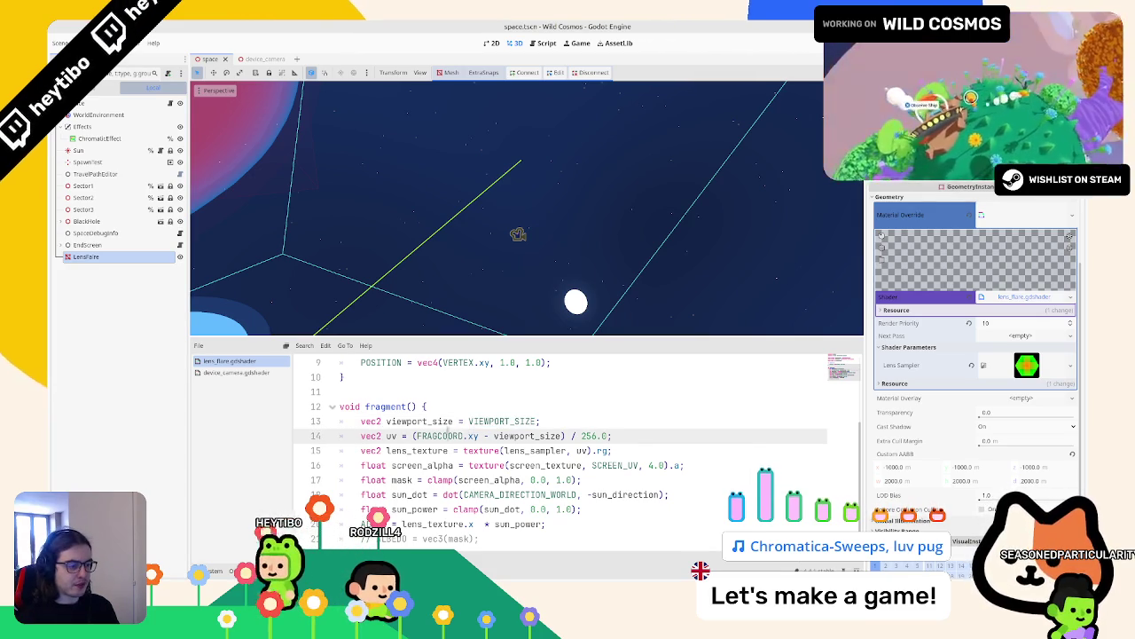
left_click_drag(417, 436, 478, 435)
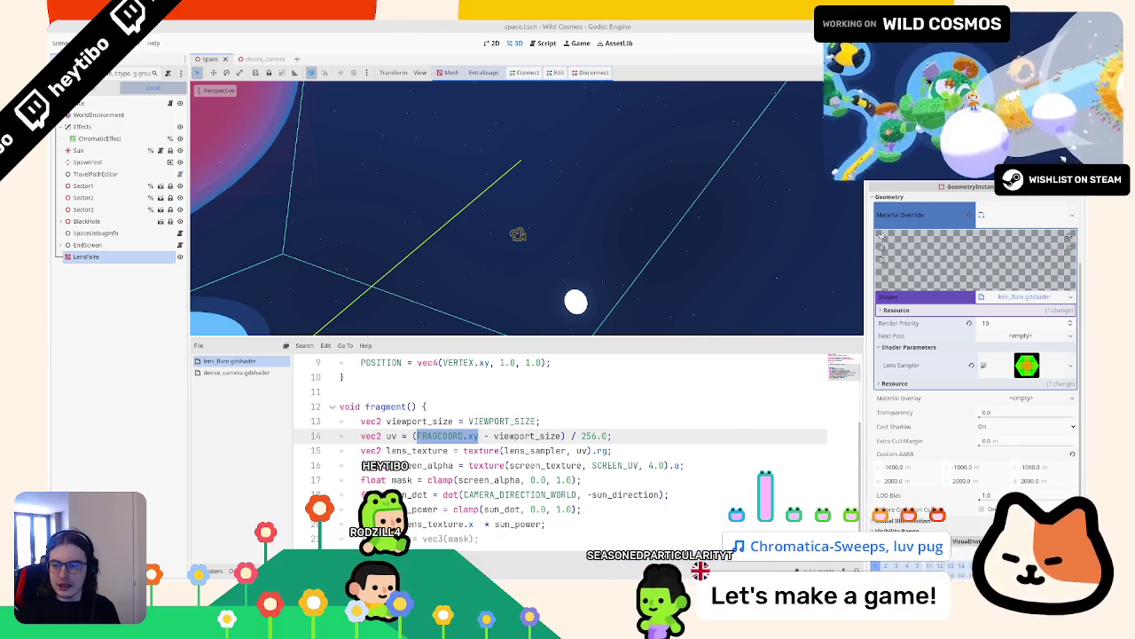
key("alt+Tab")
scroll(526, 231, "down", 3)
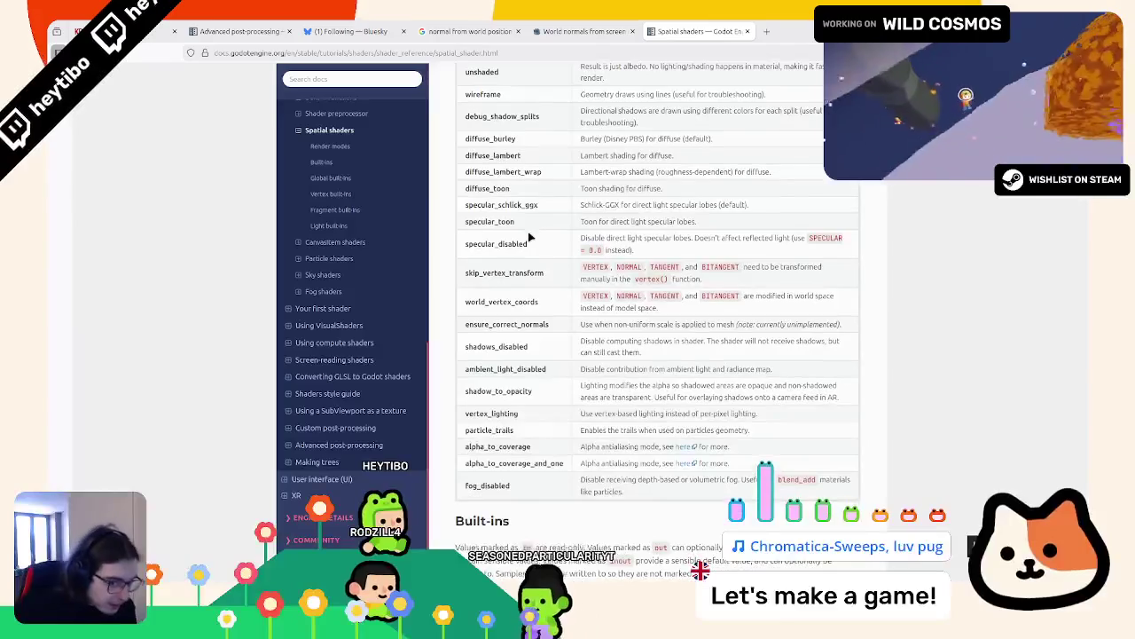
scroll(526, 237, "down", 10)
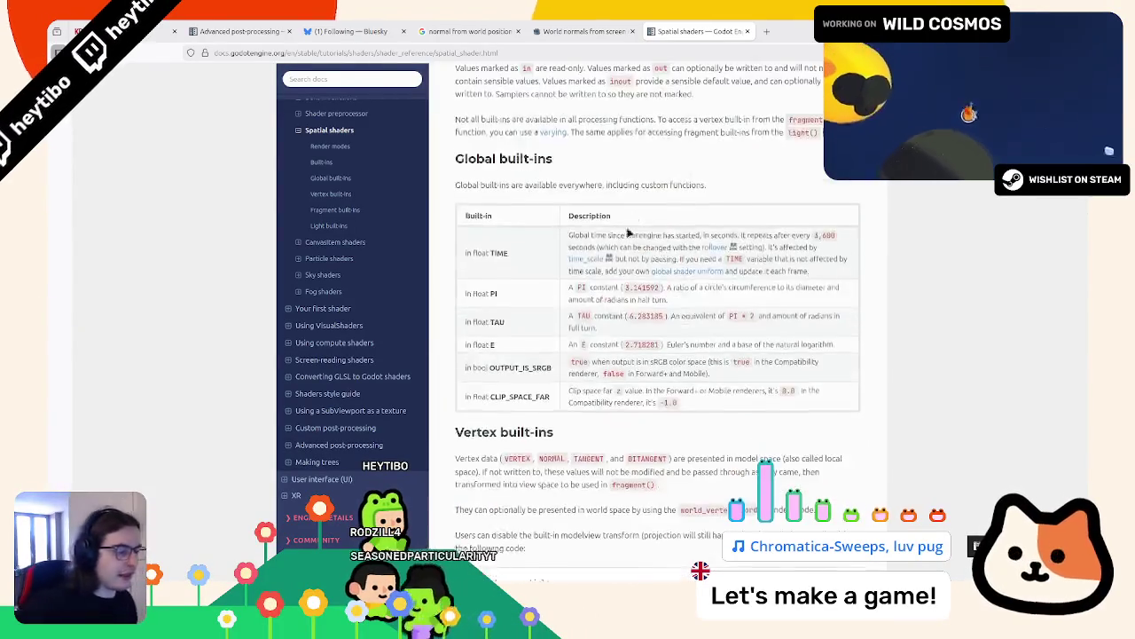
scroll(588, 259, "down", 3)
scroll(626, 115, "down", 3)
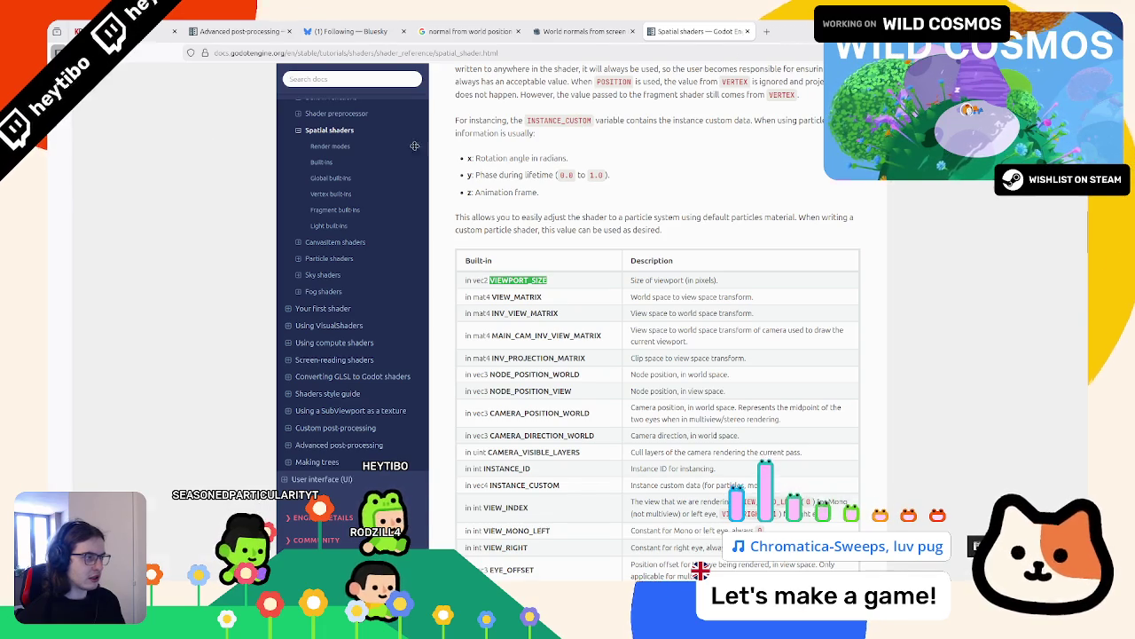
key("alt+Tab")
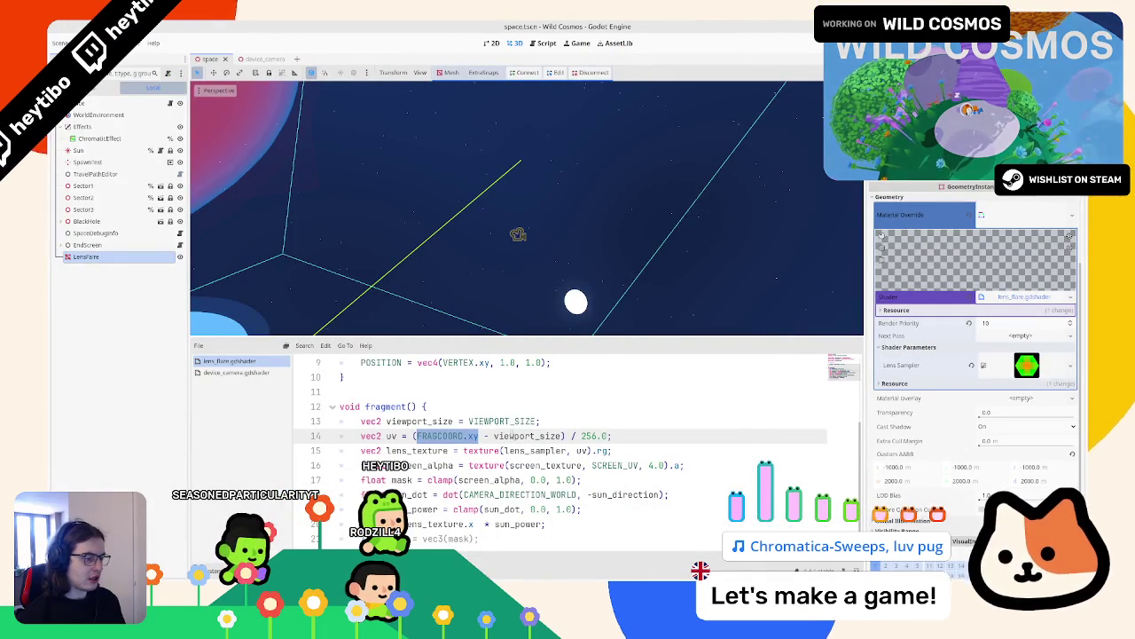
Step: Compare line 14 with and without the subtraction, and restore line 13's 0.5 multiplier
left_click_drag(484, 435, 563, 435)
key("BackSpace")
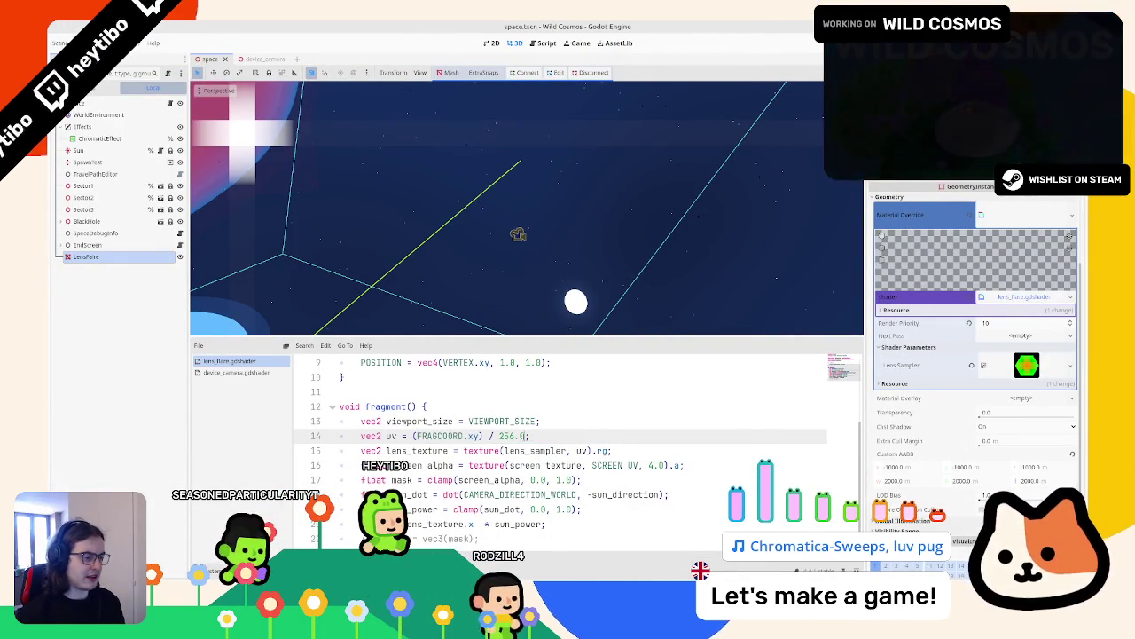
key("ctrl+z")
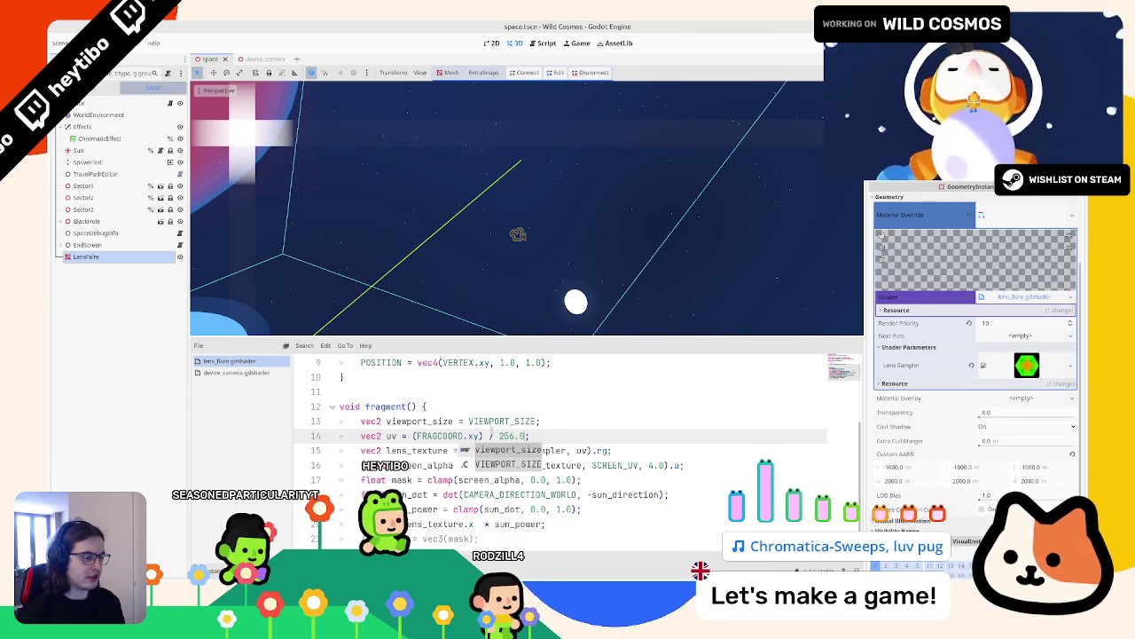
left_click(536, 420)
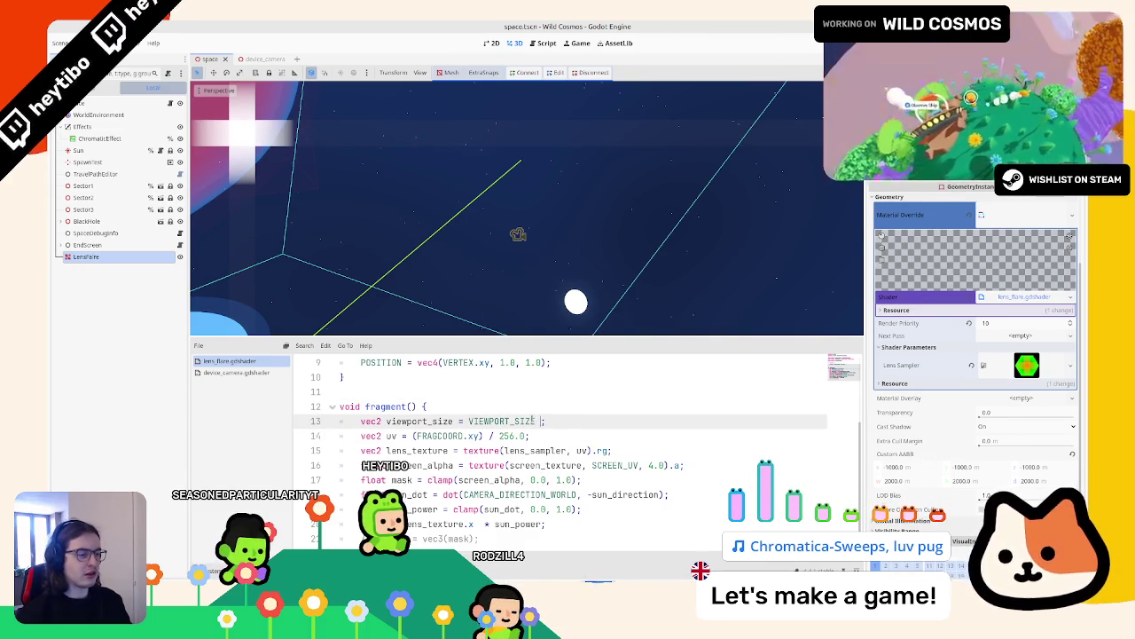
type("* 0.5")
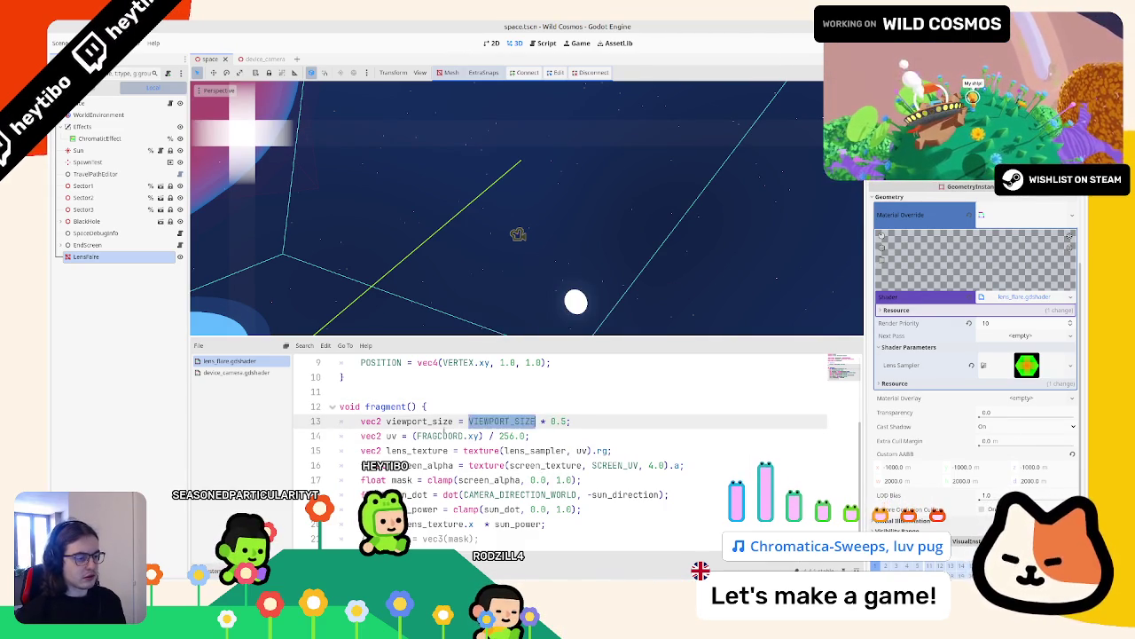
Step: Make line 14 subtract viewport_size from FRAGCOORD.xy
double_click(443, 434)
key("ctrl+v")
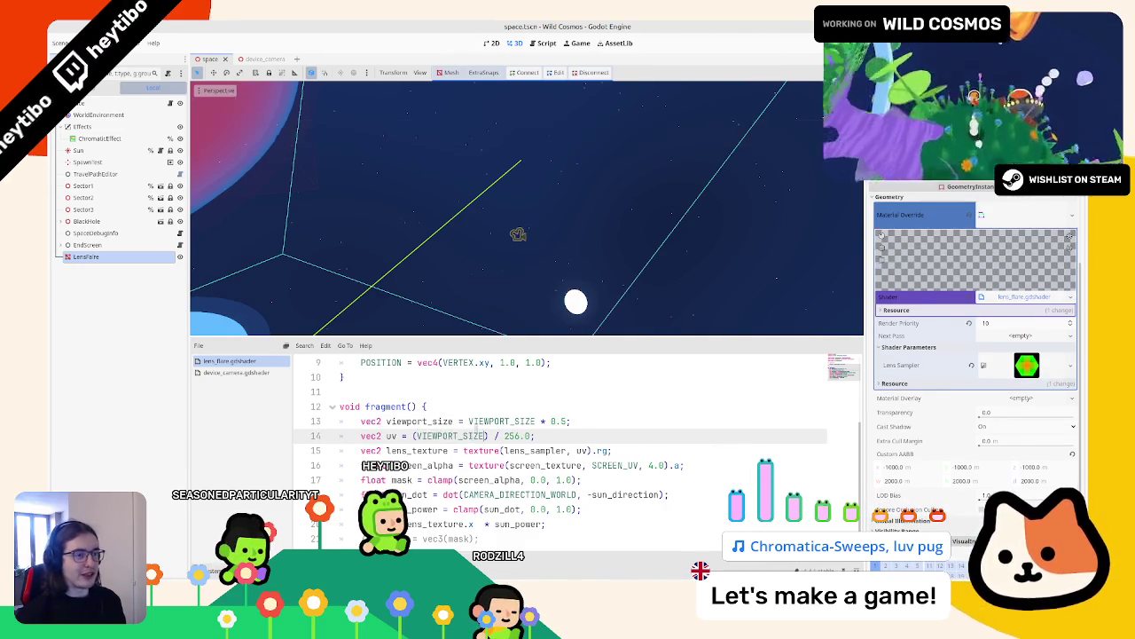
key("ctrl+v")
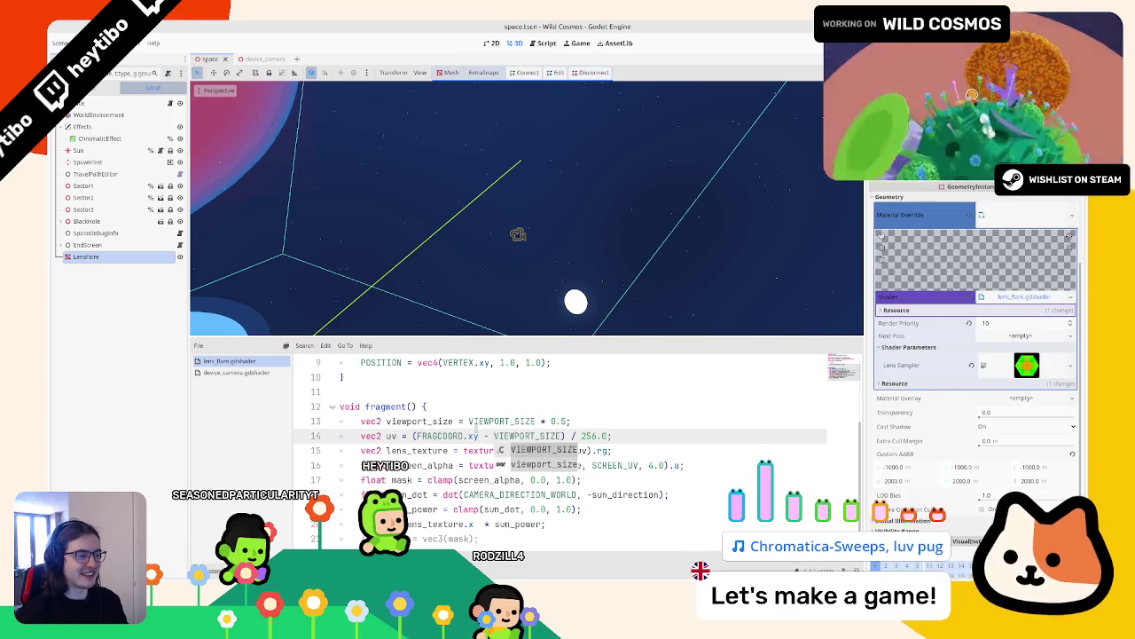
key("Escape")
key("Up")
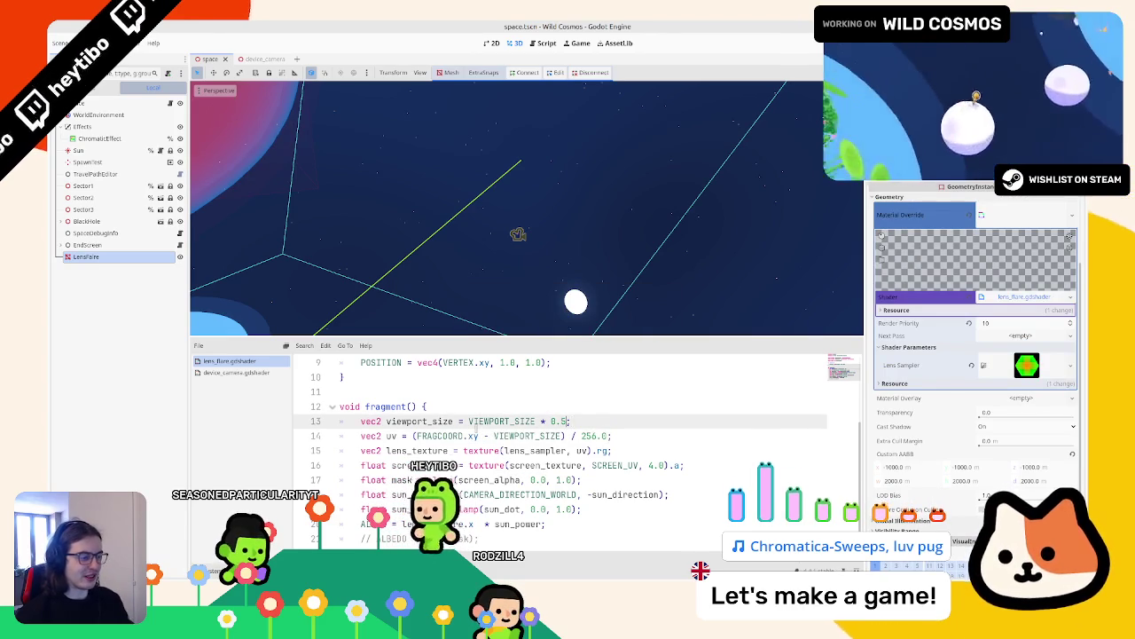
double_click(422, 420)
key("ctrl+c")
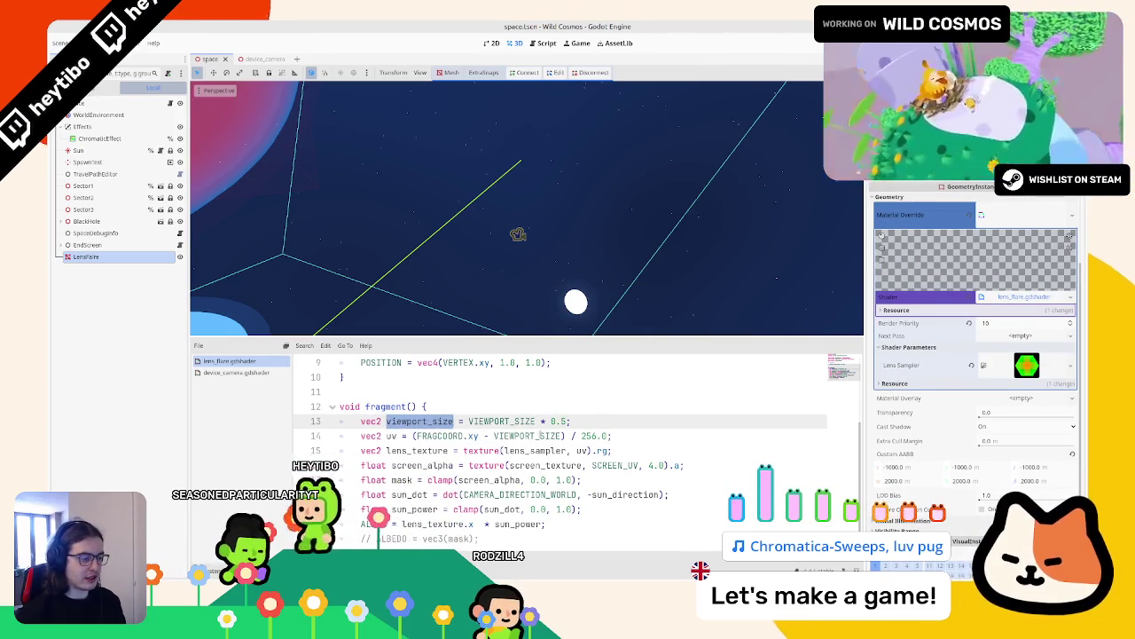
double_click(502, 435)
key("ctrl+v")
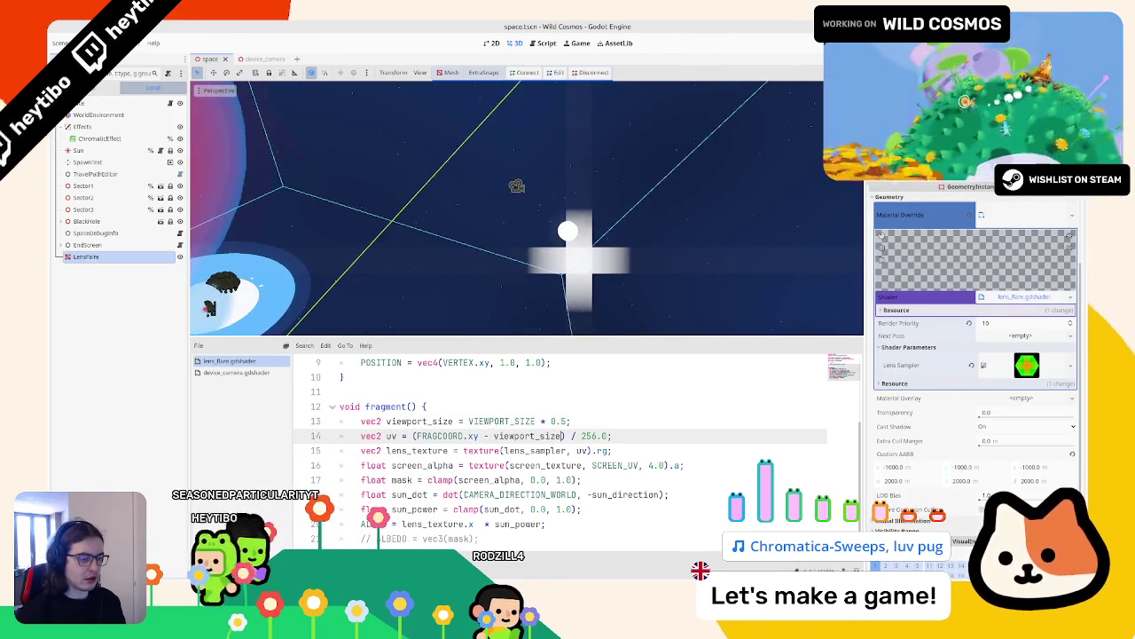
Step: Check the flare in an enlarged 3D view, add + 0.5 after the 256.0 divisor, and run the game
key("ctrl+j")
mouse_move(385, 446)
left_mouse_down()
mouse_move(319, 393)
mouse_move(213, 368)
left_mouse_up()
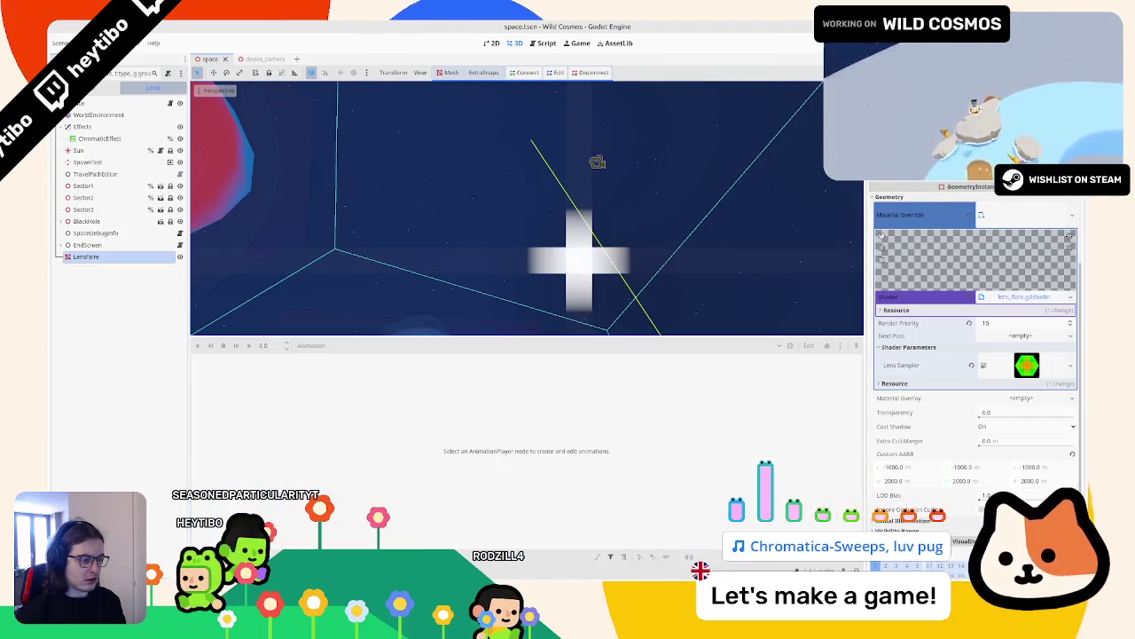
key("ctrl+j")
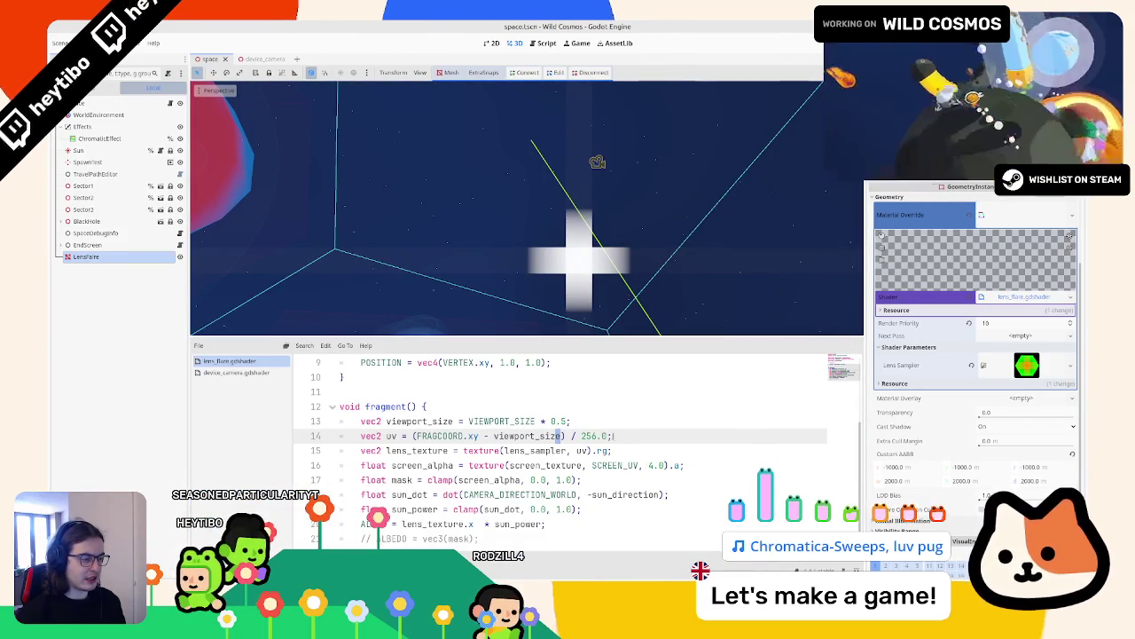
type("56.0 ")
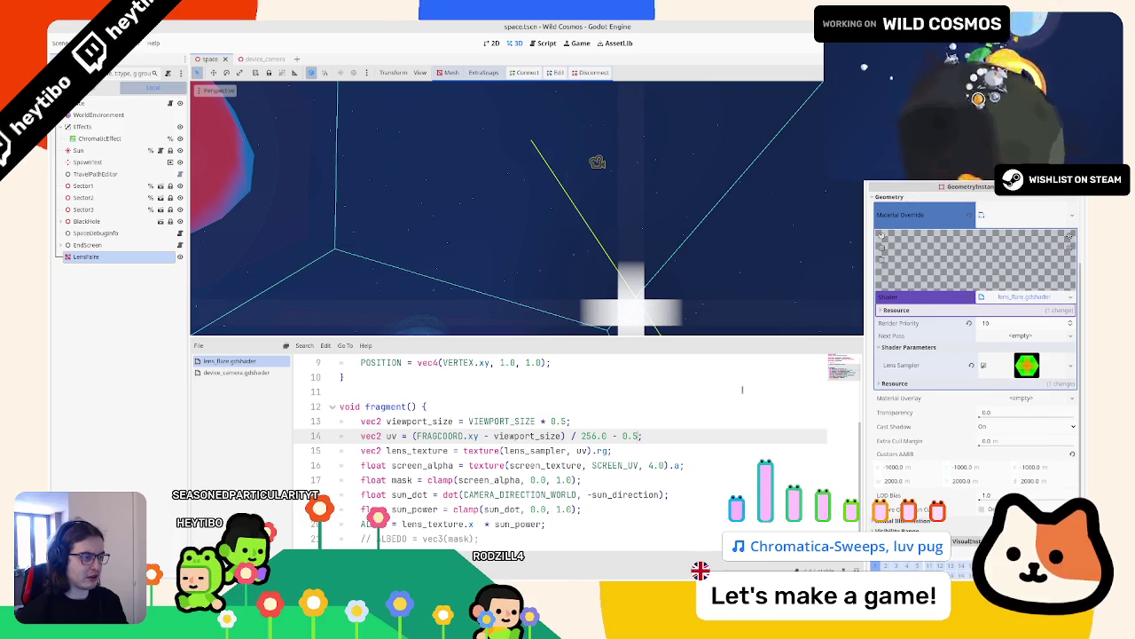
type("+")
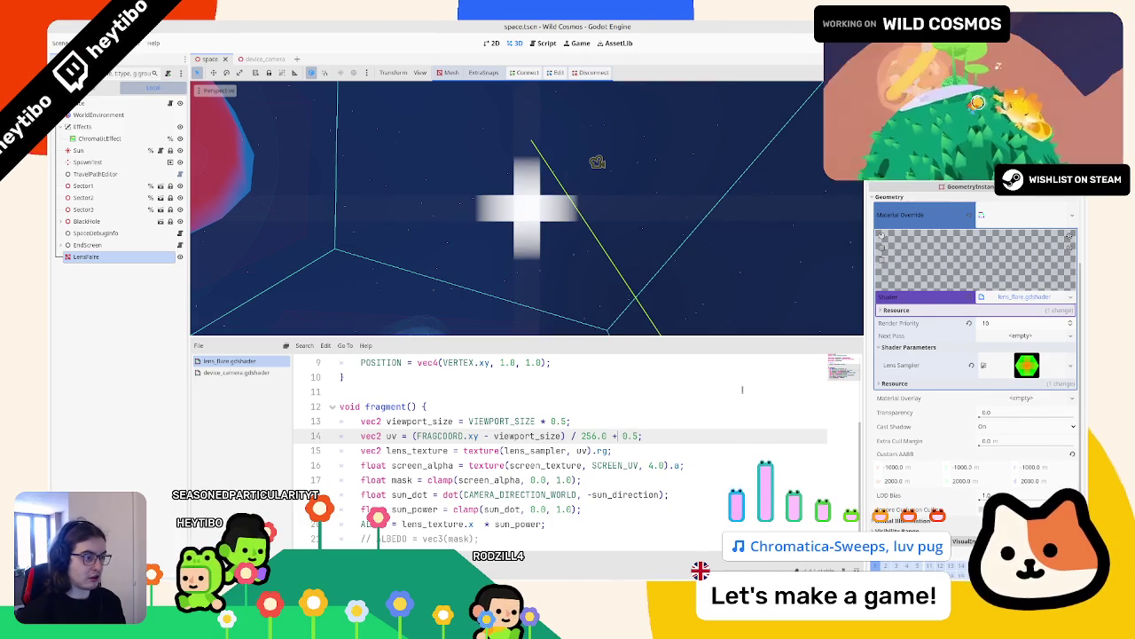
key("F5")
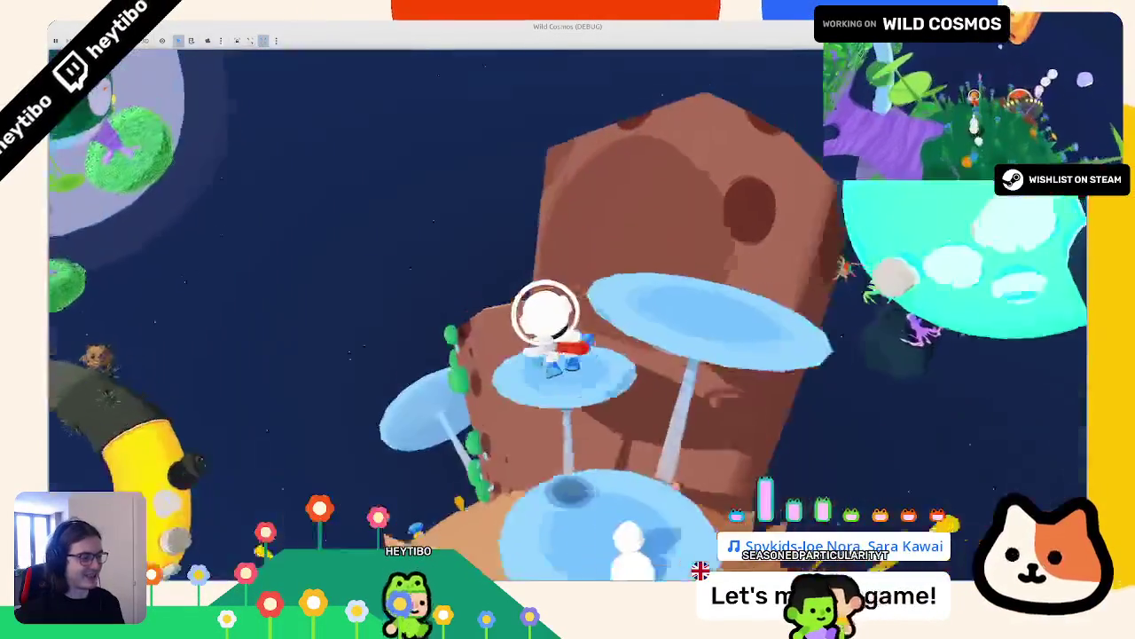
key("F8")
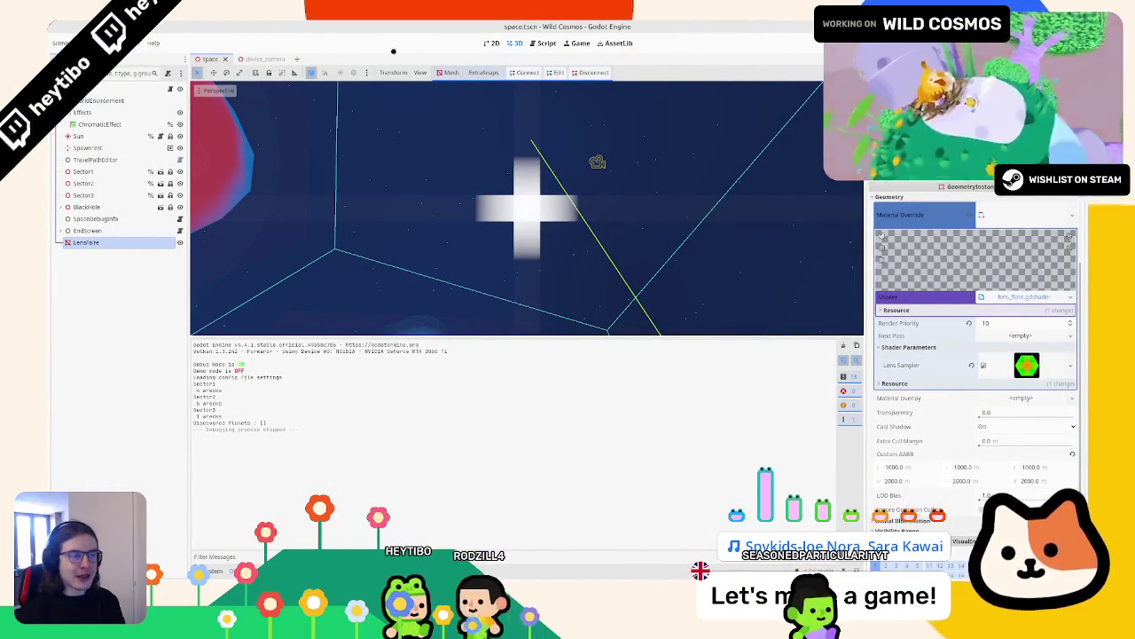
left_click(546, 44)
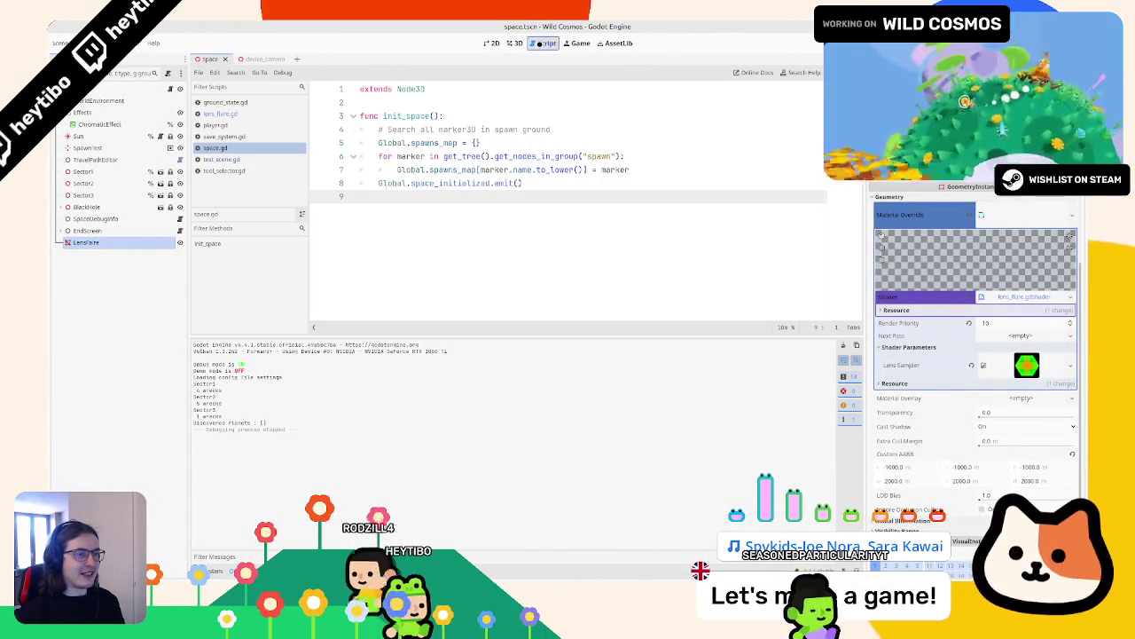
left_click(514, 42)
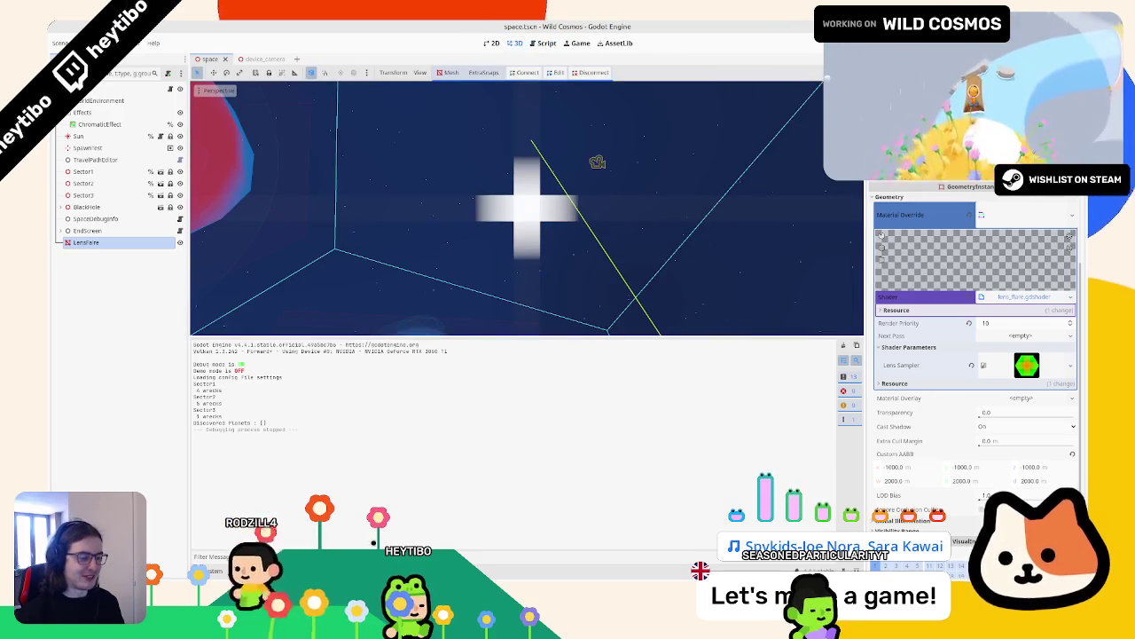
left_click(373, 571)
scroll(527, 453, "down", 1)
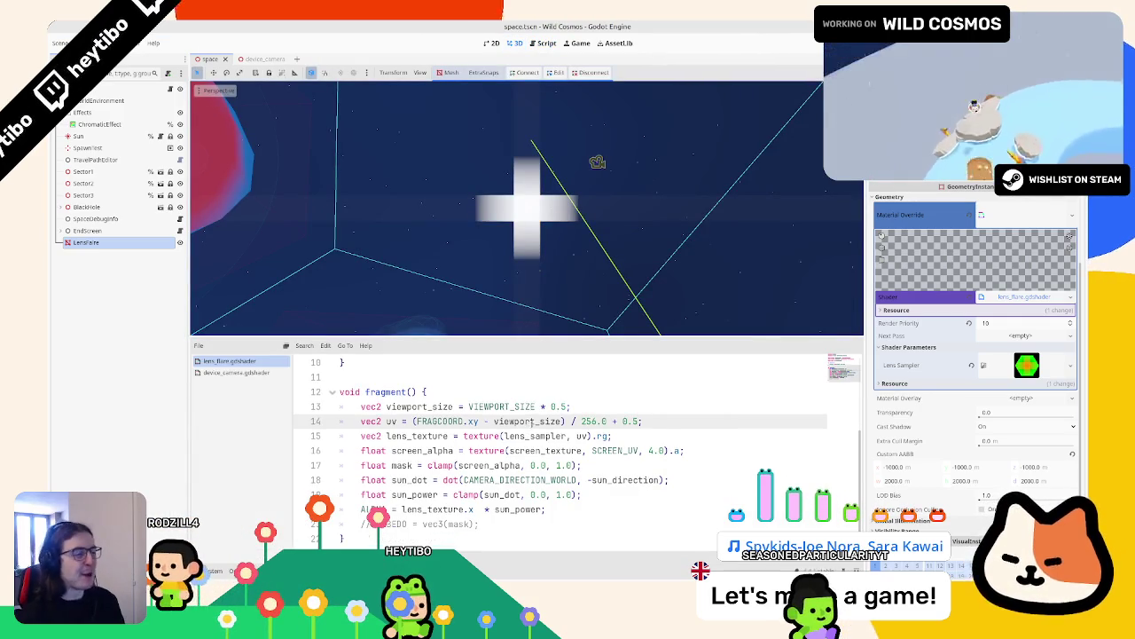
Step: Try viewport_size multipliers 0.8 and 0.9, settling back on 0.5
left_click(573, 406)
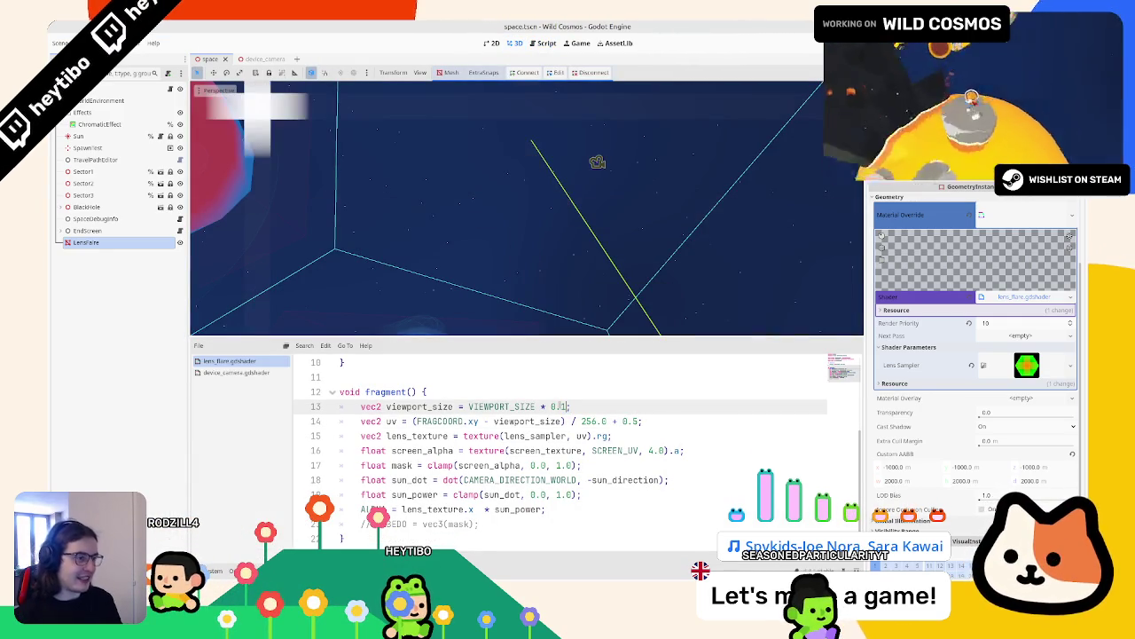
key("BackSpace")
type("8")
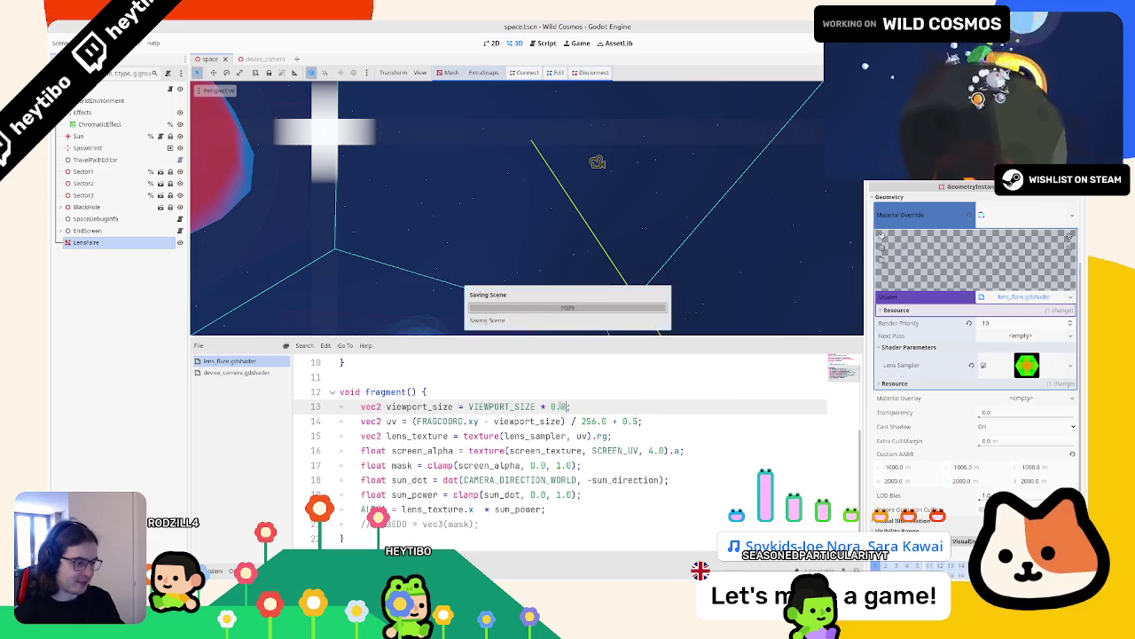
key("BackSpace")
type("9")
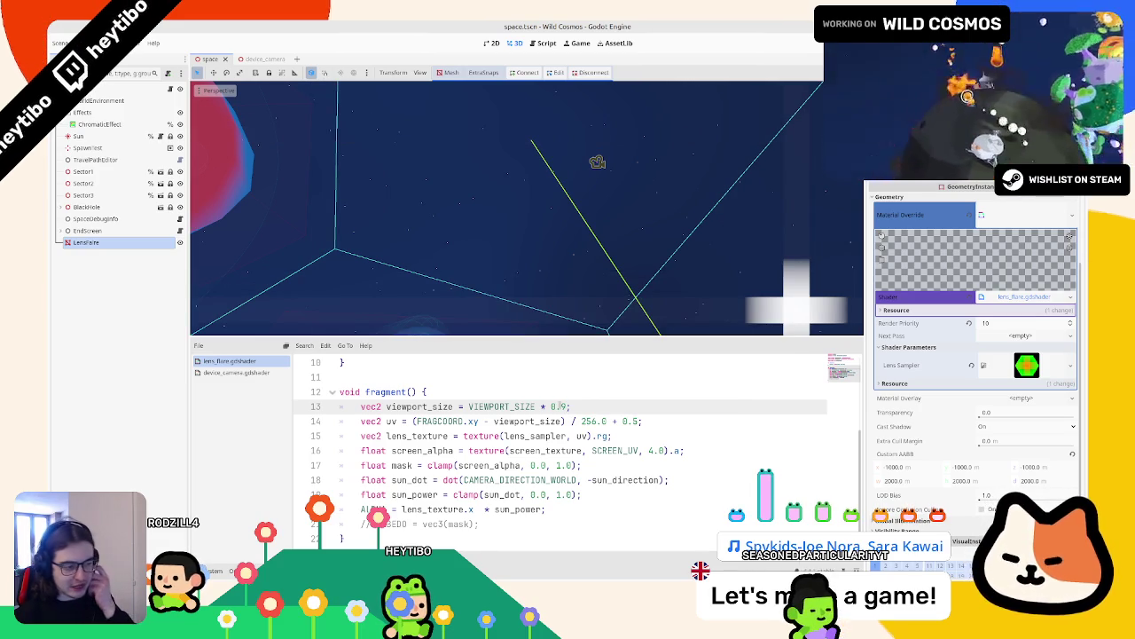
key("BackSpace")
type("5")
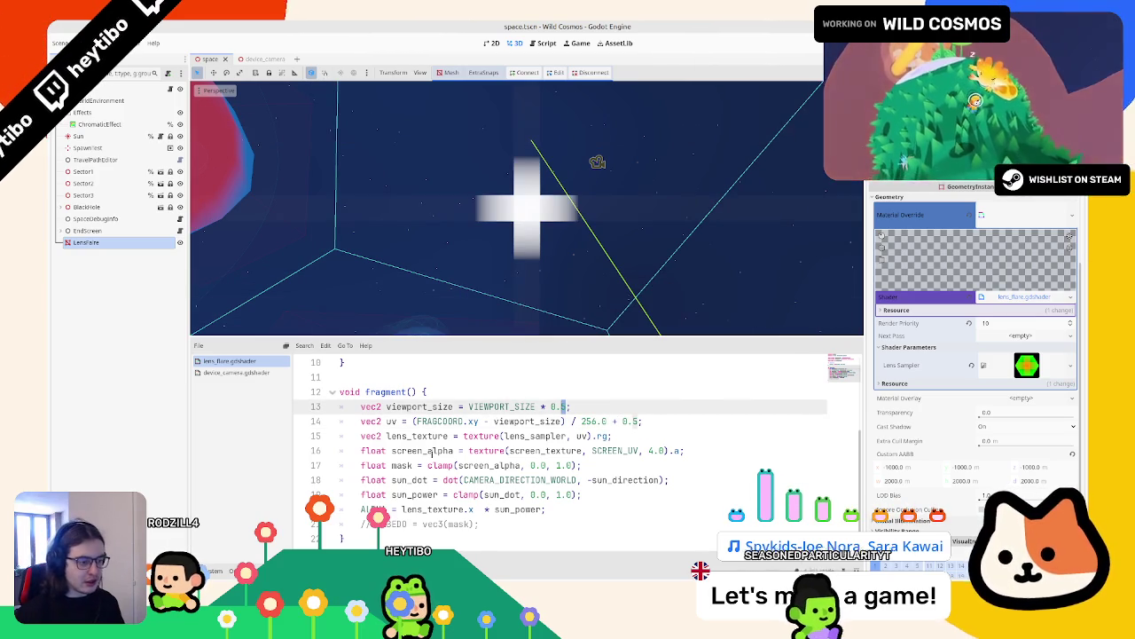
Step: Move the sun_dot line to the top of the fragment() function
double_click(410, 480)
triple_click(410, 480)
key("ctrl+x")
left_click(447, 394)
key("Return")
key("ctrl+v")
Step: Test sun_dot in place of the 0.5 multiplier, then undo it
left_click_drag(447, 394, 405, 410)
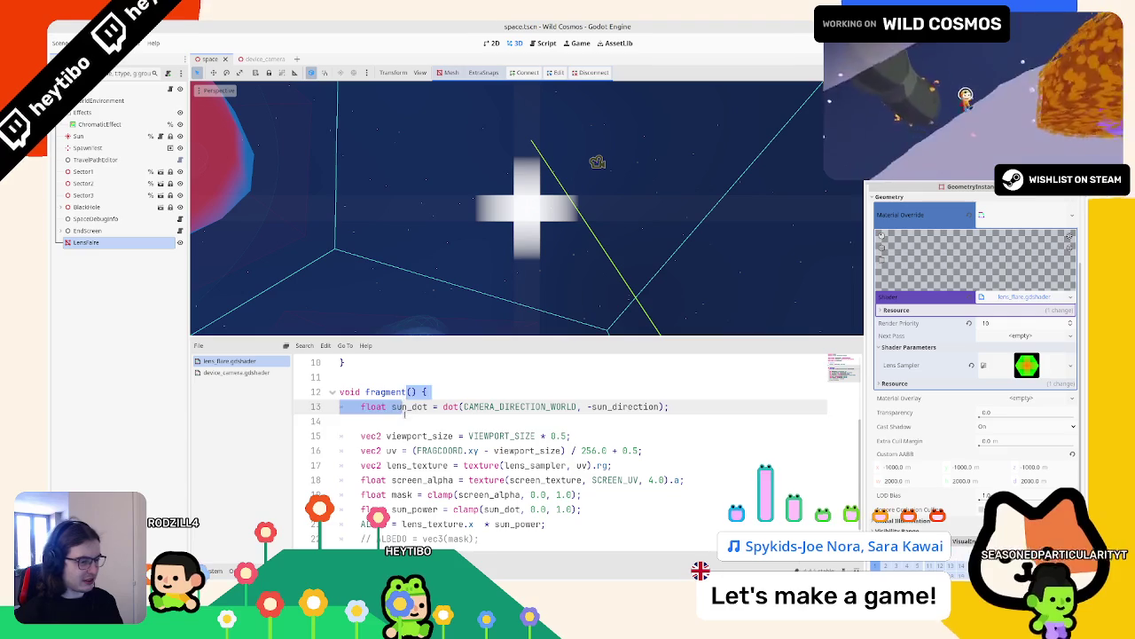
key("ctrl+c")
double_click(560, 436)
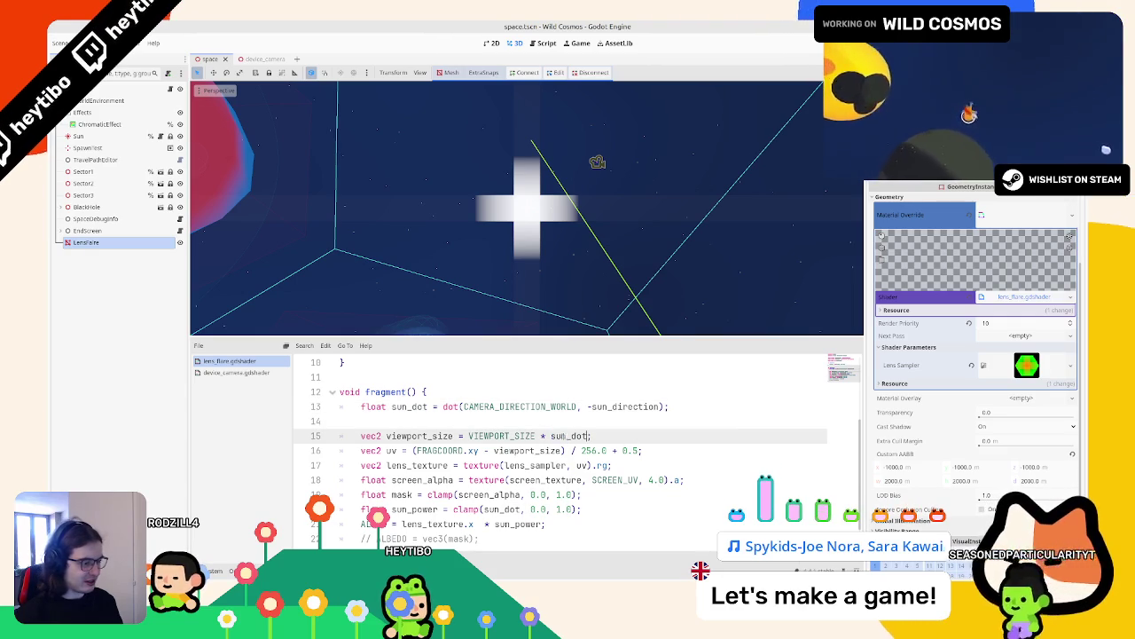
key("ctrl+v")
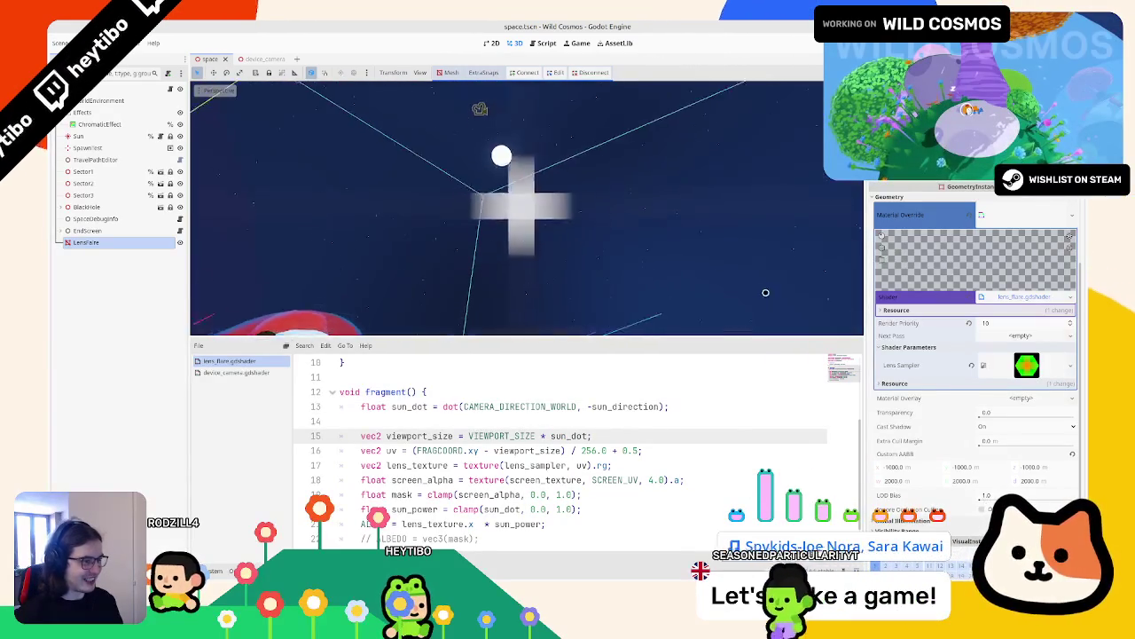
left_click(622, 451)
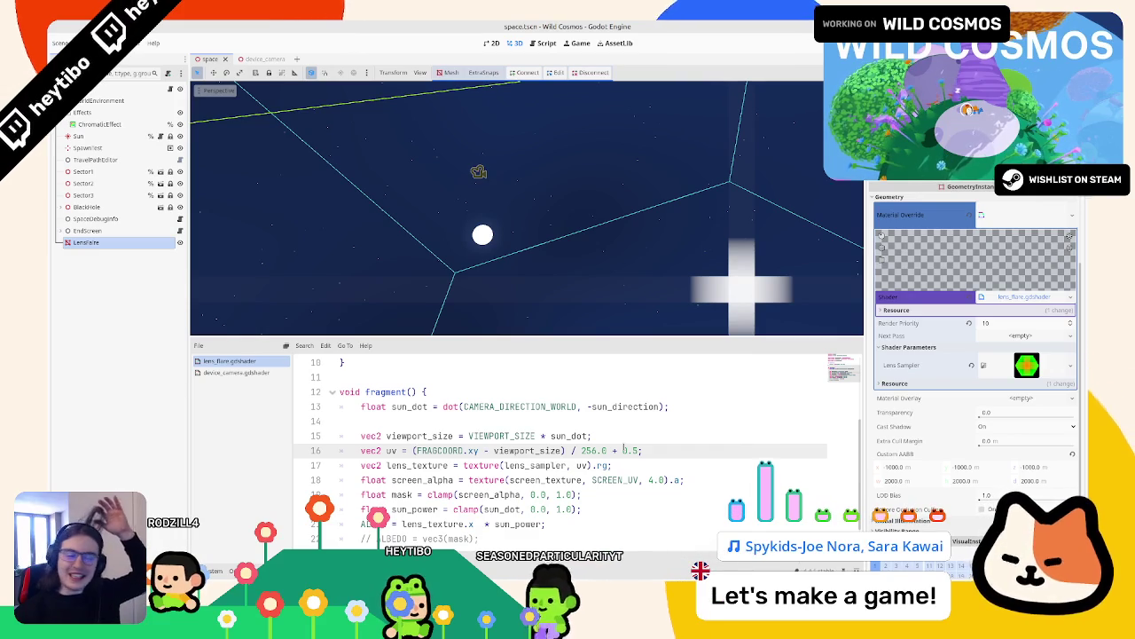
key("ctrl+z")
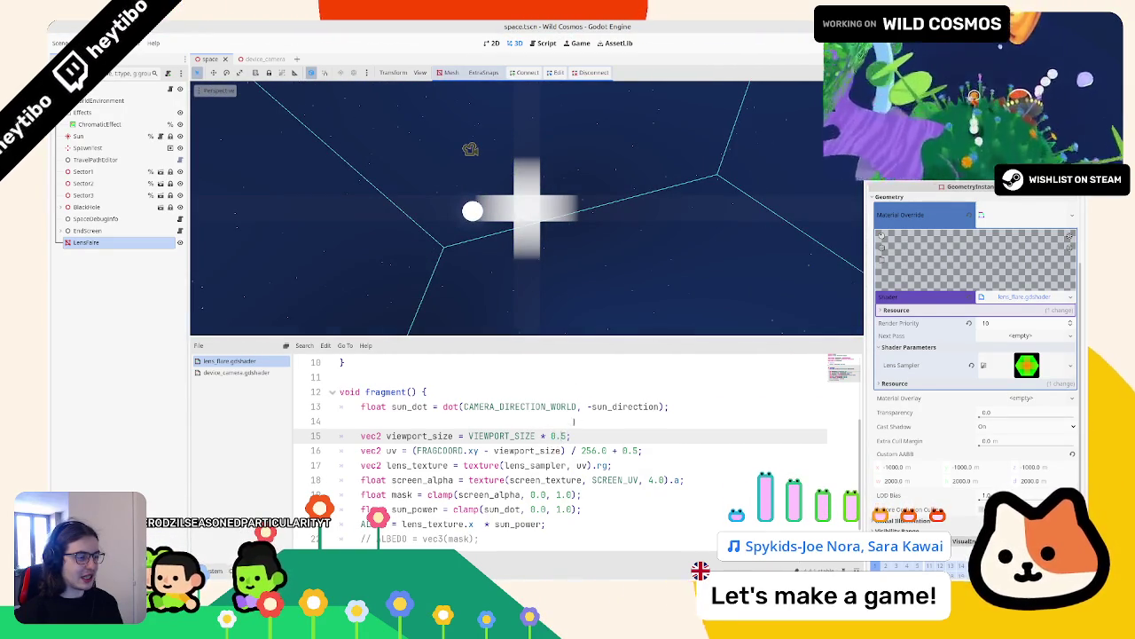
double_click(626, 407)
left_click(555, 435)
left_click(435, 406)
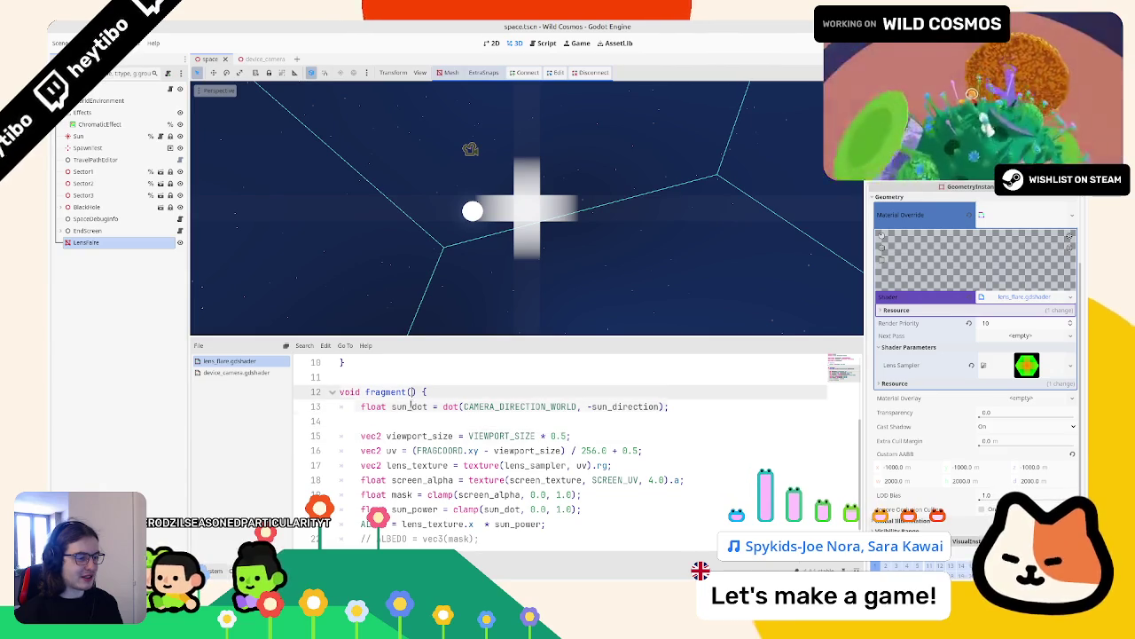
double_click(409, 407)
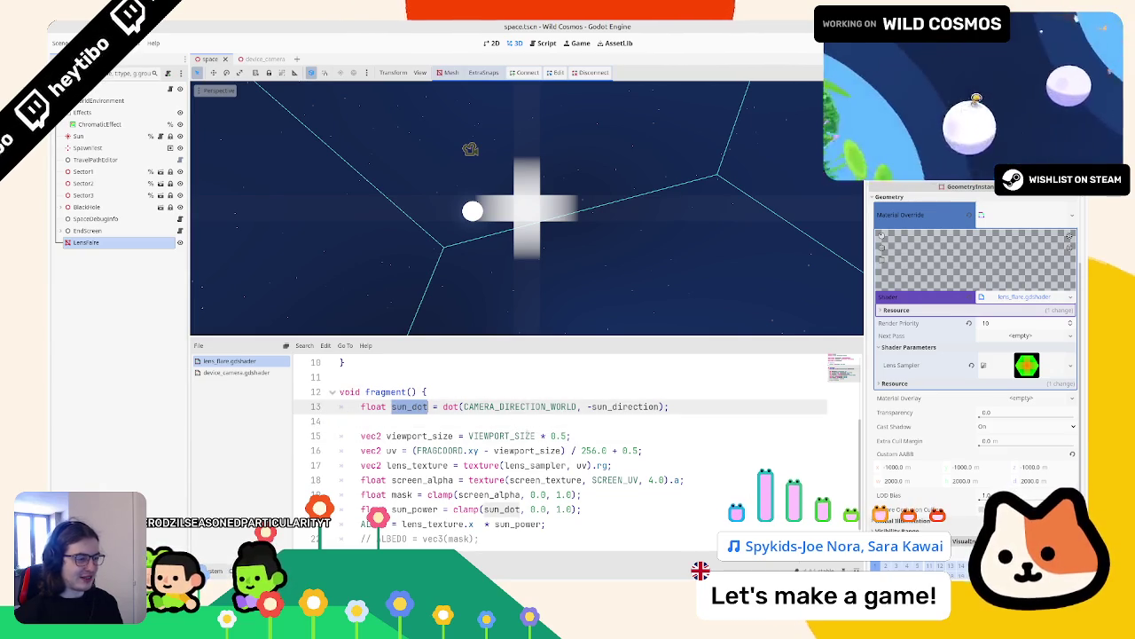
left_click(572, 436)
type("sun_dot;")
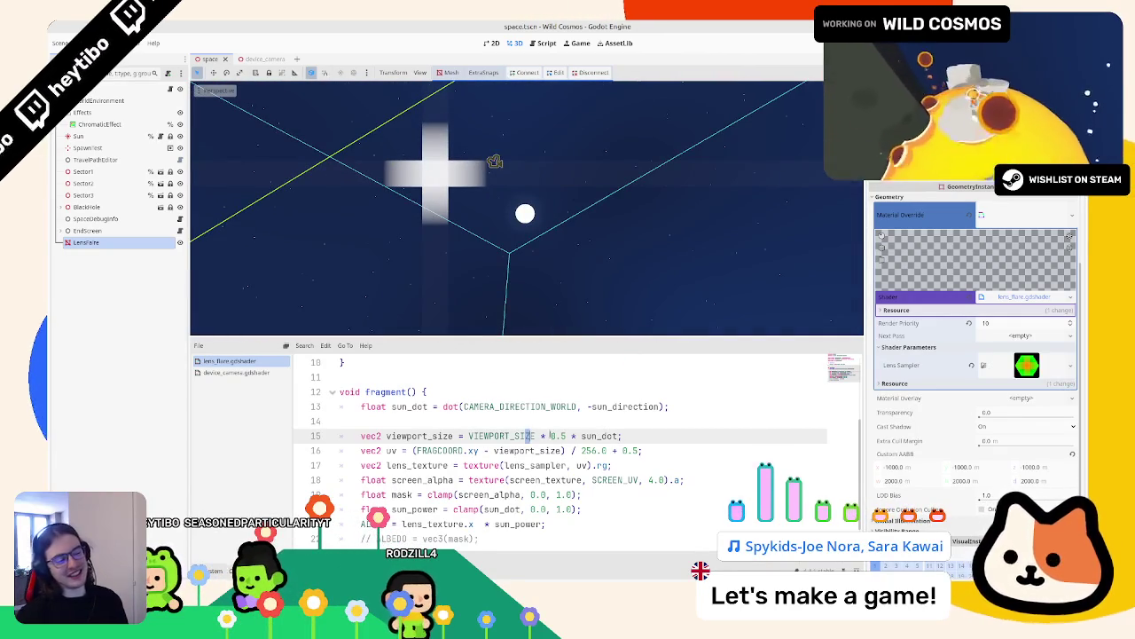
double_click(497, 436)
key("End")
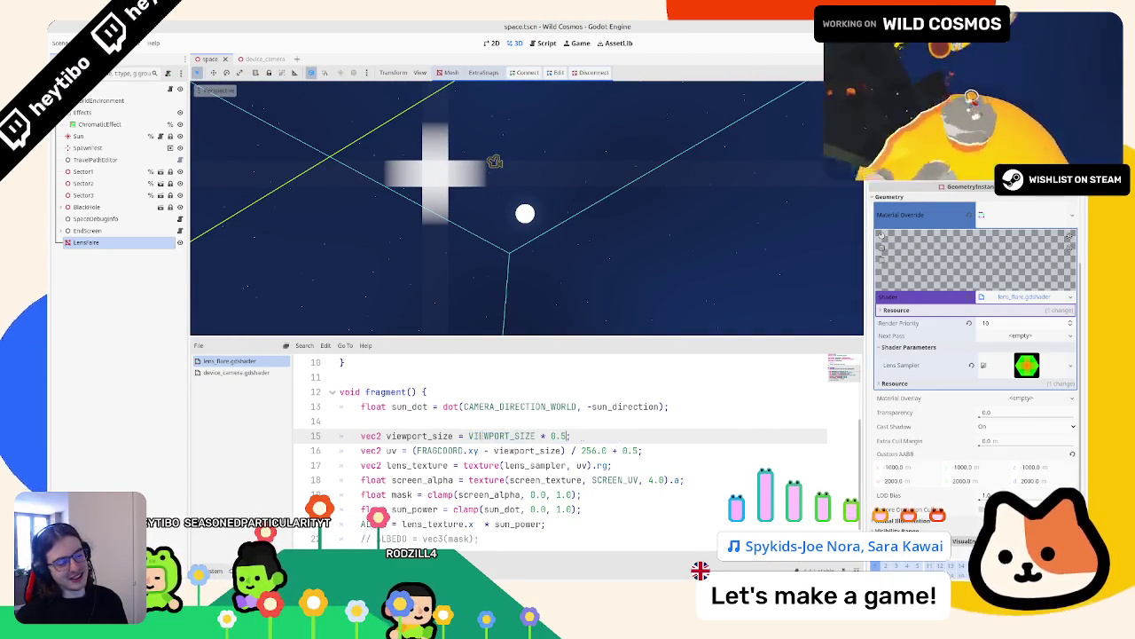
key("BackSpace")
key("BackSpace")
key("BackSpace")
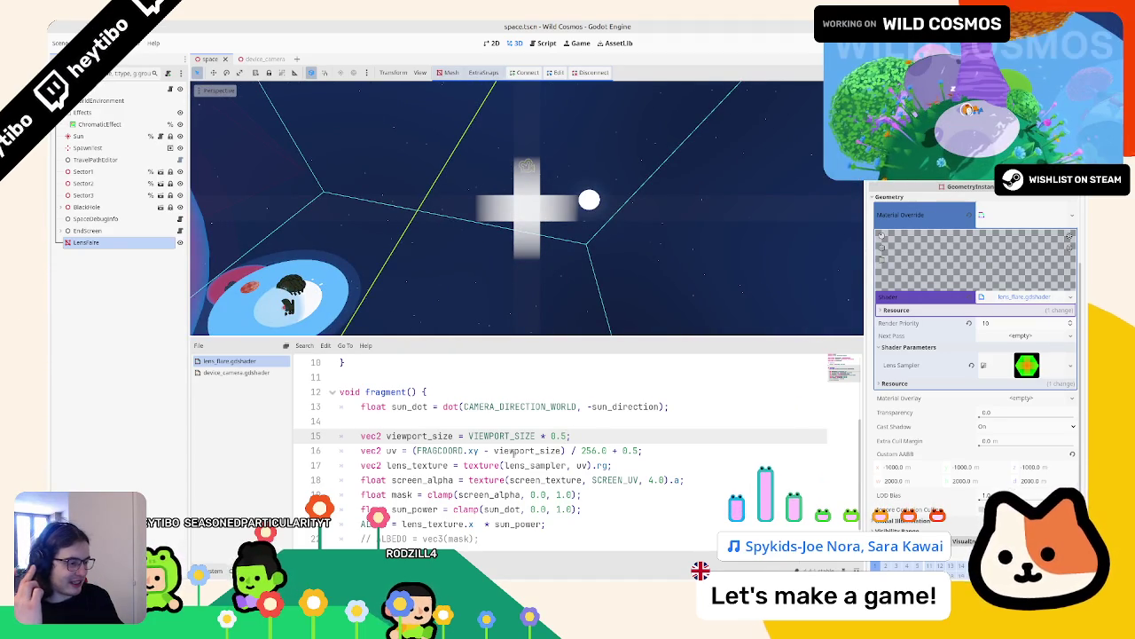
double_click(516, 407)
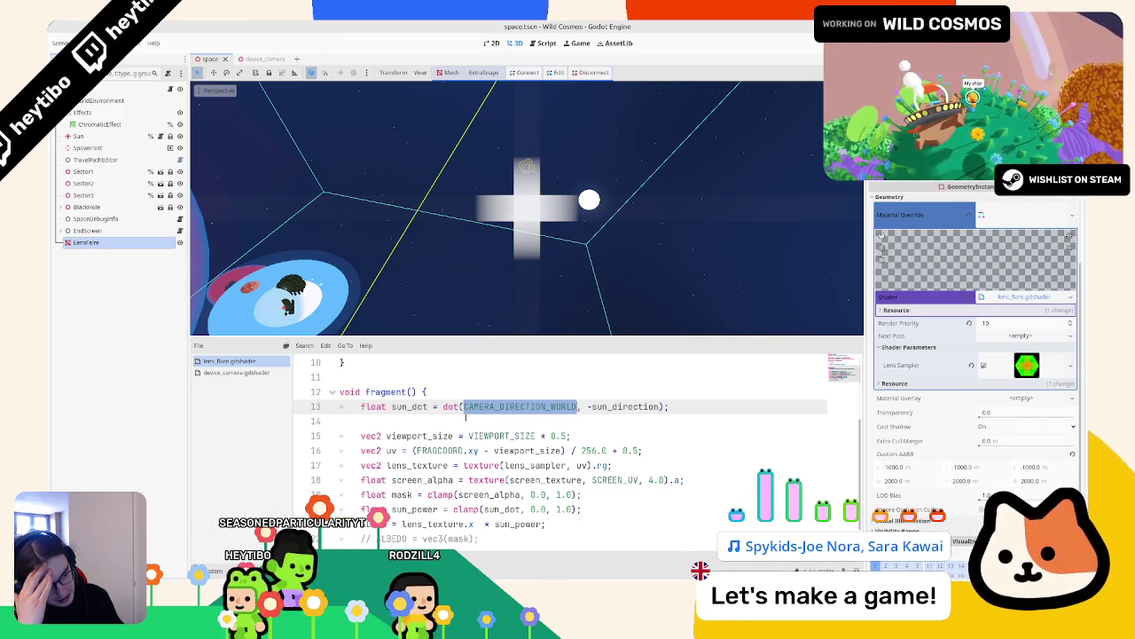
scroll(465, 415, "down", 1)
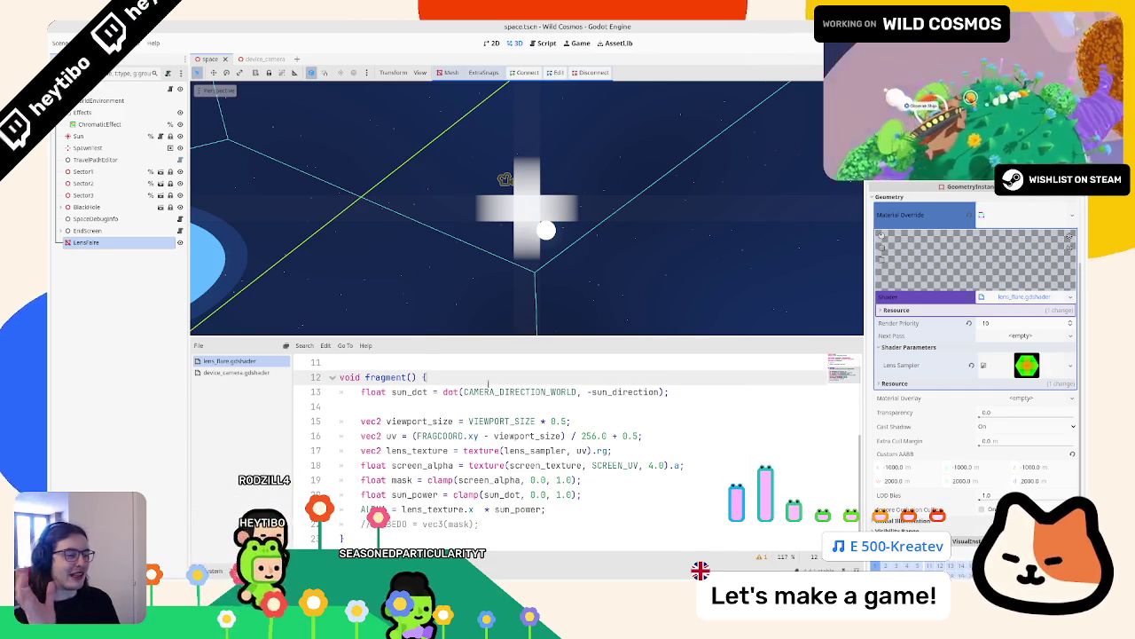
Step: Add float x = CAMERA_DIRECTION_WORLD.x - sun_direction.x and multiply viewport_size by vec2(x, 1.0)
left_click(465, 406)
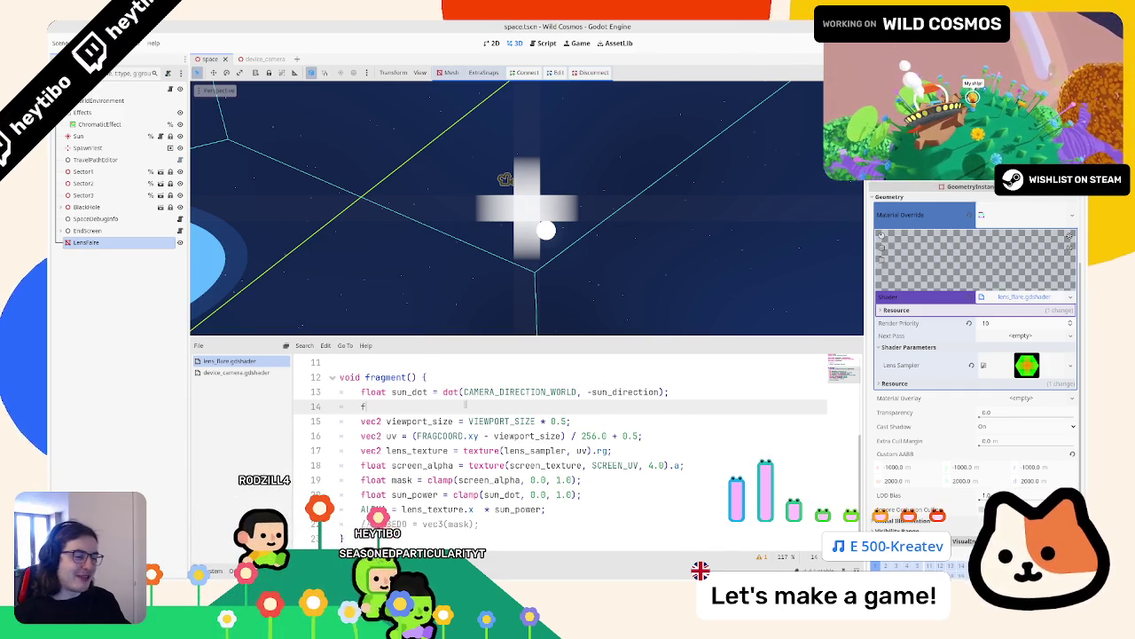
type("float x = CAMERA_DIRECTION_WORLD.x - s")
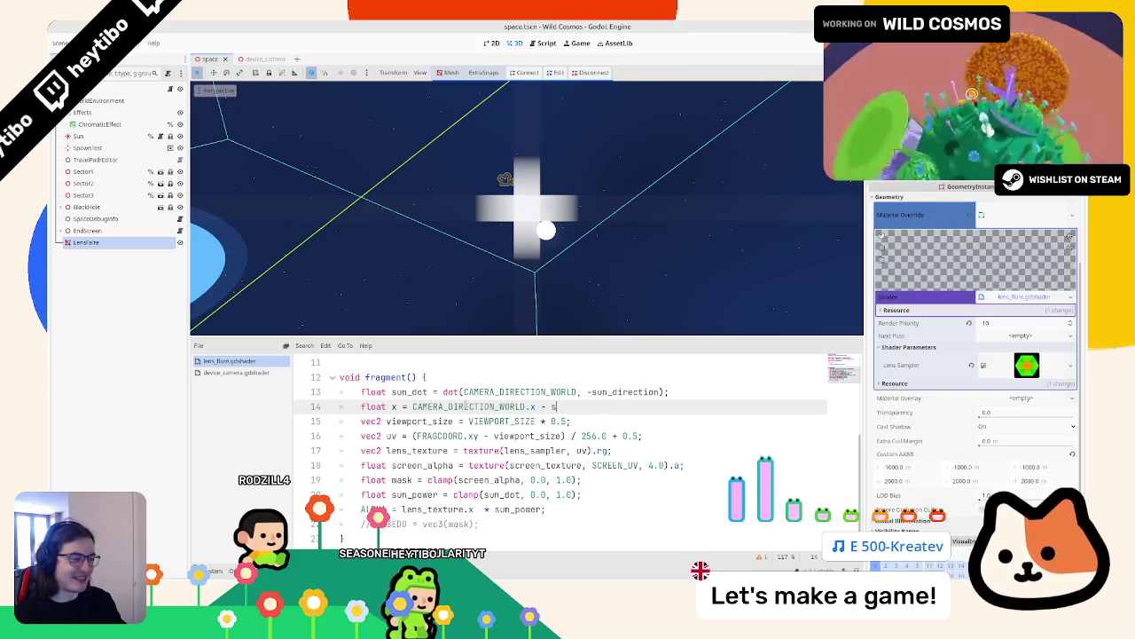
type("un_direction.x;")
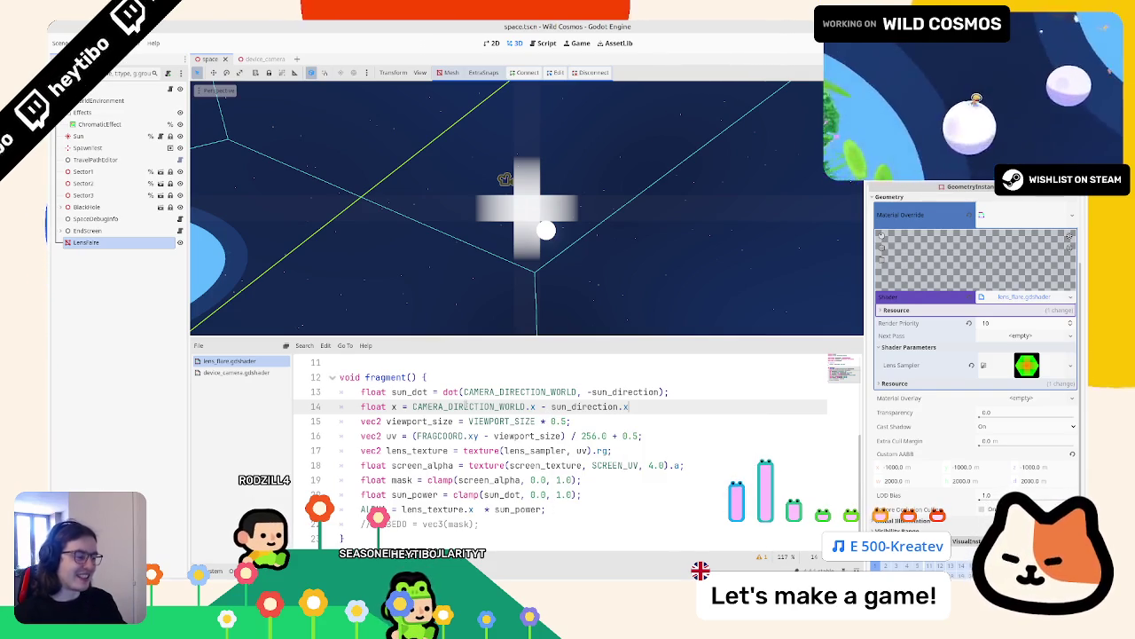
left_click(569, 421)
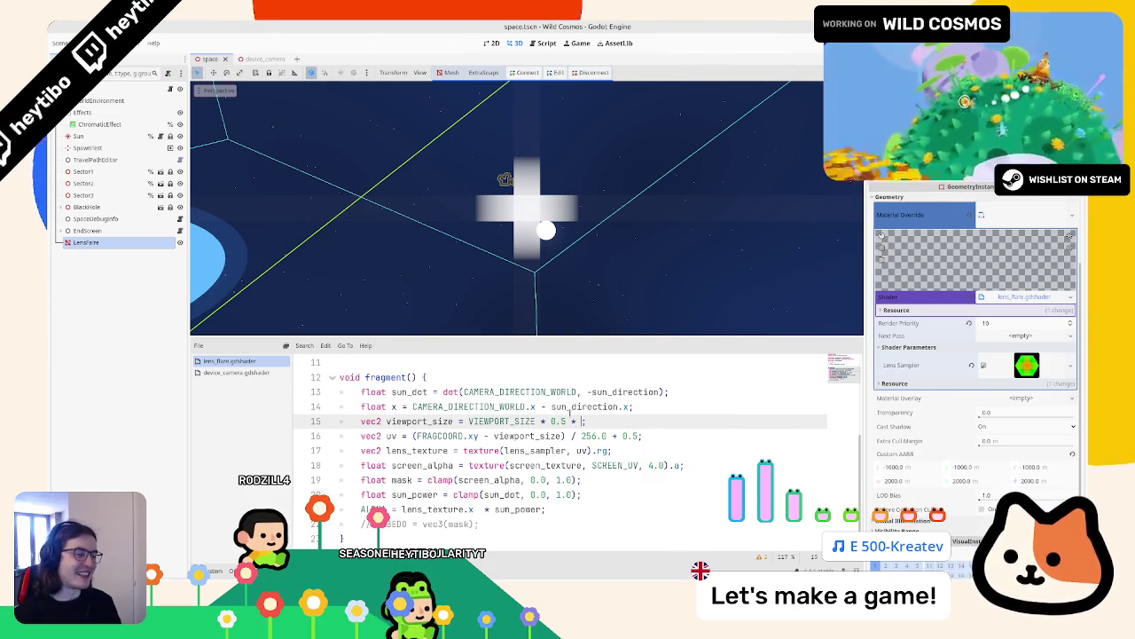
type("x;")
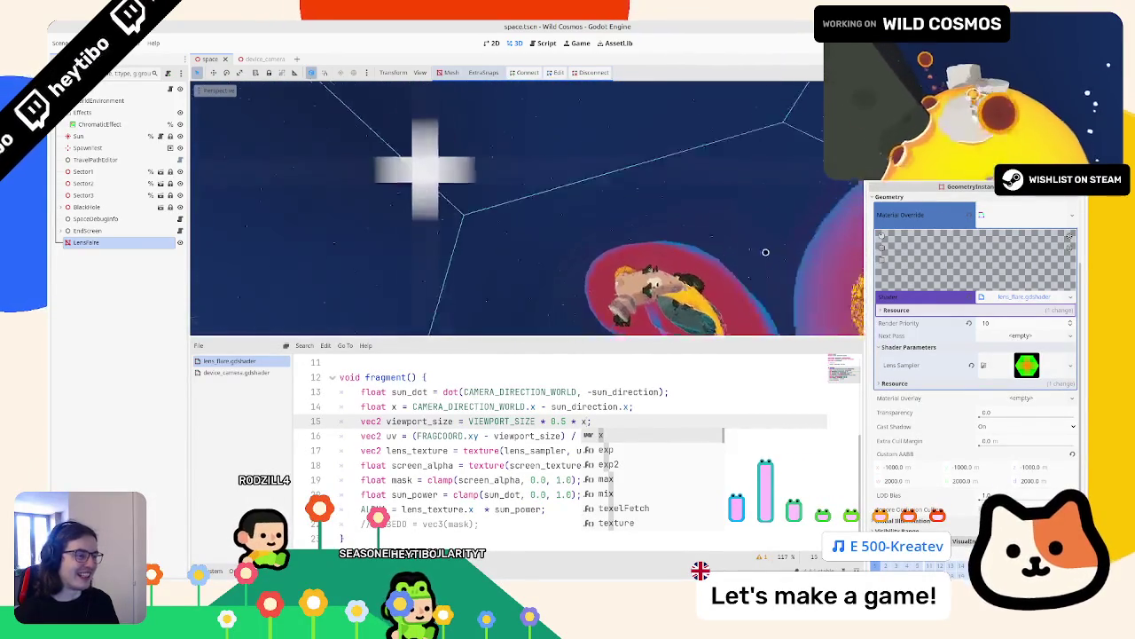
key("BackSpace")
type("v")
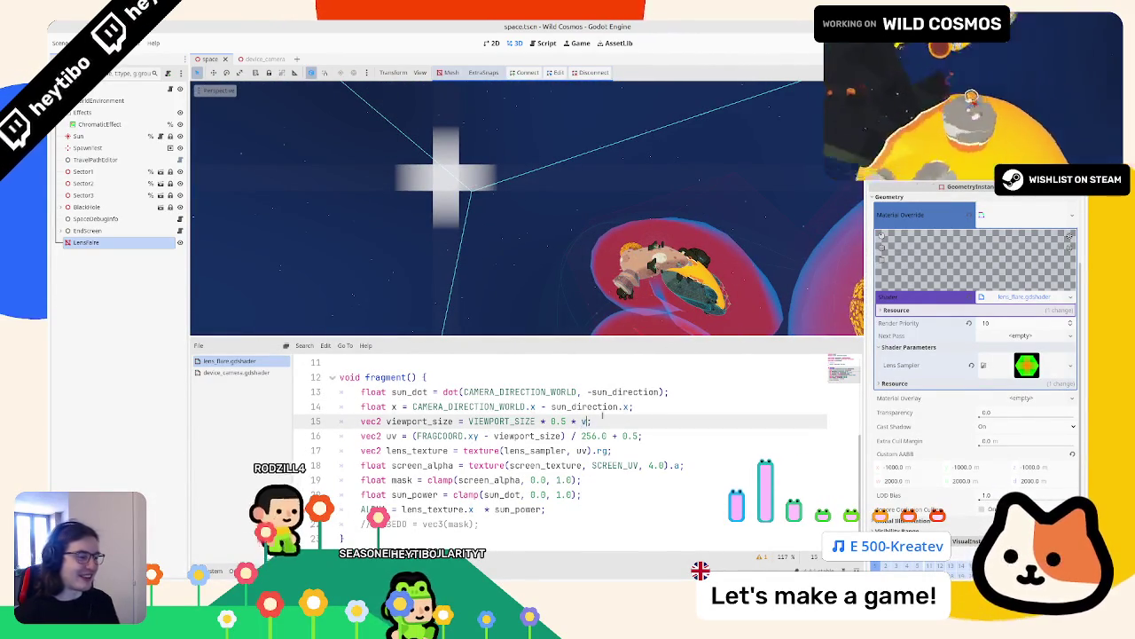
type("ec2(x,")
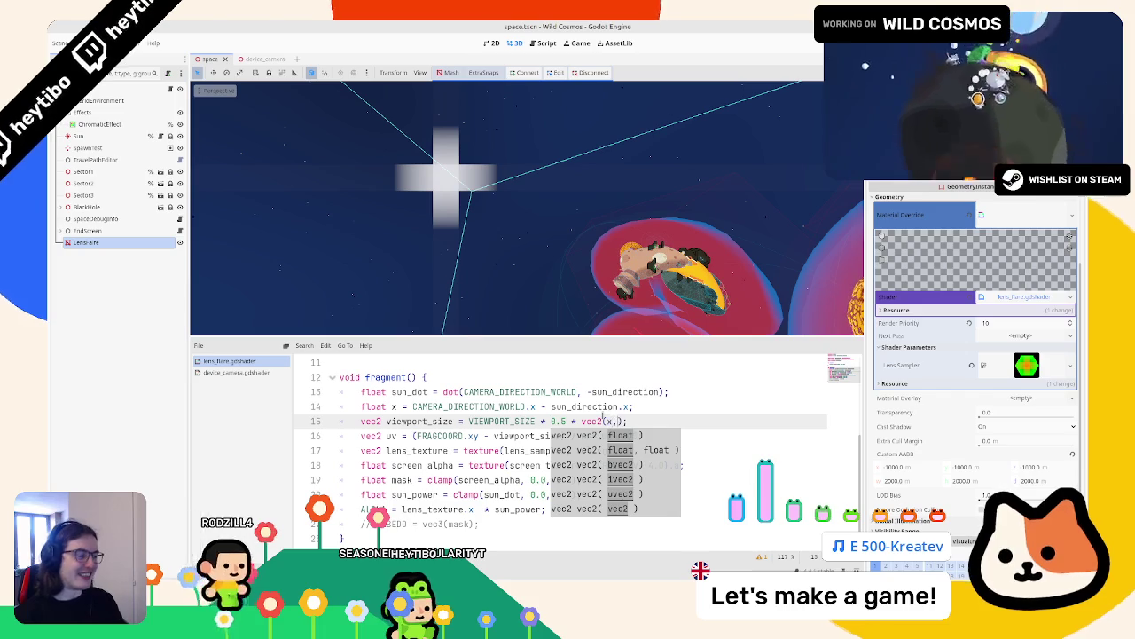
type(" 1.0")
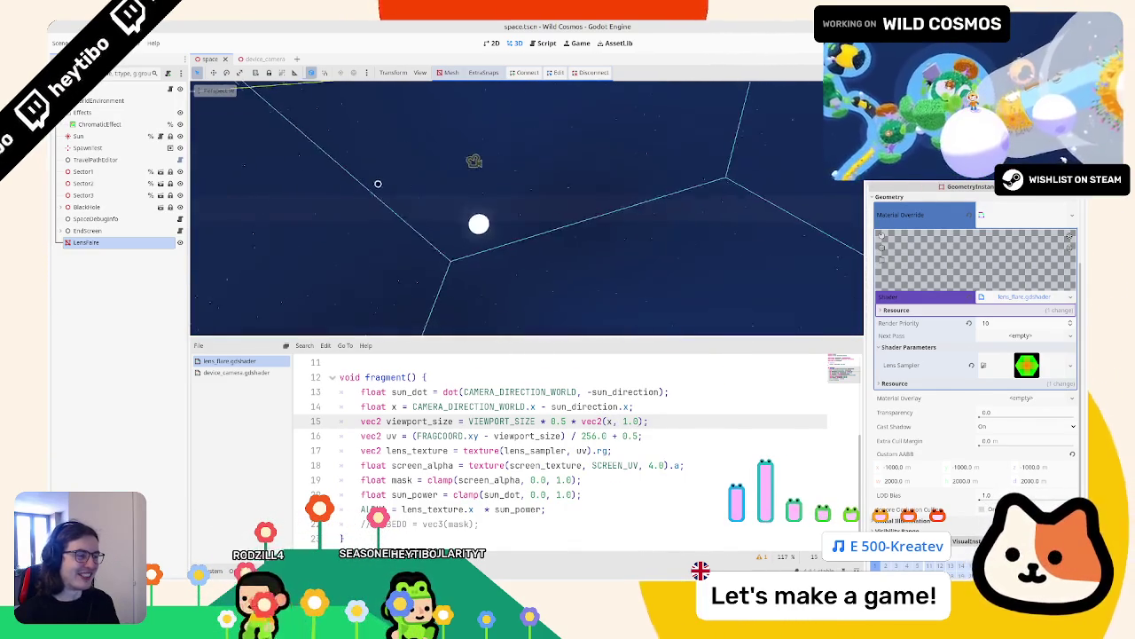
double_click(544, 406)
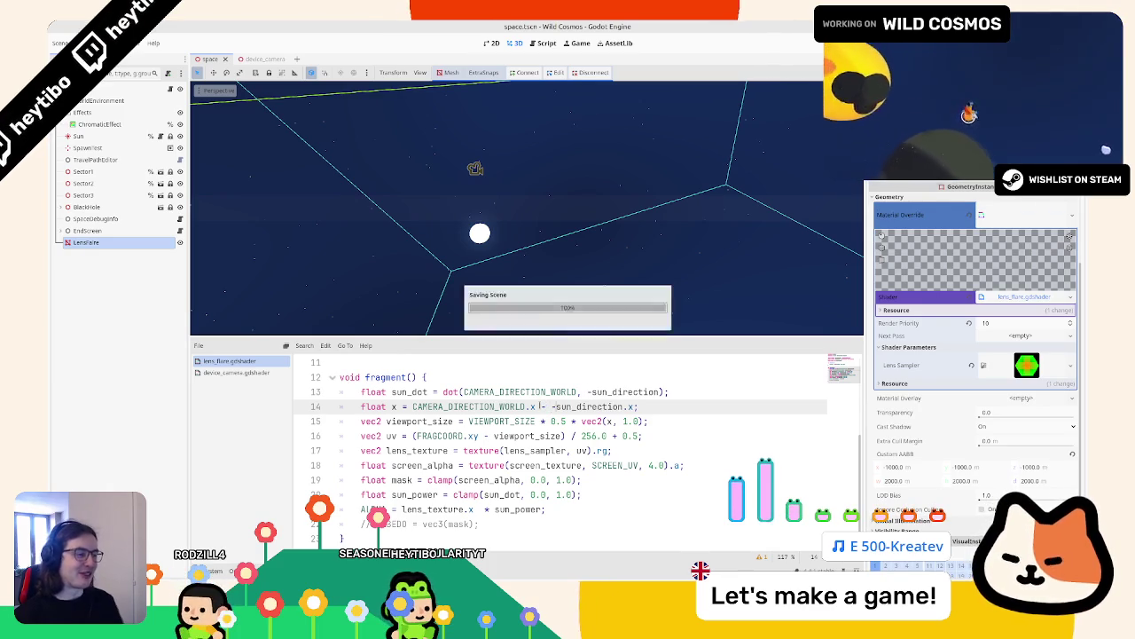
Step: Change line 14 to sun_direction.x - CAMERA_DIRECTION_WORLD.x and drop '* 0.5' from line 15
left_click_drag(551, 406, 636, 406)
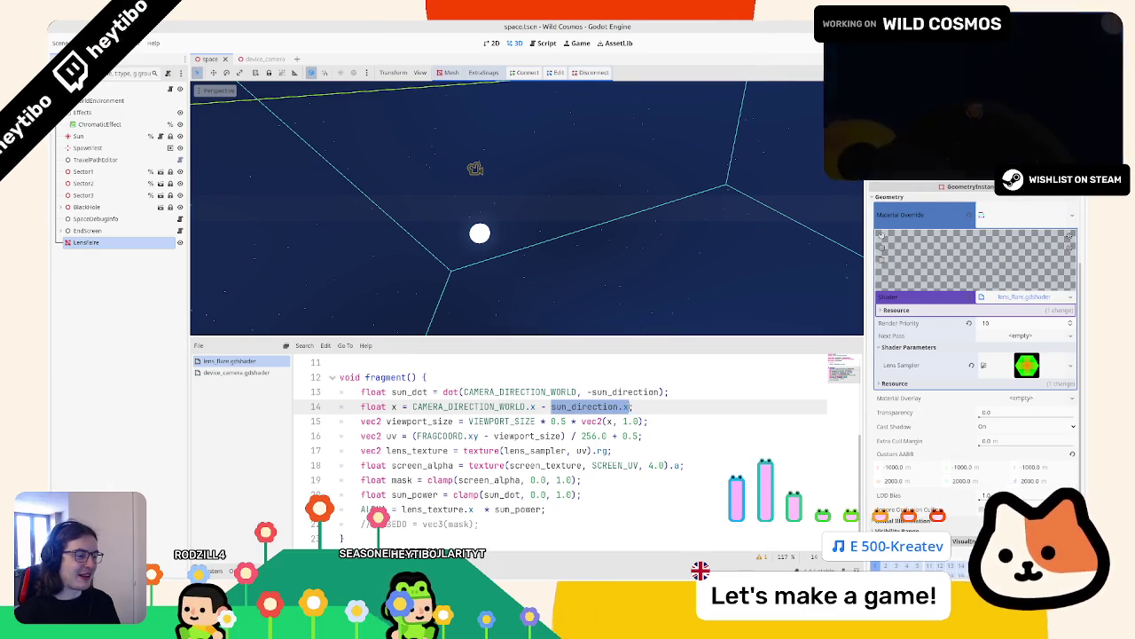
key("BackSpace")
key("BackSpace")
key("BackSpace")
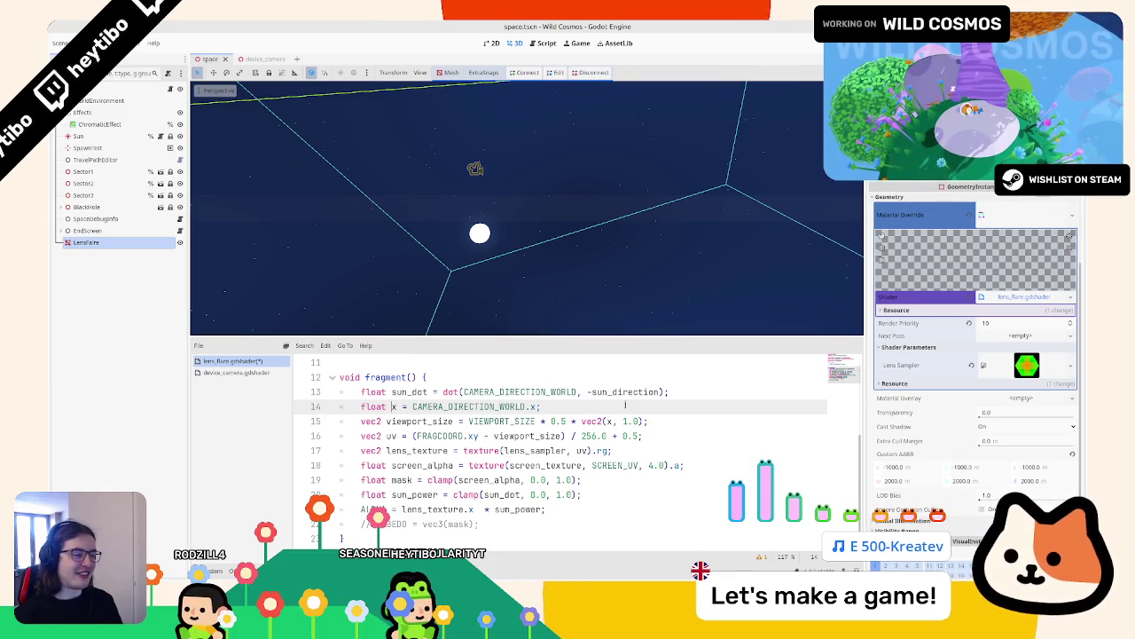
type("sun_direction.x -")
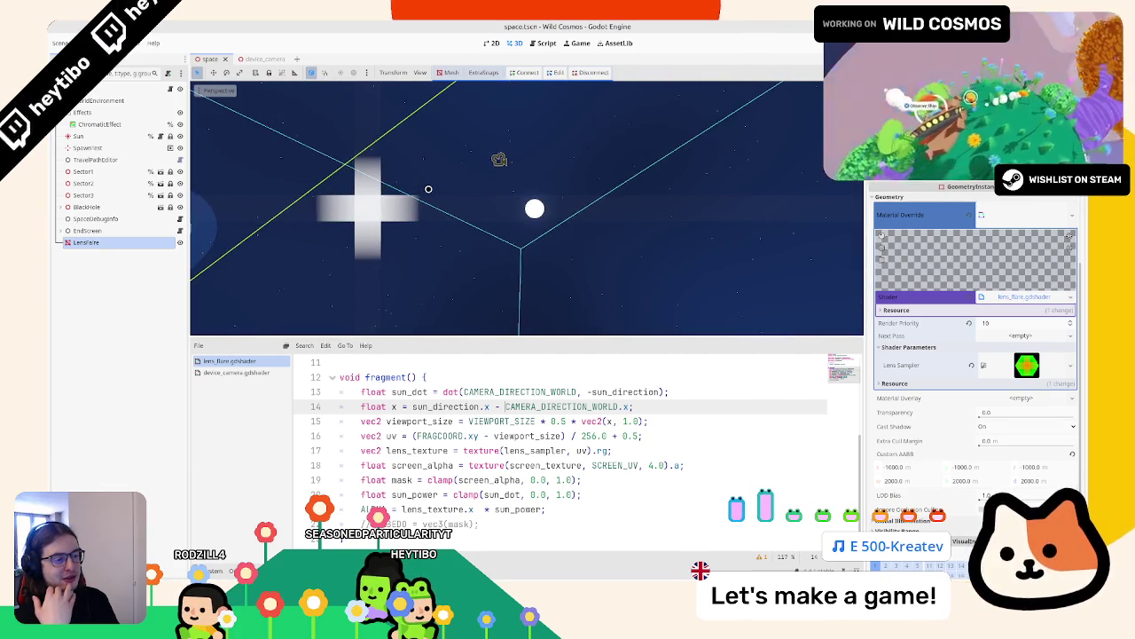
left_click(542, 421)
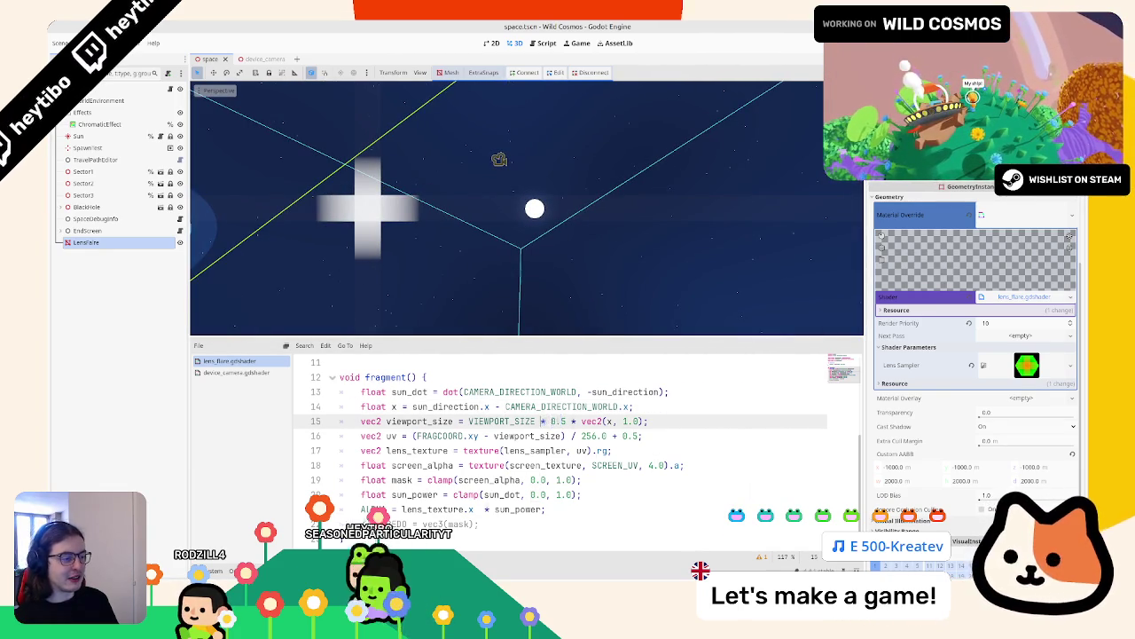
key("BackSpace")
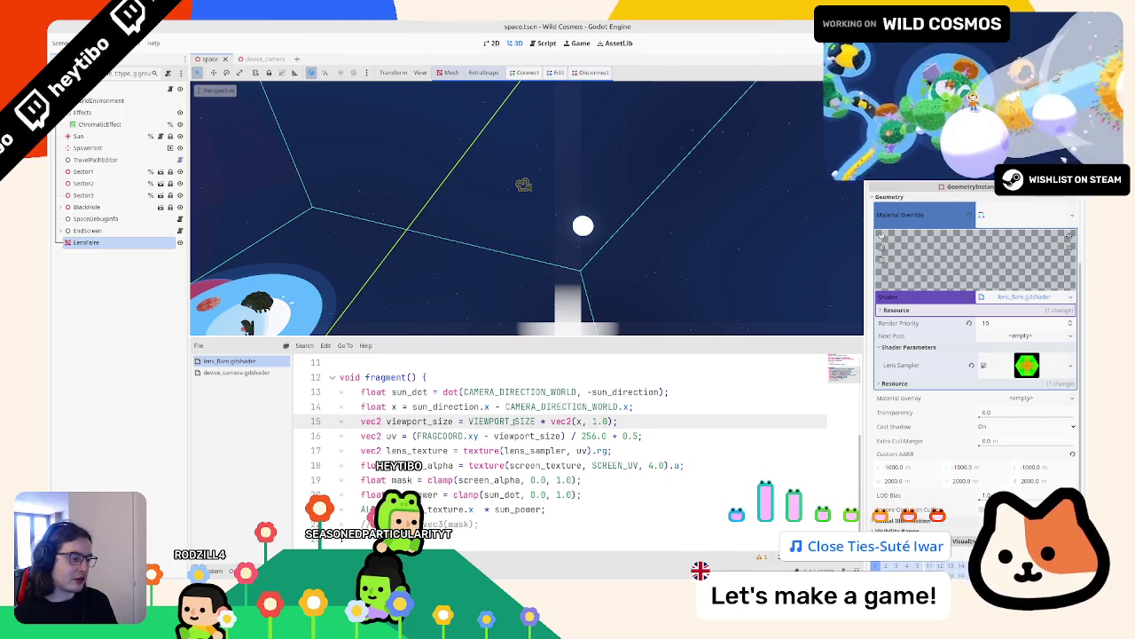
Step: Test the flare in the 3D view, then try vec2(sun_dot * 0.5, 1.0) on line 15
mouse_move(568, 266)
left_mouse_down()
mouse_move(583, 275)
mouse_move(612, 213)
mouse_move(621, 217)
left_mouse_up()
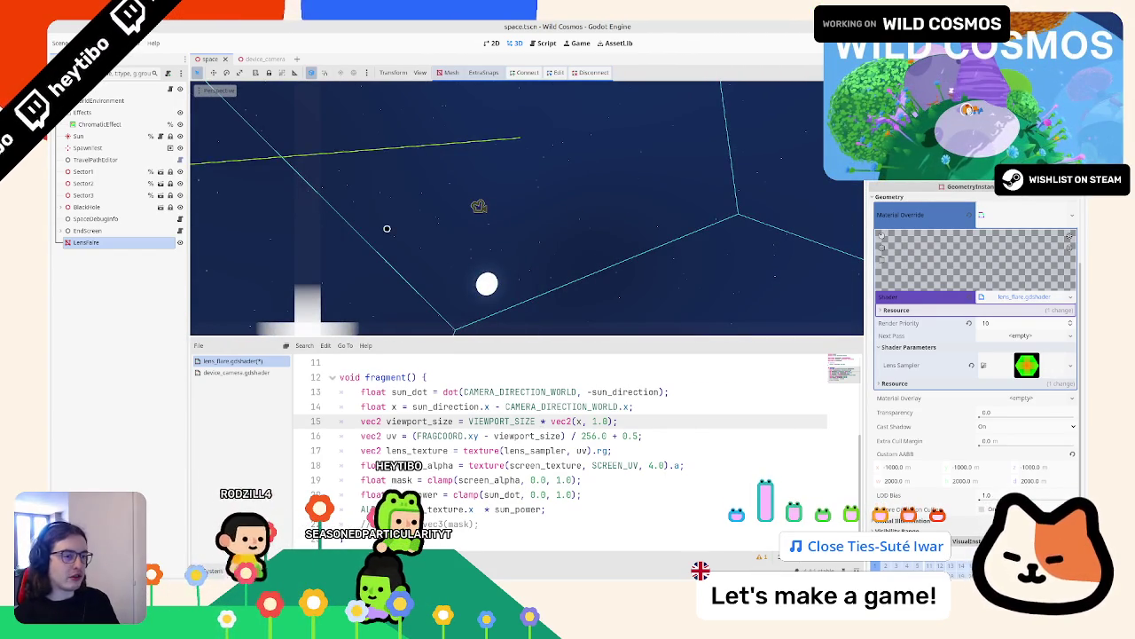
left_click_drag(386, 228, 510, 272)
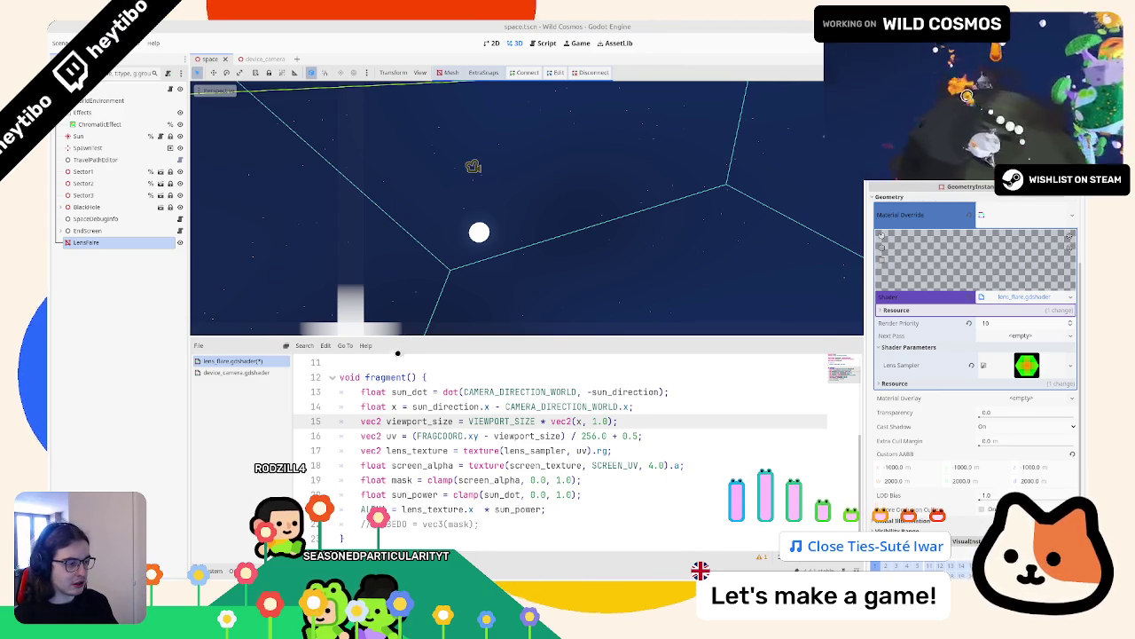
double_click(410, 392)
key("ctrl+c")
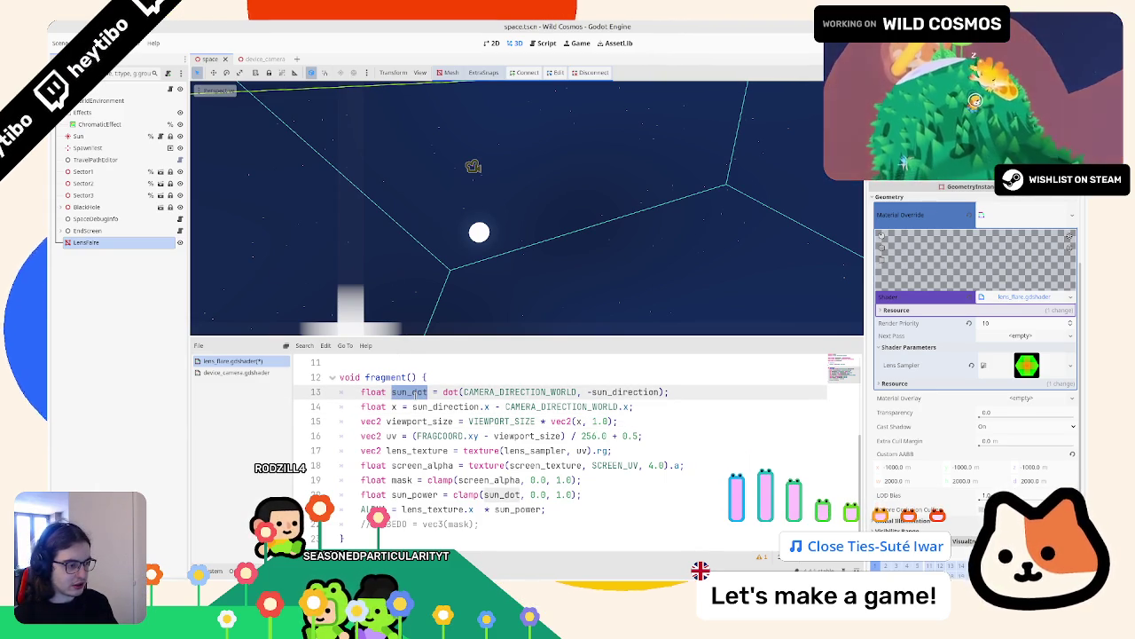
double_click(577, 421)
key("ctrl+v")
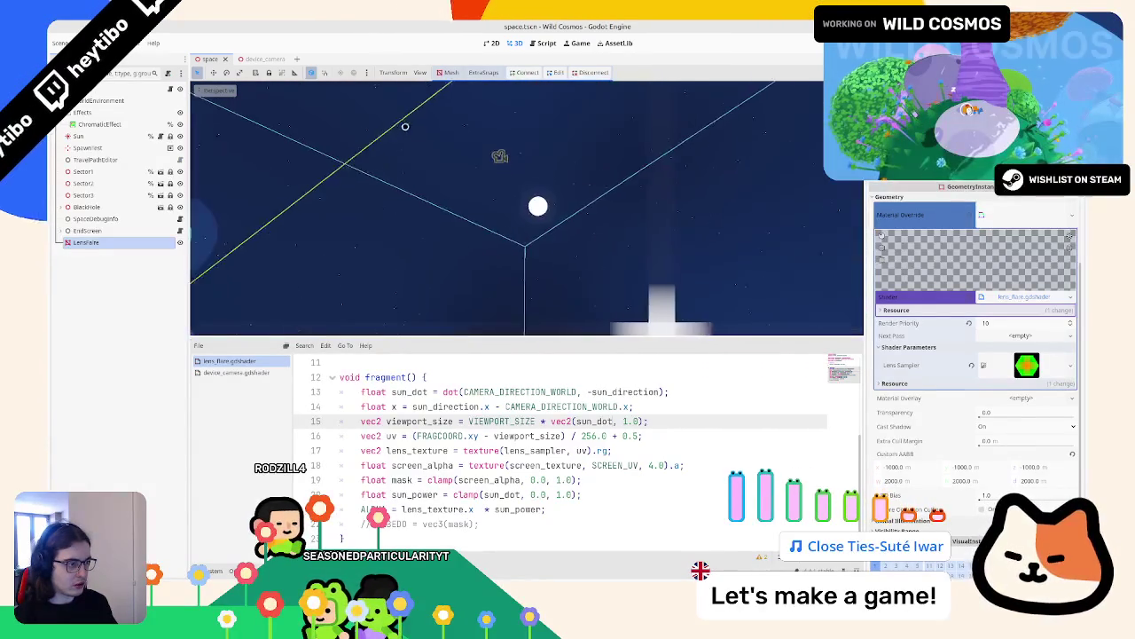
type("* 0.5, 1.0)")
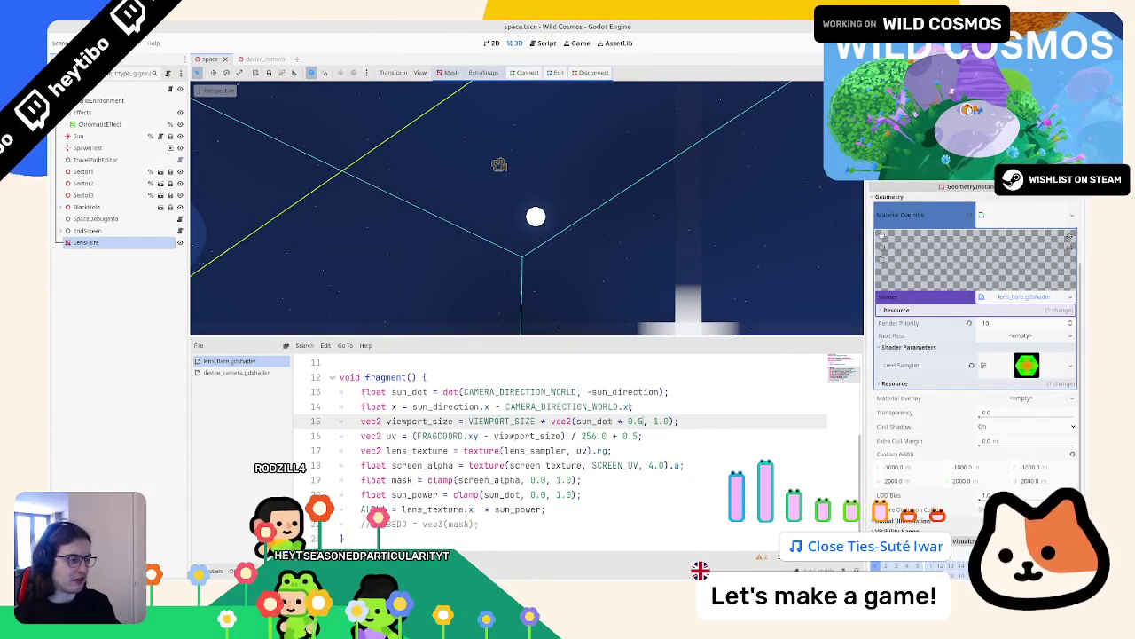
type(";")
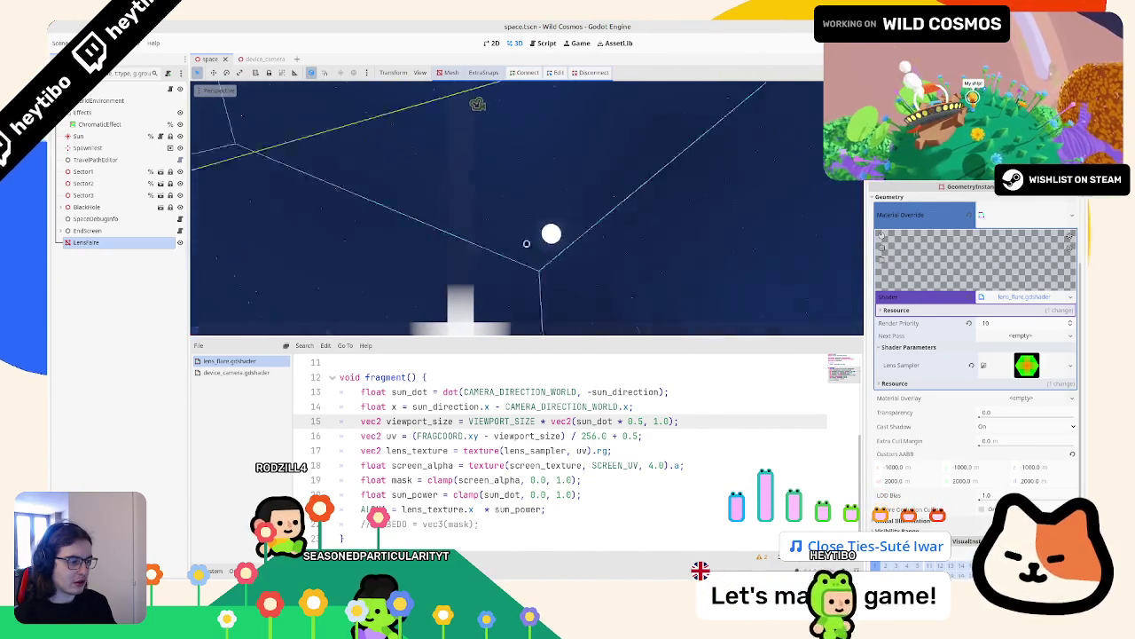
Step: Replace the vec2 term so viewport_size is VIEWPORT_SIZE multiplied by sun_dot alone
key("BackSpace")
key("BackSpace")
key("BackSpace")
type("x")
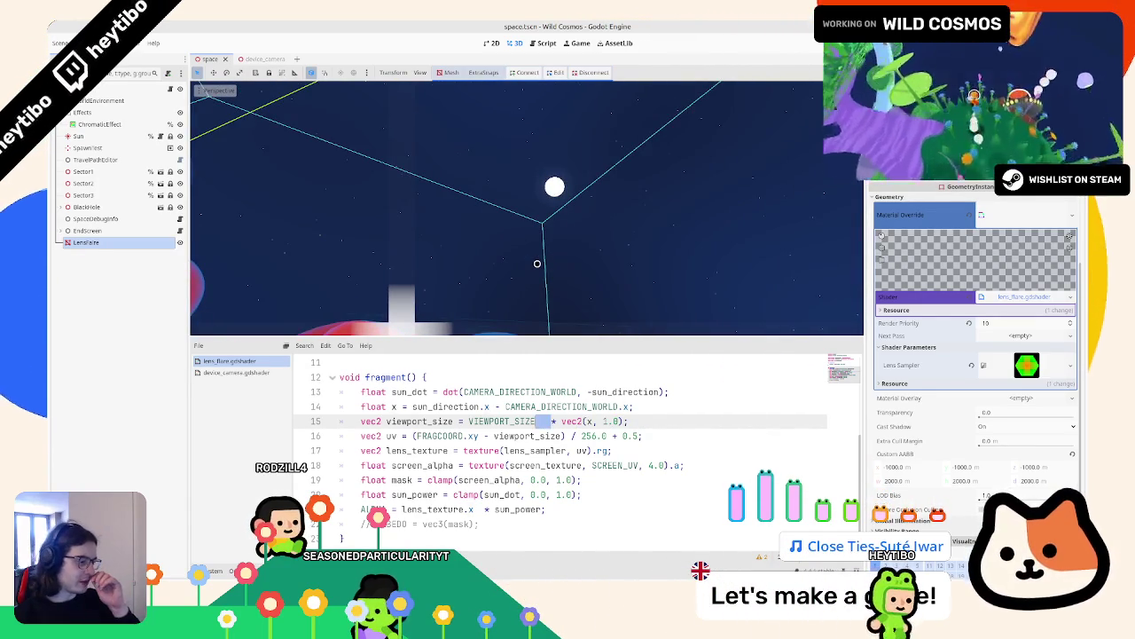
key("BackSpace")
type("sun_dot")
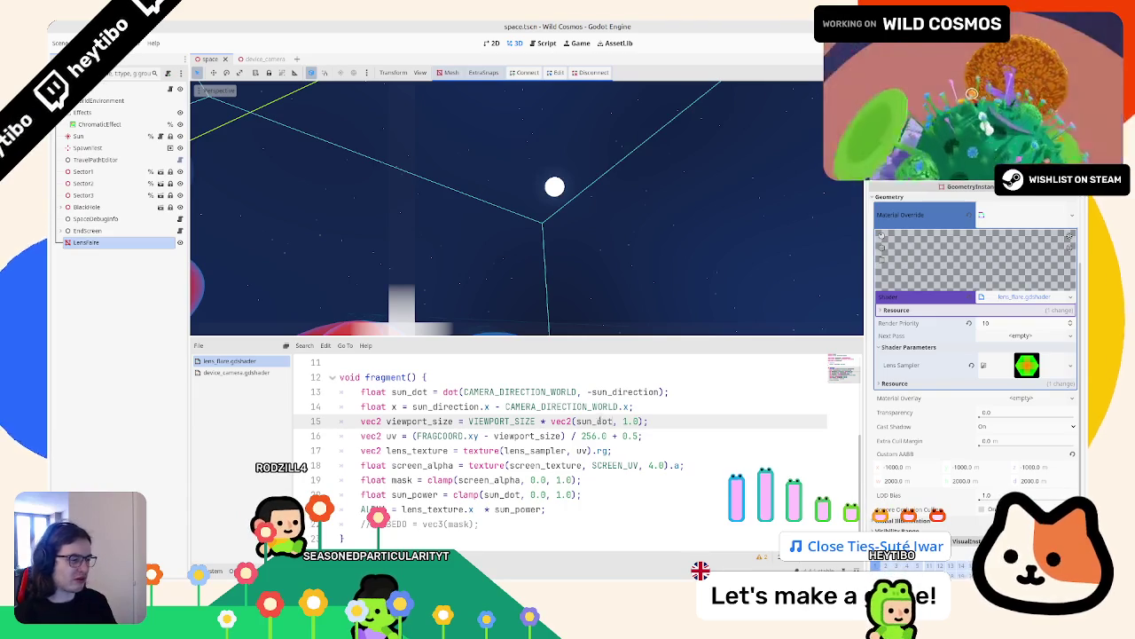
left_click_drag(551, 420, 647, 420)
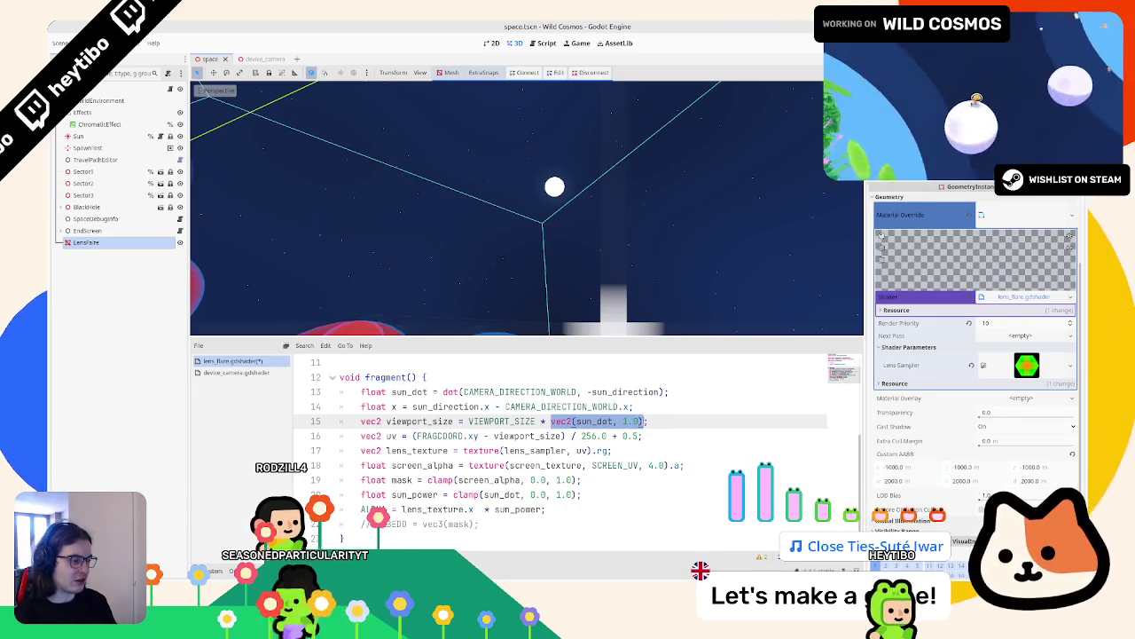
type("sun_dot")
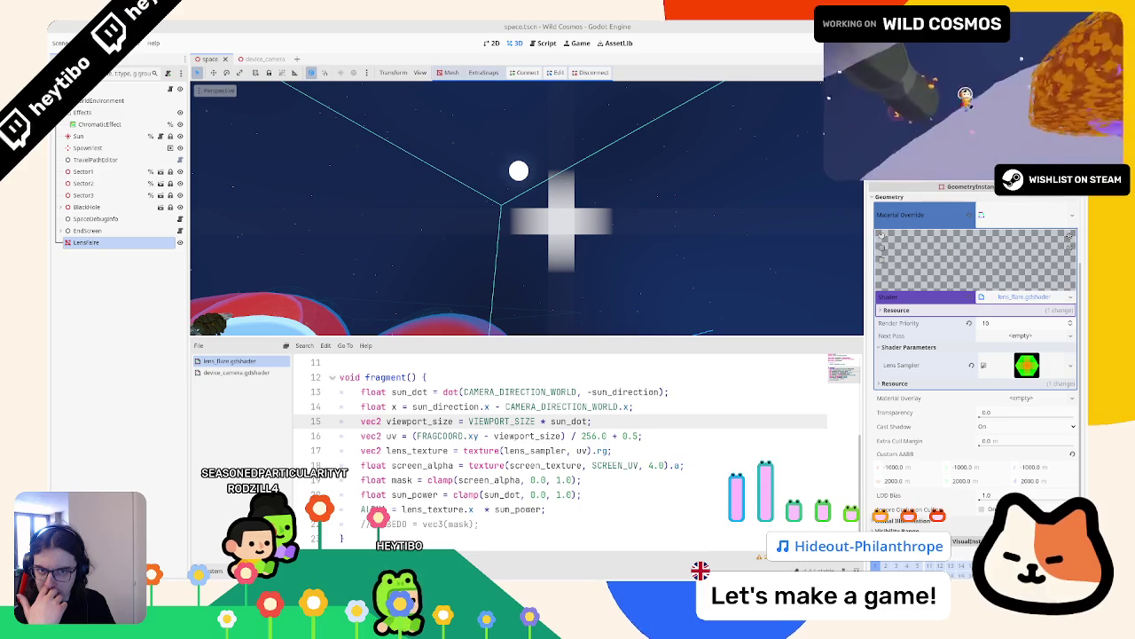
mouse_move(532, 177)
left_mouse_down()
mouse_move(567, 172)
mouse_move(722, 323)
mouse_move(581, 205)
left_mouse_up()
Step: Undo the shader experiments, keeping sun_dot computed just above sun_power and removing the x line
key("ctrl+z")
key("ctrl+z")
key("ctrl+z")
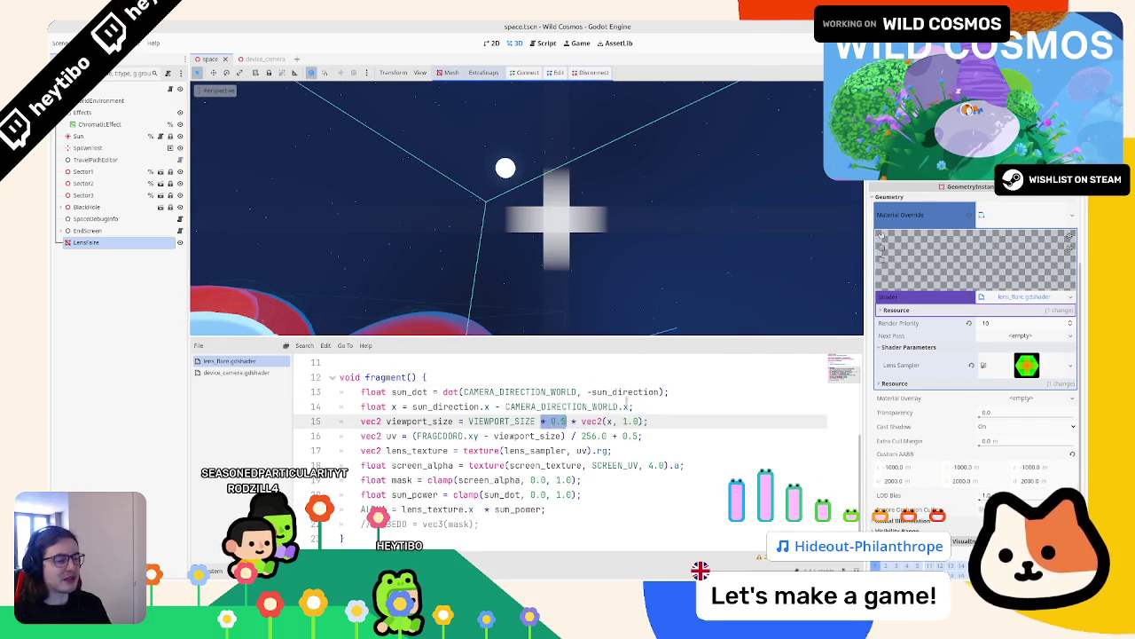
key("ctrl+z")
key("ctrl+z")
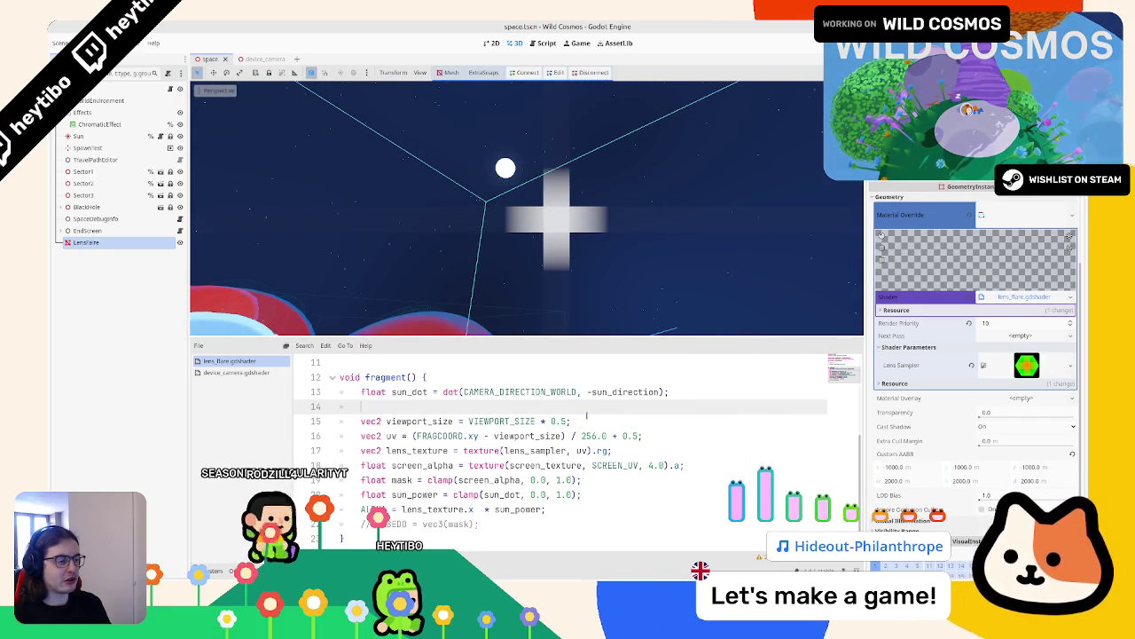
key("ctrl+z")
key("ctrl+z")
key("ctrl+z")
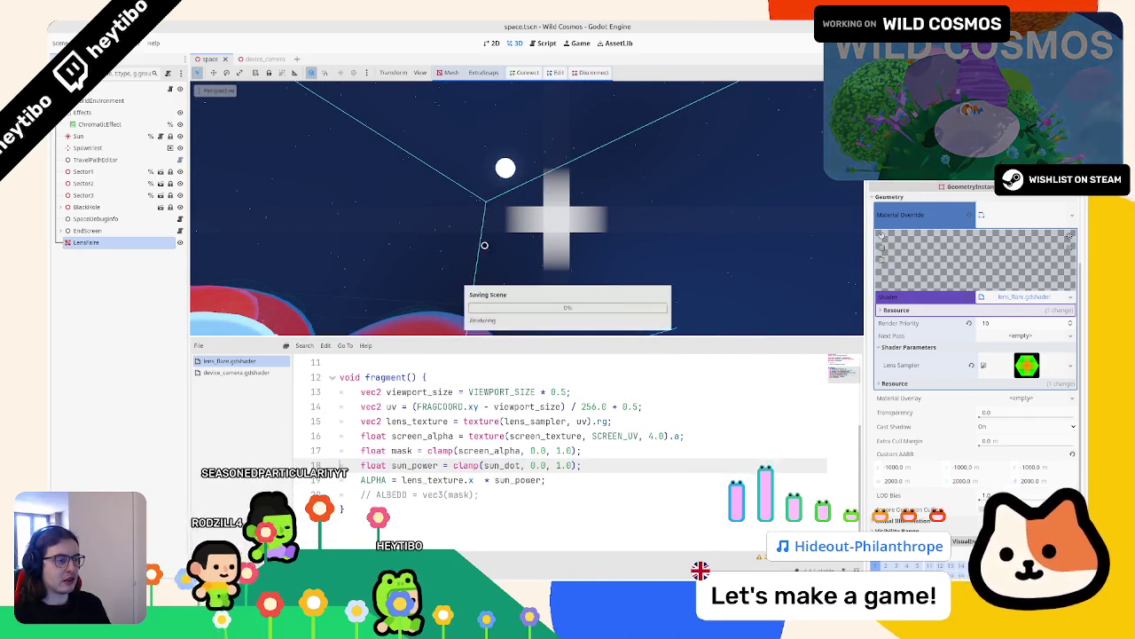
key("ctrl+shift+z")
key("ctrl+shift+z")
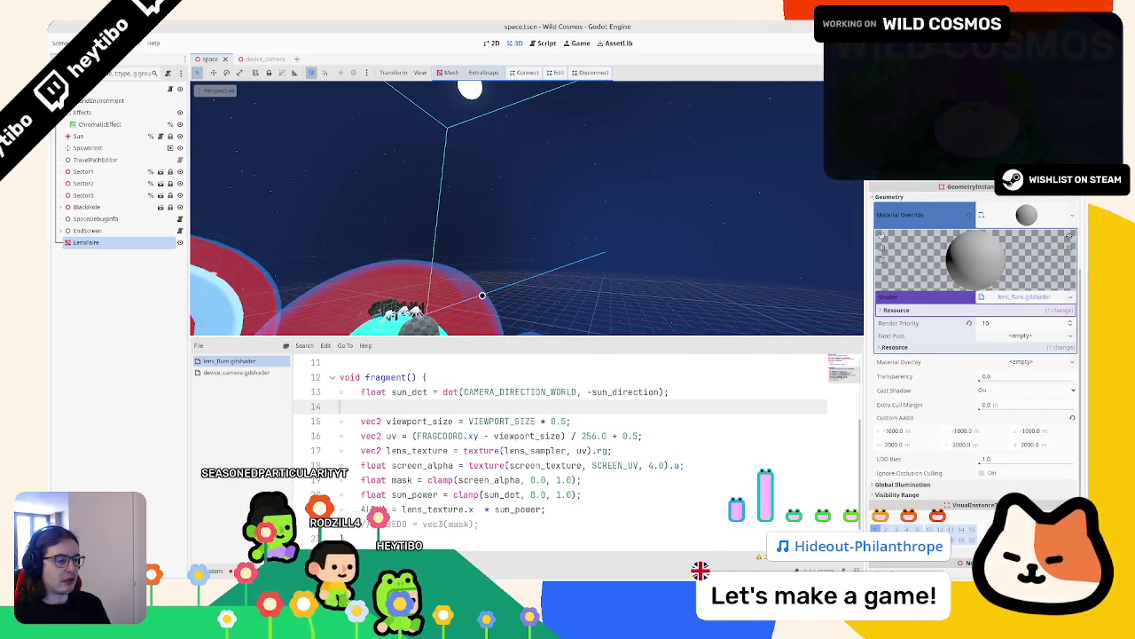
type("float x =")
key("ctrl+z")
key("ctrl+z")
key("ctrl+shift+z")
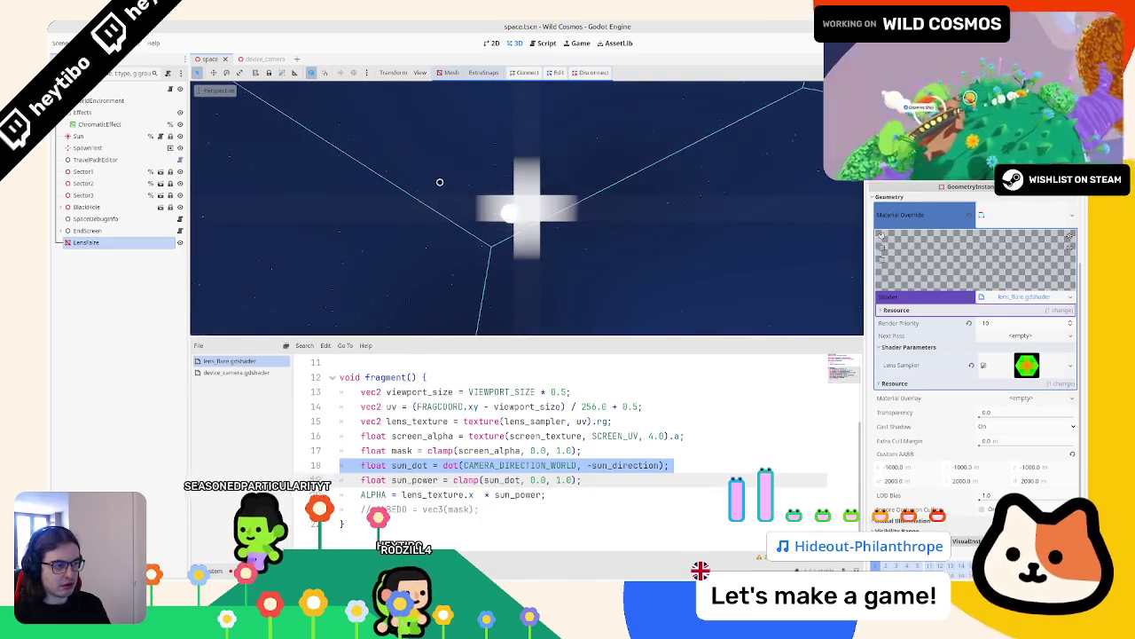
key("ctrl+z")
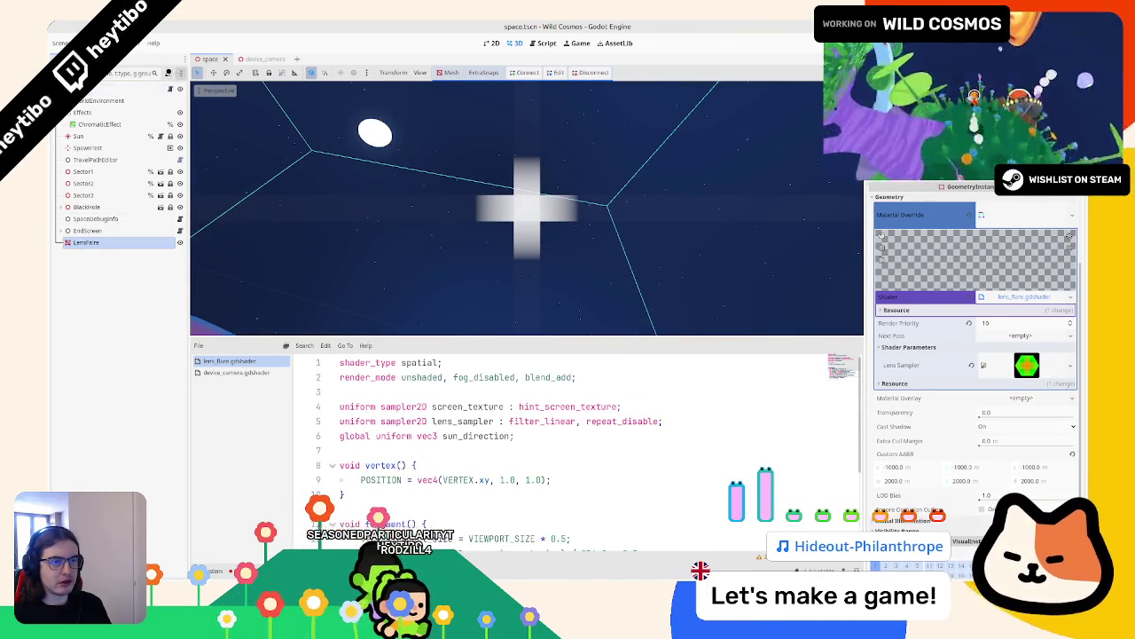
Step: Create lens_flare.gd in the lens_flare folder and attach it to the LensFlare node
left_click(169, 72)
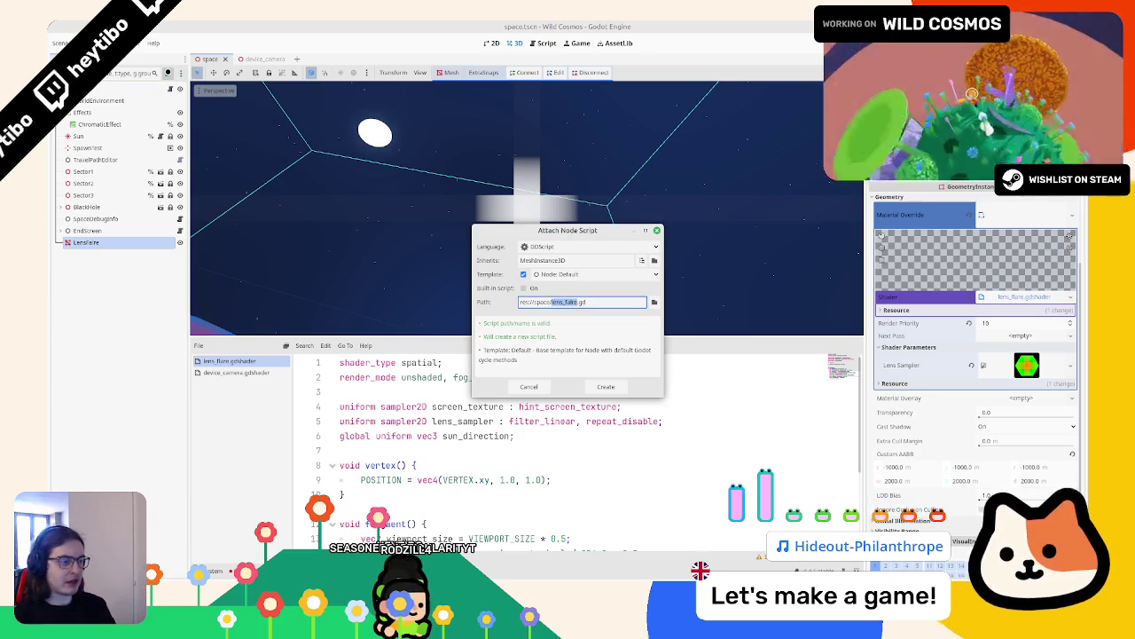
key("Escape")
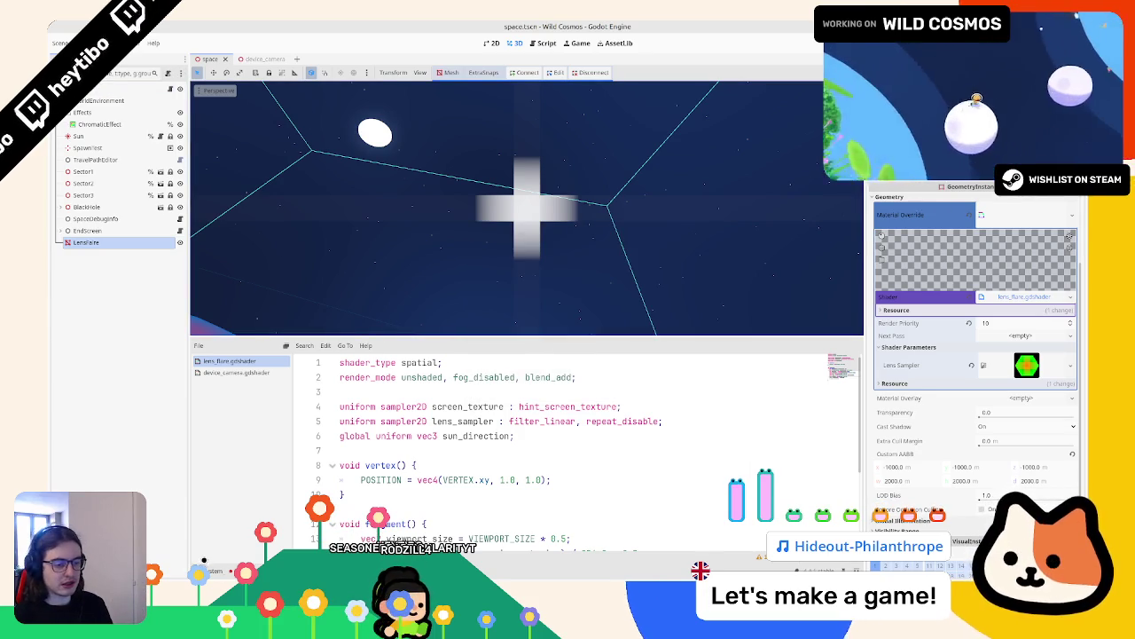
left_click(209, 570)
right_click(476, 465)
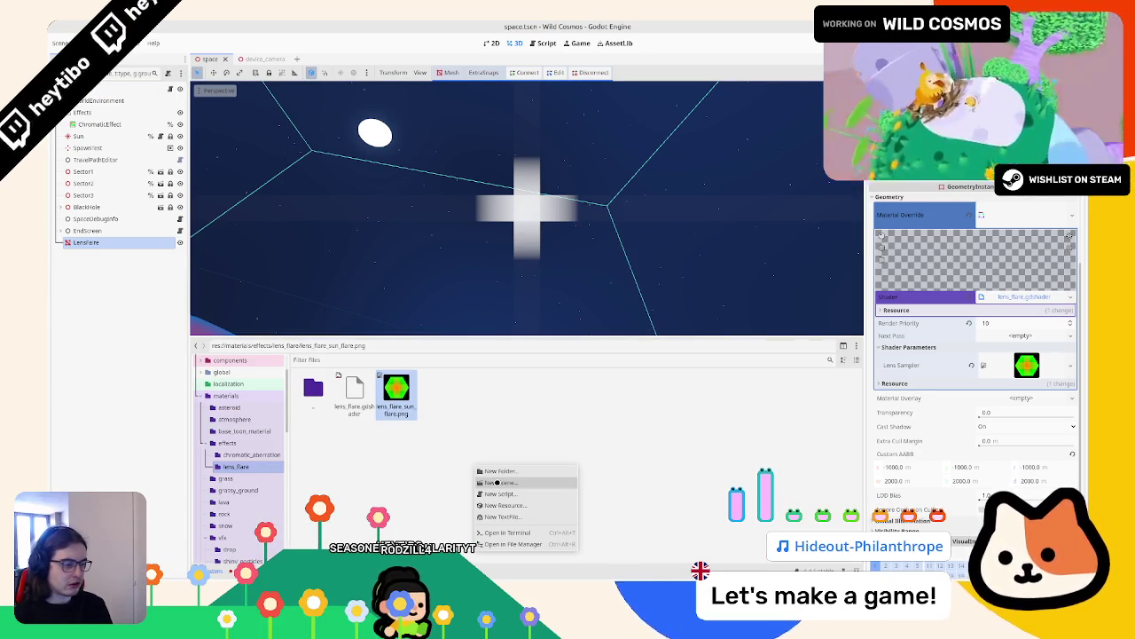
left_click(500, 493)
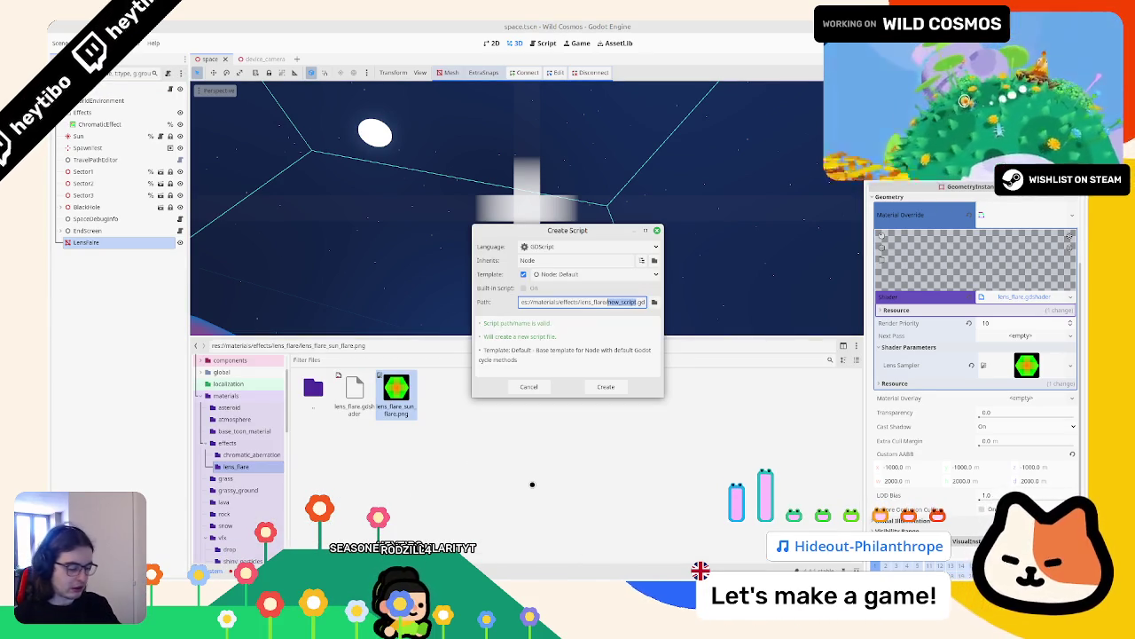
key("Return")
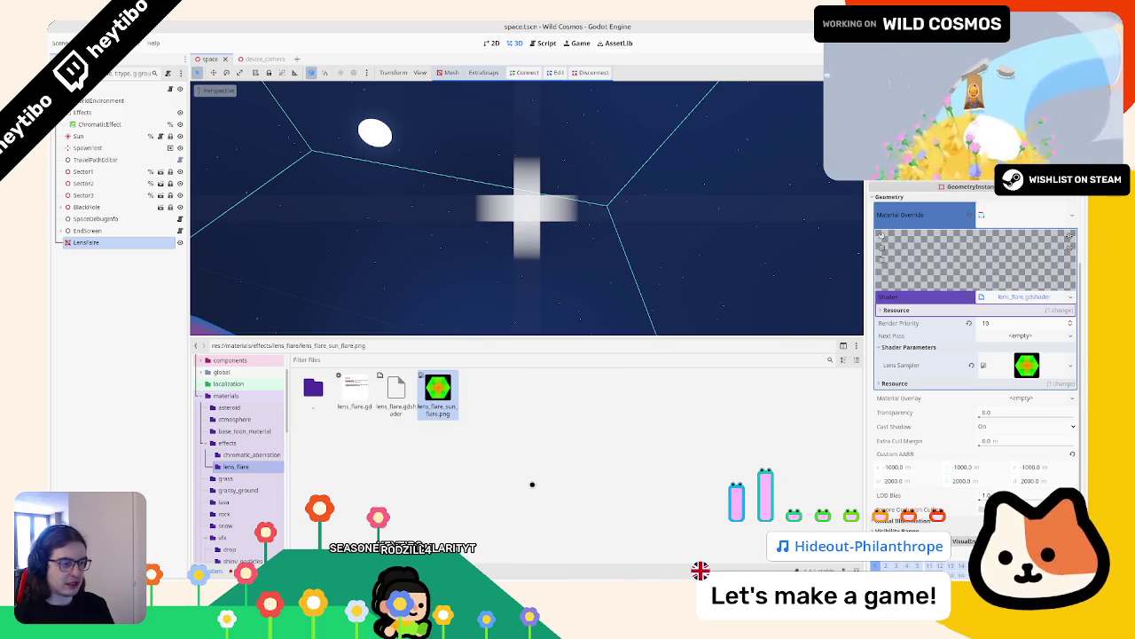
mouse_move(355, 390)
left_mouse_down()
mouse_move(100, 281)
mouse_move(115, 243)
left_mouse_up()
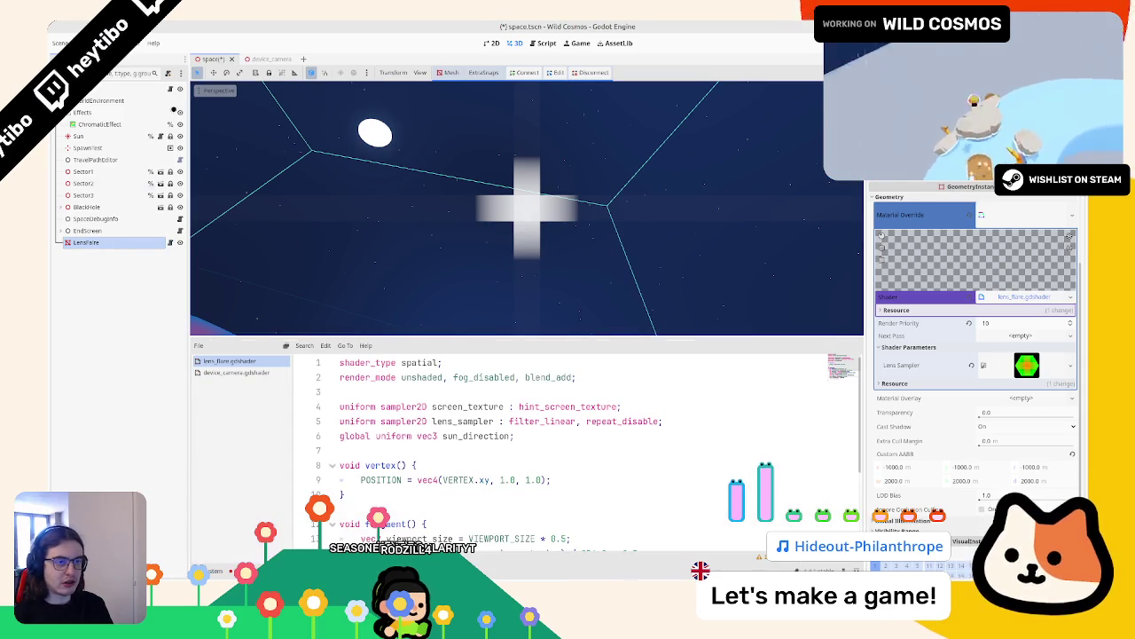
left_click(170, 242)
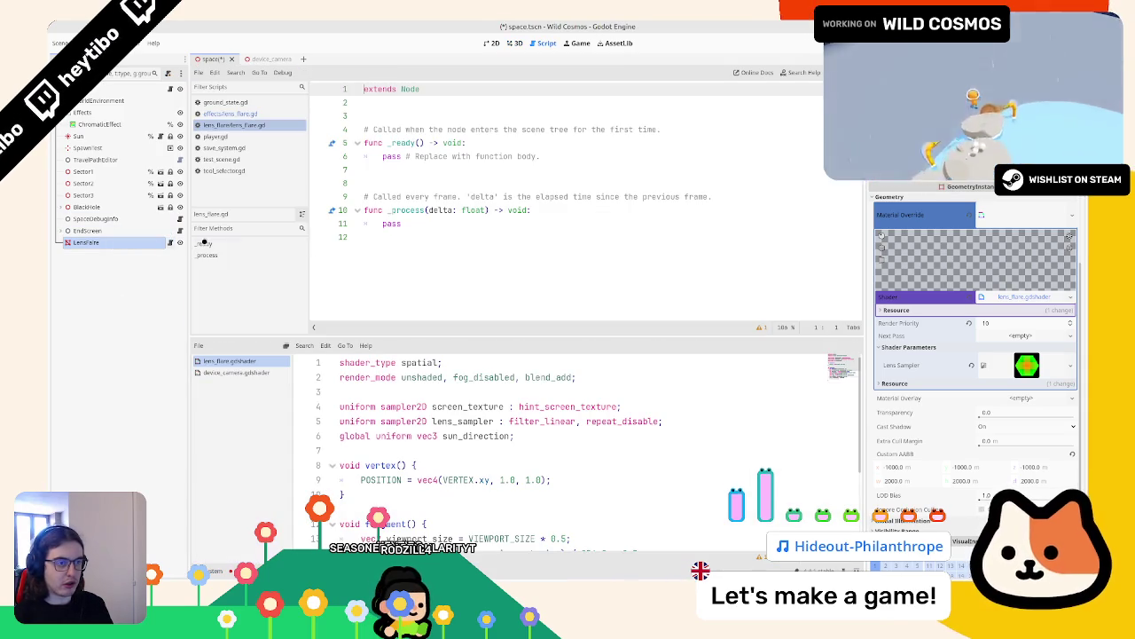
Step: Close unneeded scripts and copy the _process header and camera_node line from effects/lens_flare.gd
middle_click(238, 125)
middle_click(239, 125)
middle_click(239, 125)
middle_click(238, 125)
middle_click(239, 126)
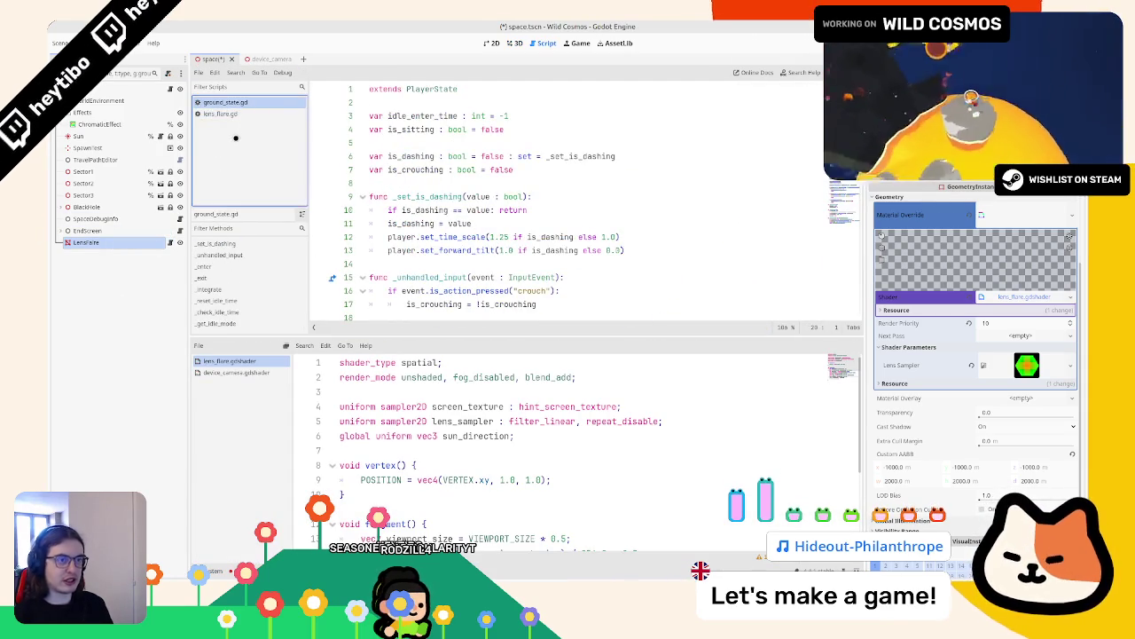
left_click(242, 112)
scroll(402, 204, "down", 1)
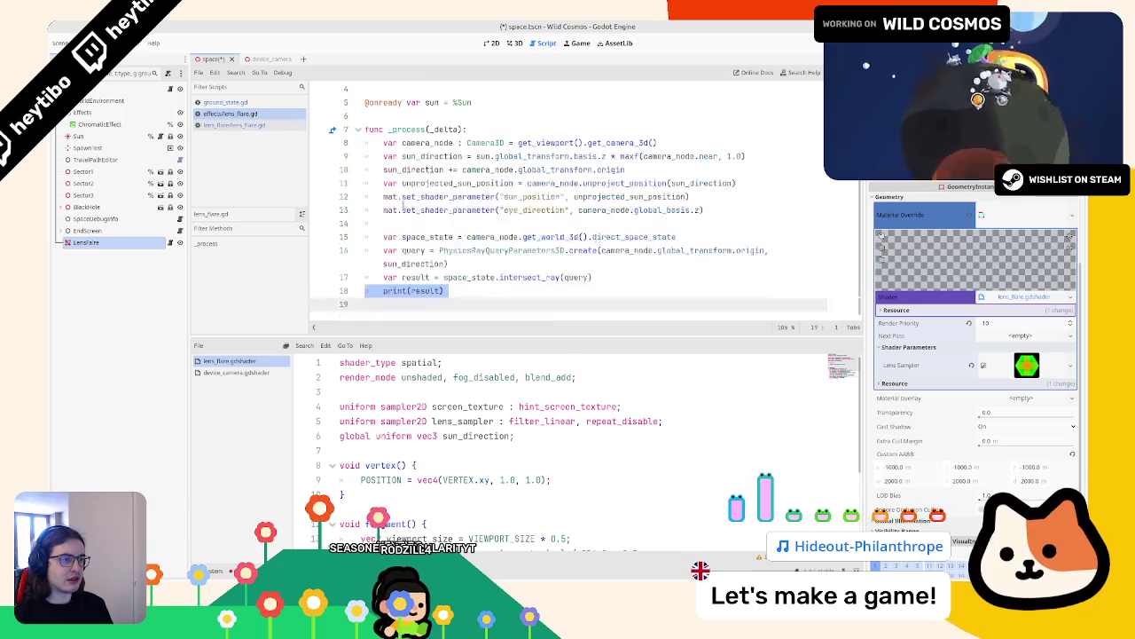
double_click(417, 142)
mouse_move(365, 129)
left_mouse_down()
mouse_move(390, 134)
mouse_move(365, 156)
left_mouse_up()
key("ctrl+c")
Step: Replace the new script's template with the copied _process code and make it extend Node3D
left_click(233, 124)
mouse_move(390, 229)
left_mouse_down()
mouse_move(363, 143)
mouse_move(372, 183)
left_mouse_up()
key("ctrl+v")
key("ctrl+v")
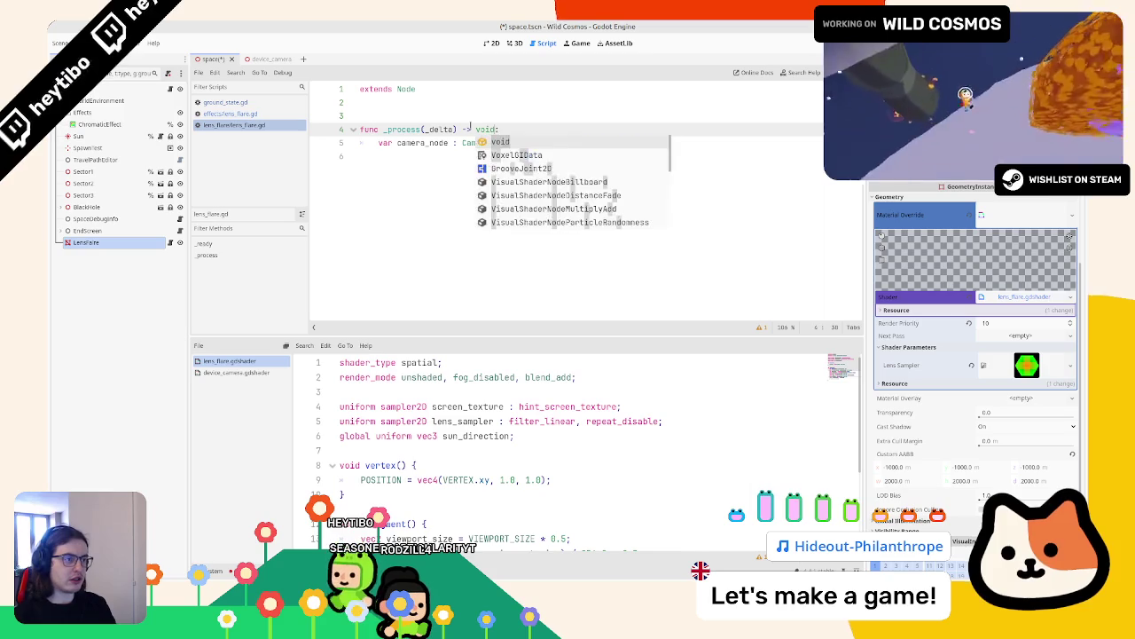
key("Escape")
key("Up")
key("Up")
key("Up")
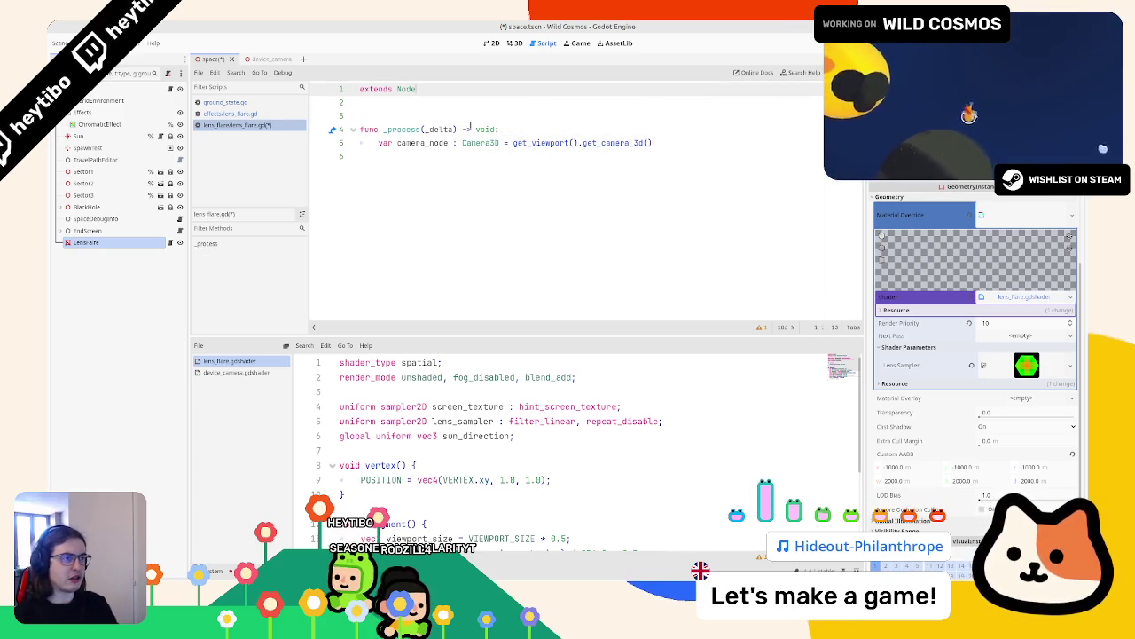
type("3D")
key("ctrl+s")
Step: Remove the extra blank line and add an indented return when camera_node is missing
left_click(399, 115)
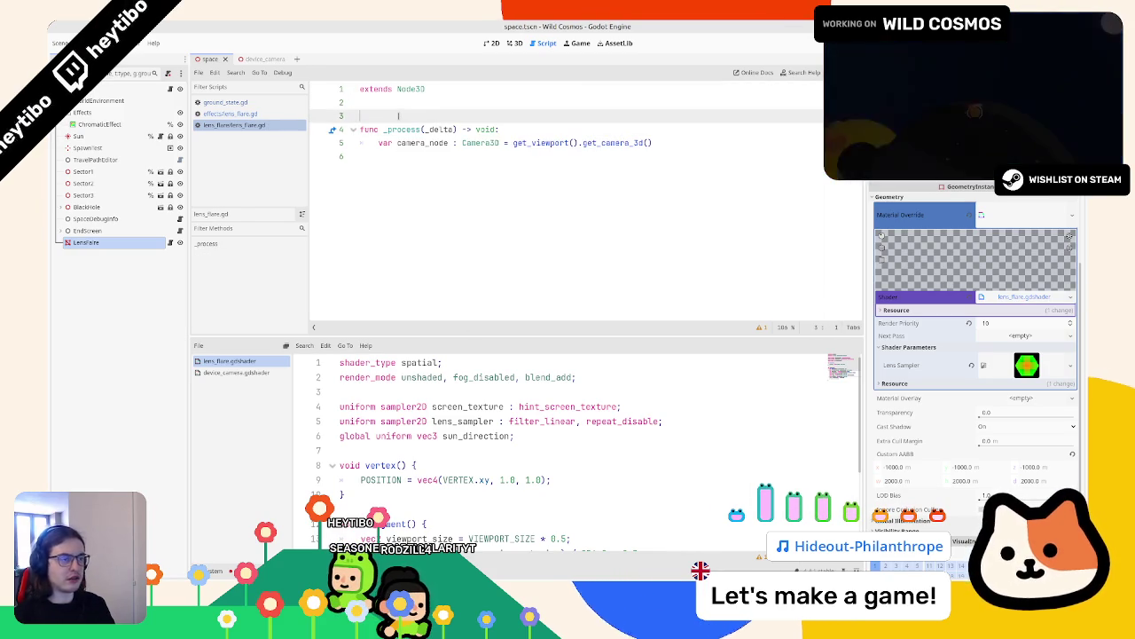
key("BackSpace")
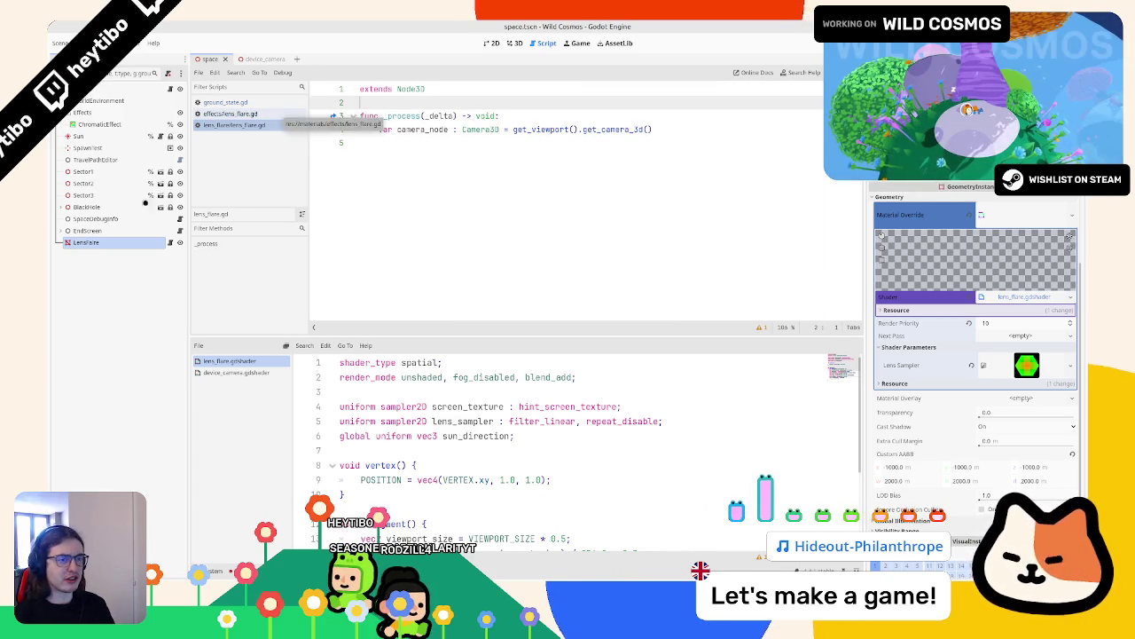
double_click(423, 129)
left_click(408, 148)
key("Tab")
type("i")
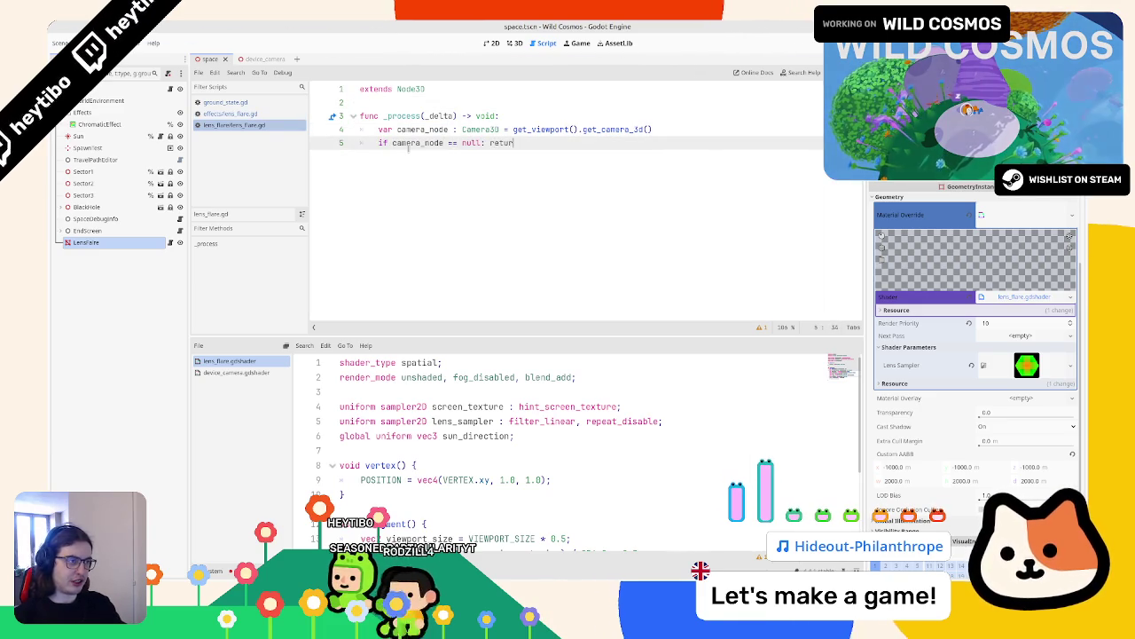
type("rn")
left_click(253, 114)
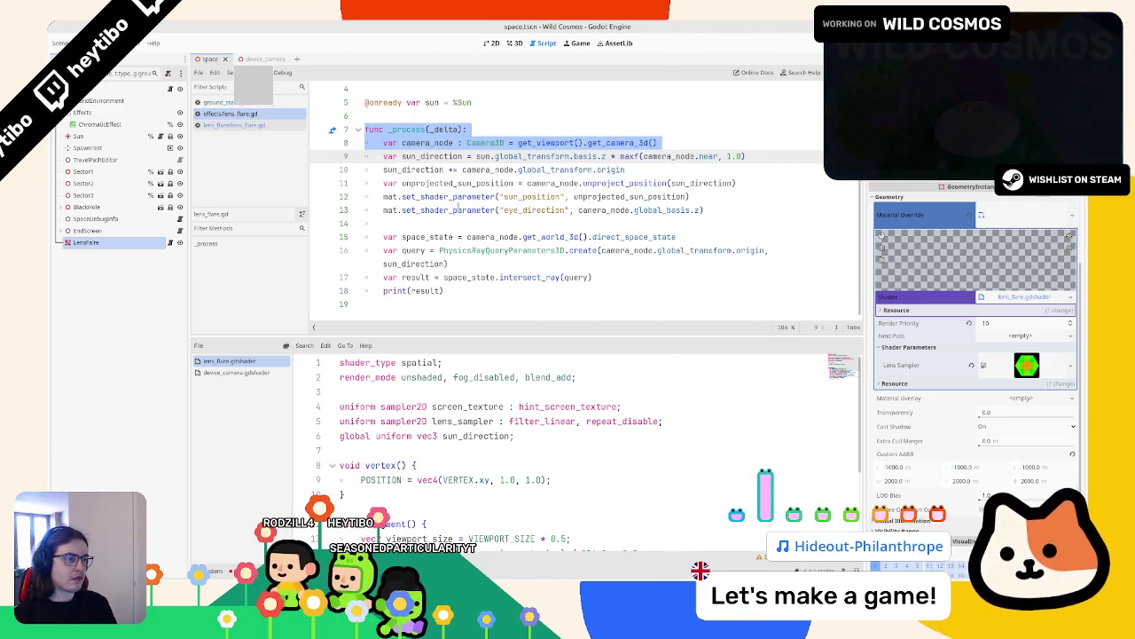
left_click(523, 196)
double_click(522, 211)
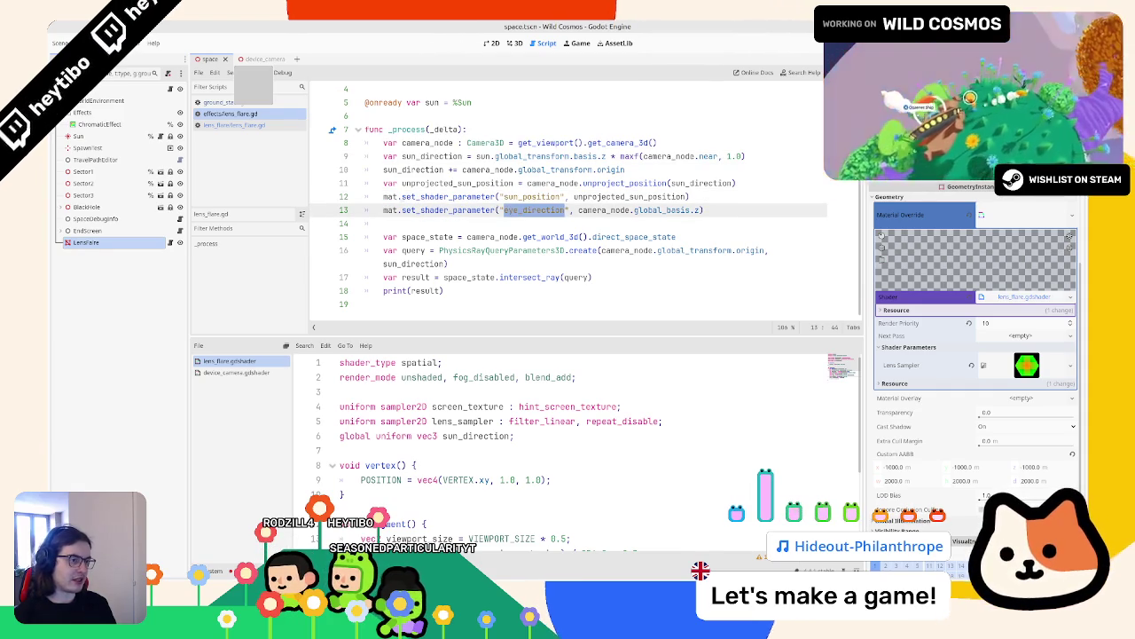
left_click_drag(388, 196, 755, 196)
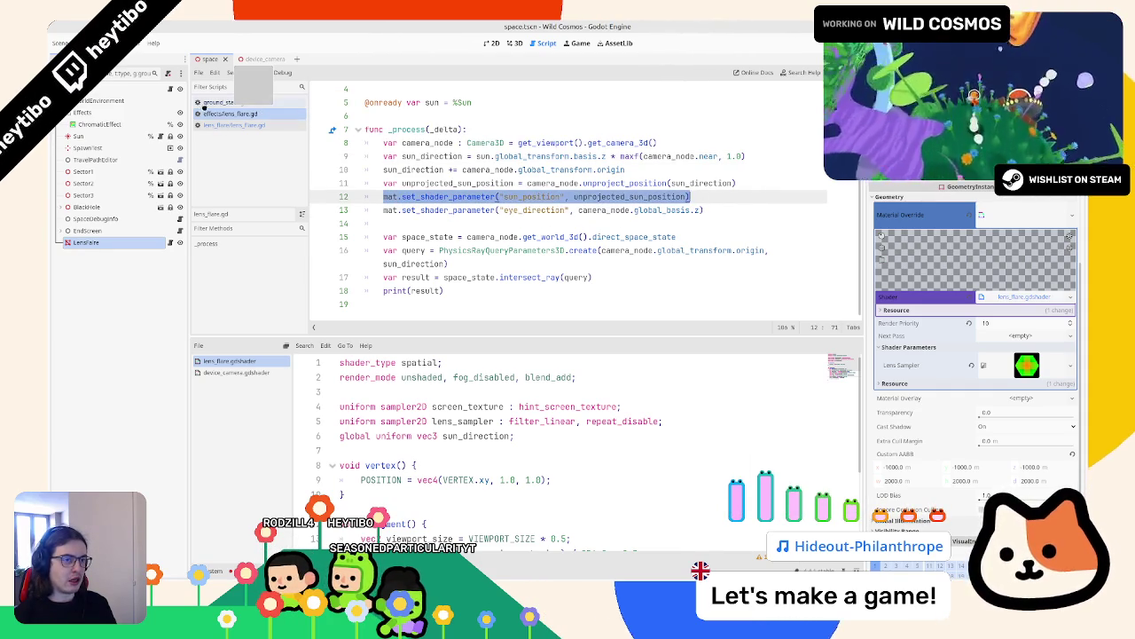
scroll(533, 196, "up", 1)
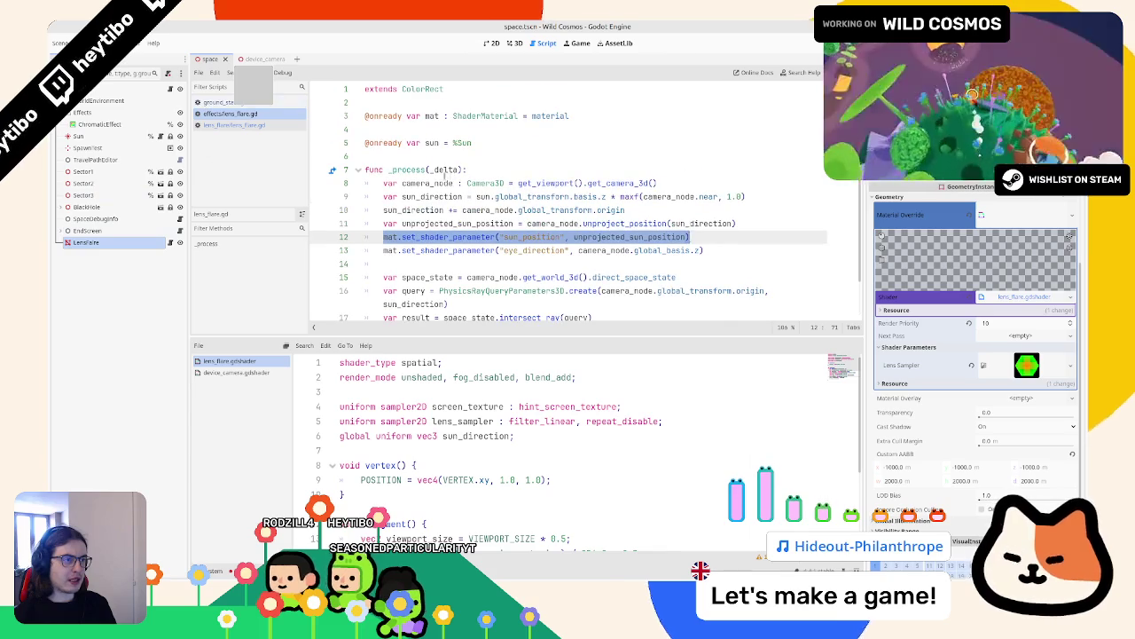
triple_click(454, 116)
key("ctrl+c")
left_click(231, 125)
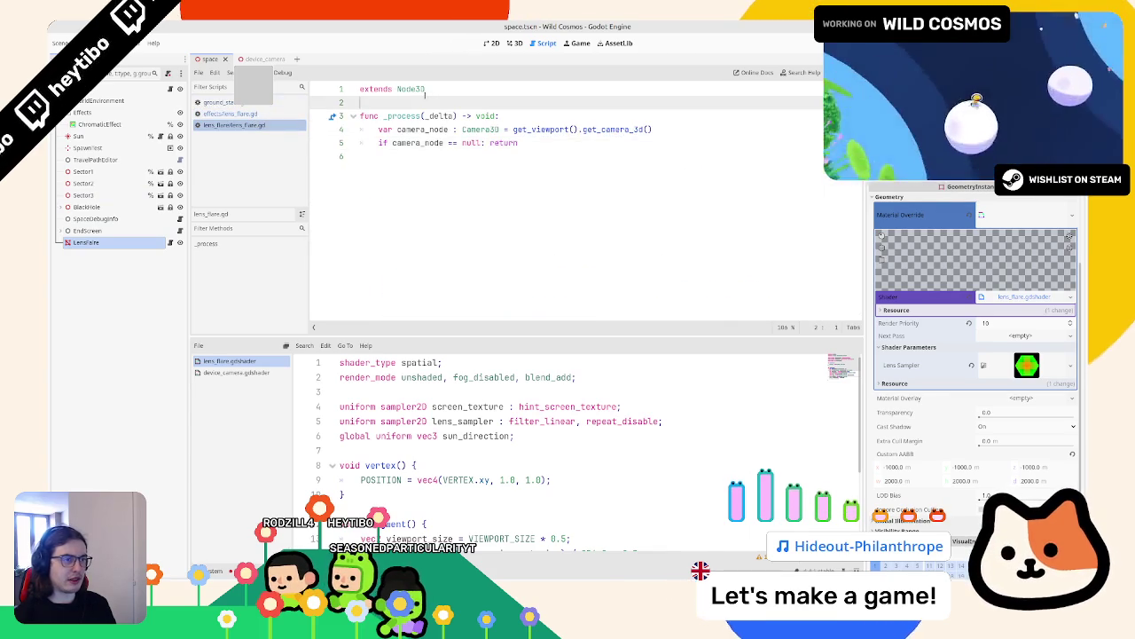
key("Return")
key("ctrl+v")
key("Up")
key("Up")
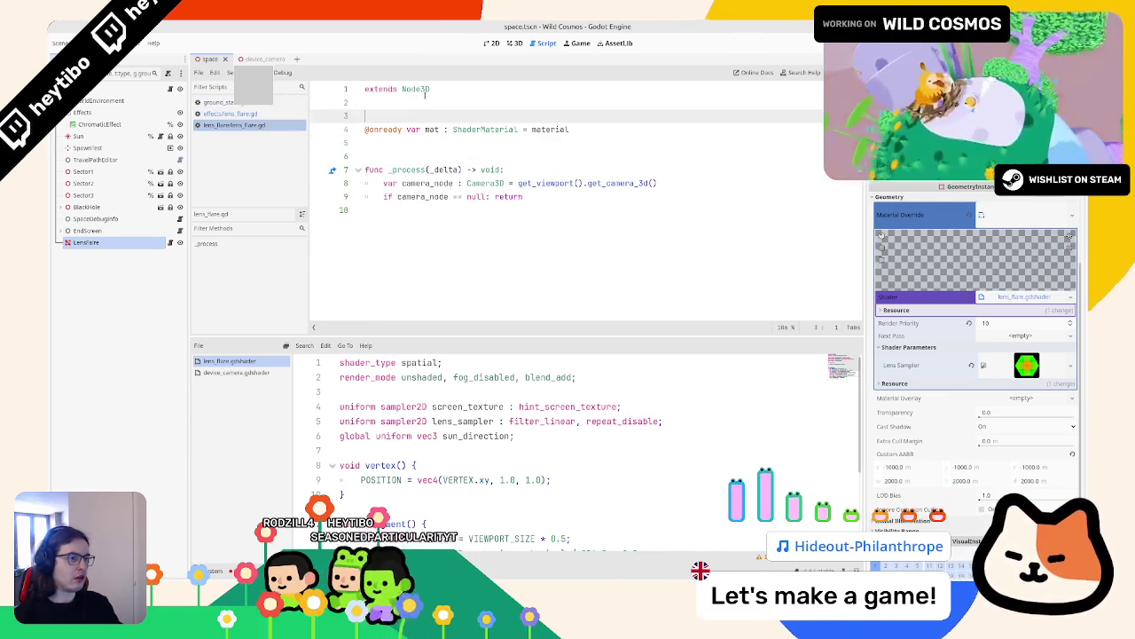
key("Down")
key("Down")
key("BackSpace")
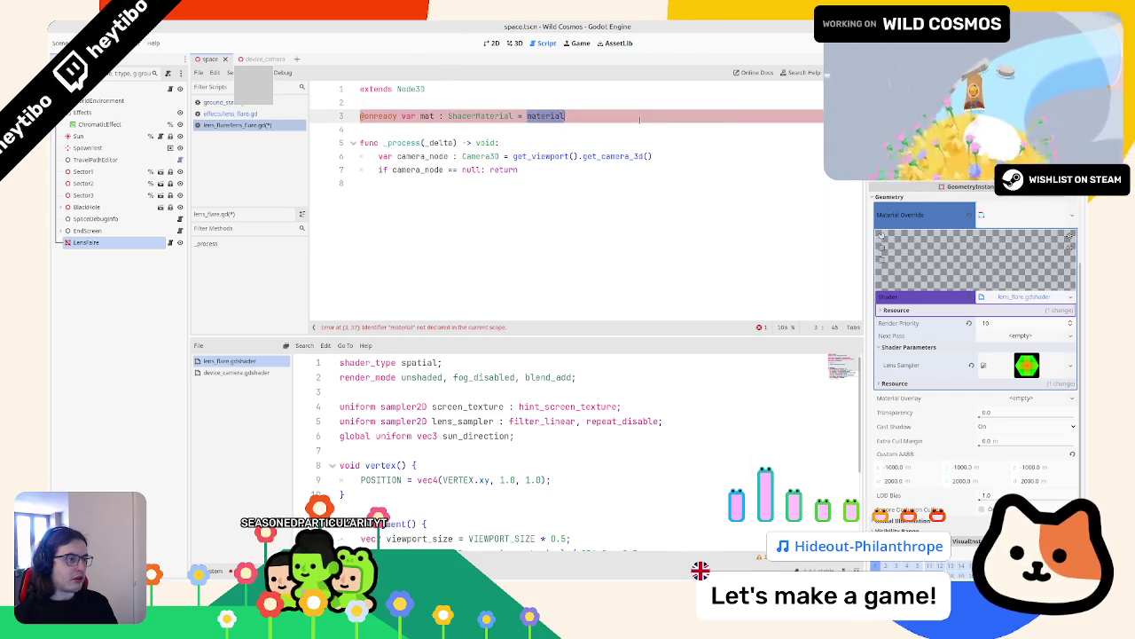
key("BackSpace")
key("BackSpace")
type("mat")
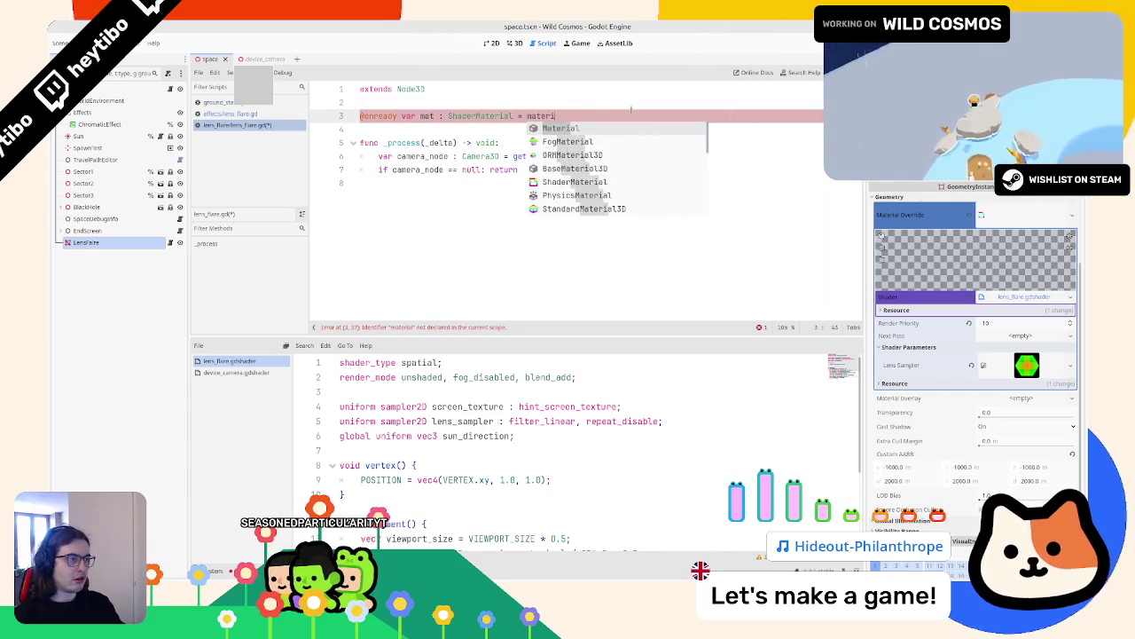
key("Return")
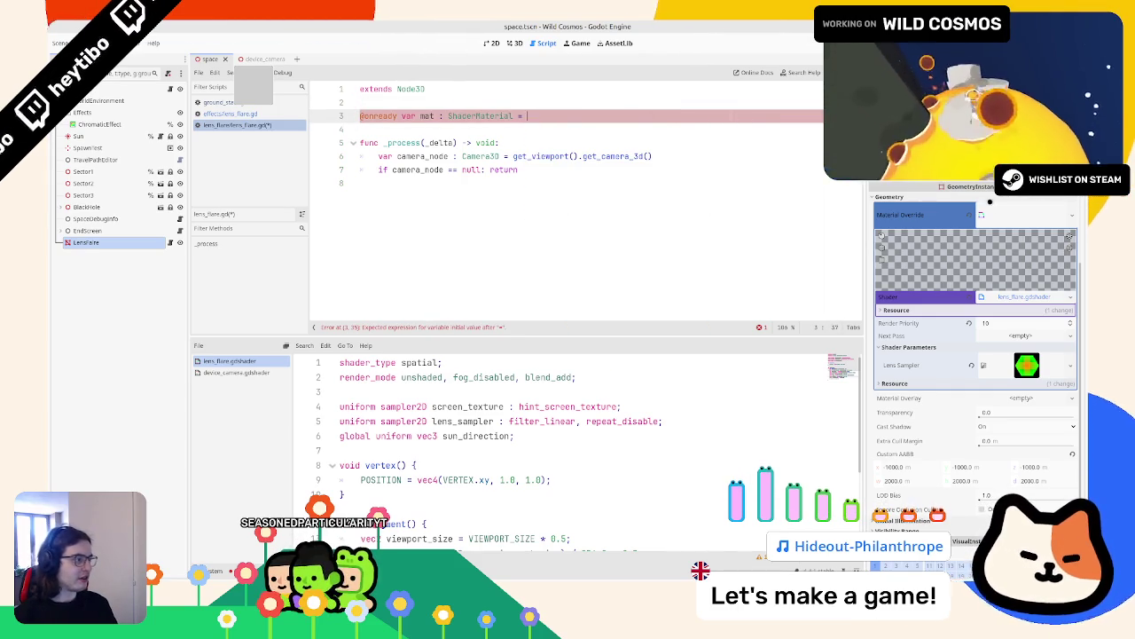
left_click(880, 234)
left_click_drag(901, 262, 591, 236)
key("ctrl+z")
Step: Change the base class to MeshInstance3D, set mat to material_override, and save
left_click(501, 91)
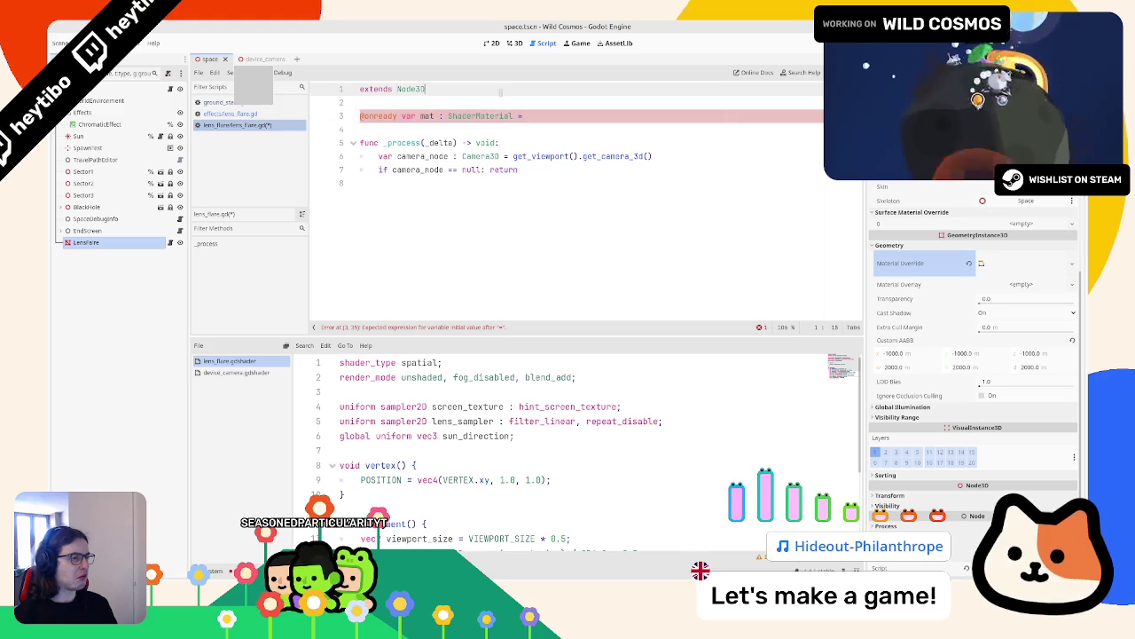
type("M")
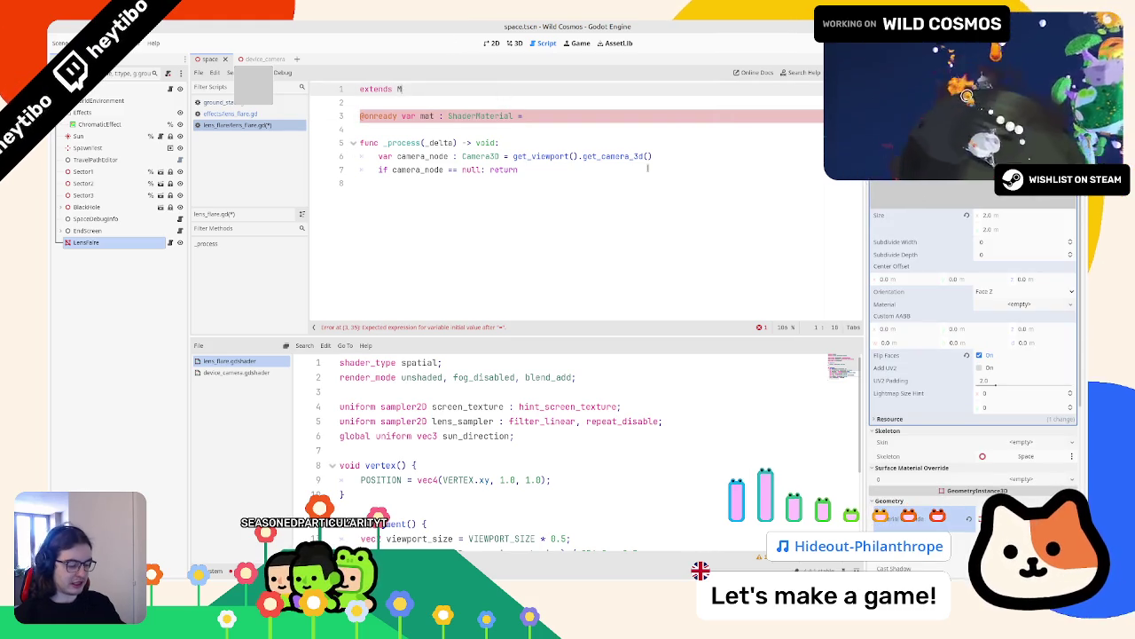
type("eshInst")
key("Return")
key("Down")
key("Down")
key("End")
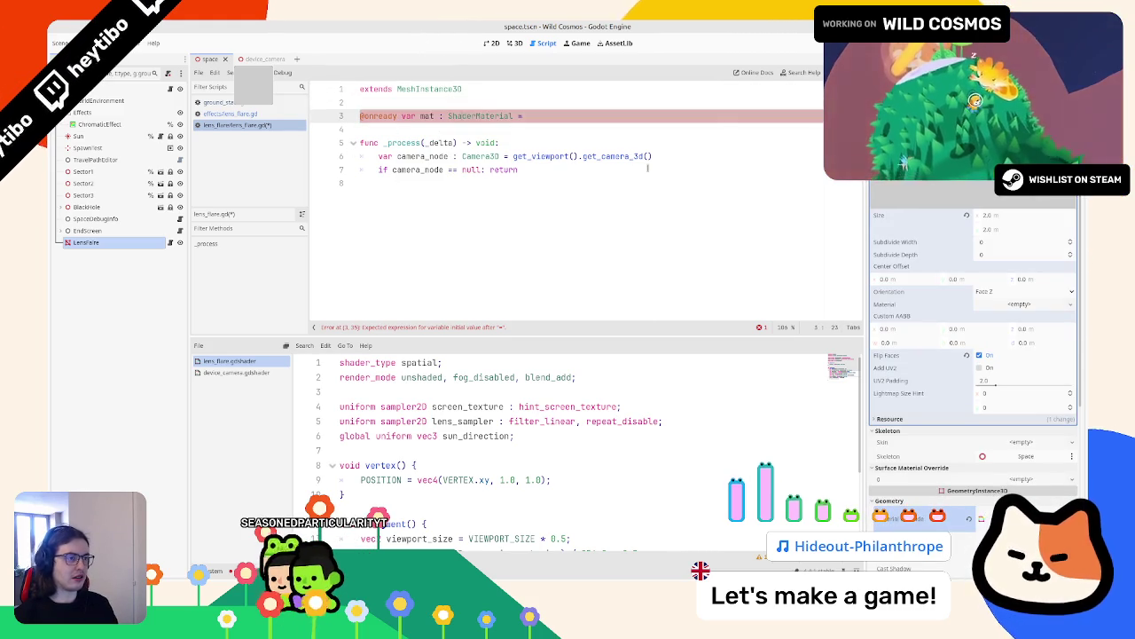
type("materi")
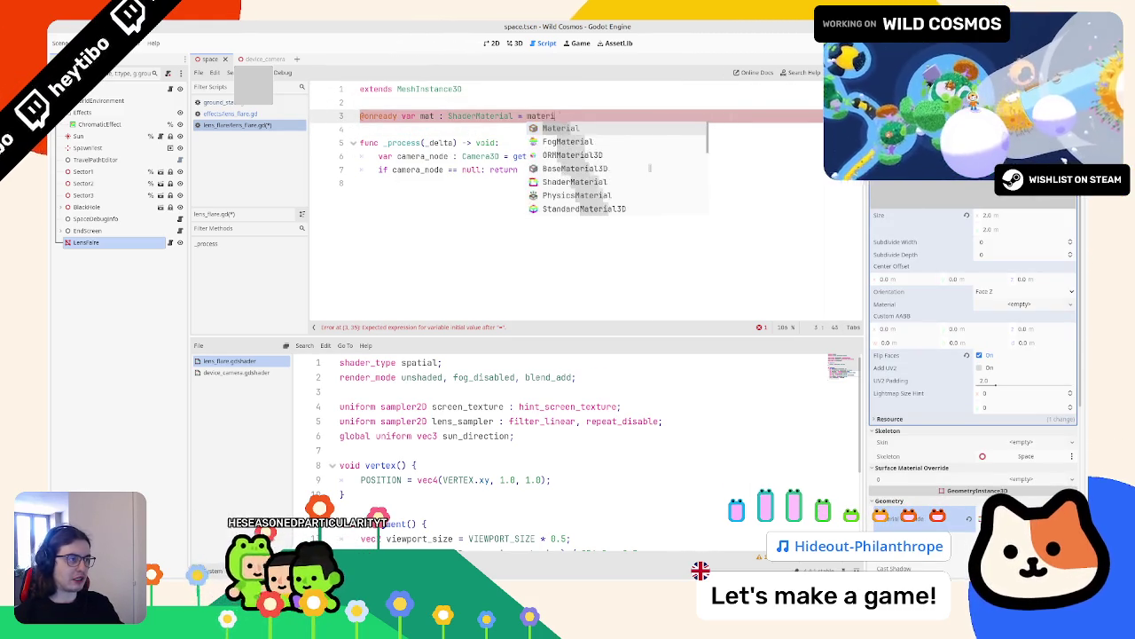
type("al_override")
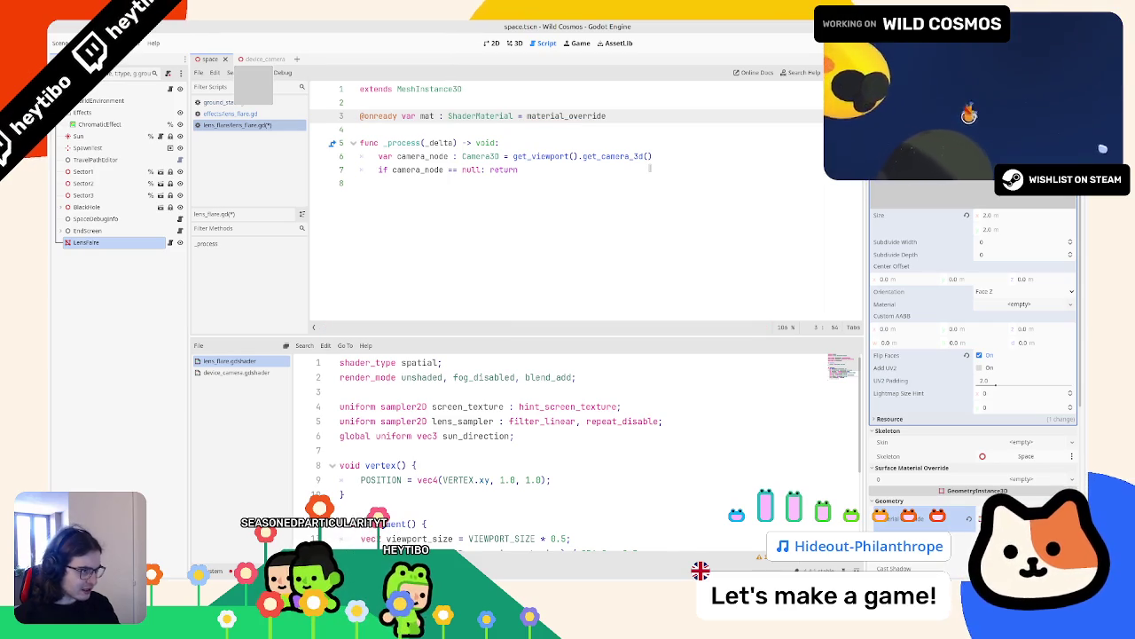
key("ctrl+s")
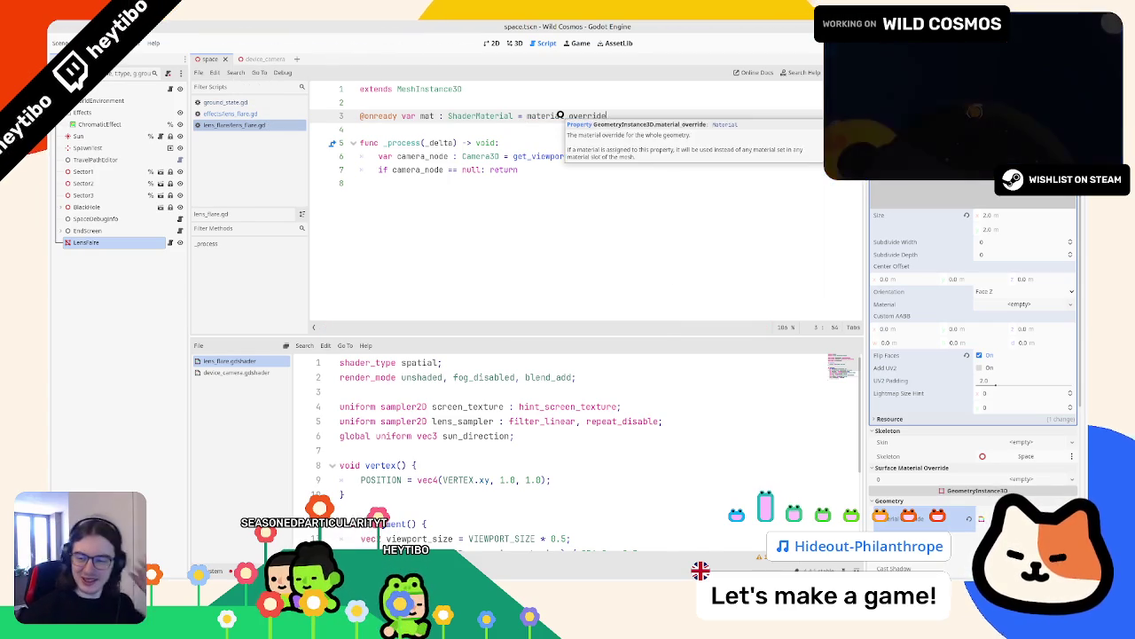
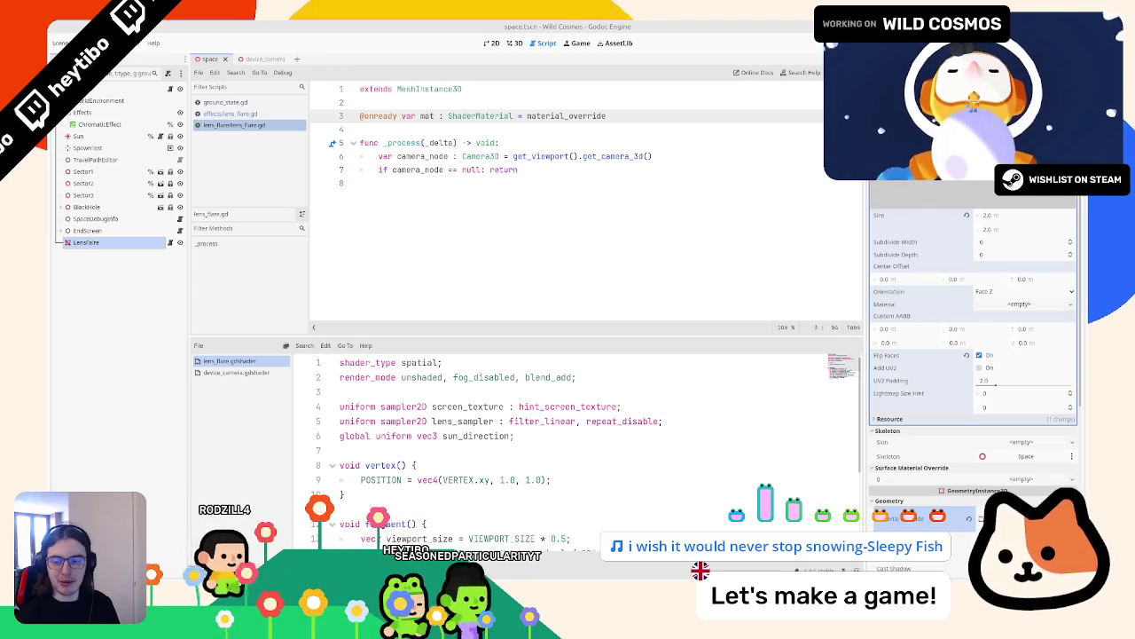
Step: Duplicate the sun_direction uniform as a non-global vec2 uniform named sun_screen_position
double_click(427, 116)
left_click(424, 217)
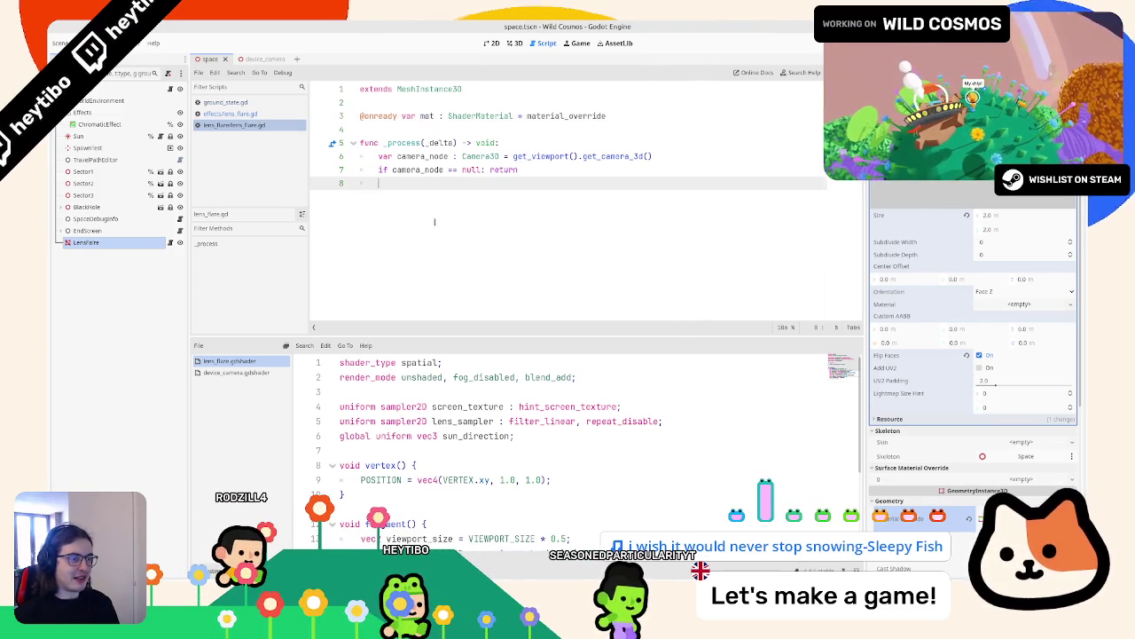
left_click(532, 421)
left_click(587, 436)
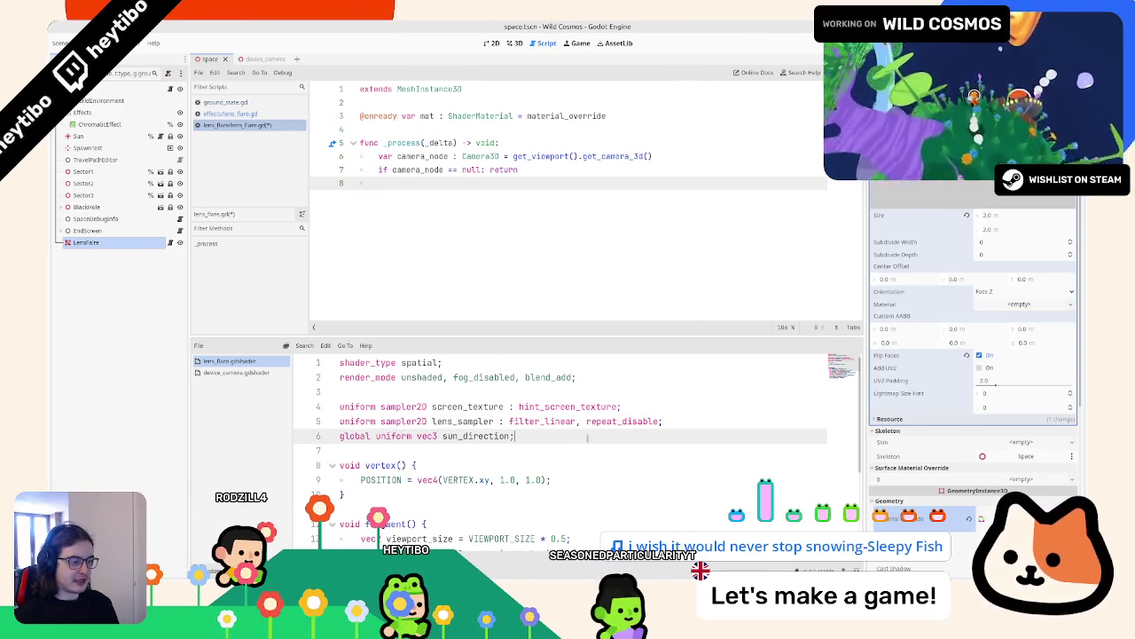
key("ctrl+shift+d")
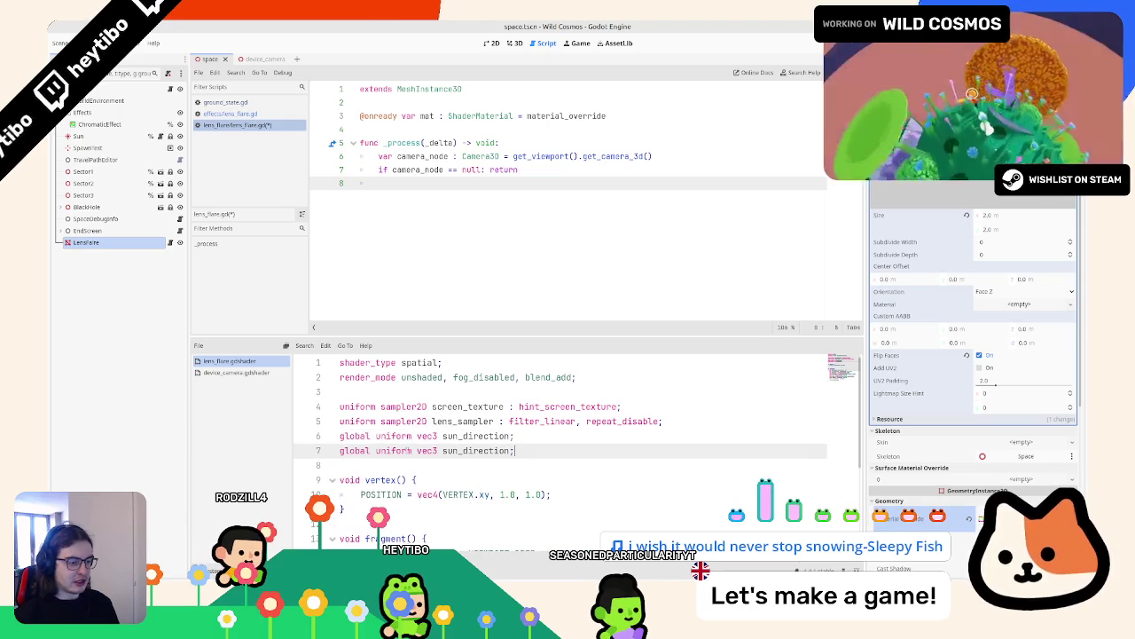
double_click(463, 451)
key("ctrl+z")
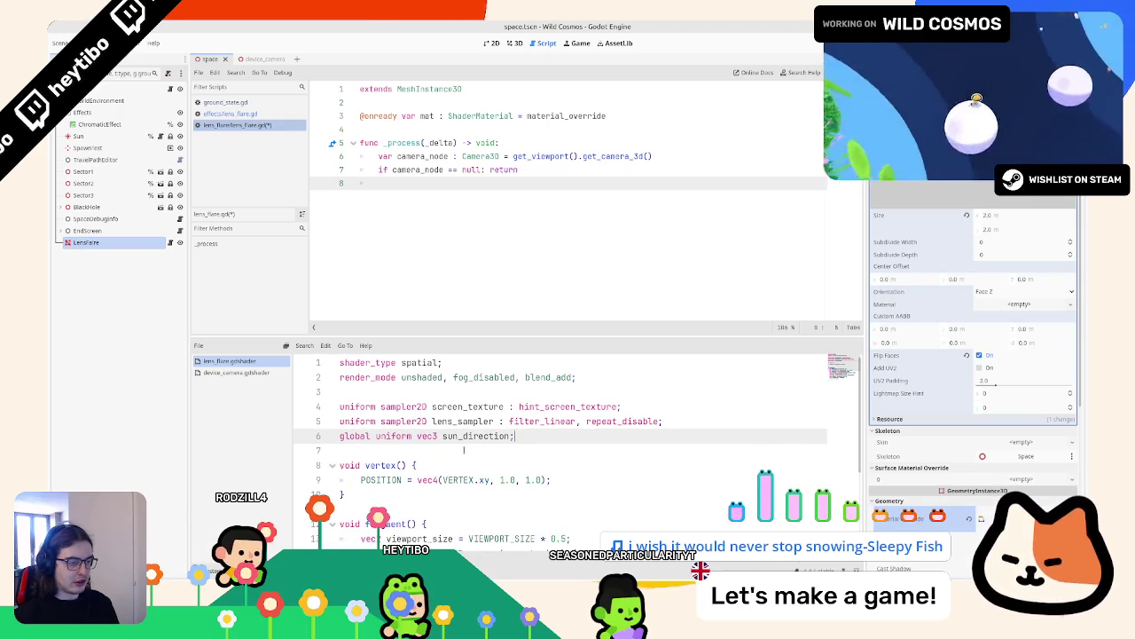
key("Up")
key("Down")
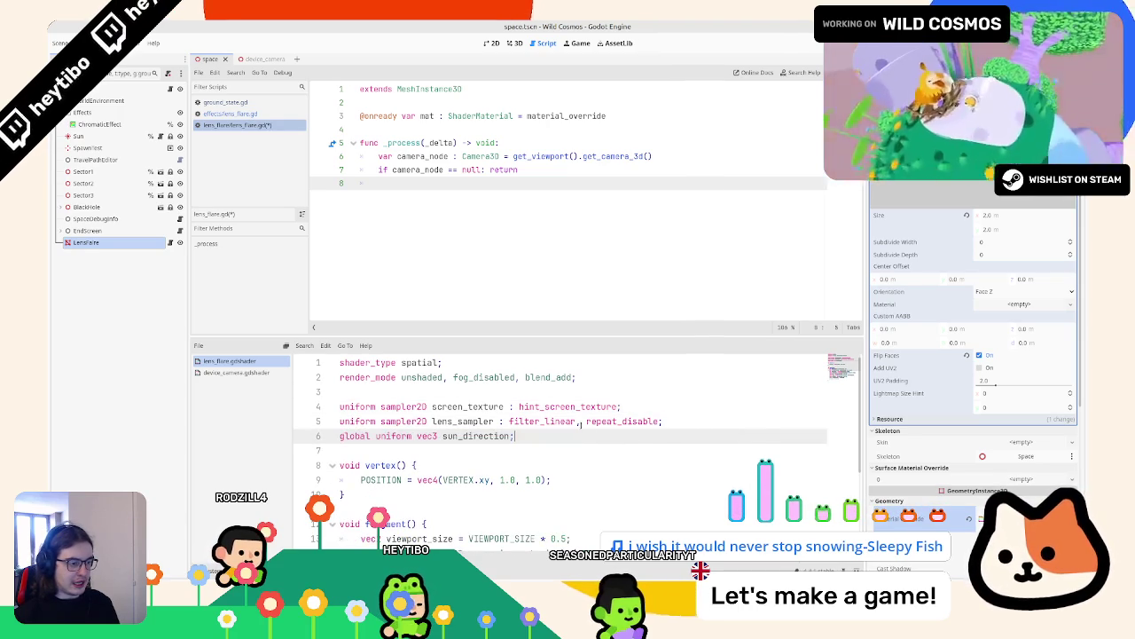
key("Up")
key("Down")
key("ctrl+shift+d")
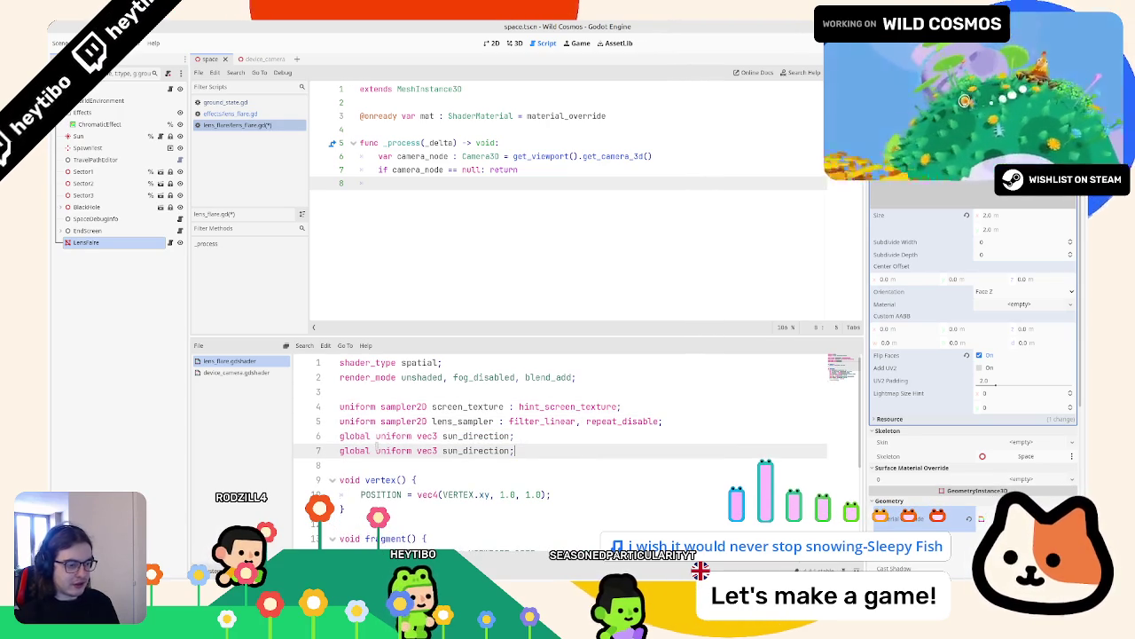
key("ctrl+BackSpace")
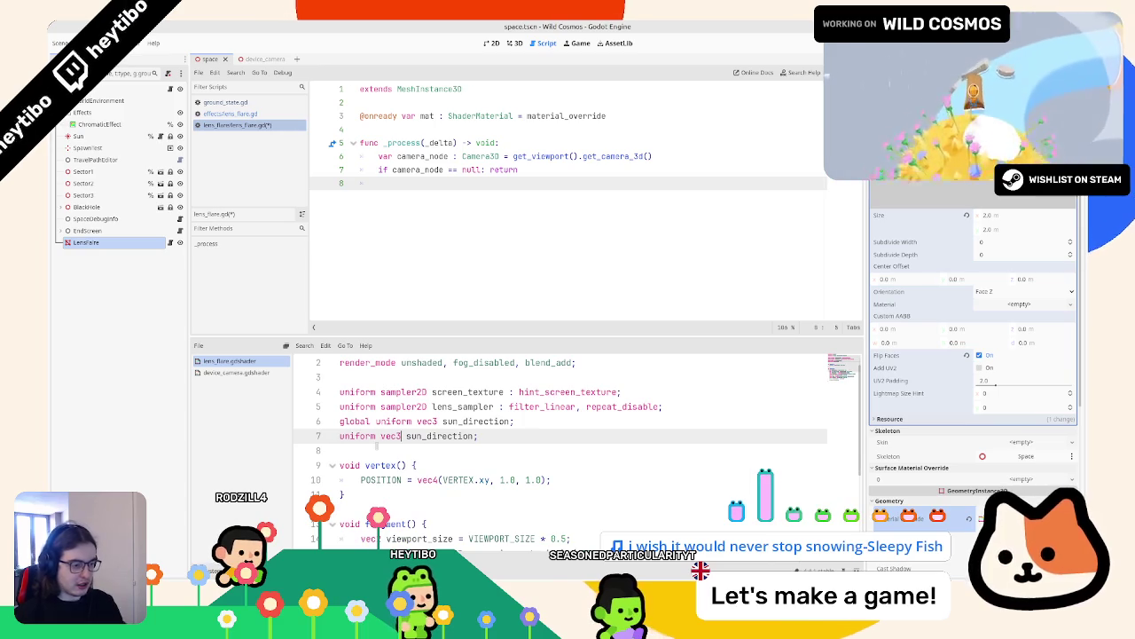
type("2")
key("BackSpace")
key("BackSpace")
key("BackSpace")
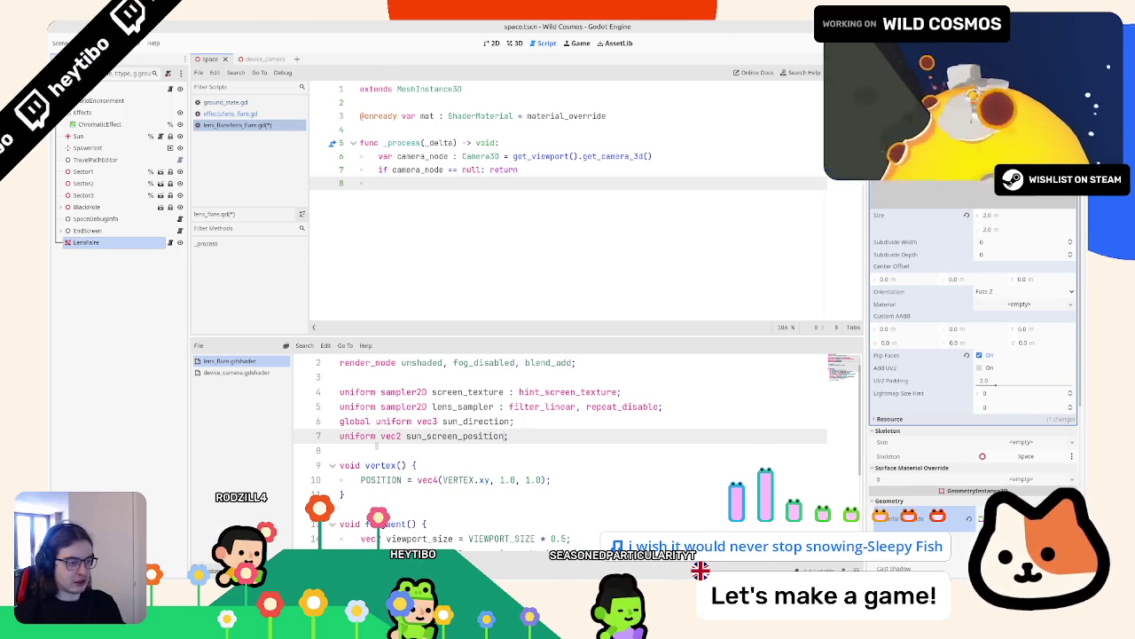
key("ctrl+shift+Left")
key("ctrl+c")
Step: Use sun_screen_position in the uv line, delete the viewport_size line, and save
scroll(399, 442, "down", 2)
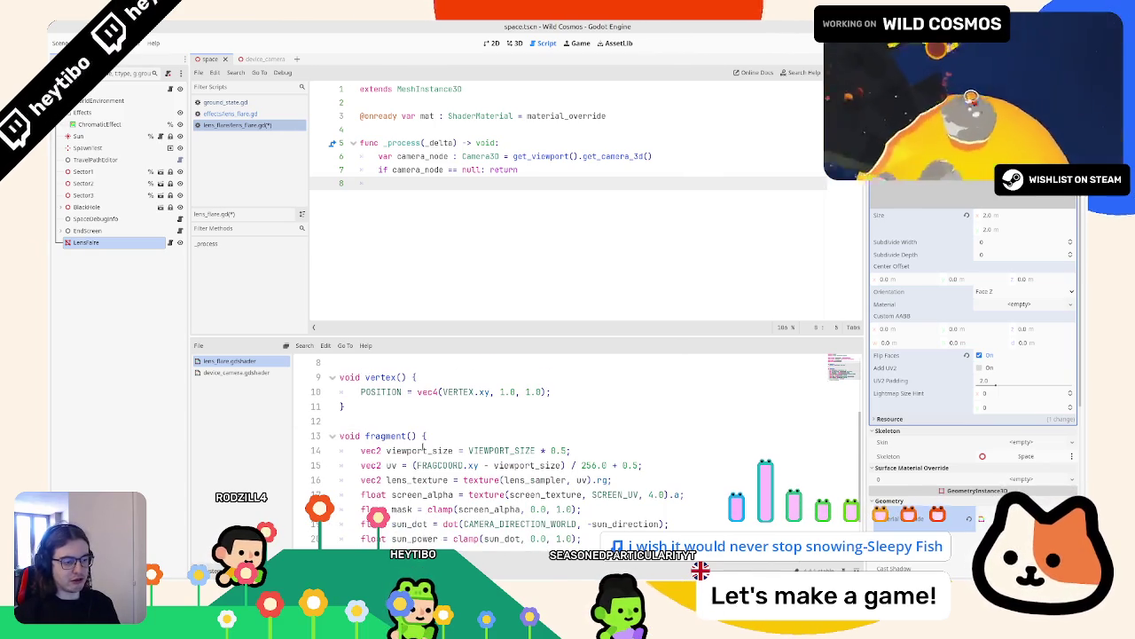
left_click(508, 465)
scroll(496, 464, "up", 1)
double_click(523, 509)
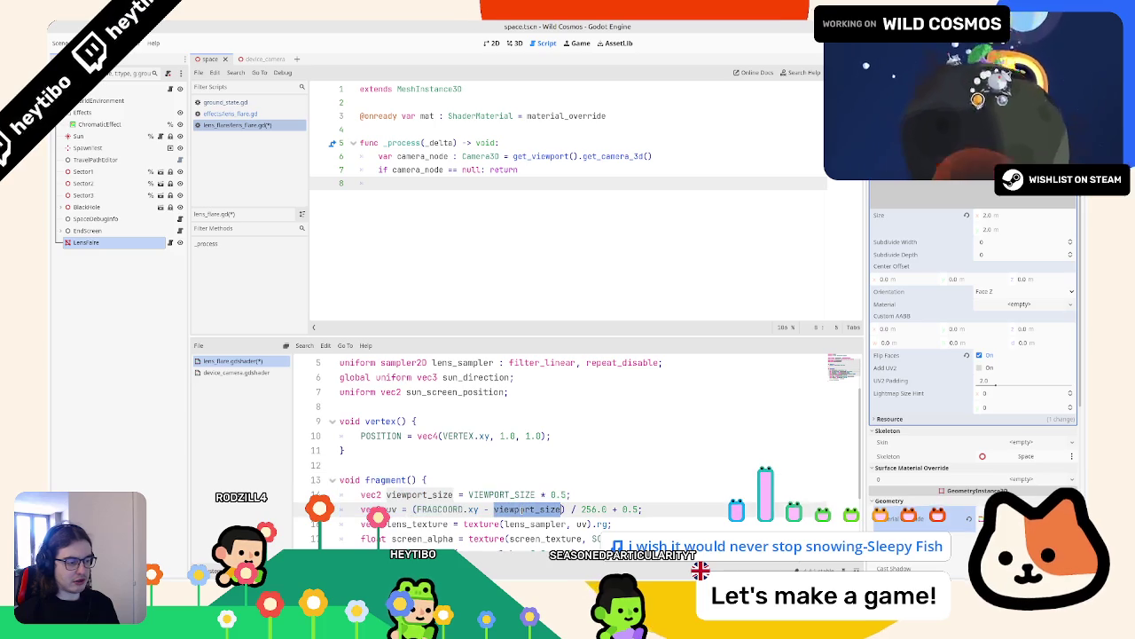
key("ctrl+v")
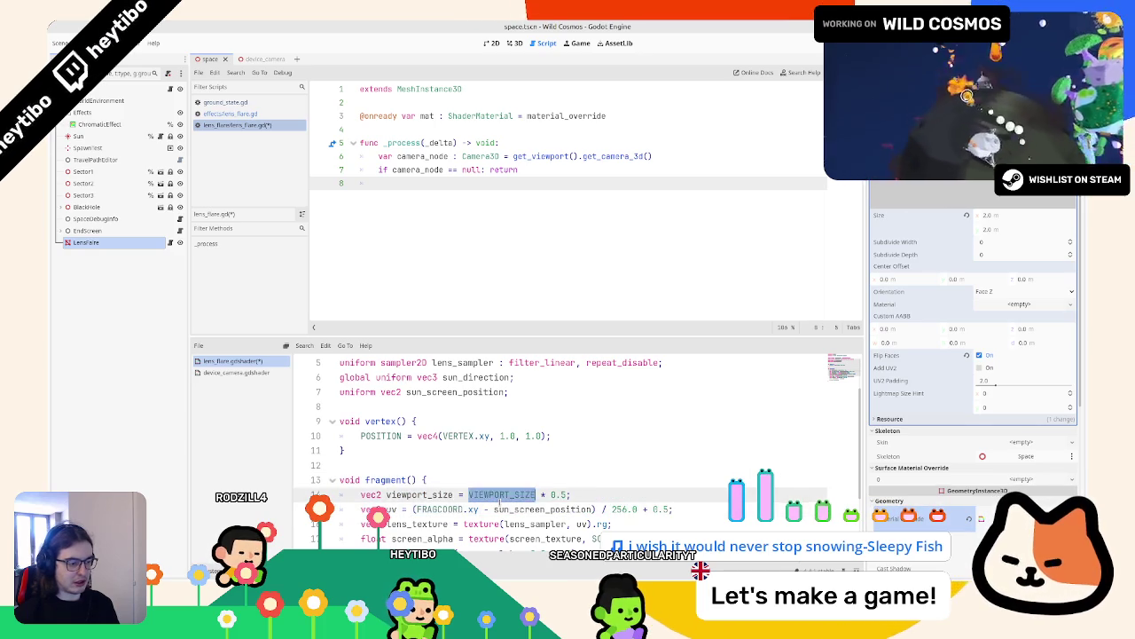
triple_click(499, 495)
key("BackSpace")
key("ctrl+s")
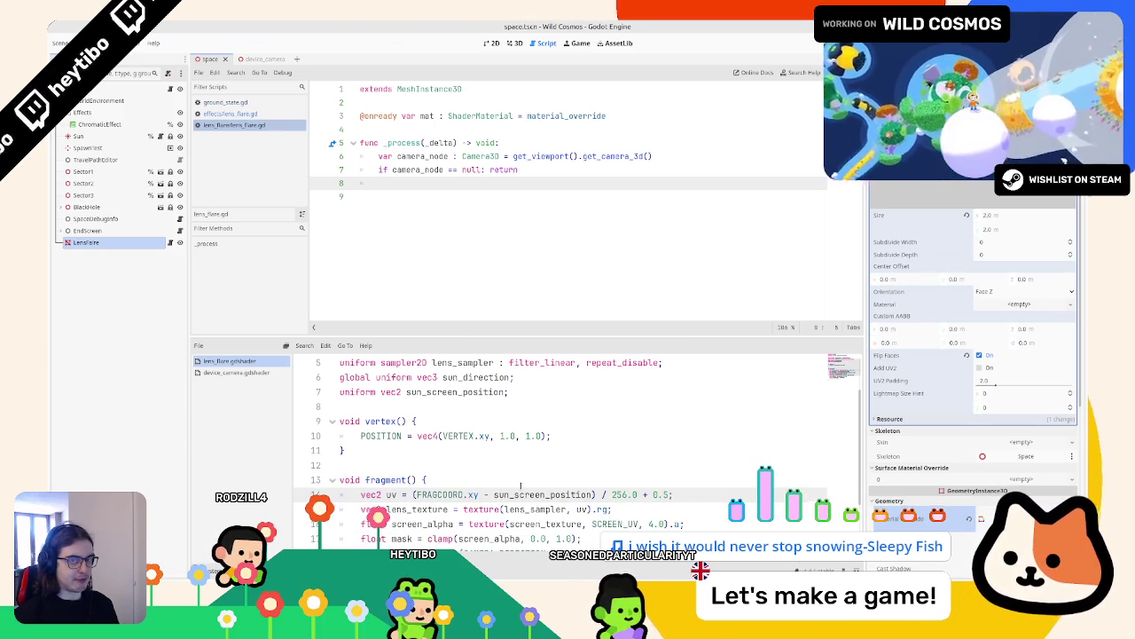
Step: Remove the trailing blank line from the shader and save again
double_click(538, 495)
scroll(493, 495, "up", 2)
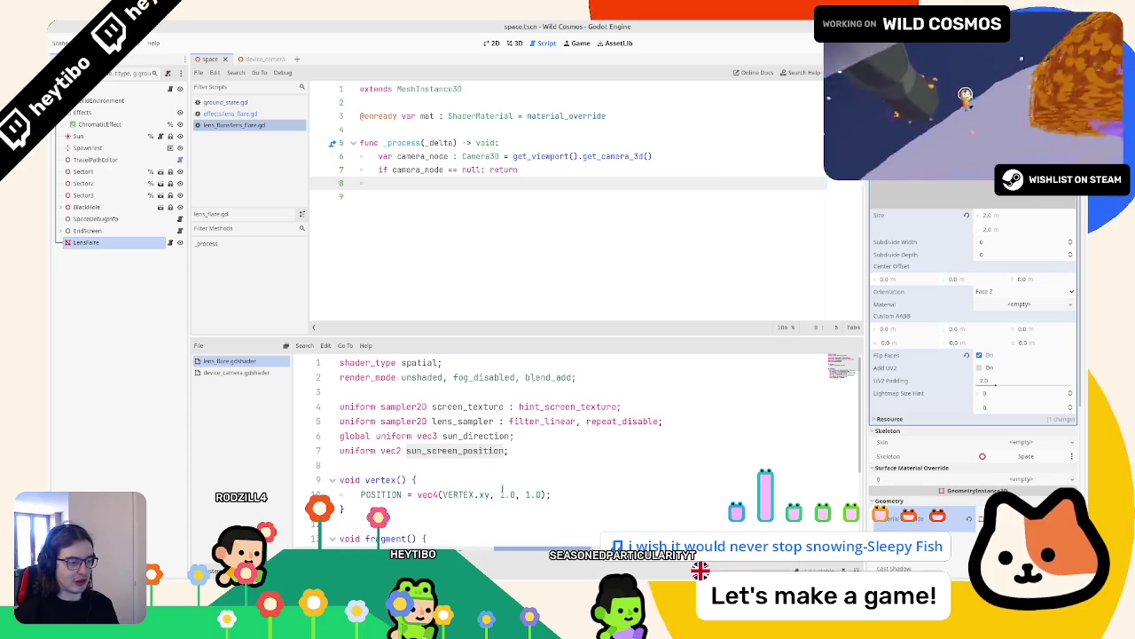
key("Delete")
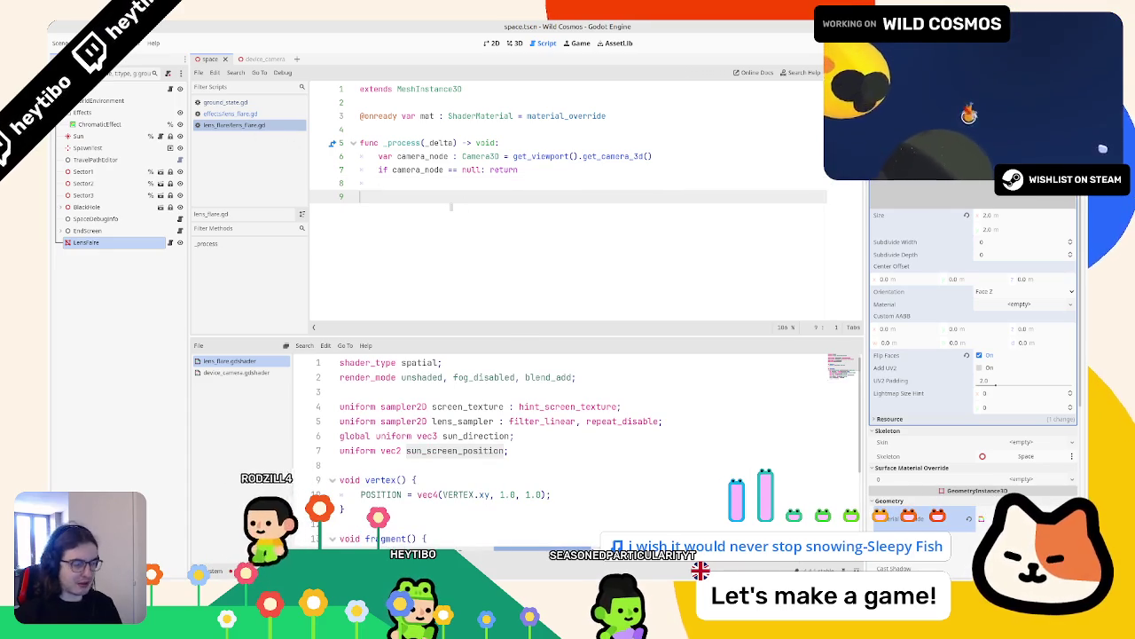
key("ctrl+s")
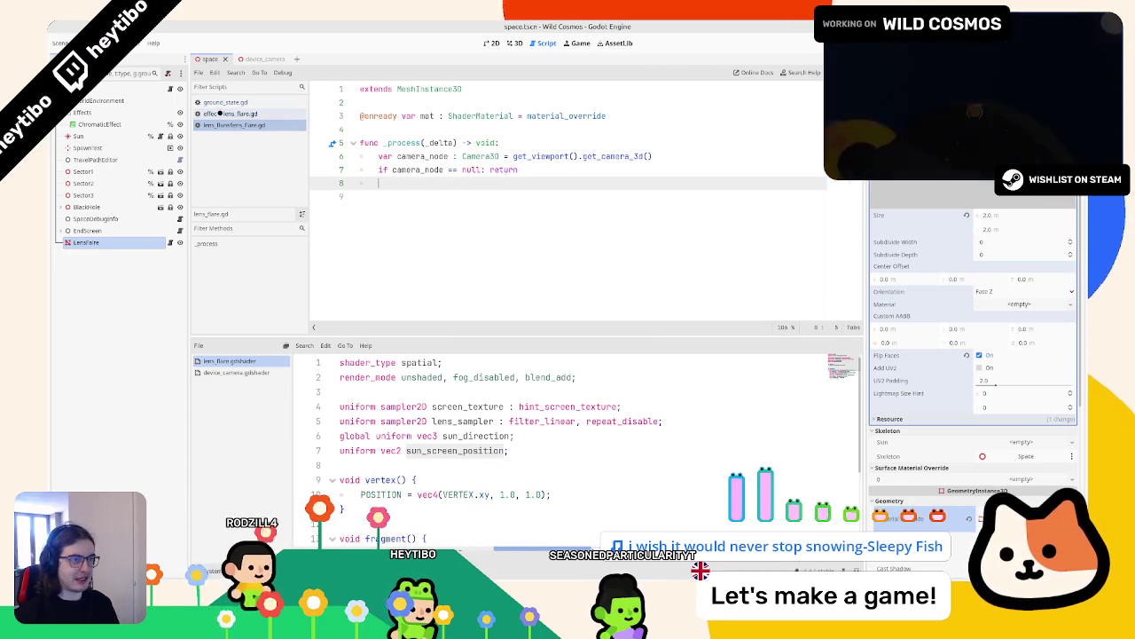
Step: Copy the unprojected sun position line from effects/lens_flare.gd into _process
left_click(514, 43)
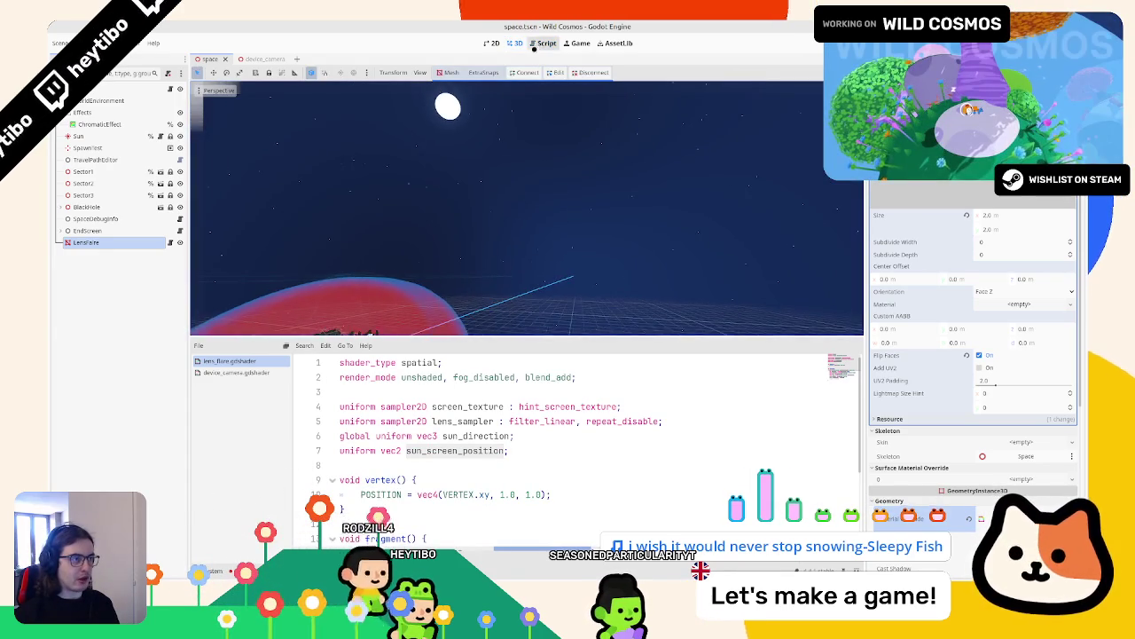
left_click(545, 43)
left_click(228, 113)
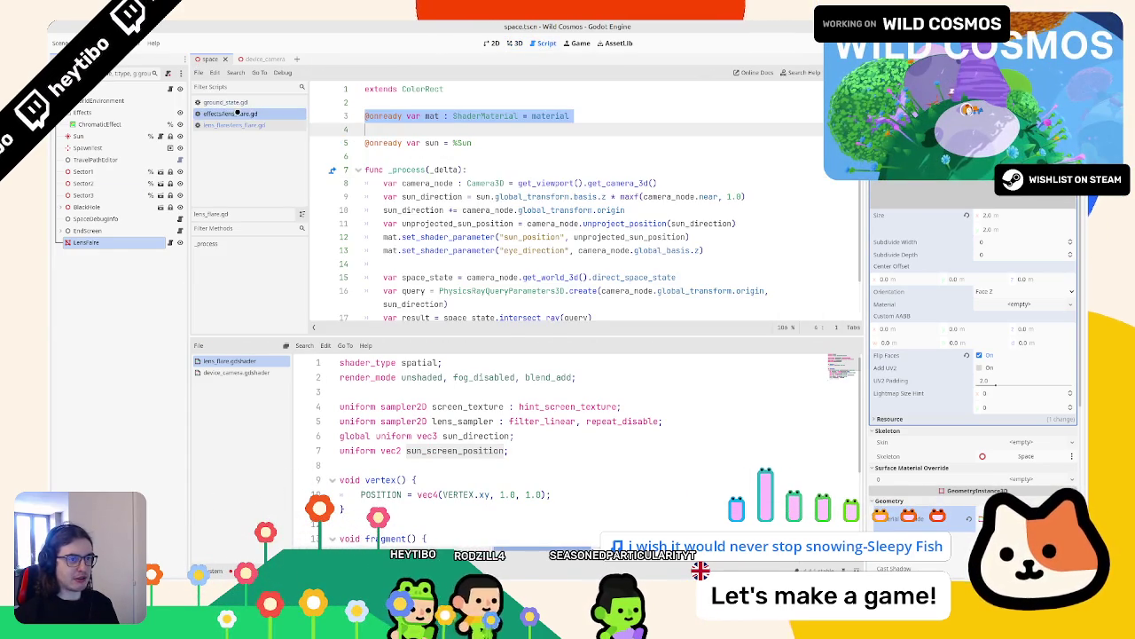
double_click(532, 237)
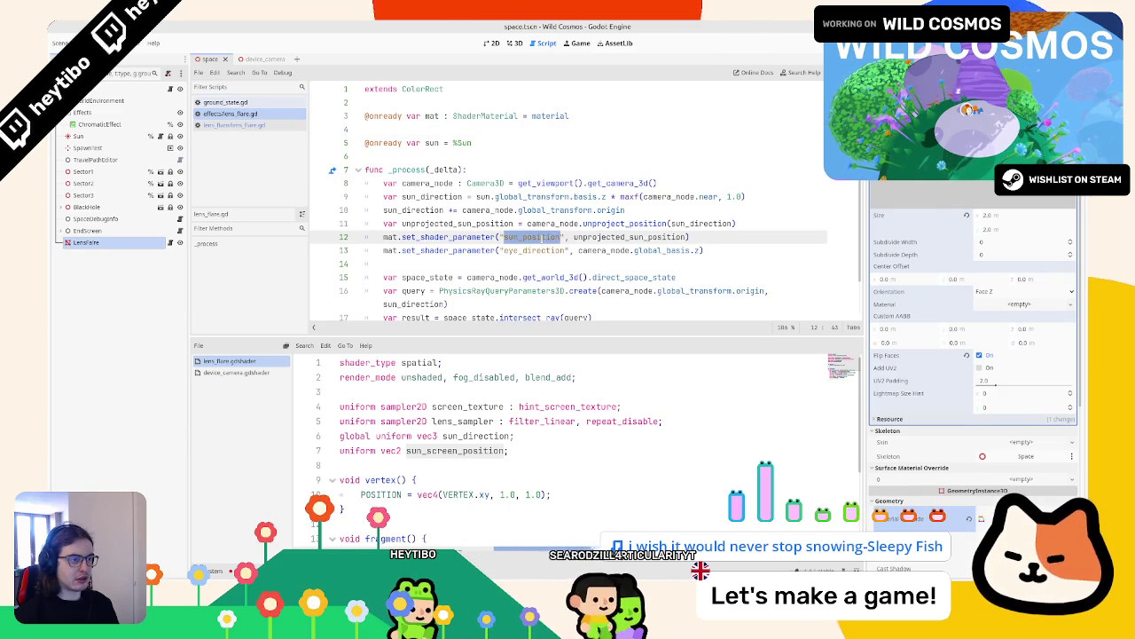
left_click_drag(383, 224, 741, 224)
key("ctrl+c")
left_click(233, 125)
left_click(505, 184)
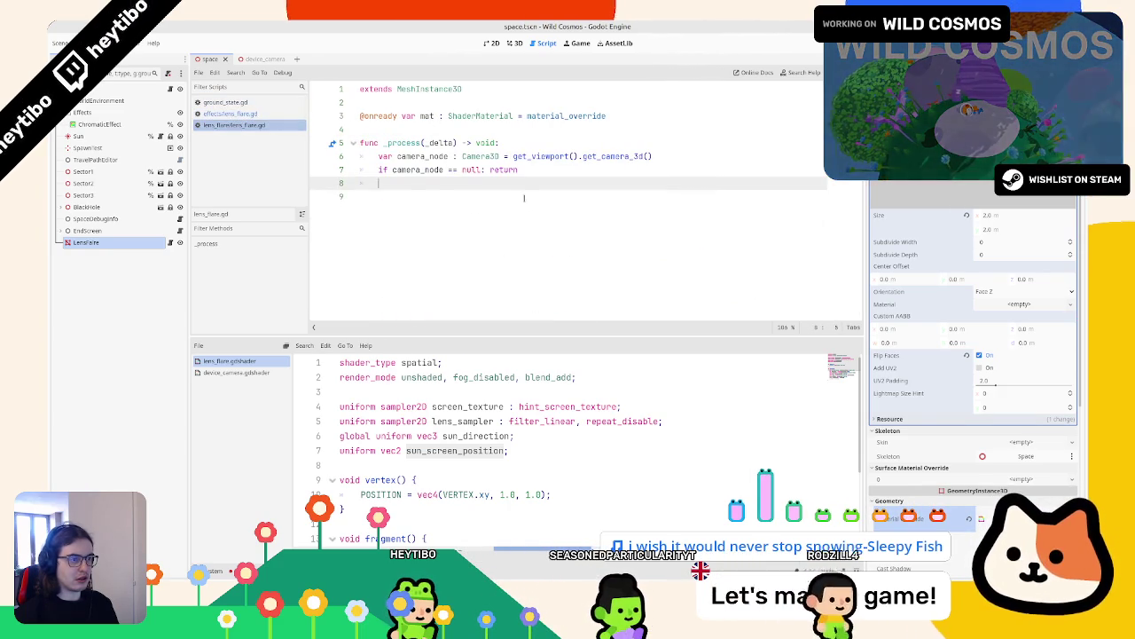
key("ctrl+v")
key("ctrl+z")
key("ctrl+v")
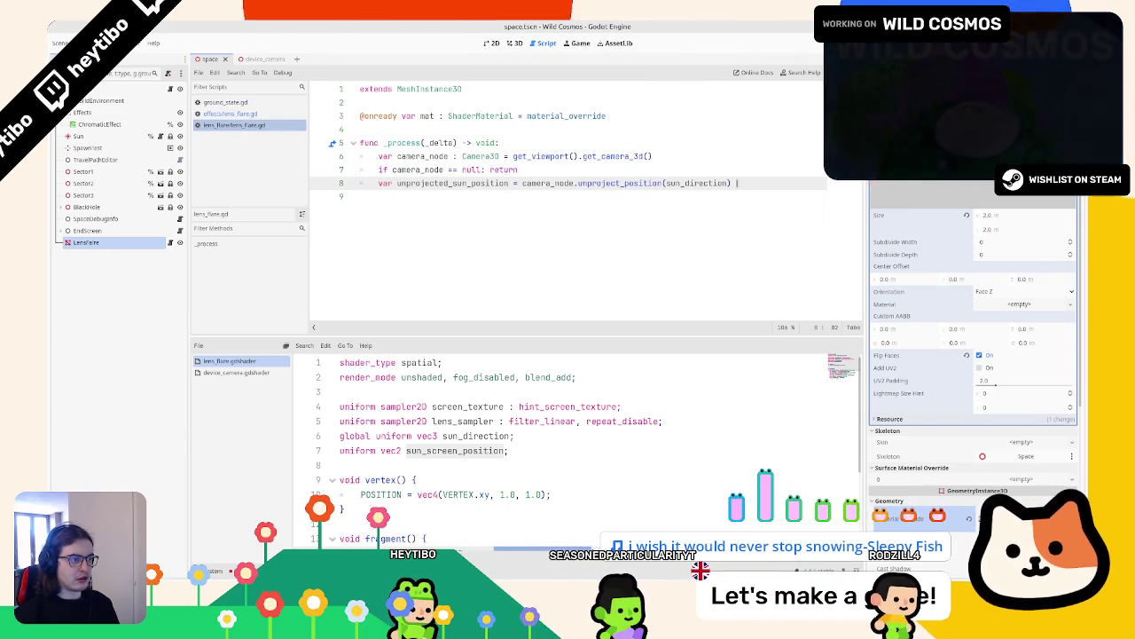
Step: Paste the two sun_direction lines from the effects script after the null check
left_click(232, 113)
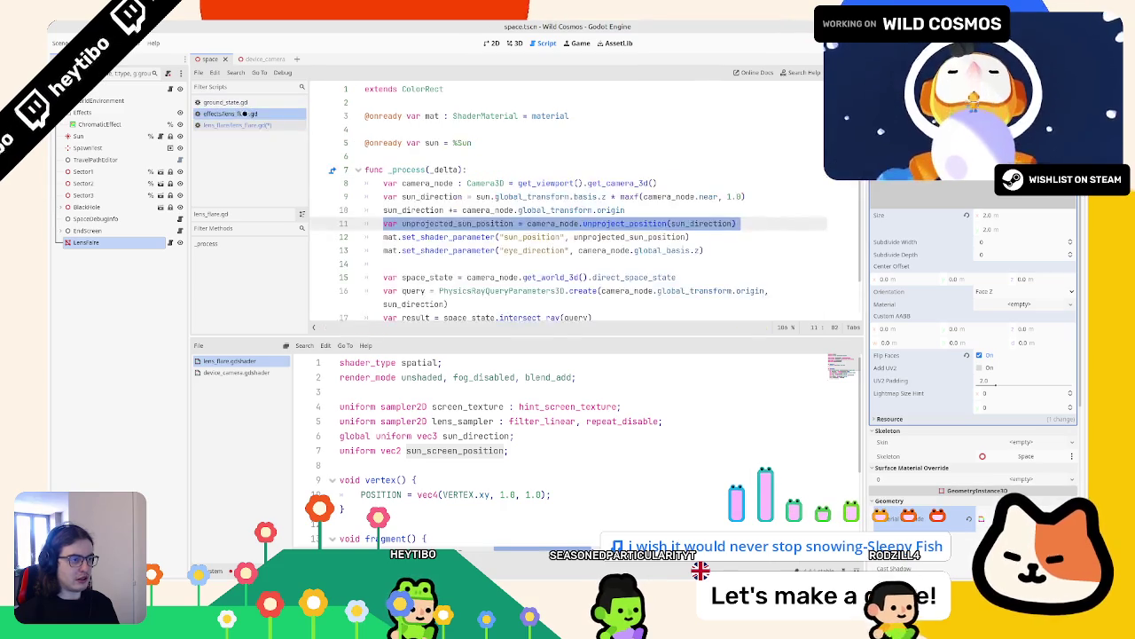
left_click_drag(402, 196, 745, 196)
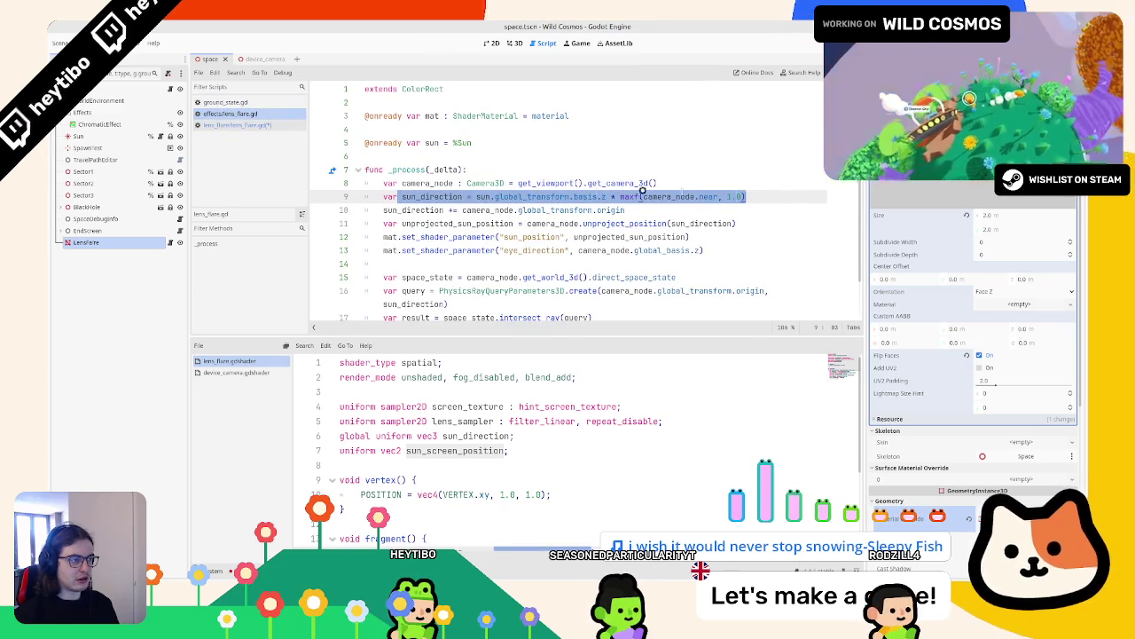
left_click_drag(367, 196, 366, 223)
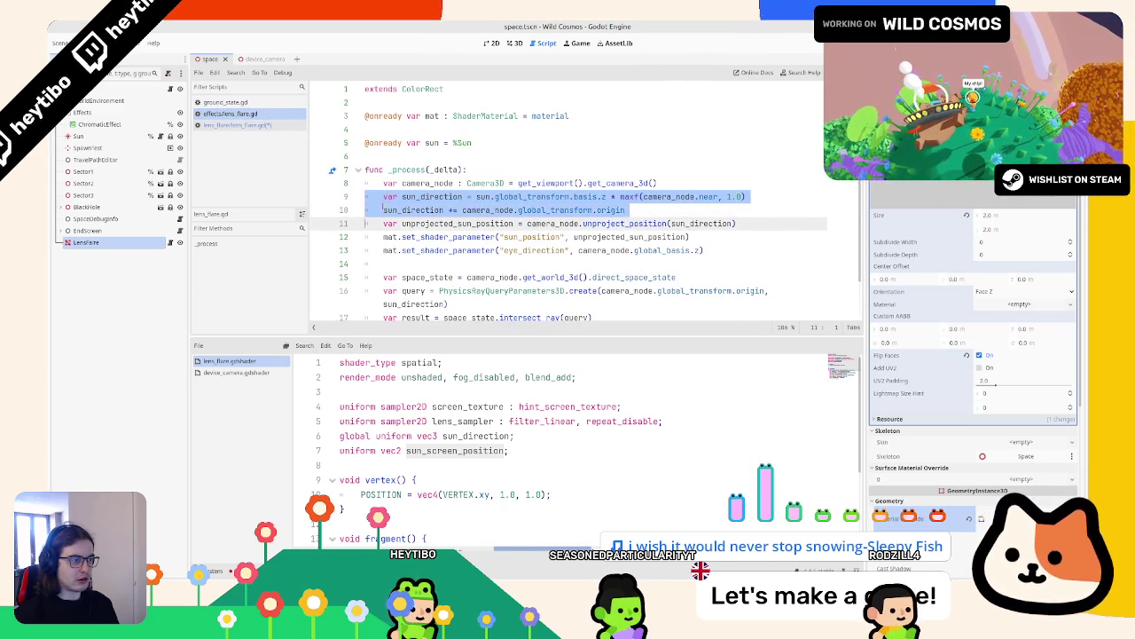
left_click(250, 125)
left_click(554, 169)
key("Return")
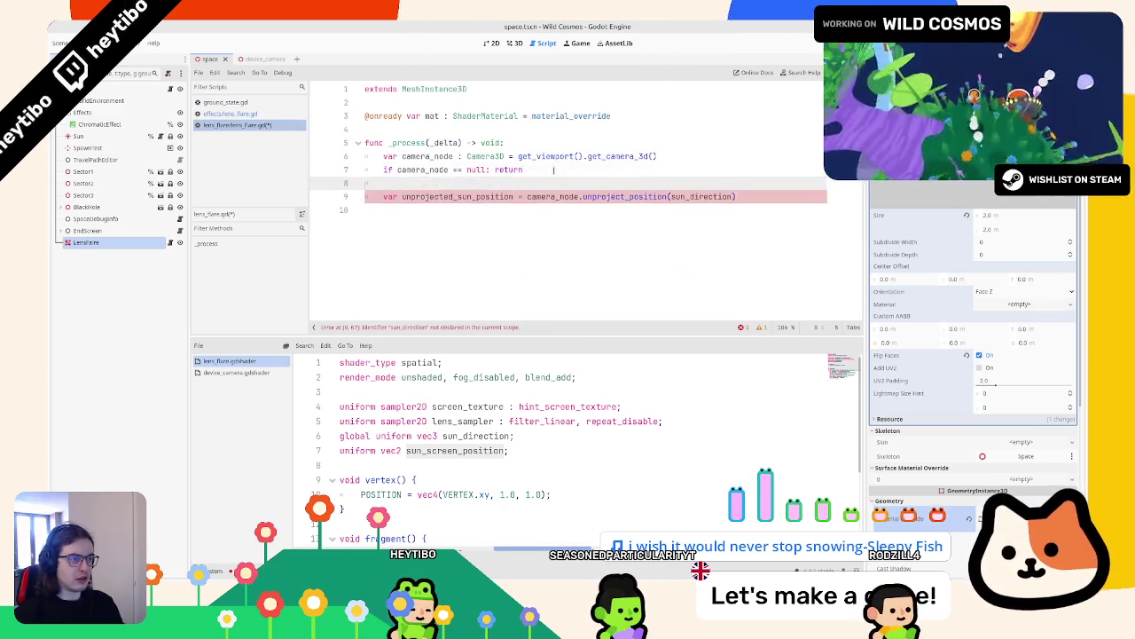
key("ctrl+v")
key("BackSpace")
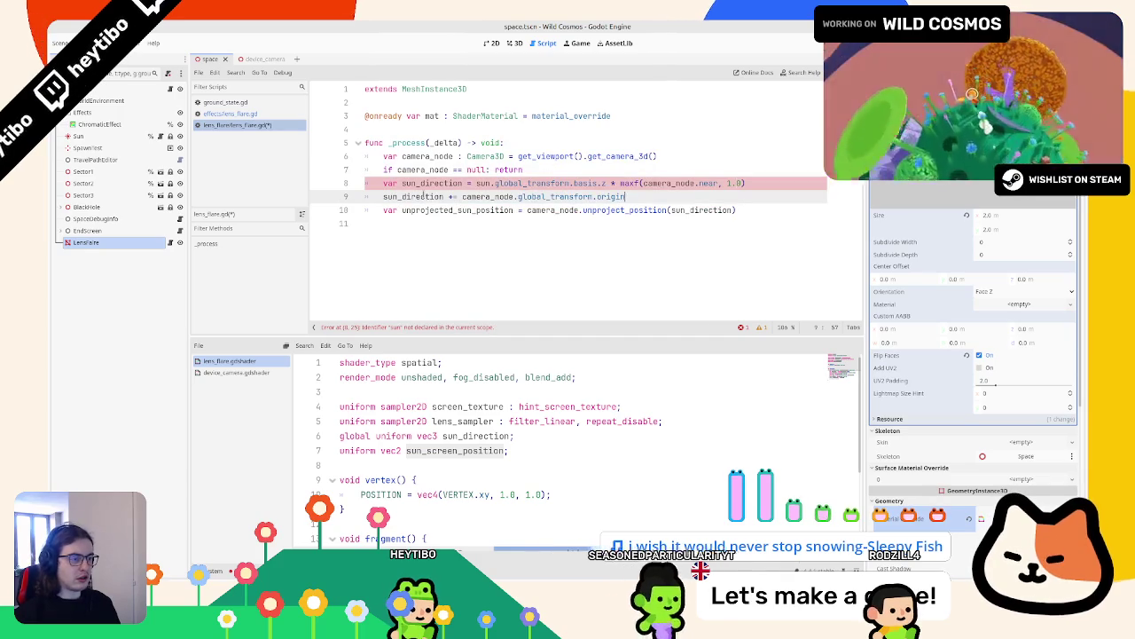
Step: Check the undeclared sun reference and add a blank line below the mat declaration
double_click(672, 184)
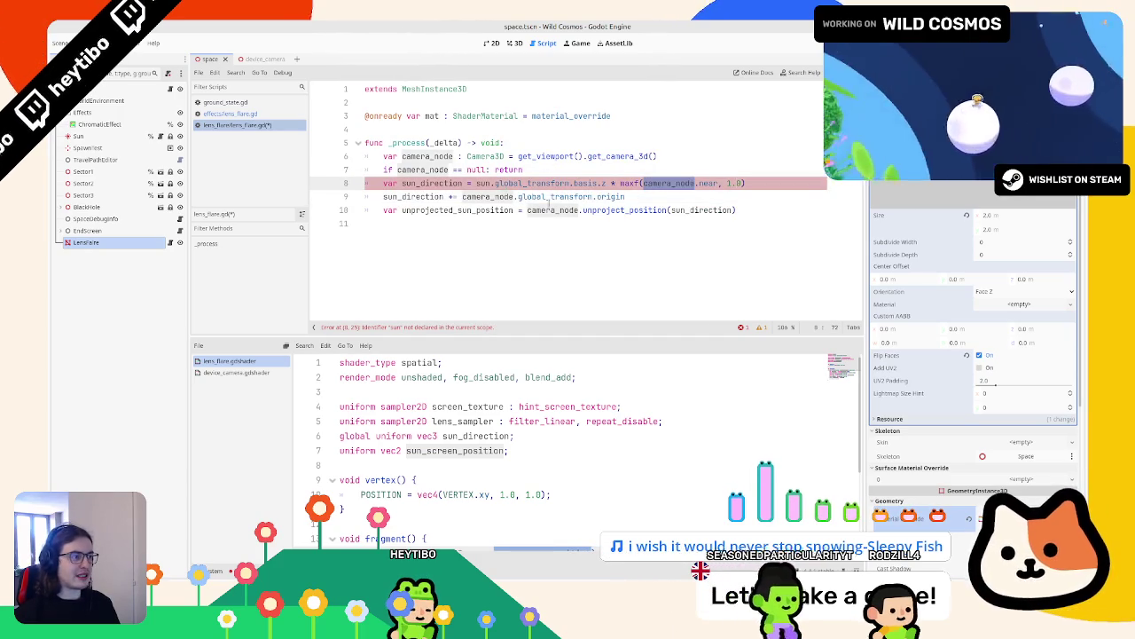
double_click(484, 183)
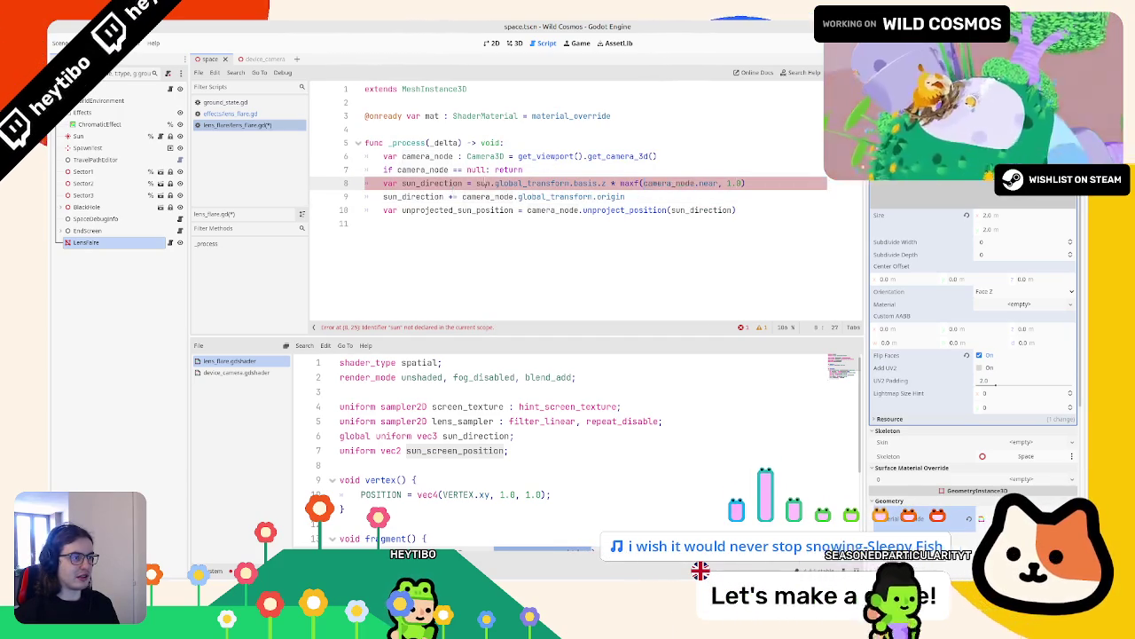
left_click(408, 103)
left_click(408, 131)
key("Return")
key("Up")
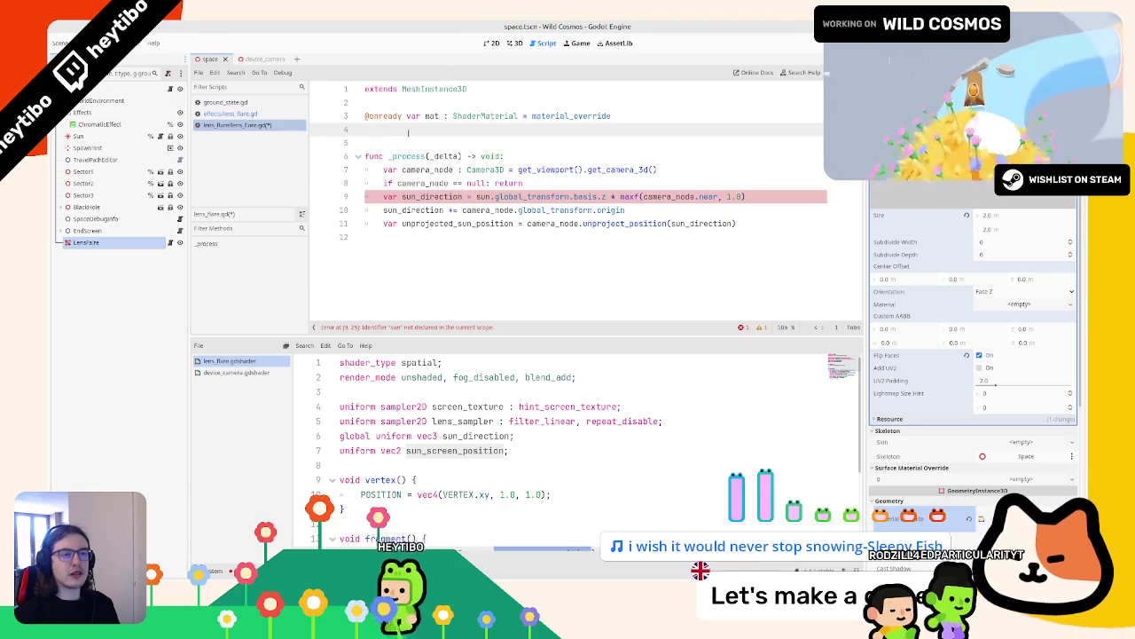
Step: Add an onready Sun node reference and pass unprojected_sun_position to the sun_screen_position shader parameter
mouse_move(78, 136)
left_mouse_down()
mouse_move(463, 140)
mouse_move(433, 132)
left_mouse_up()
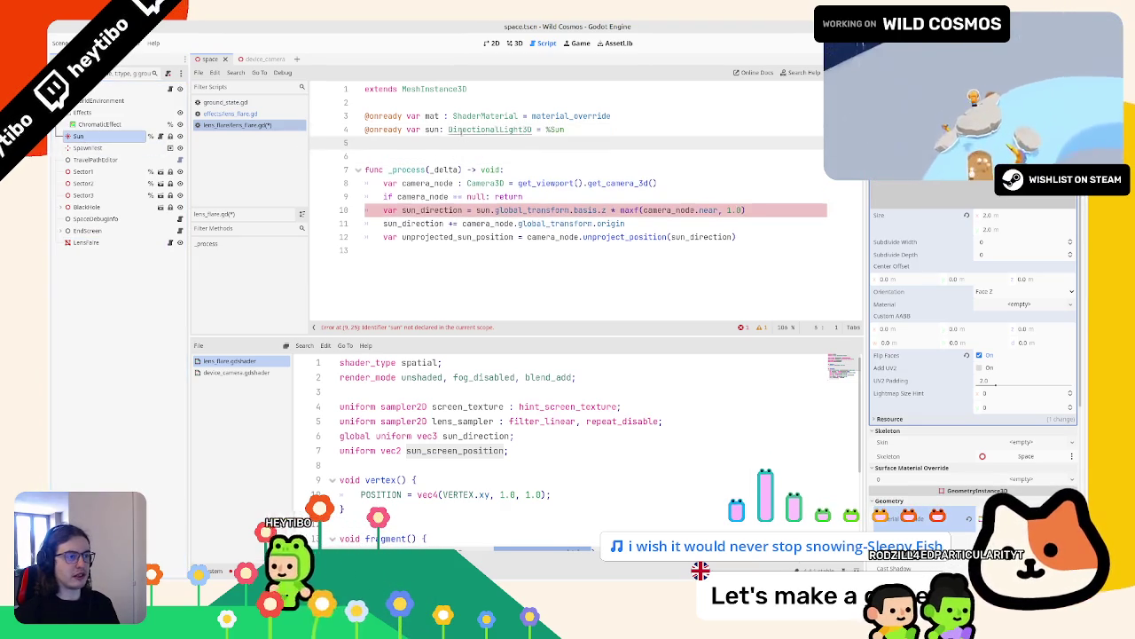
key("ctrl+s")
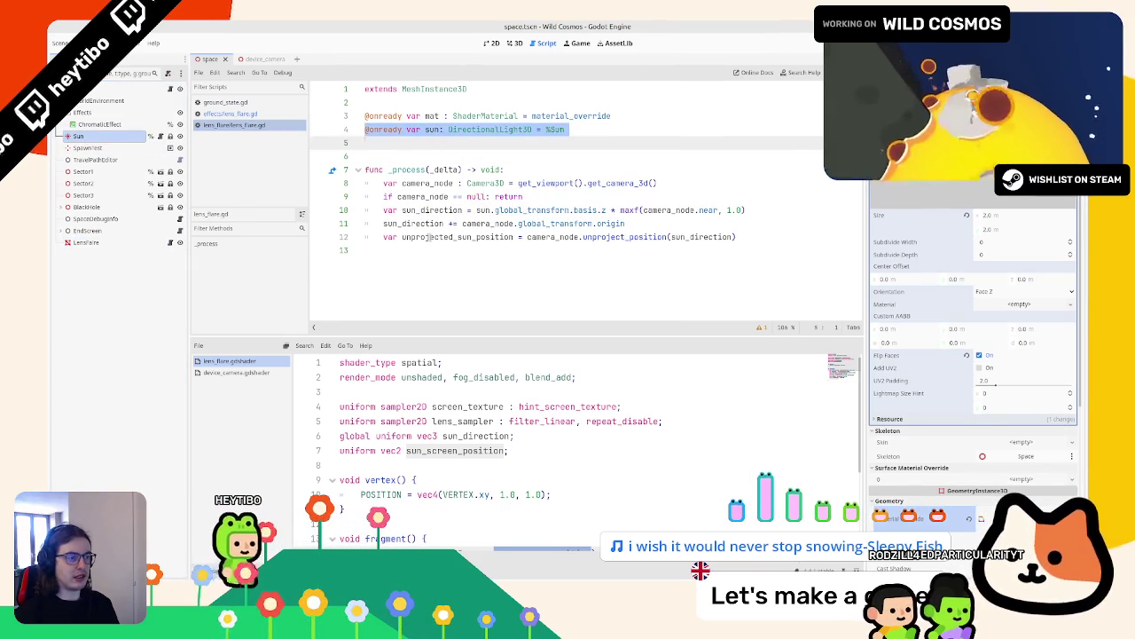
left_click(416, 237)
left_click(417, 261)
type("m")
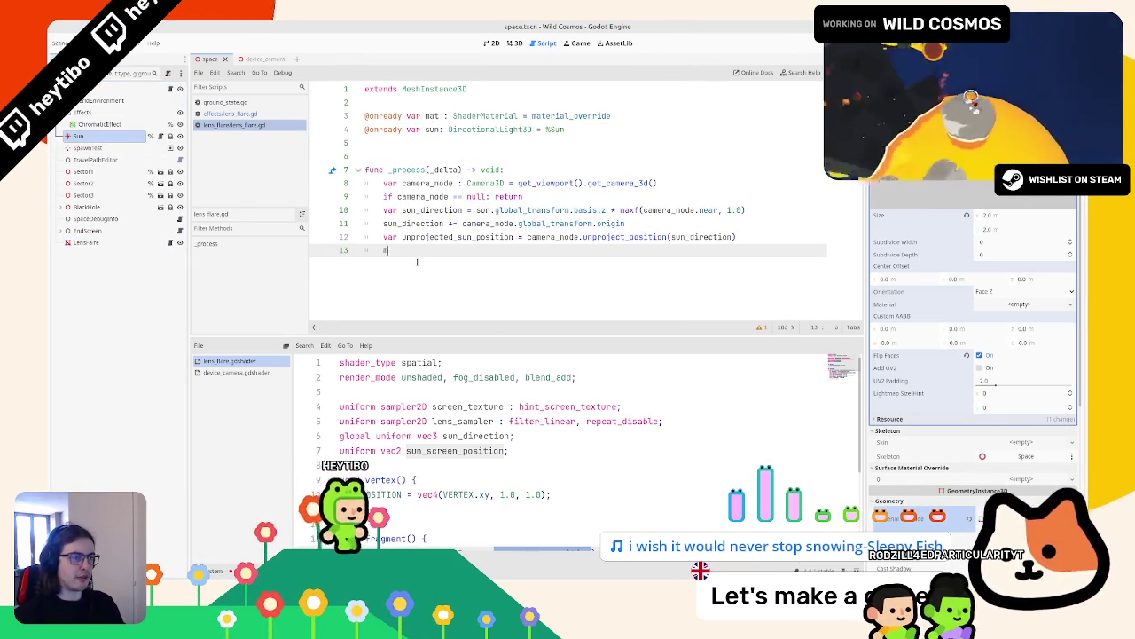
type("at.set_sh")
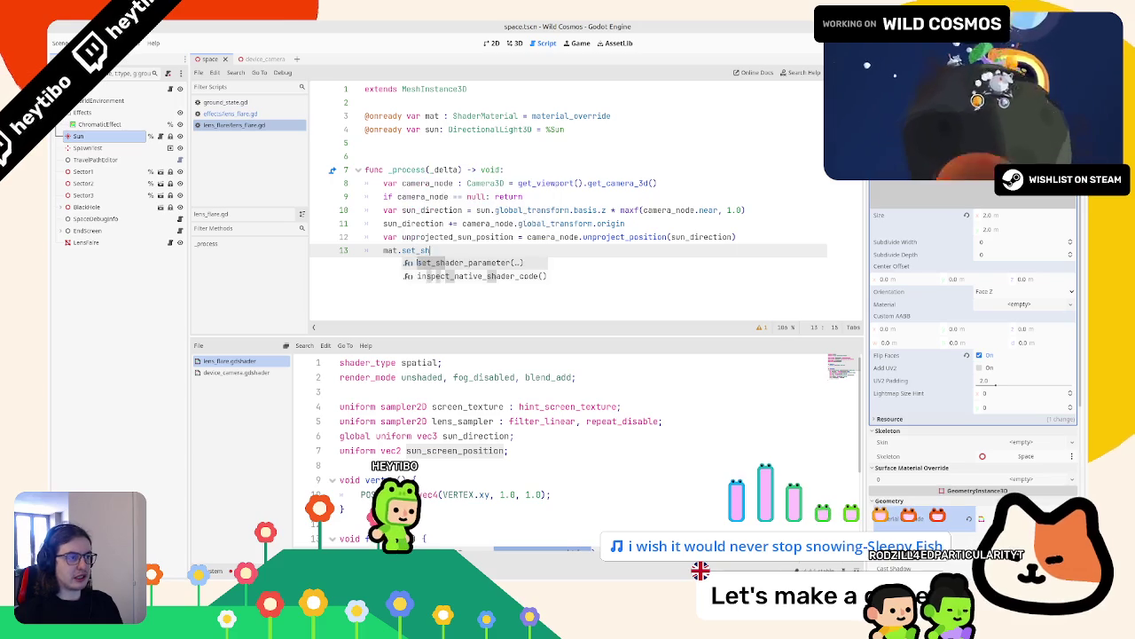
key("Return")
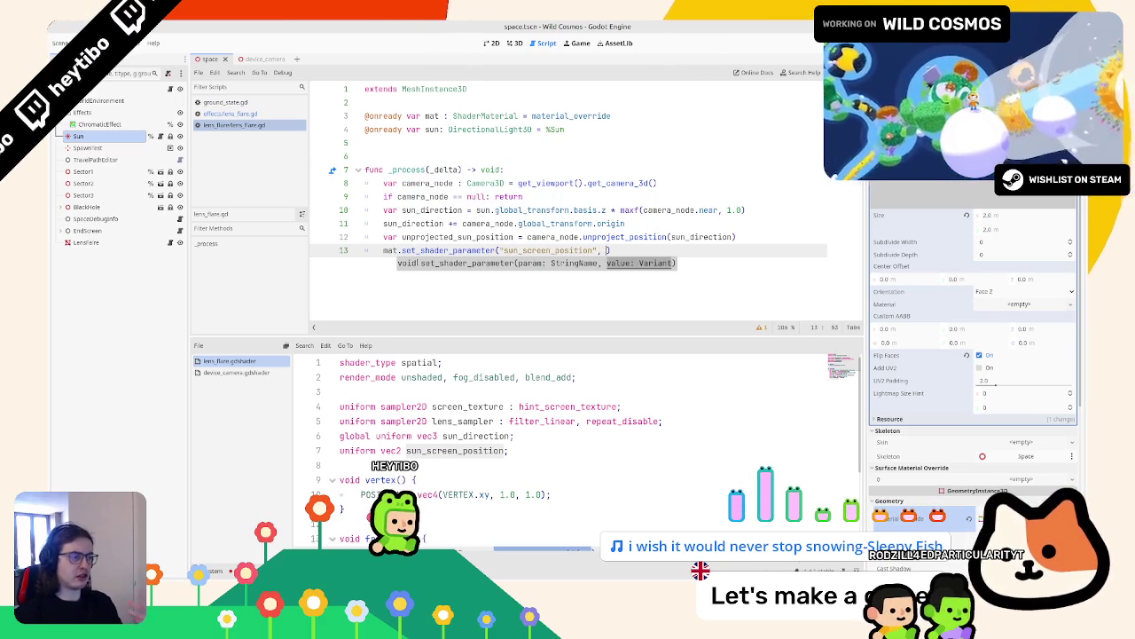
type("nproj")
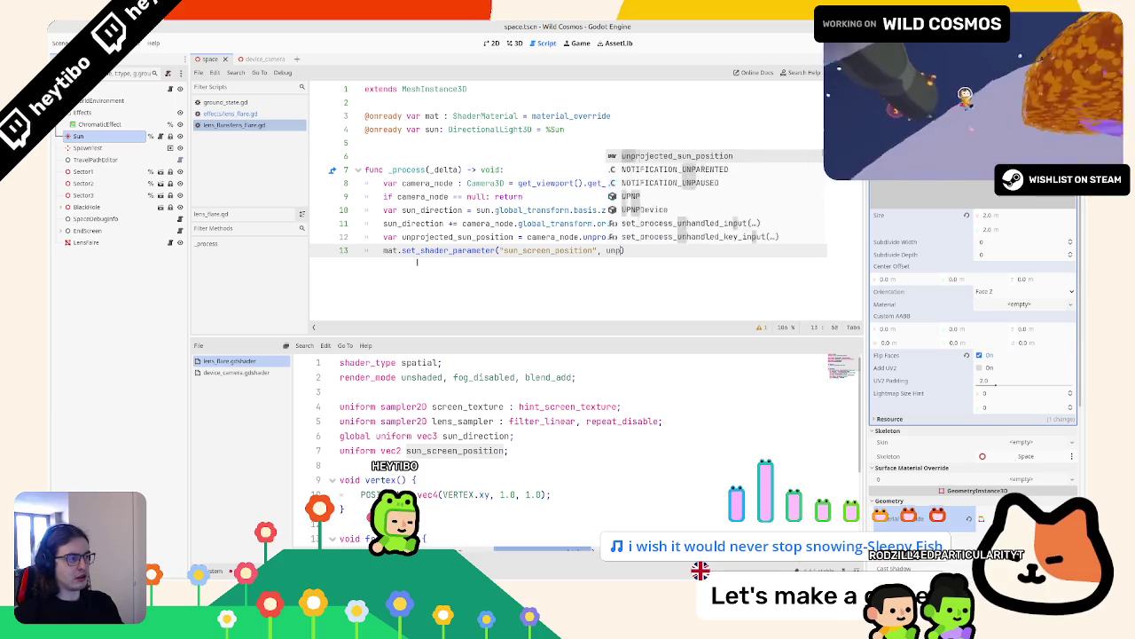
key("Return")
key("Return")
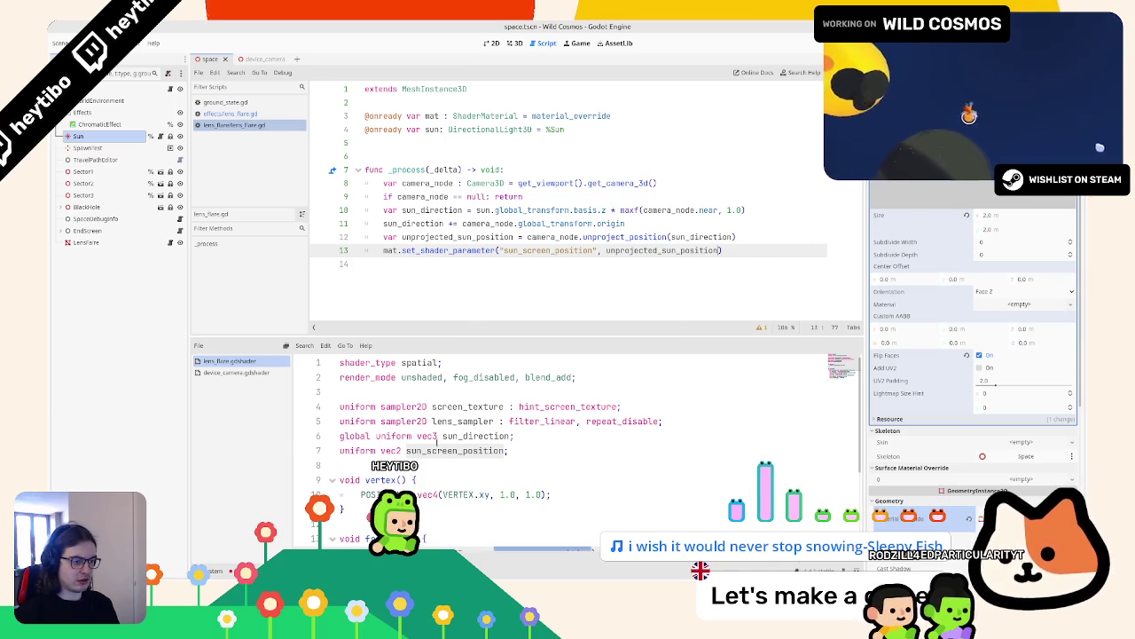
Step: Switch to the 3D view and launch the game to test the lens flare
scroll(437, 442, "down", 3)
left_click(514, 42)
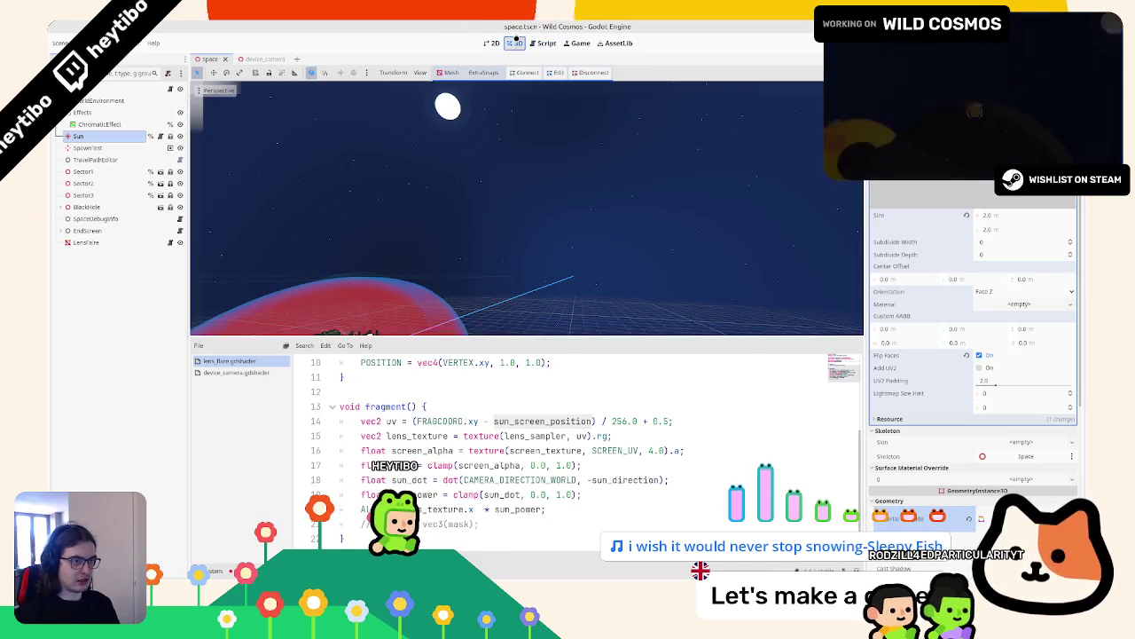
left_click_drag(415, 171, 418, 180)
key("ctrl+shift+F5")
key("Return")
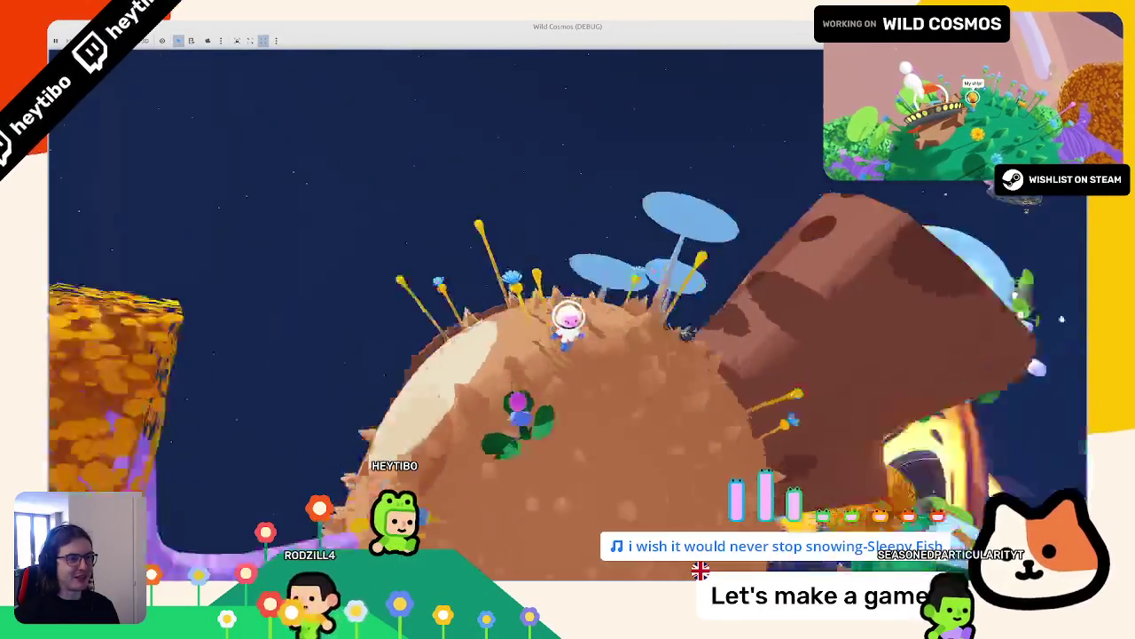
key("Escape")
key("Escape")
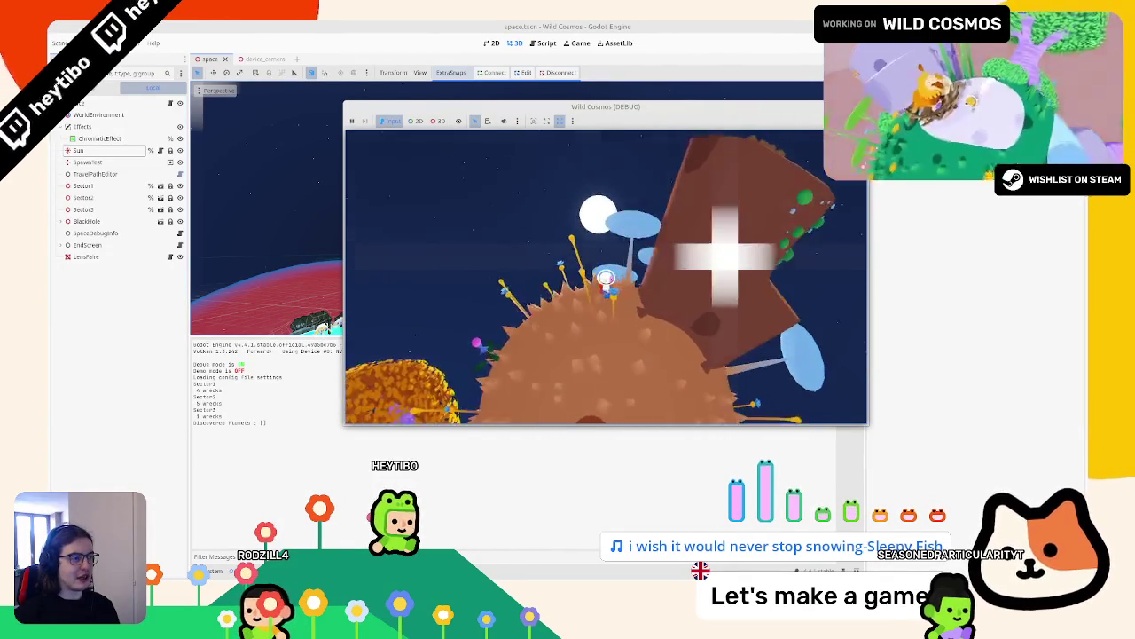
key("F8")
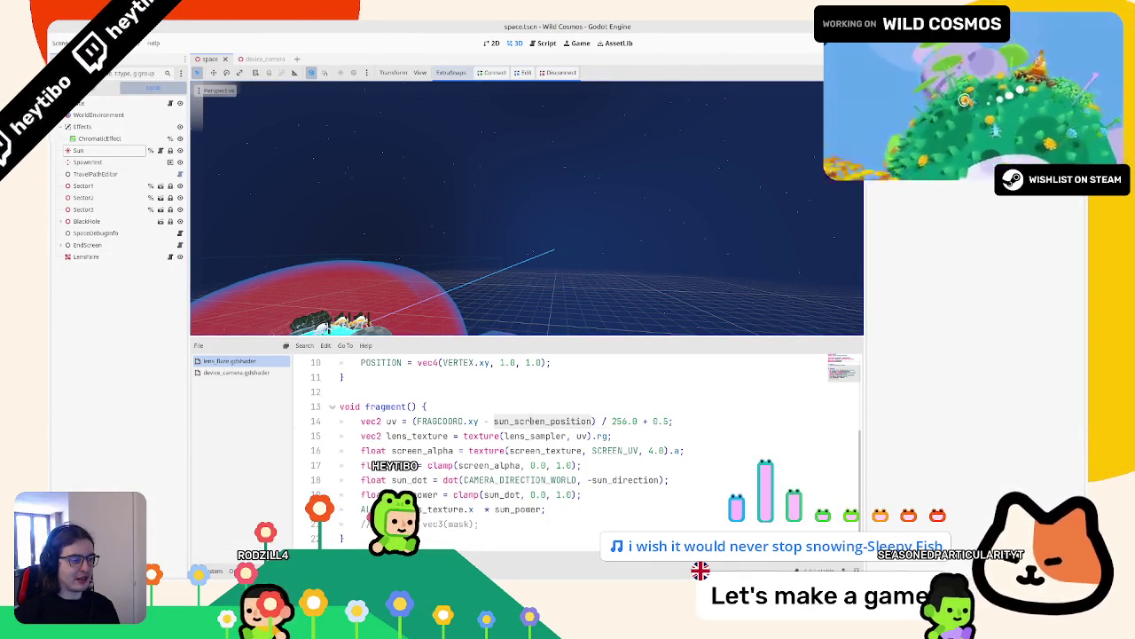
Step: Restore viewport_size = VIEWPORT_SIZE and wrap sun_screen_position / viewport_size in parentheses
left_click(531, 421)
key("ctrl+z")
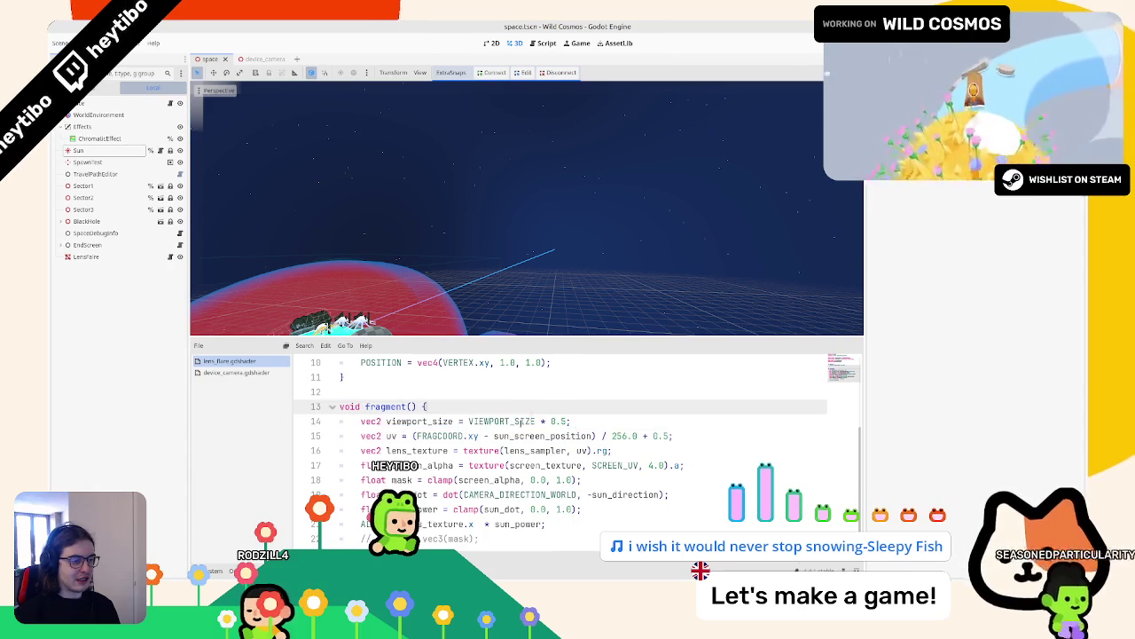
left_click(547, 421)
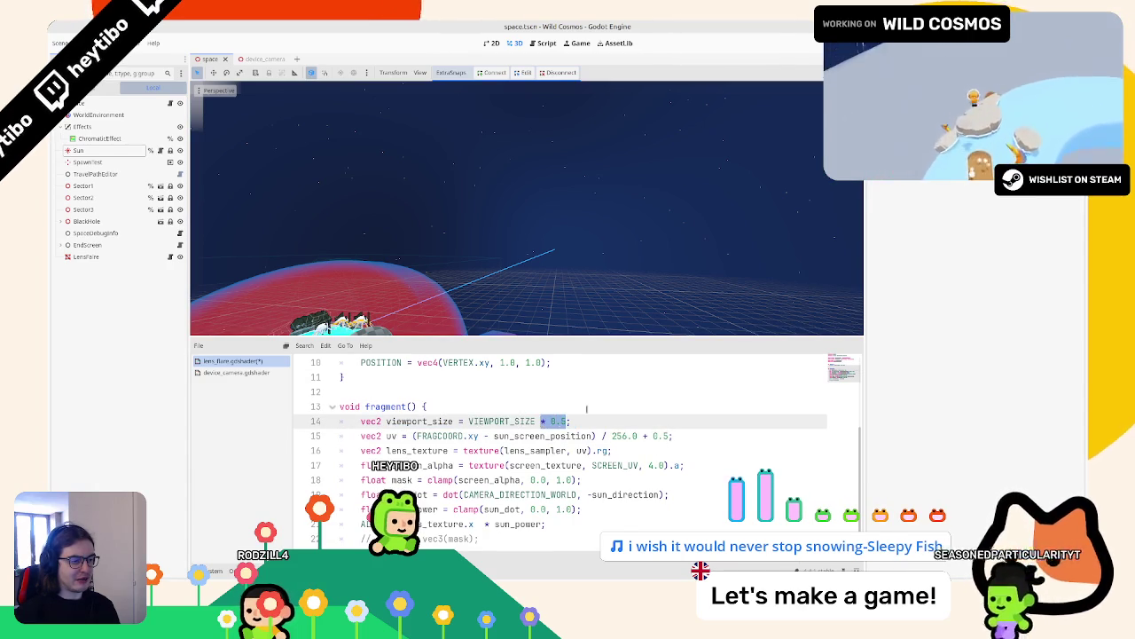
key("BackSpace")
double_click(543, 435)
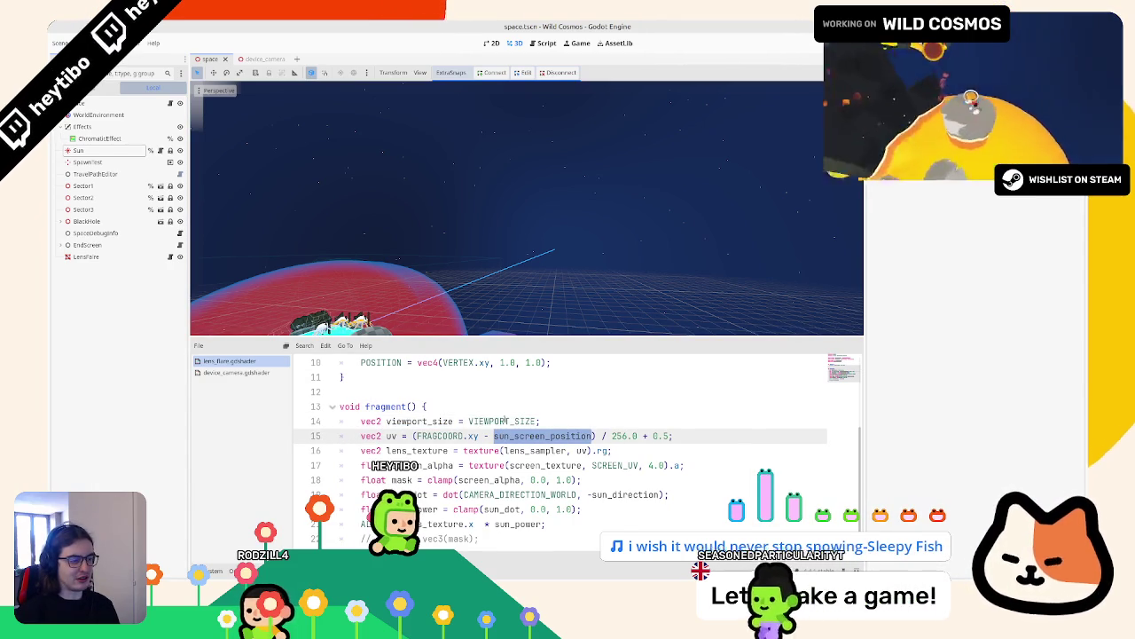
left_click(411, 422)
left_click(595, 436)
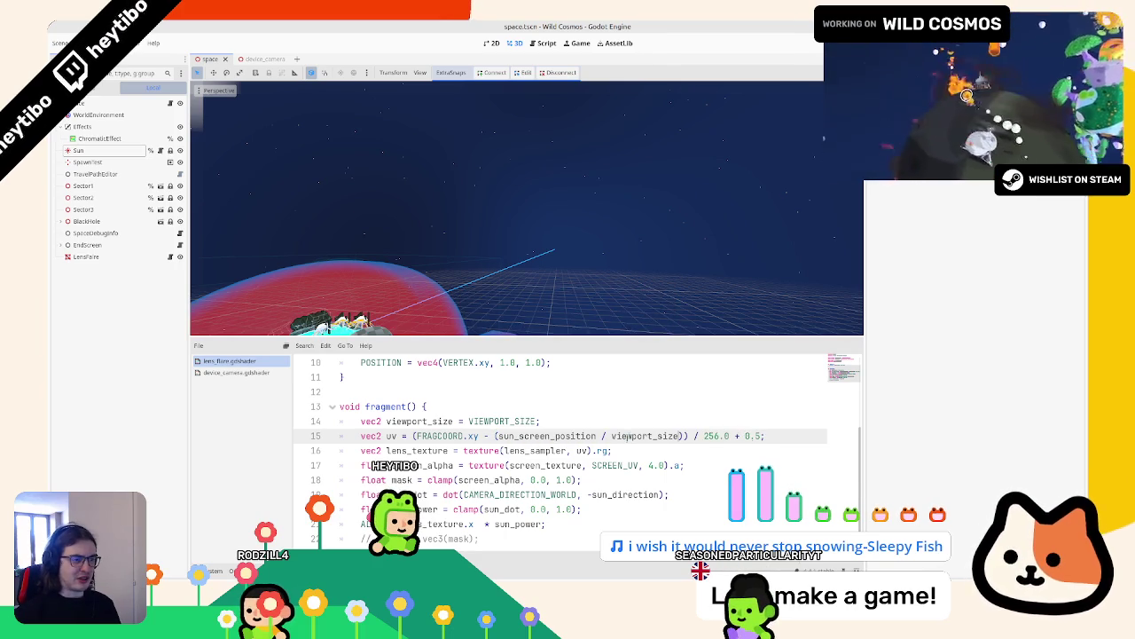
type("(")
Step: Run the game twice to test the divided sun position, then return to the script
key("F5")
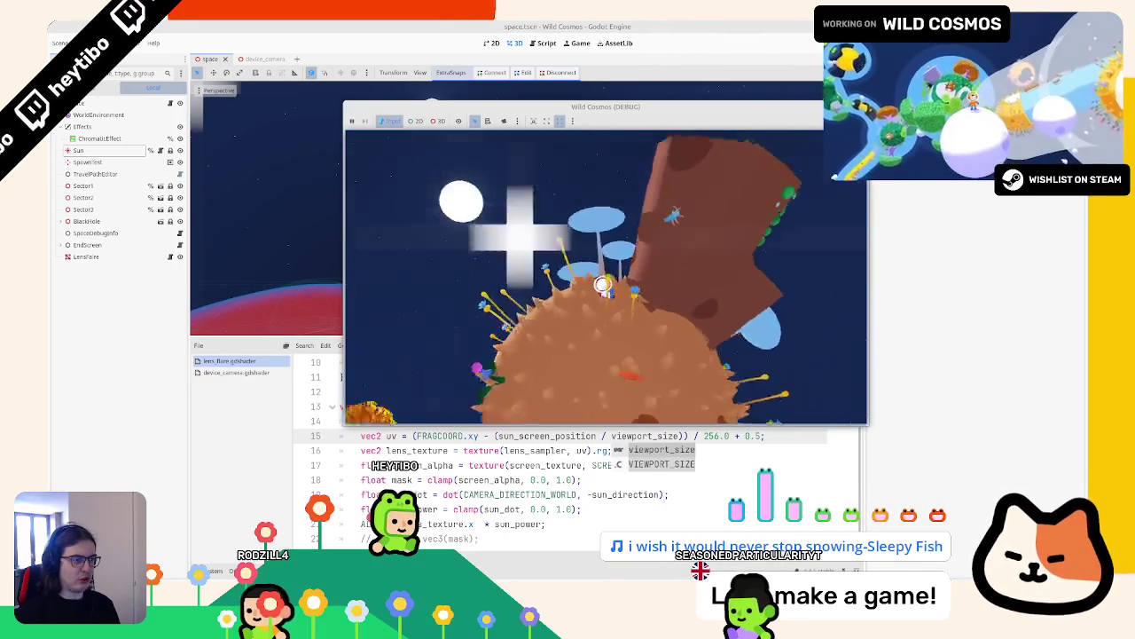
key("F8")
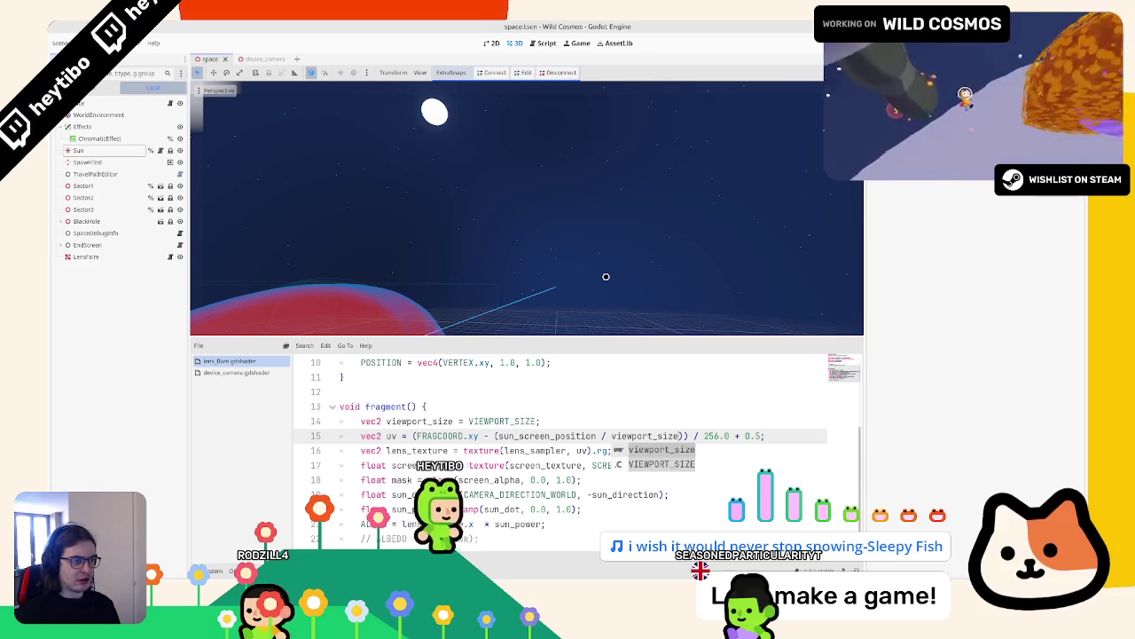
key("F5")
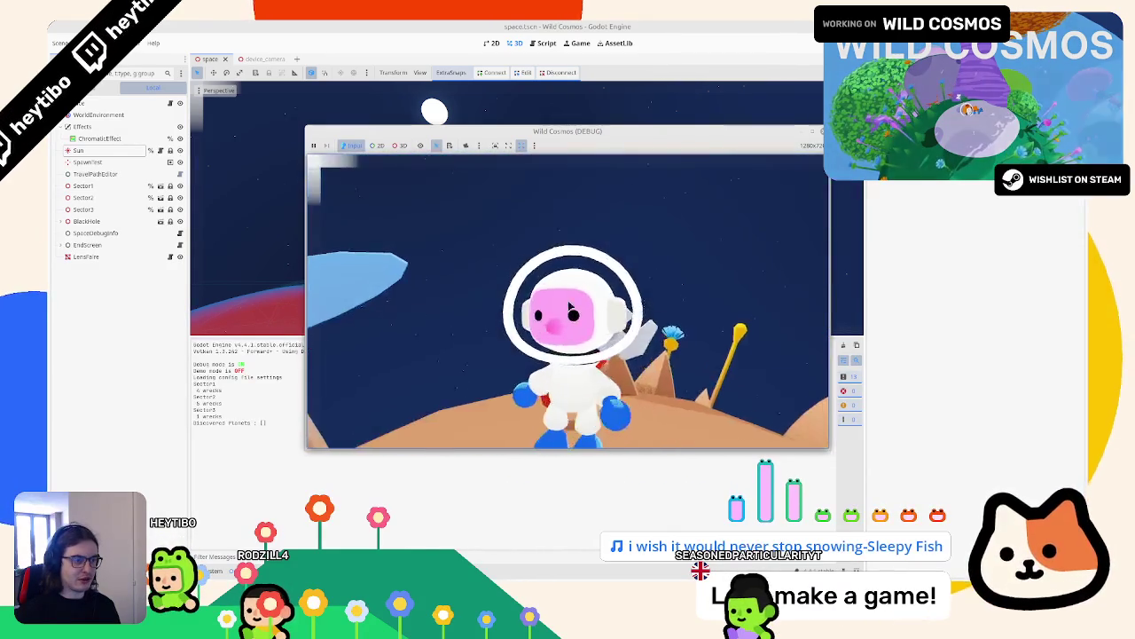
key("F8")
left_click(409, 570)
left_click(540, 42)
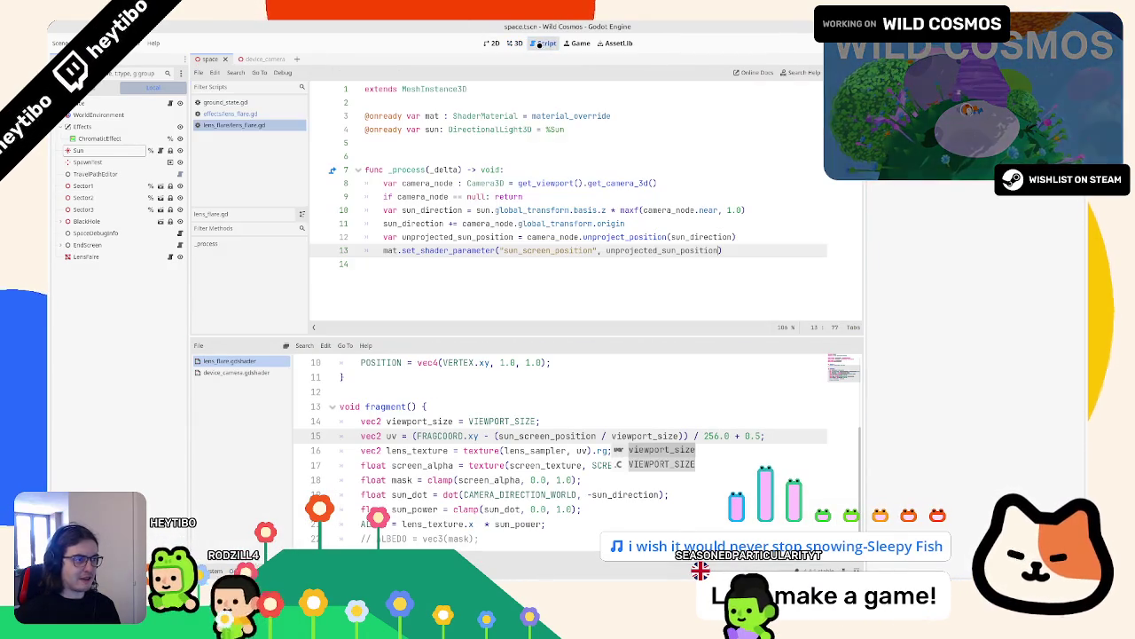
Step: Undo the viewport_size division and consult the Camera3D unproject_position documentation
key("ctrl+z")
key("ctrl+z")
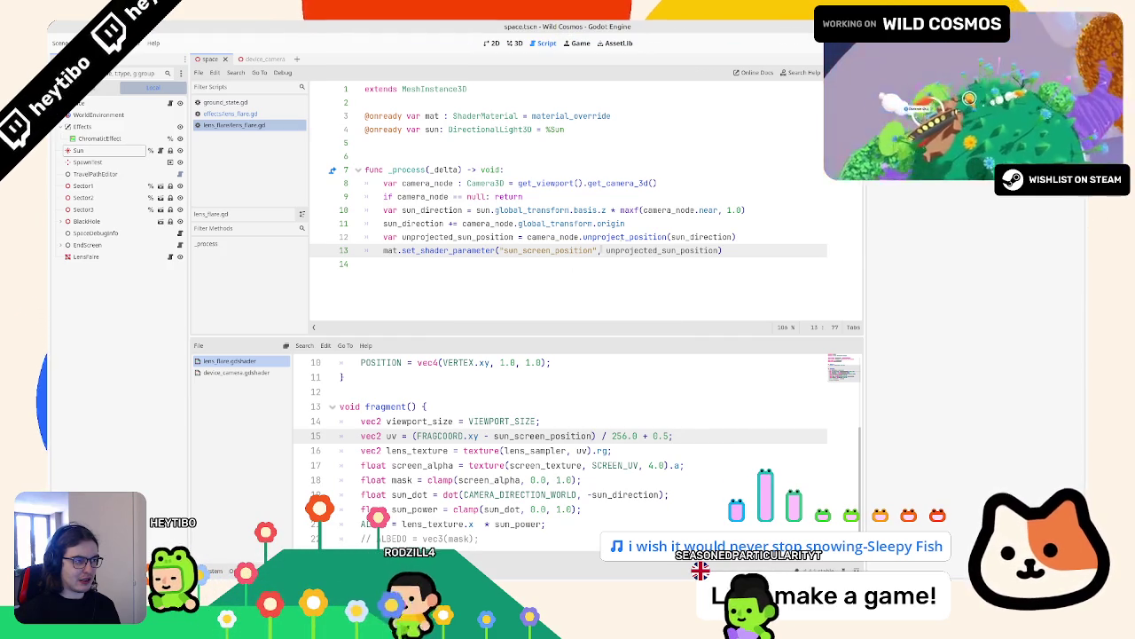
left_click(627, 236)
left_click(627, 236, "ctrl")
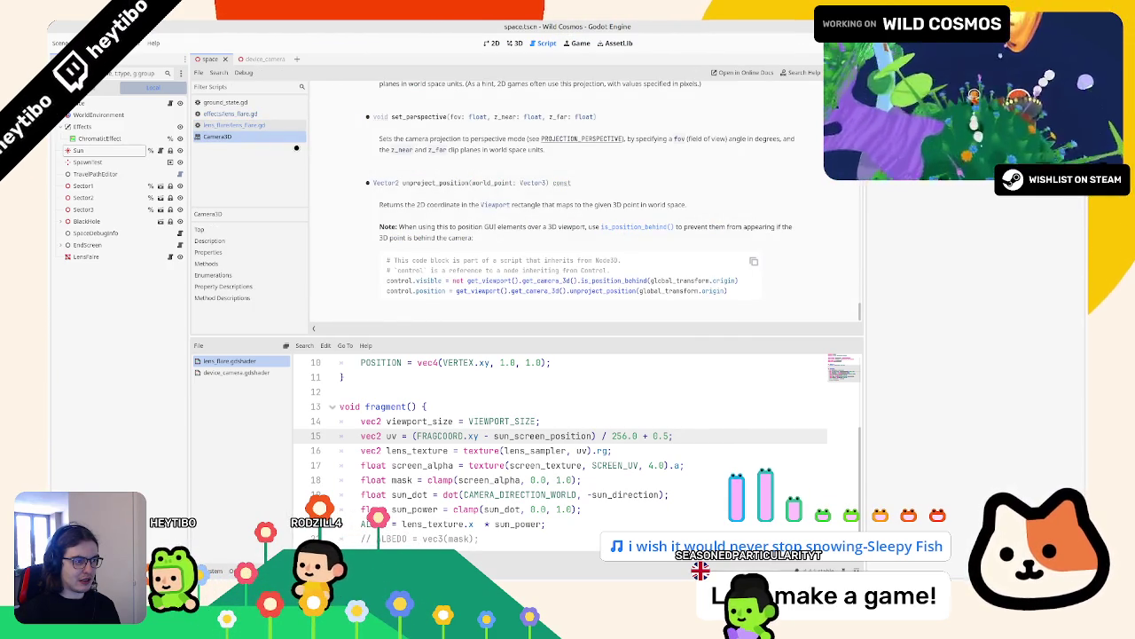
middle_click(259, 138)
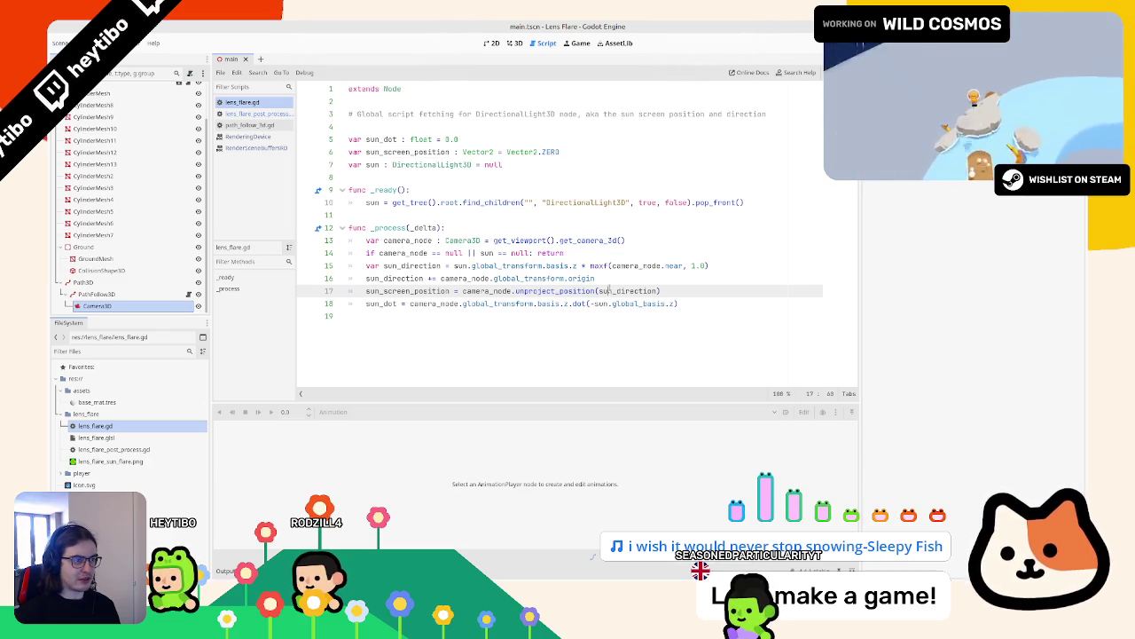
Step: Open lens_flare.glsl from the FileSystem dock in an external text editor
right_click(164, 436)
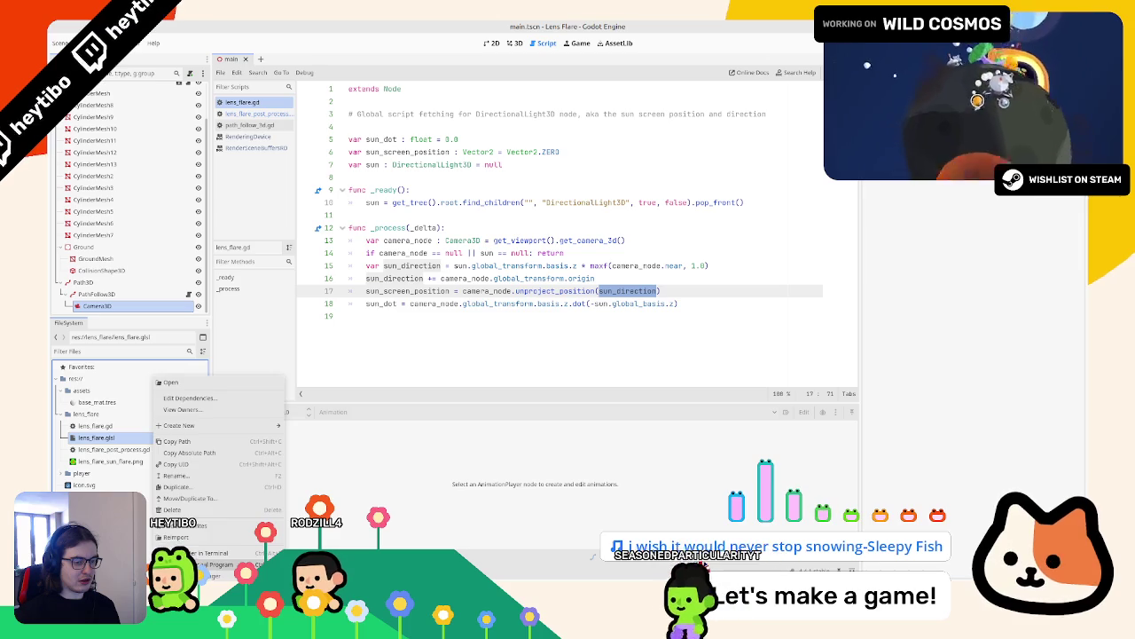
left_click(213, 564)
scroll(246, 145, "up", 8)
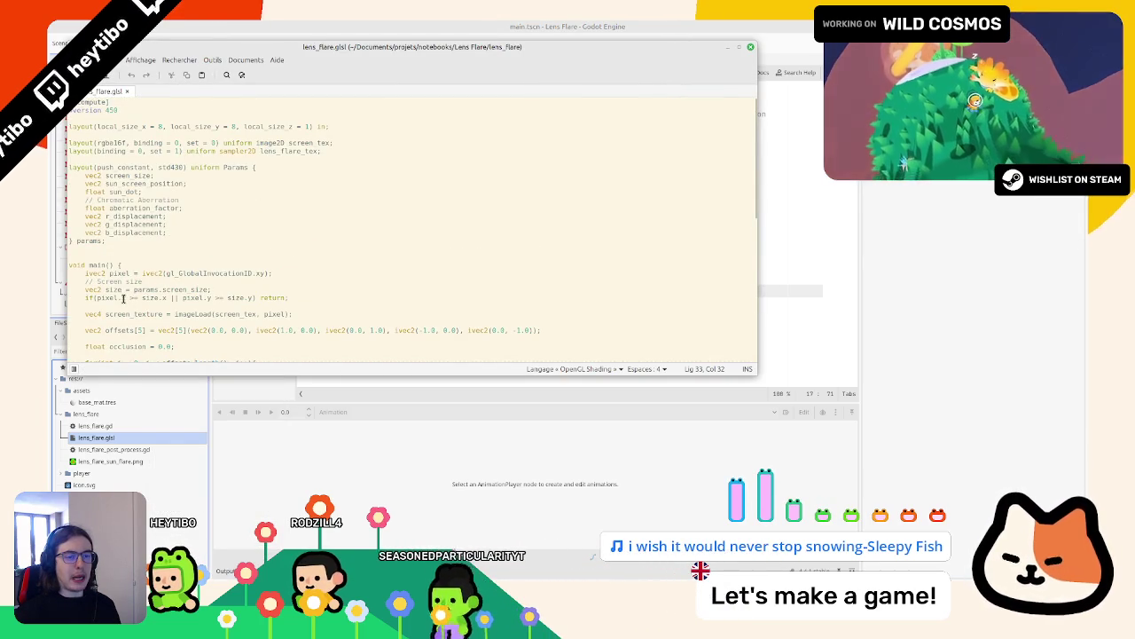
Step: Maximize gedit to review lens_flare.glsl's sun_screen_position code, then return to Godot
left_click(738, 47)
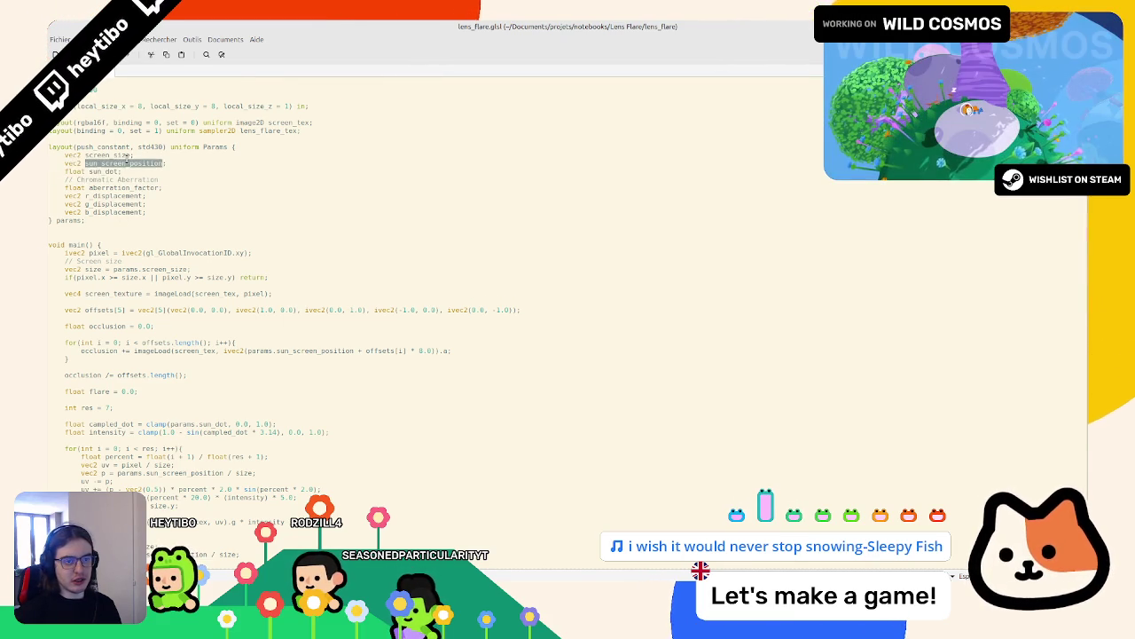
scroll(126, 160, "down", 3)
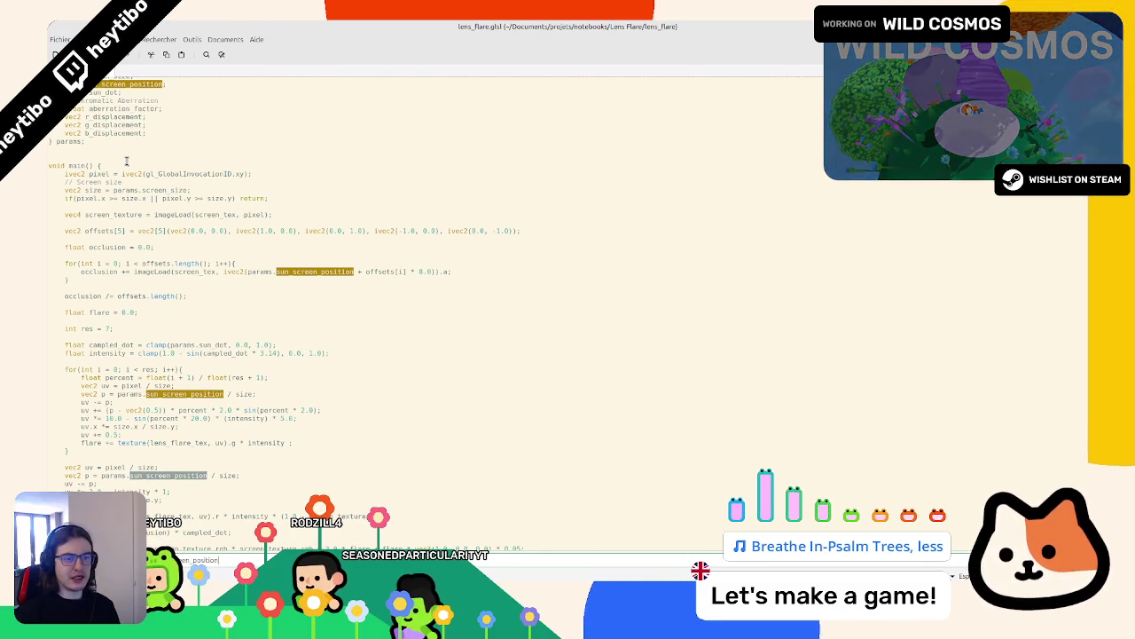
scroll(106, 177, "up", 3)
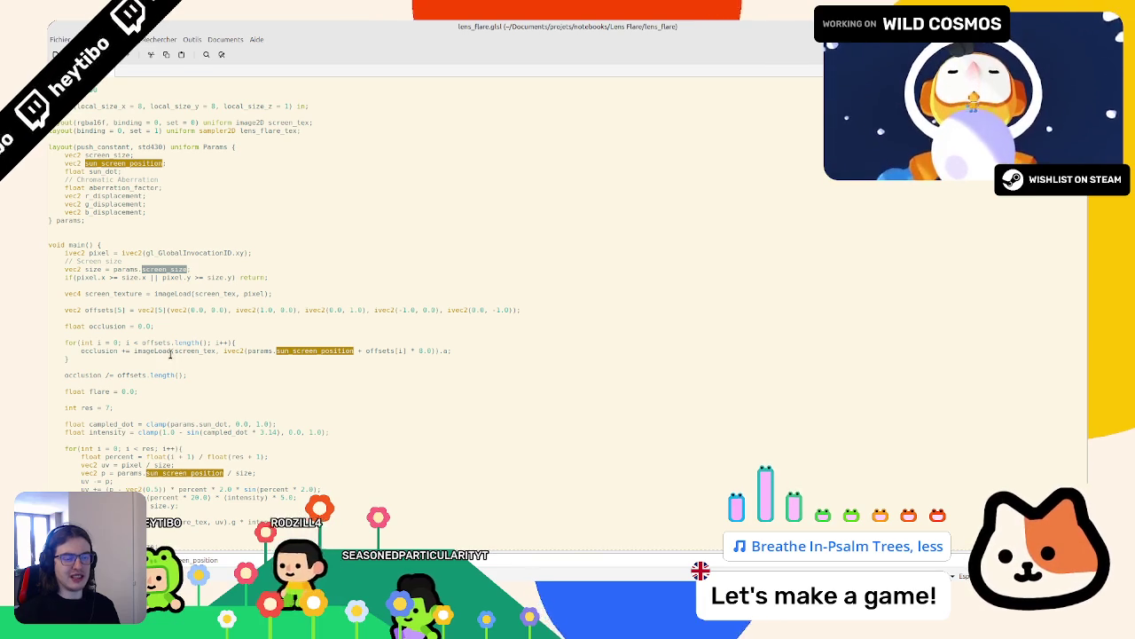
key("alt+Tab")
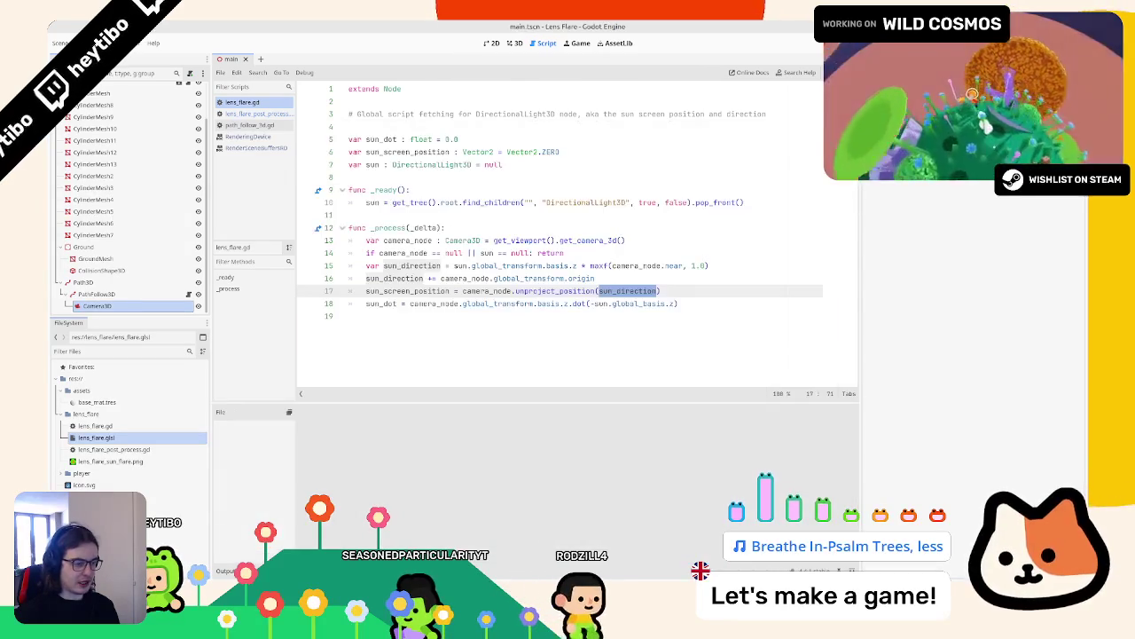
left_click(514, 43)
Step: Make the uv add (sun_screen_position / viewport_size), then launch the game
left_click(545, 43)
left_click(515, 42)
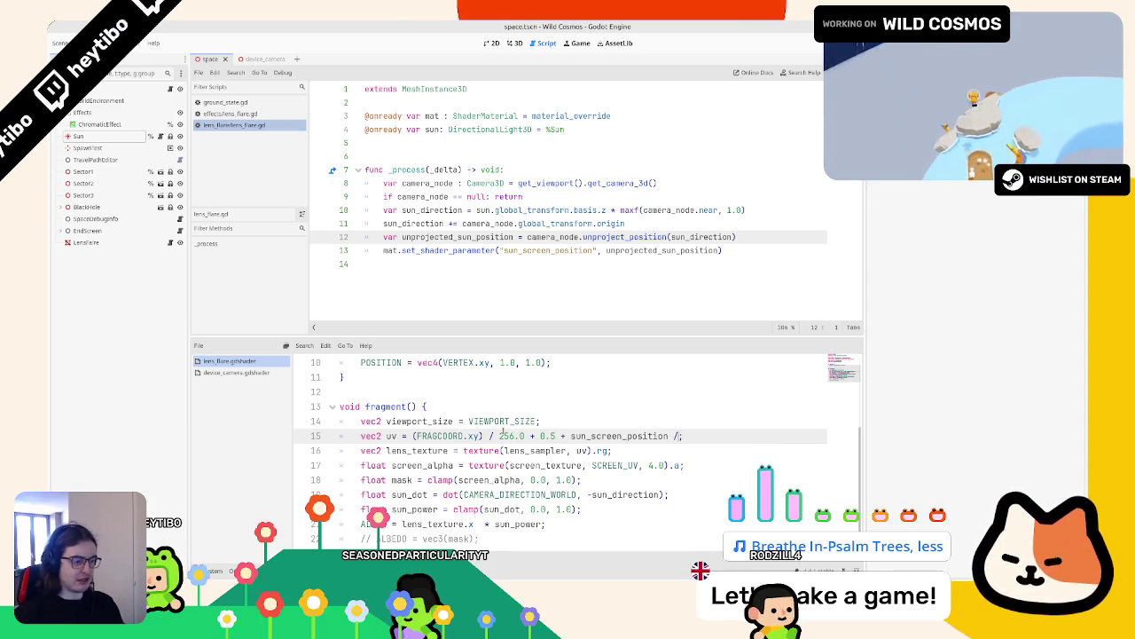
type(" viewpo")
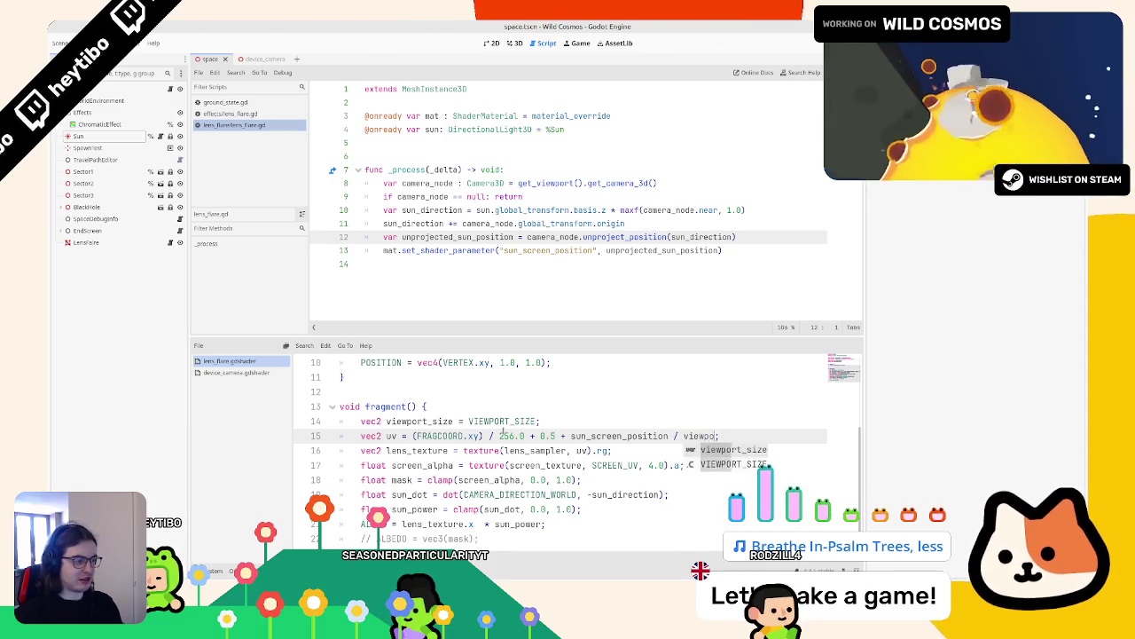
type("rt_size")
key("ctrl+shift+Left")
key("ctrl+shift+Left")
key("ctrl+shift+Left")
type("(")
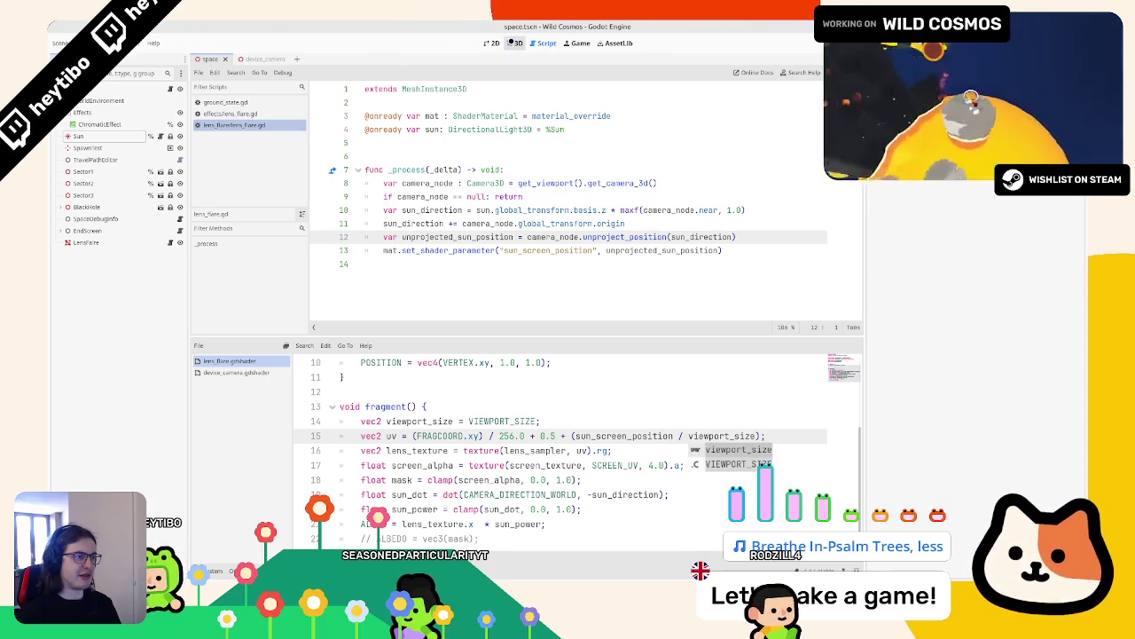
left_click(513, 42)
key("ctrl+shift+F5")
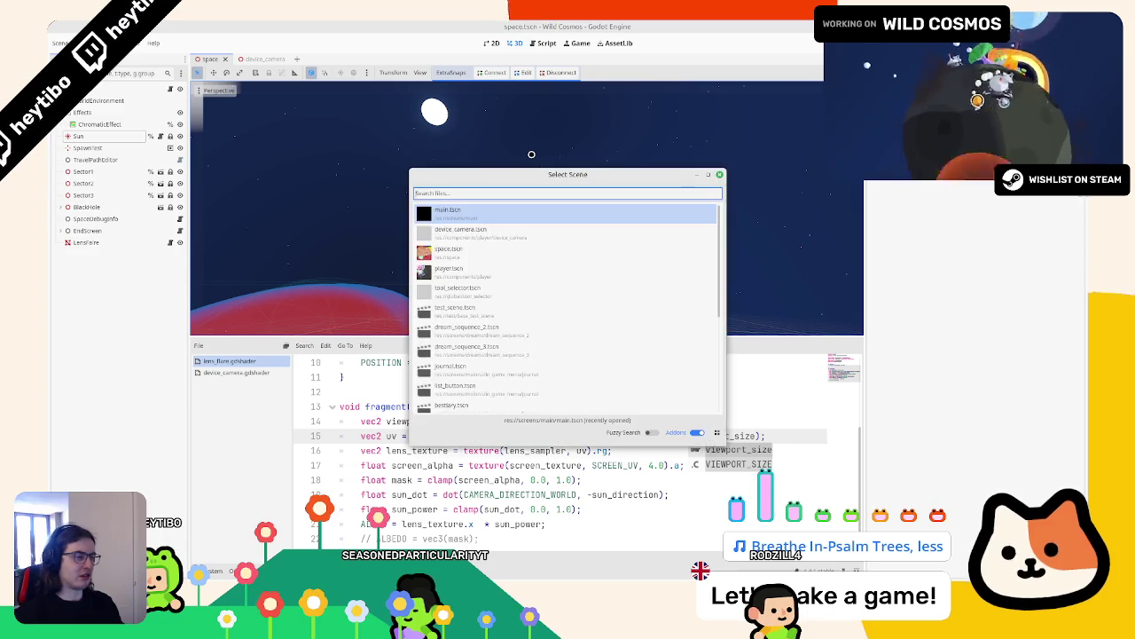
Step: Play the Wild Cosmos test run full-size, resume, jump, then stop the game
key("Return")
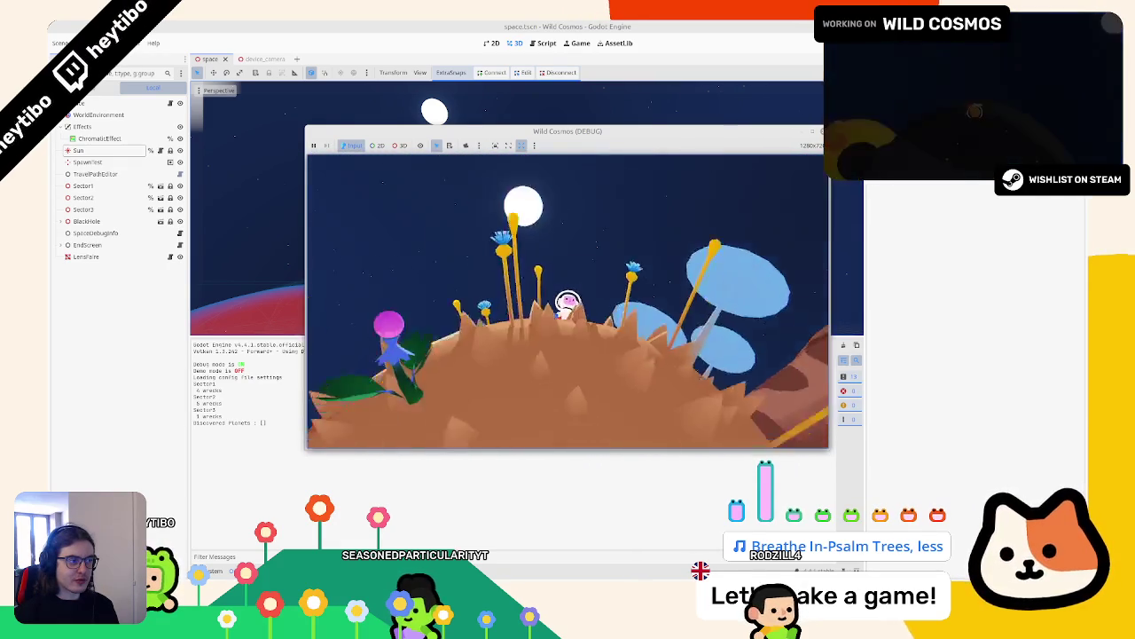
key("F5")
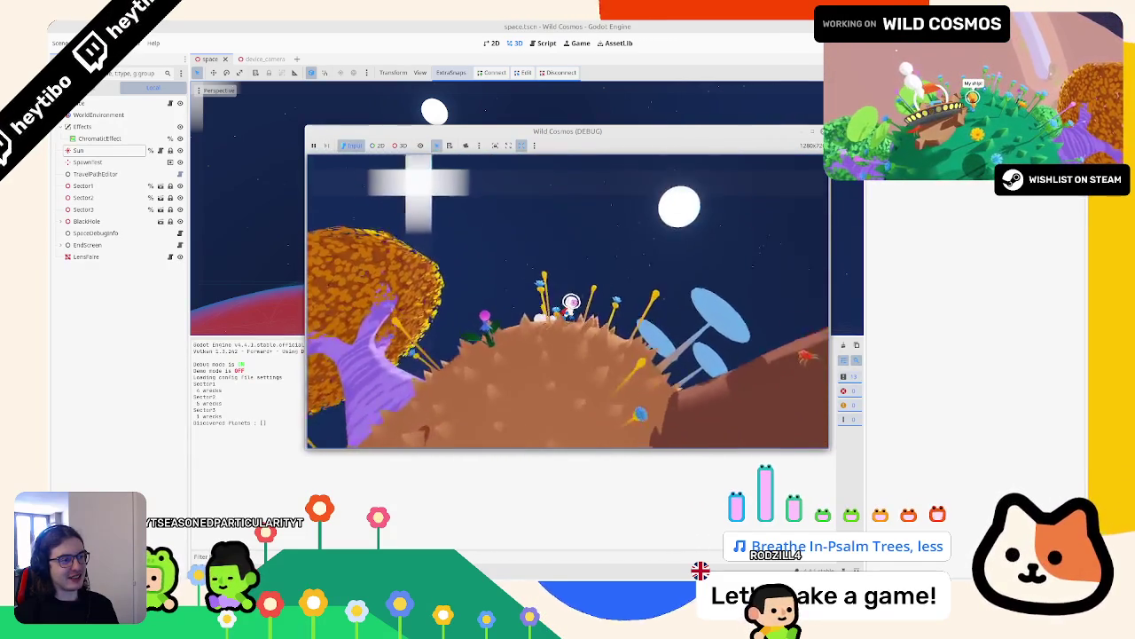
left_click(810, 135)
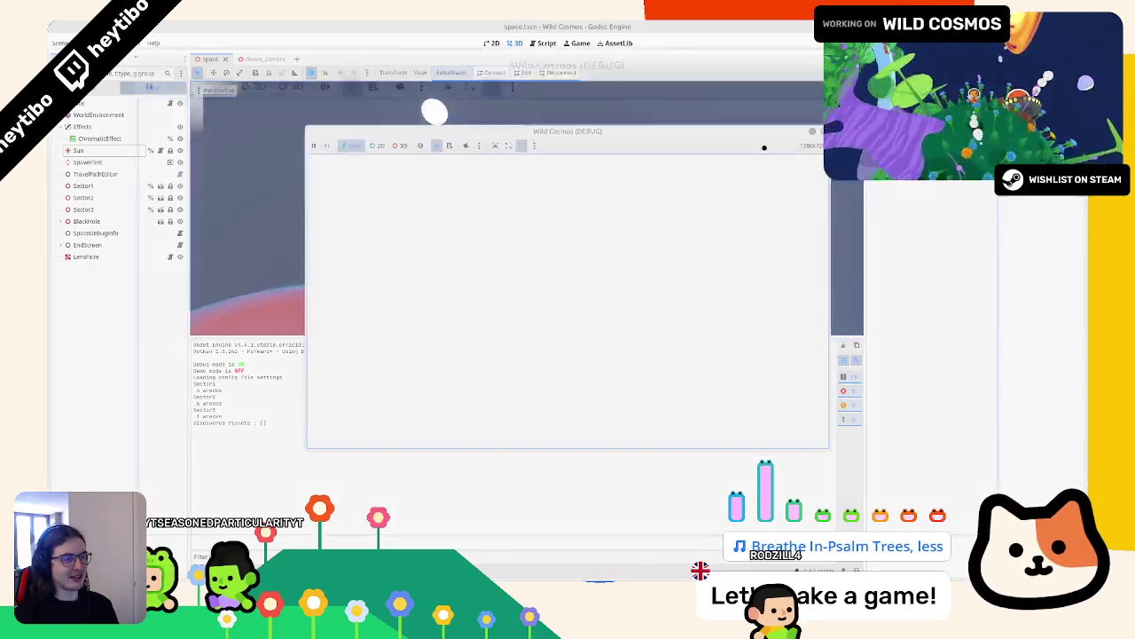
key("Escape")
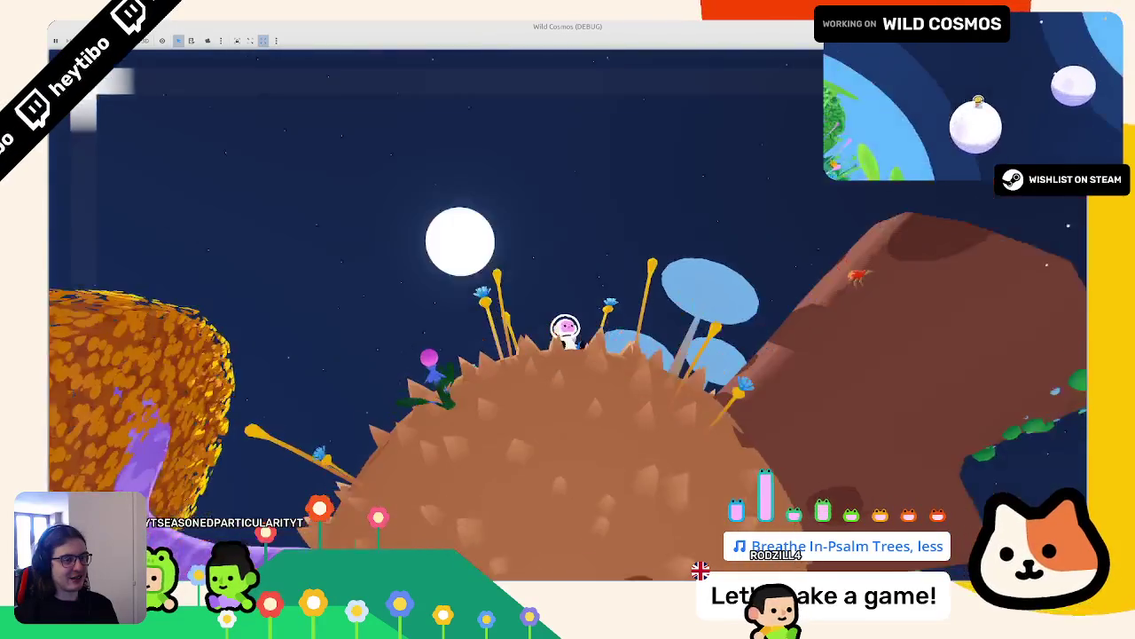
key("space")
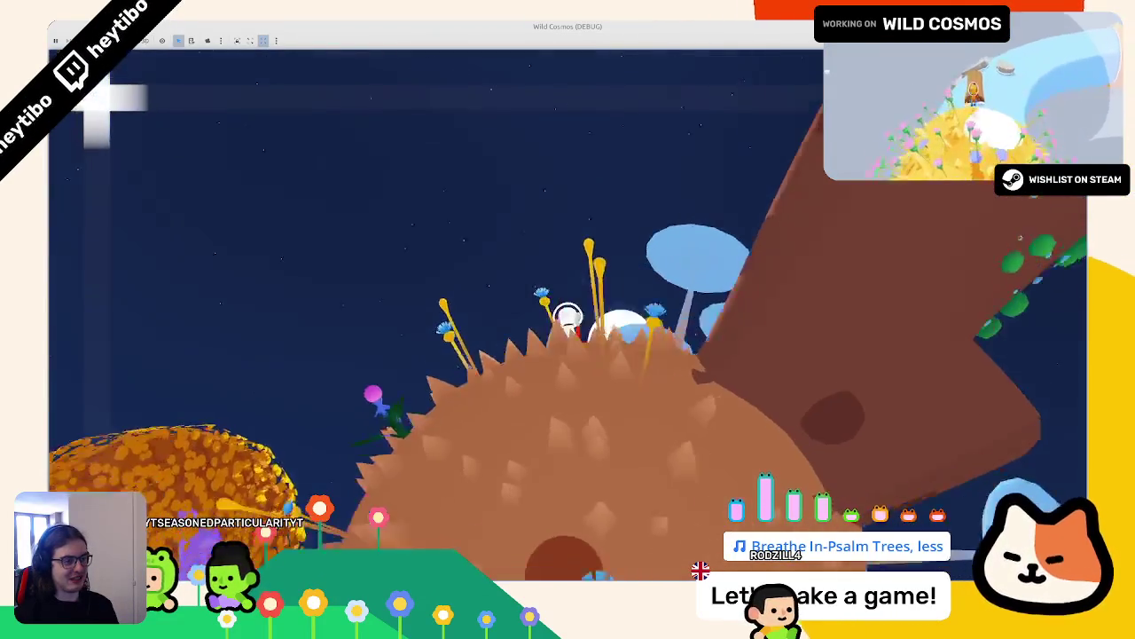
key("F8")
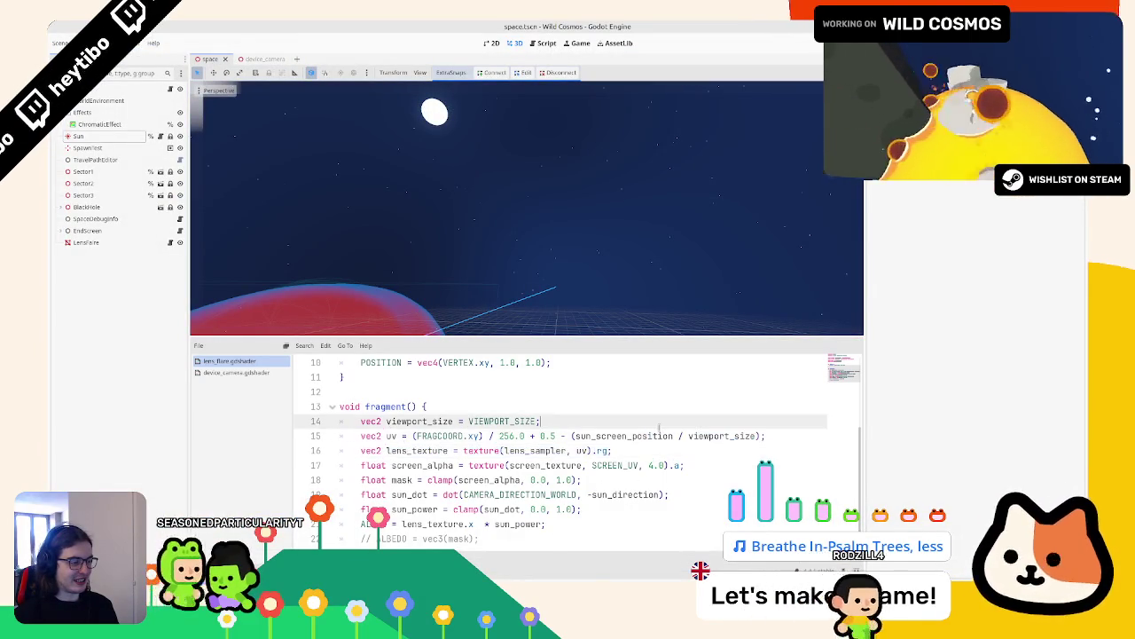
Step: Undo shader line 15 back to subtracting sun_screen_position from FRAGCOORD
double_click(657, 436)
key("ctrl+z")
key("ctrl+z")
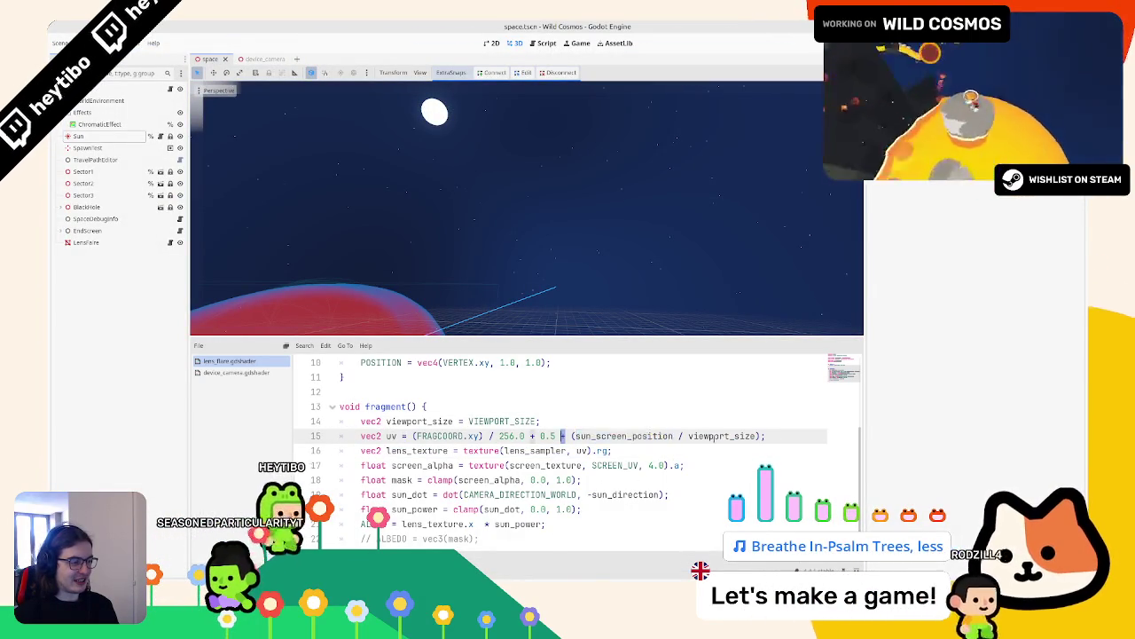
key("ctrl+z")
key("ctrl+z")
key("ctrl+z")
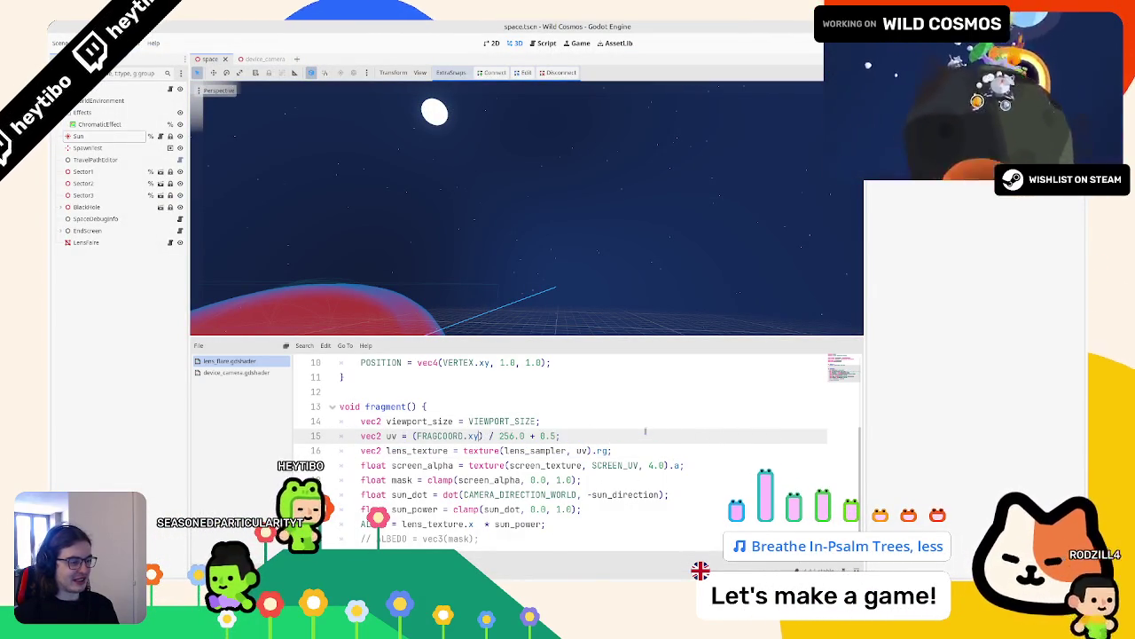
Step: Divide unprojected_sun_position by get_viewport().size in line 13, then launch the game
left_click(554, 44)
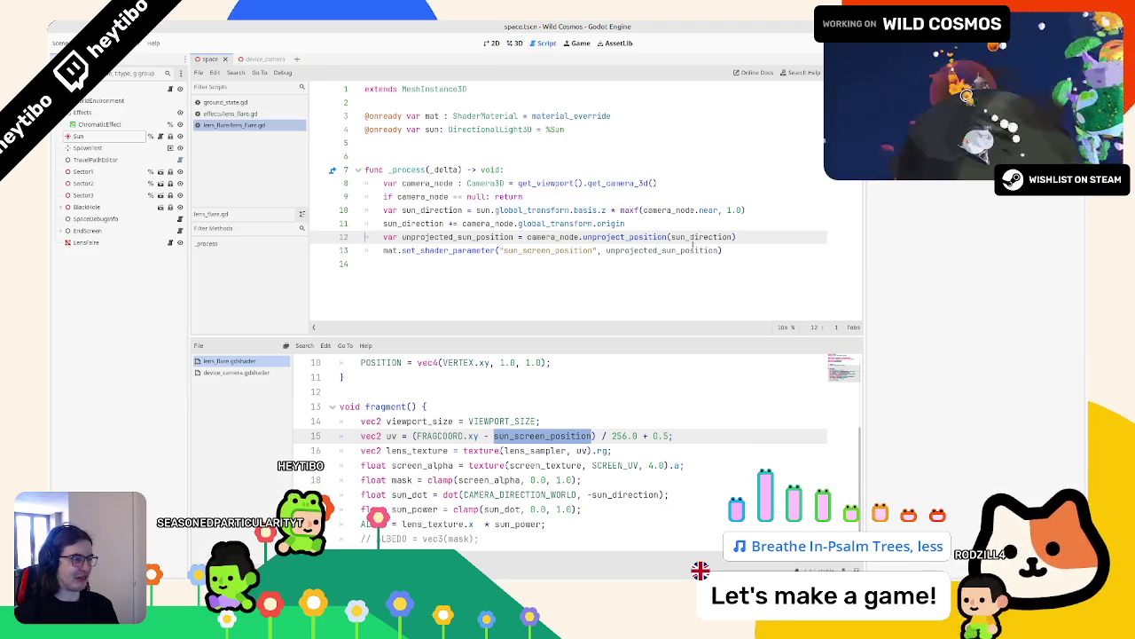
double_click(701, 237)
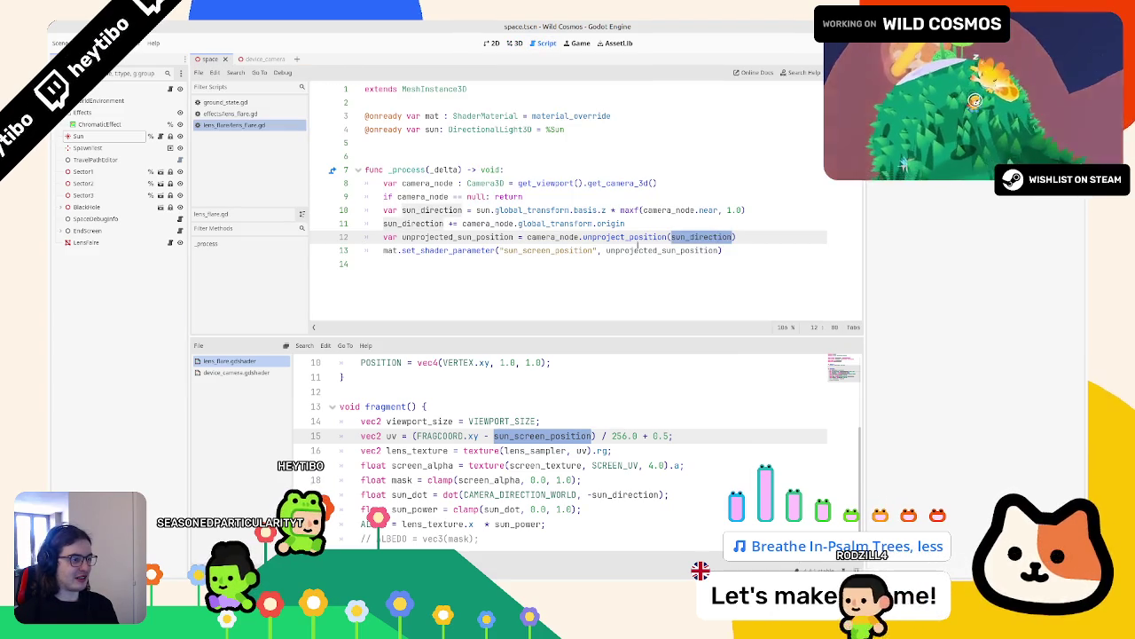
left_click(655, 251)
double_click(655, 251)
key("Right")
type("/ ge")
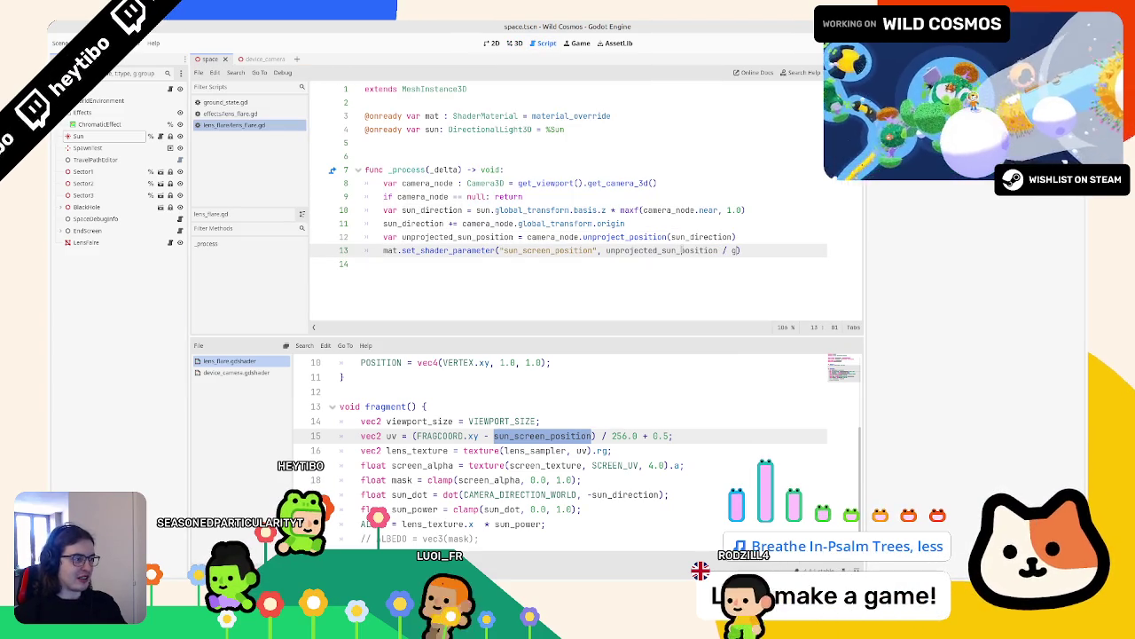
type("t_vie")
key("Return")
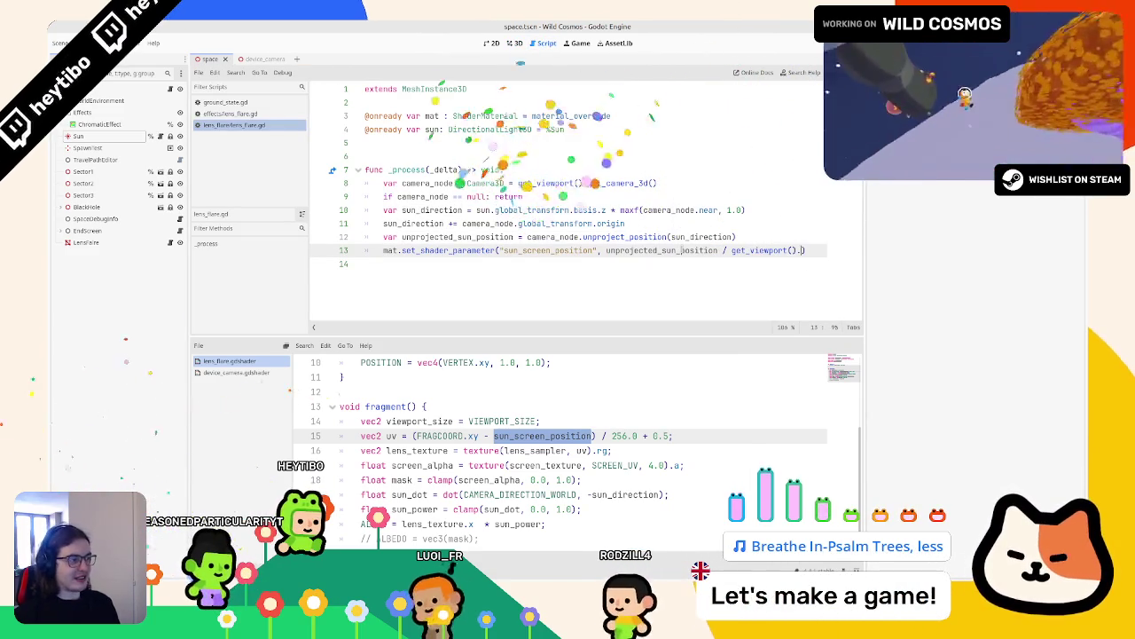
type(".si")
key("Return")
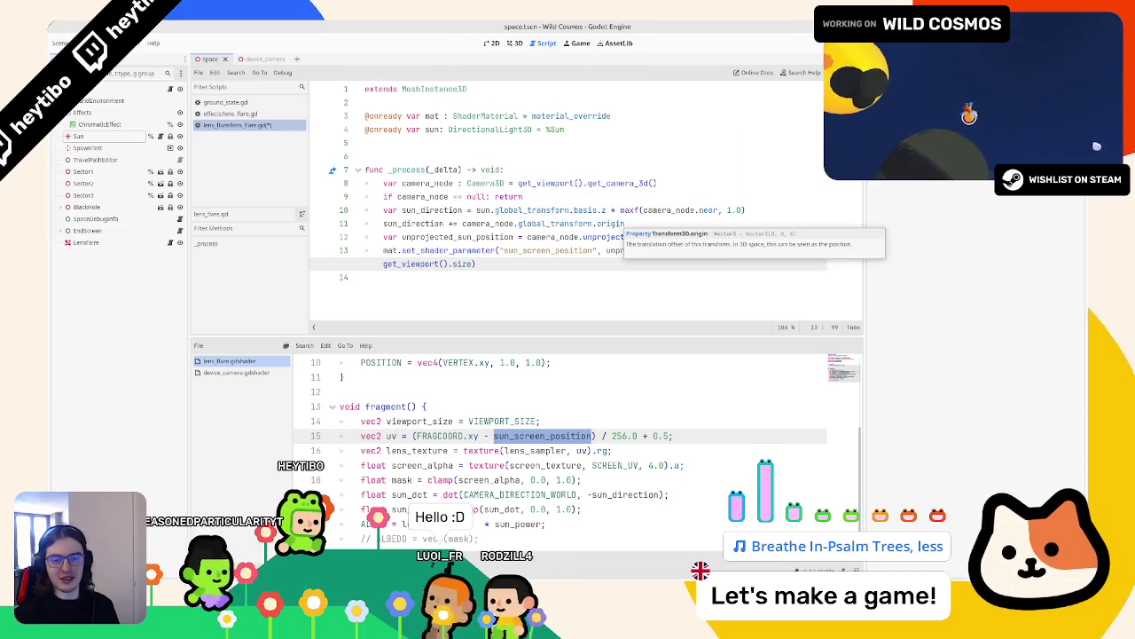
key("ctrl+shift+F5")
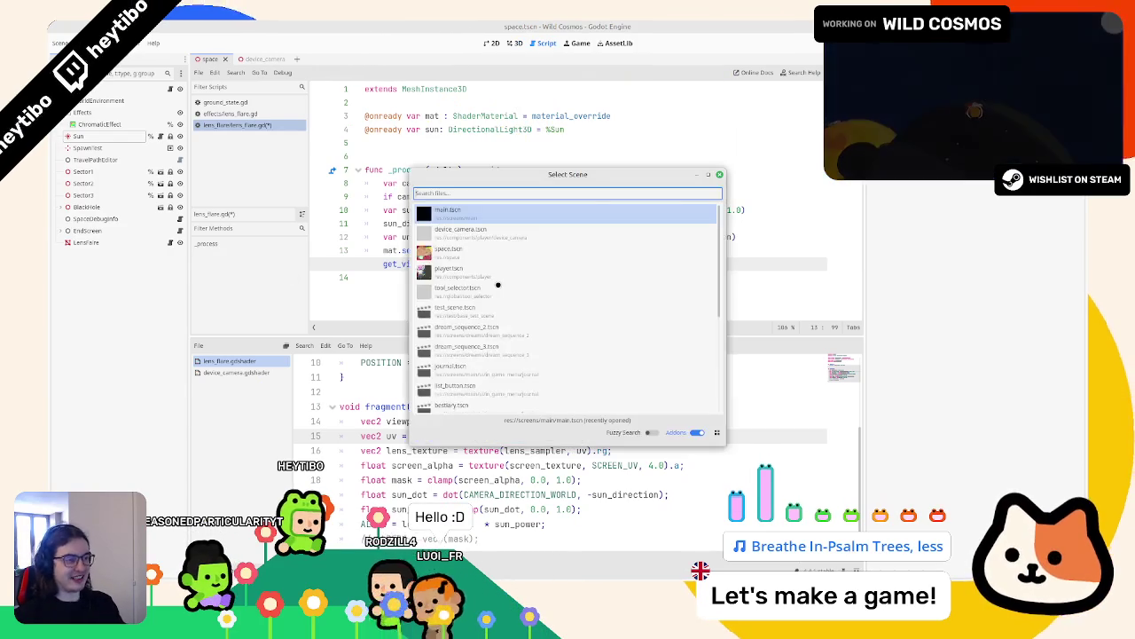
Step: Run the game to hit the Vector2/Vector2i division error and select get_viewport().size on line 13
key("Return")
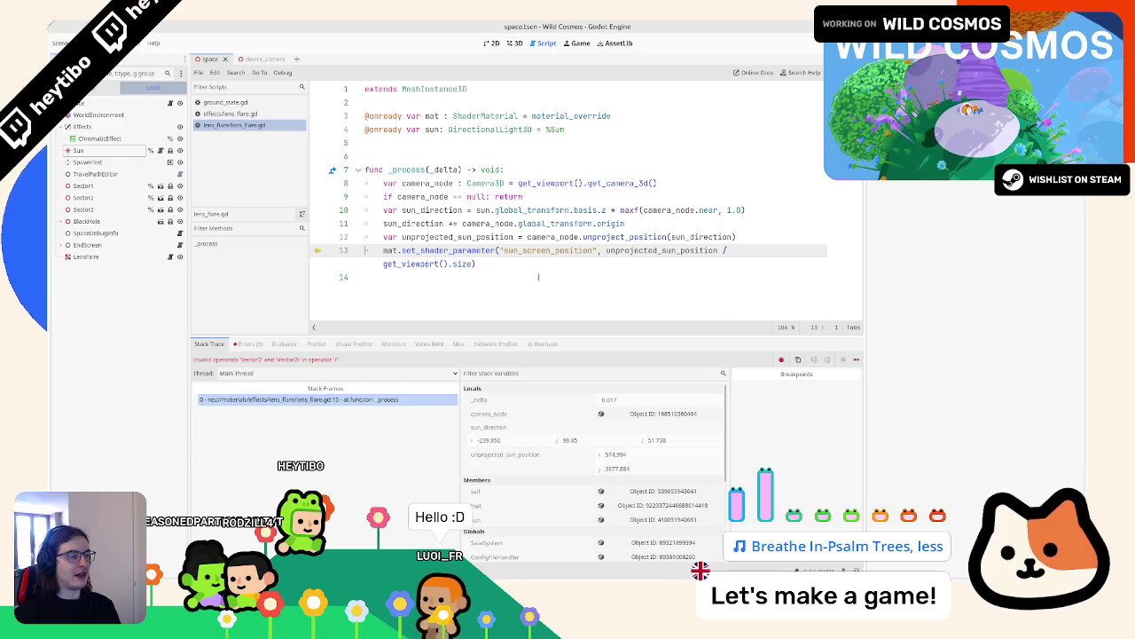
left_click_drag(473, 264, 401, 265)
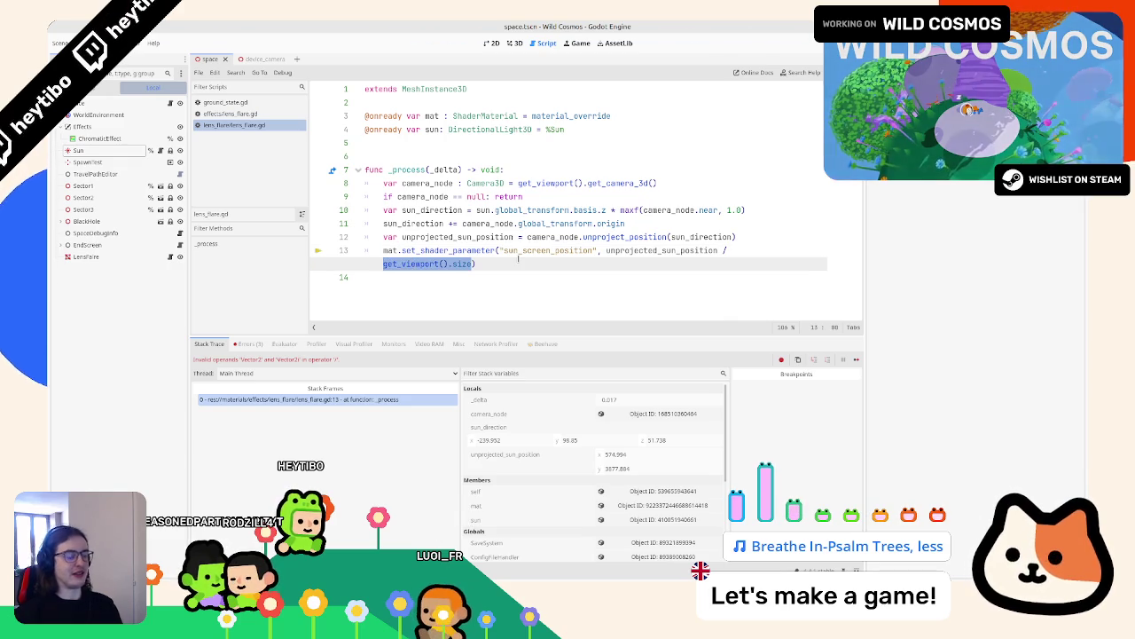
key("Left")
Step: Wrap the divisor as Vector2(get_viewport().size) on line 13 and rerun the game
type("Vector2")
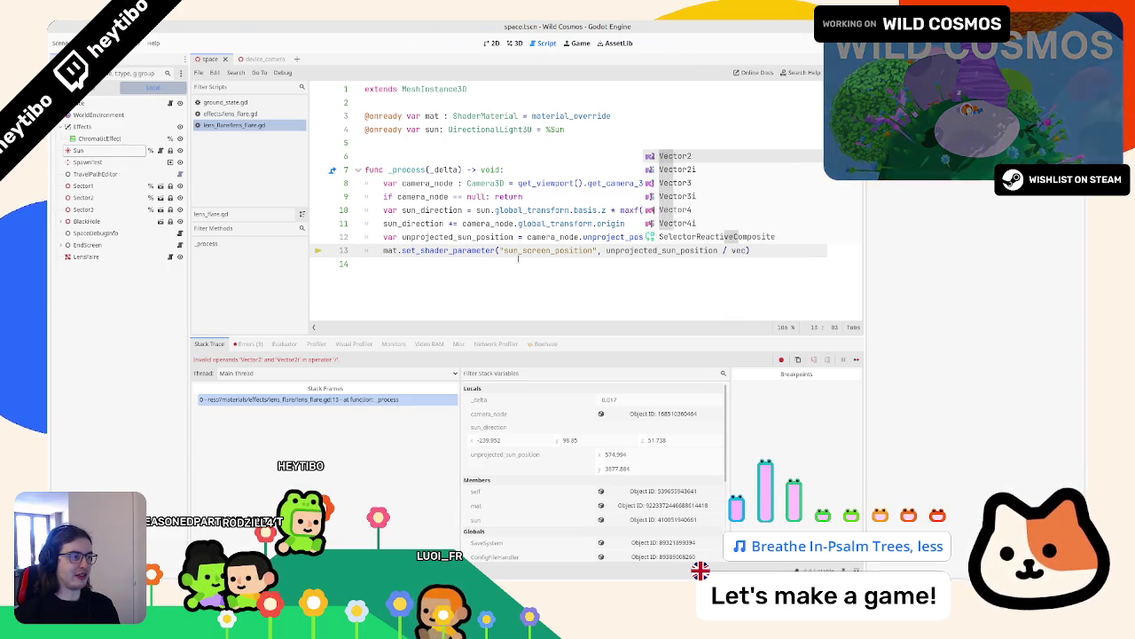
key("End")
type(")")
key("Home")
key("Right")
key("Right")
key("Right")
type("(")
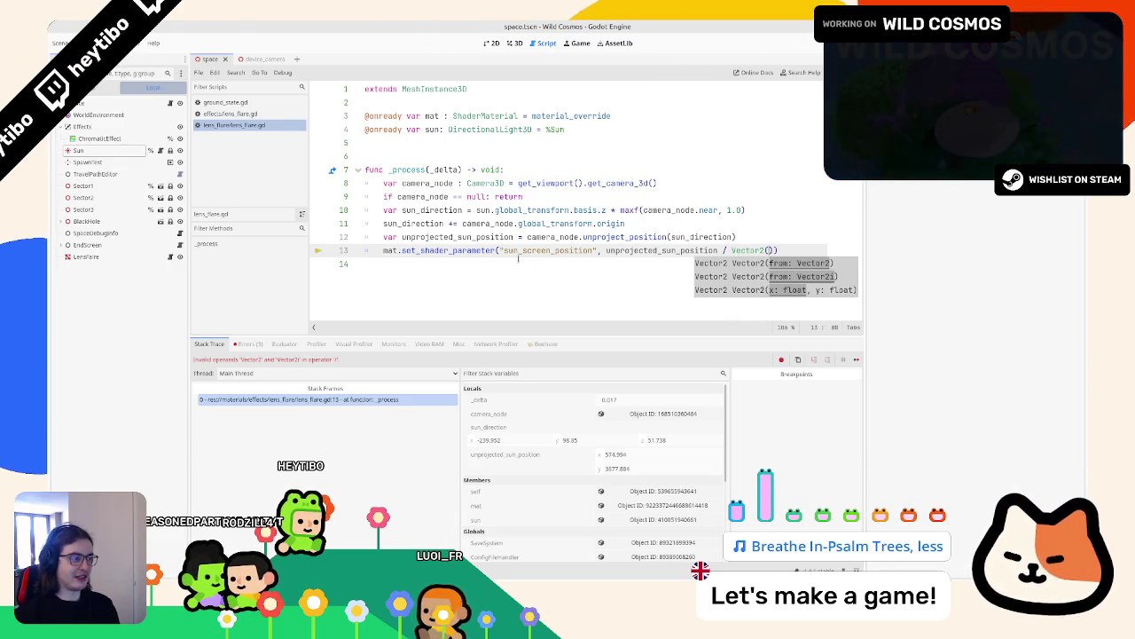
key("F5")
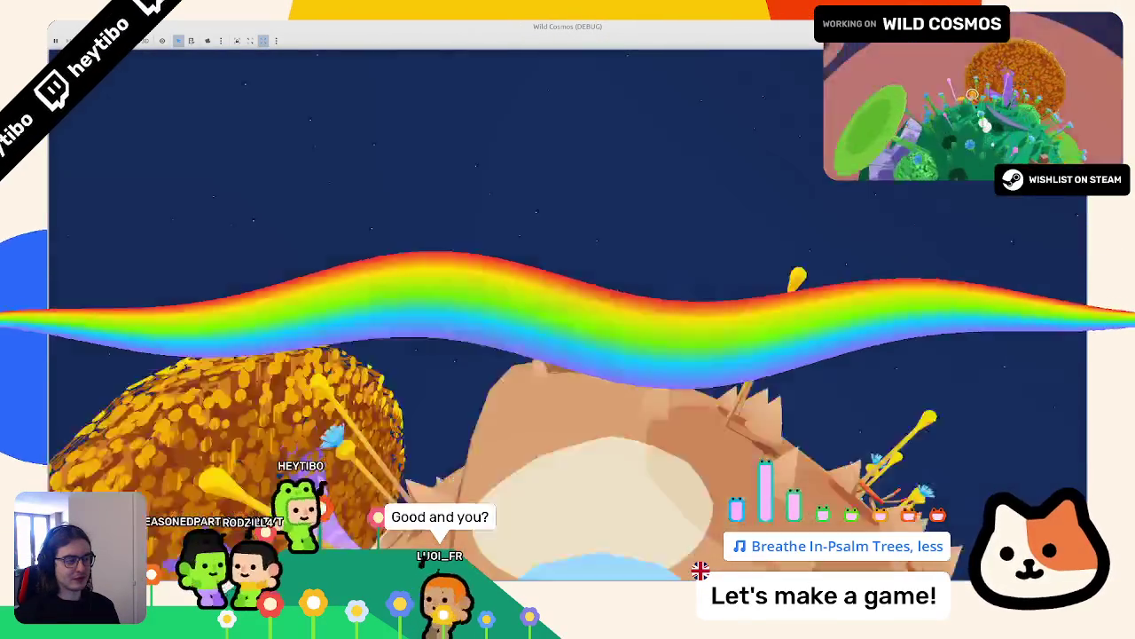
Step: Stop the test run once the flare appears as a wavy rainbow band across the sky
key("F8")
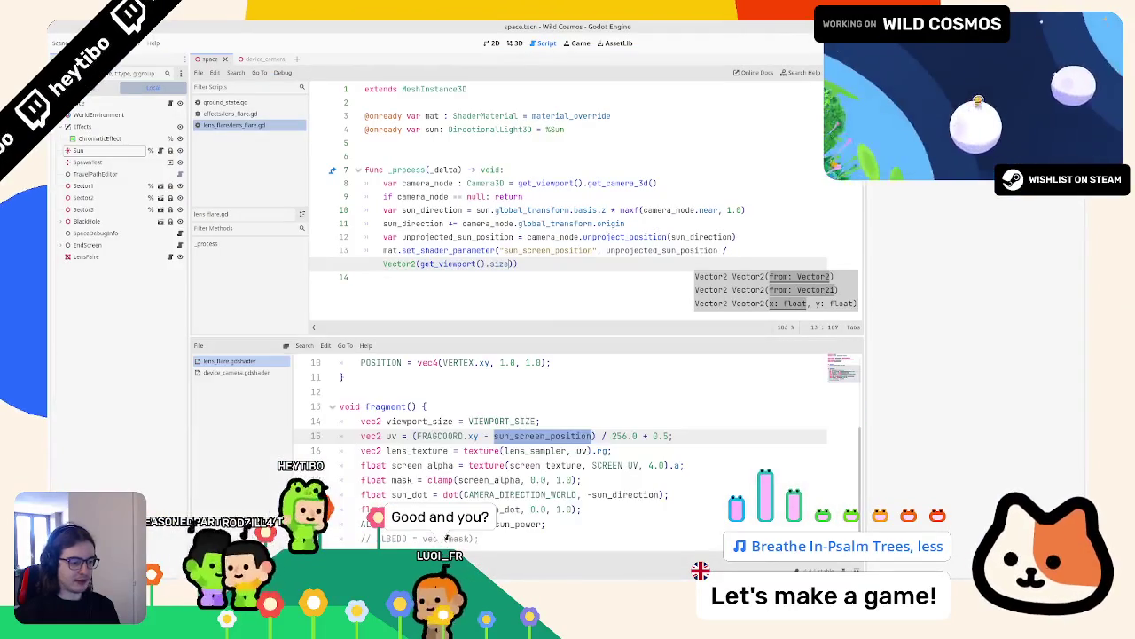
Step: Move '- sun_screen_position' after + 0.5 on shader line 15, then test-run and stop the game
left_click_drag(593, 435, 483, 436)
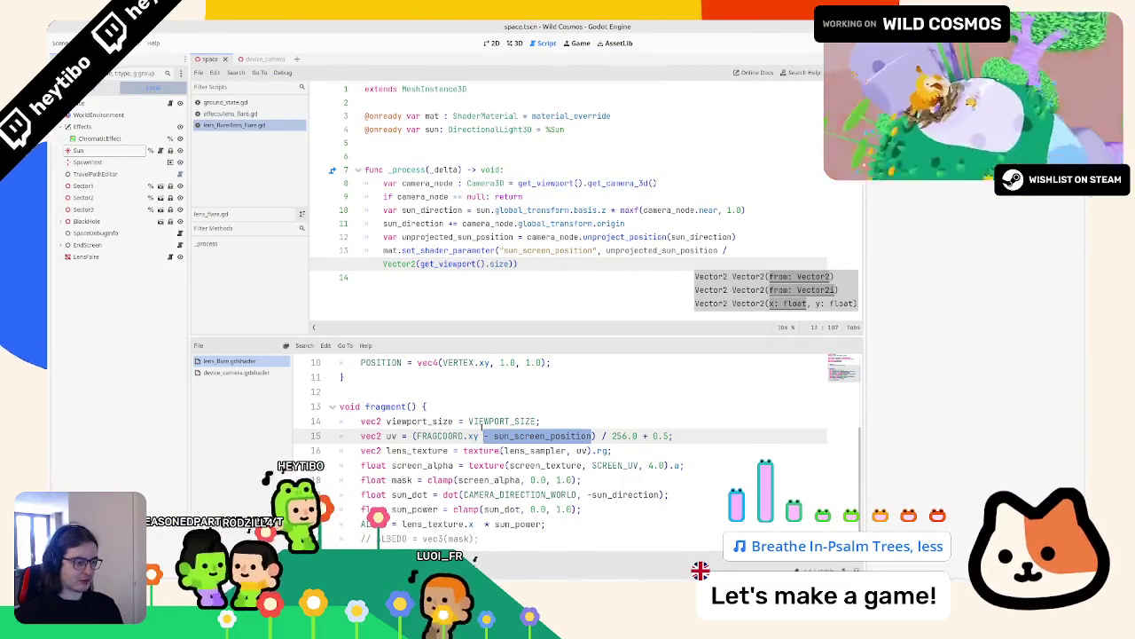
key("BackSpace")
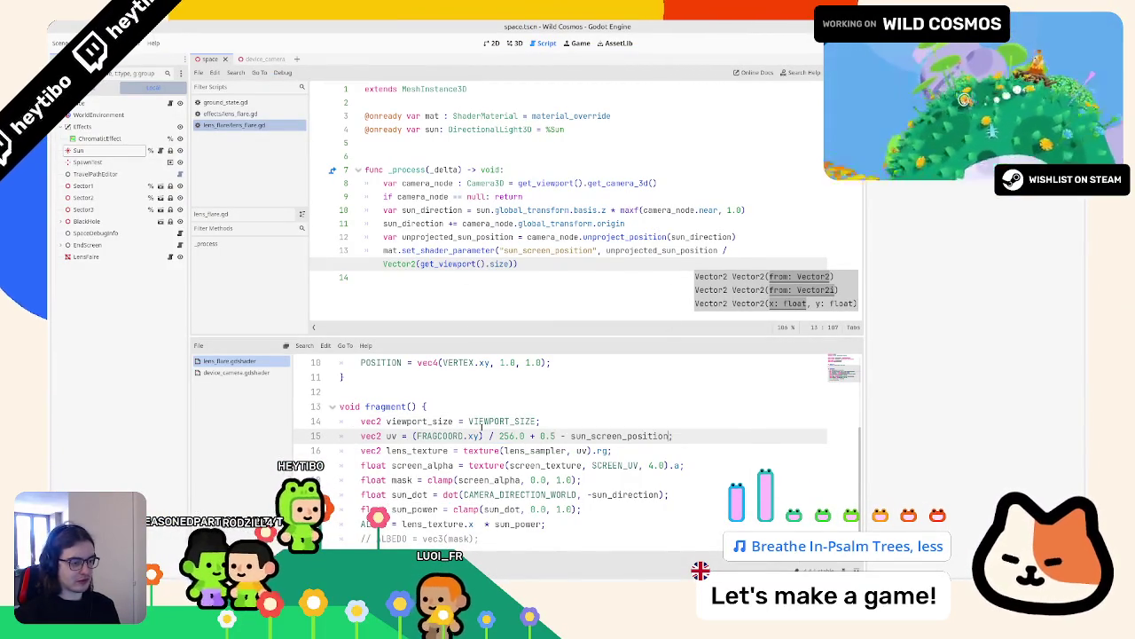
key("F5")
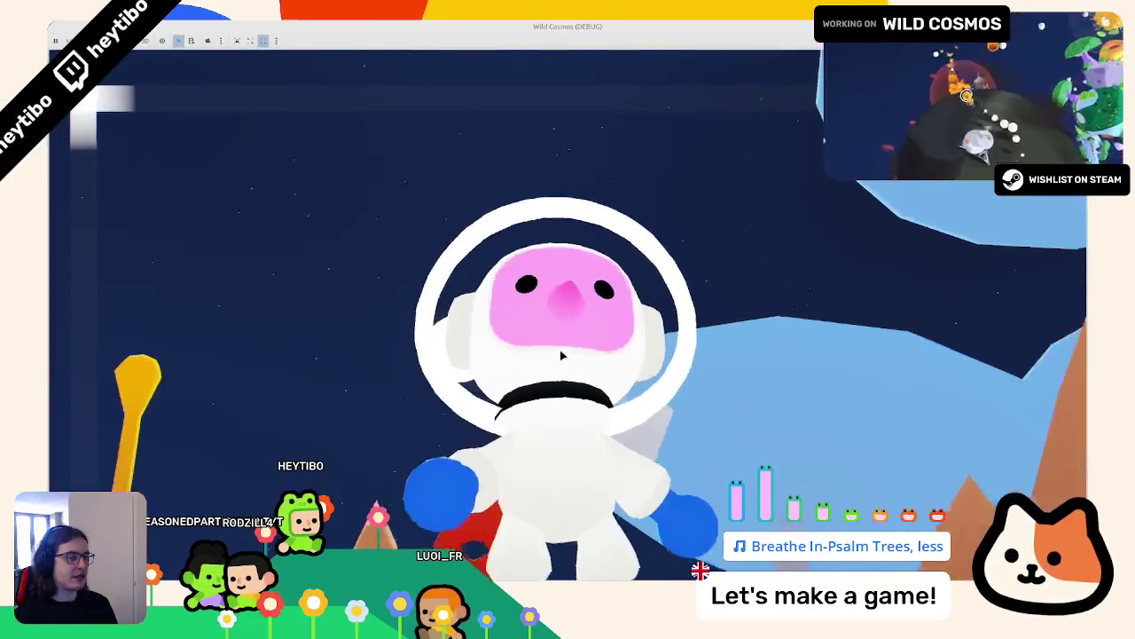
key("F8")
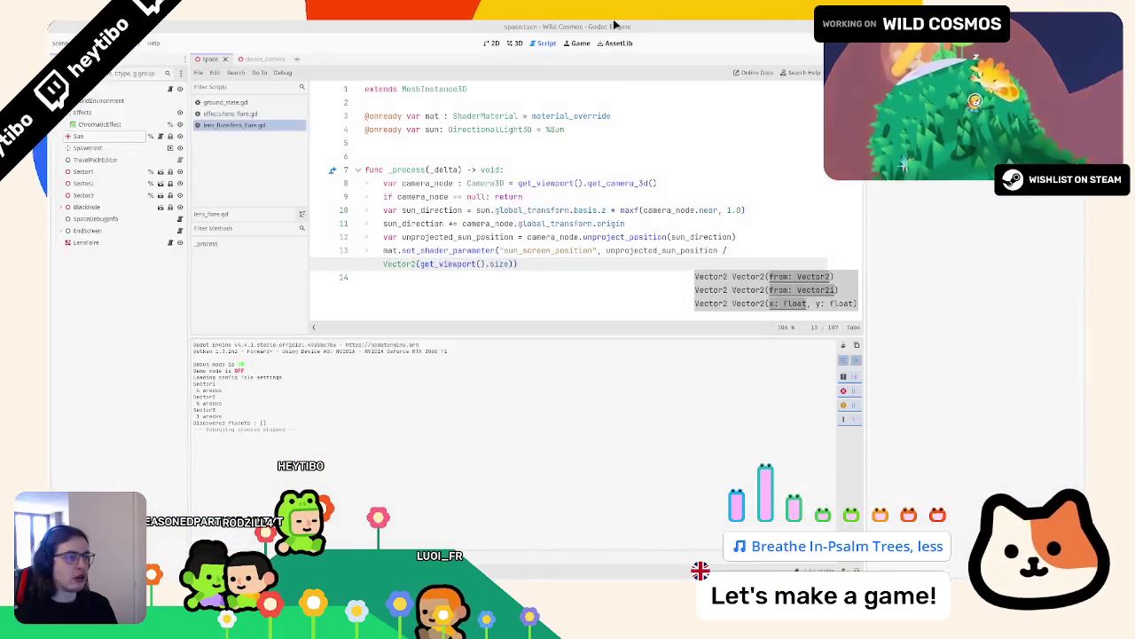
Step: Rewrite line 13's Vector2 argument as camera_node.get_viewport() using autocomplete suggestions
left_click(485, 263)
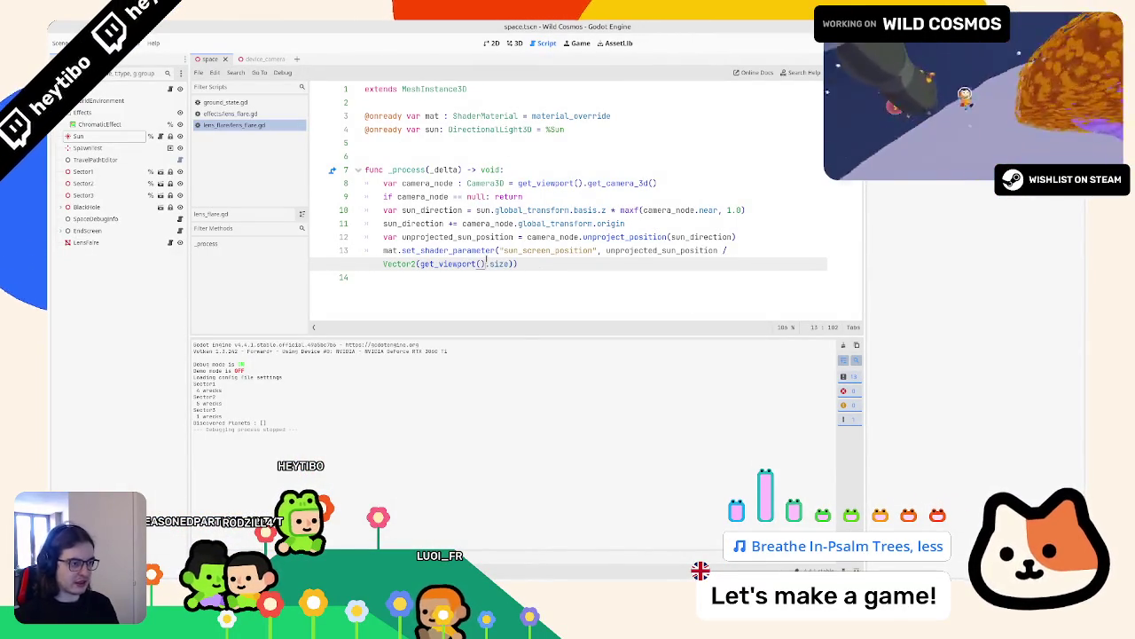
type(".")
key("BackSpace")
key("BackSpace")
key("BackSpace")
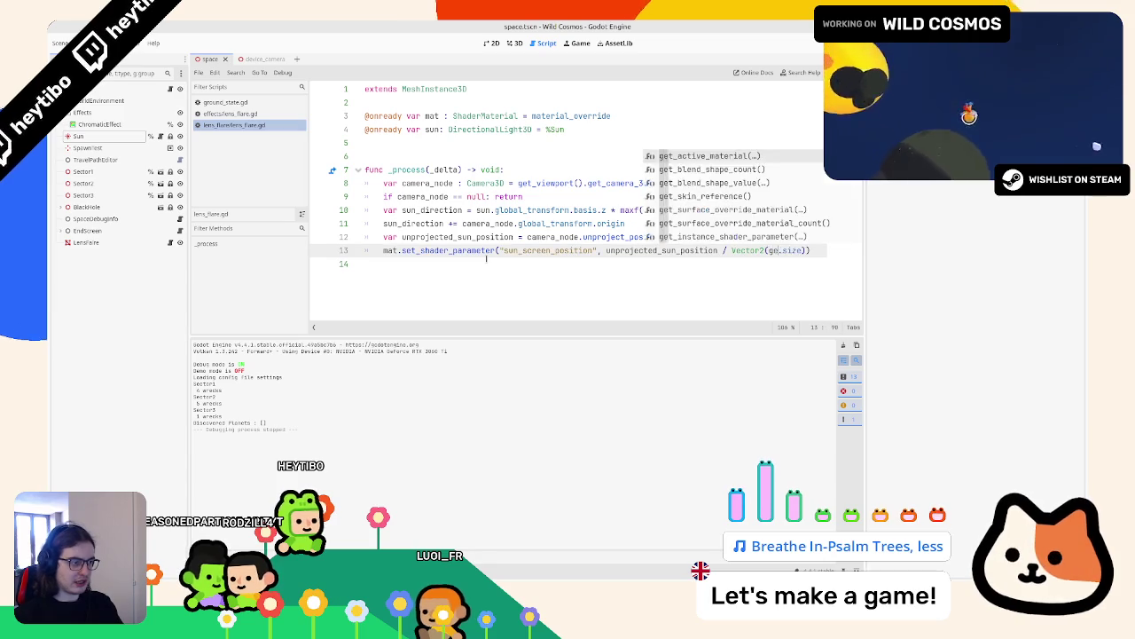
type("t_viewpo")
key("ctrl+BackSpace")
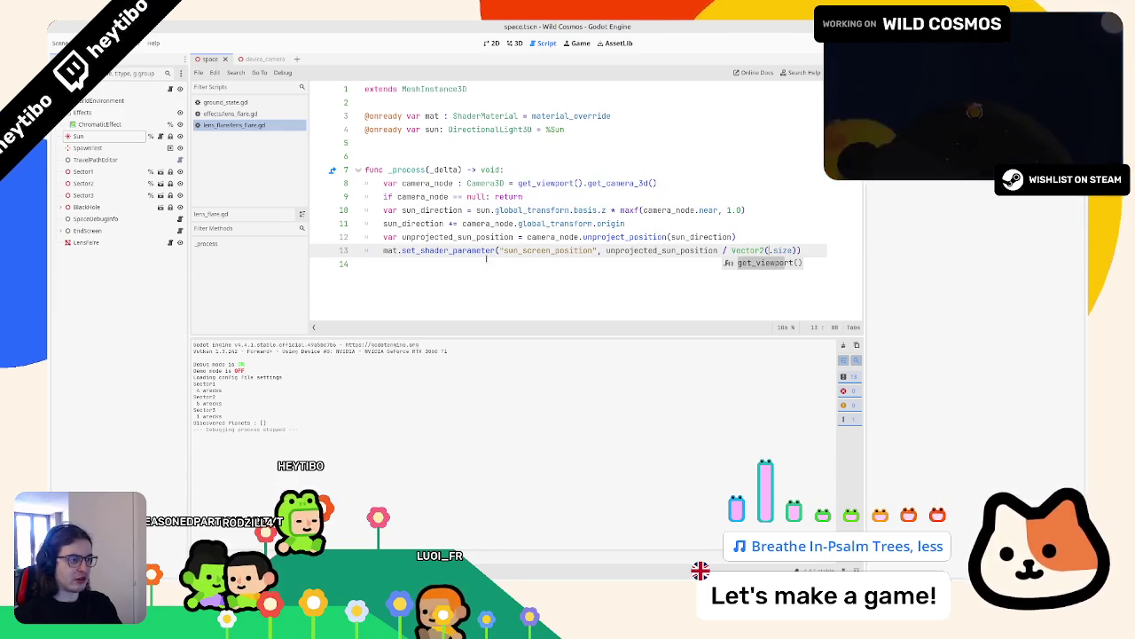
type("came")
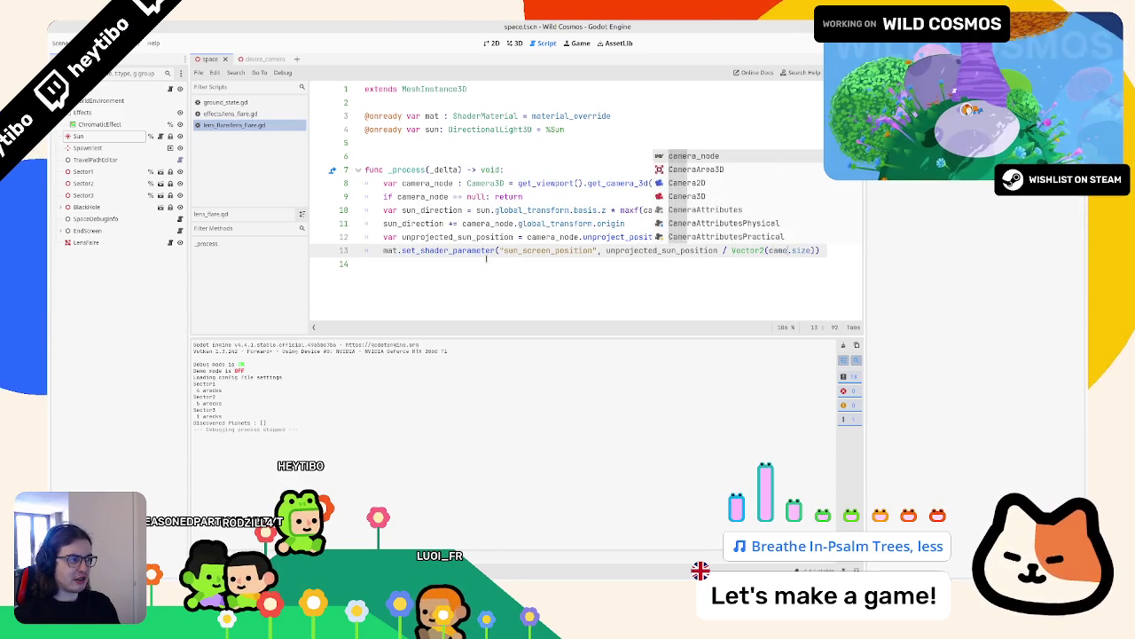
key("Return")
type(".get_vi")
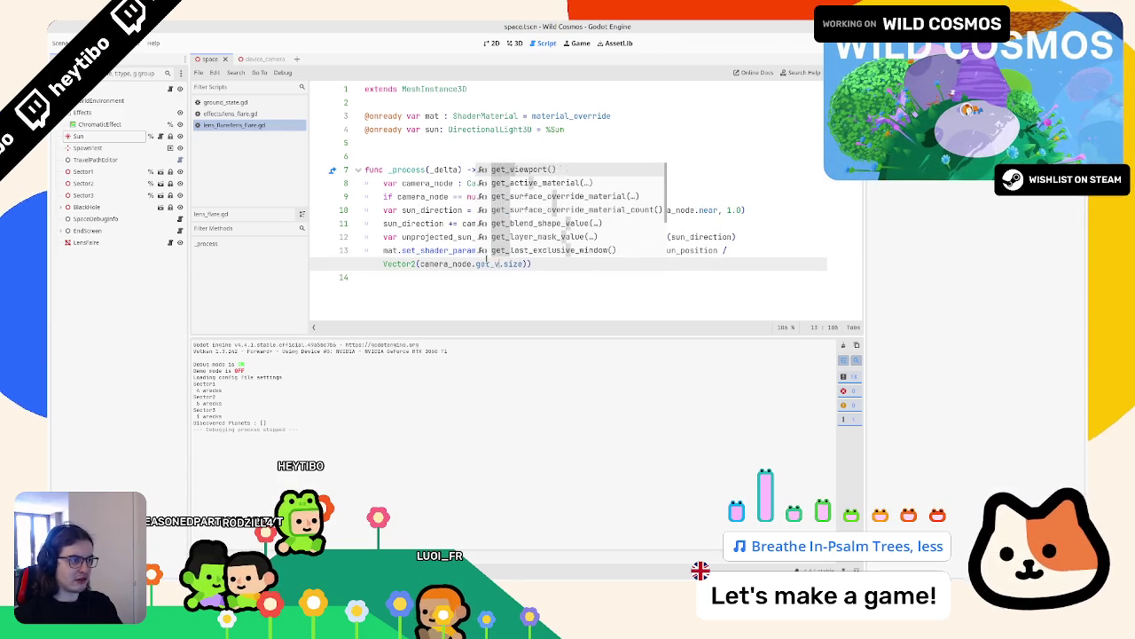
type("e")
key("BackSpace")
key("ctrl+BackSpace")
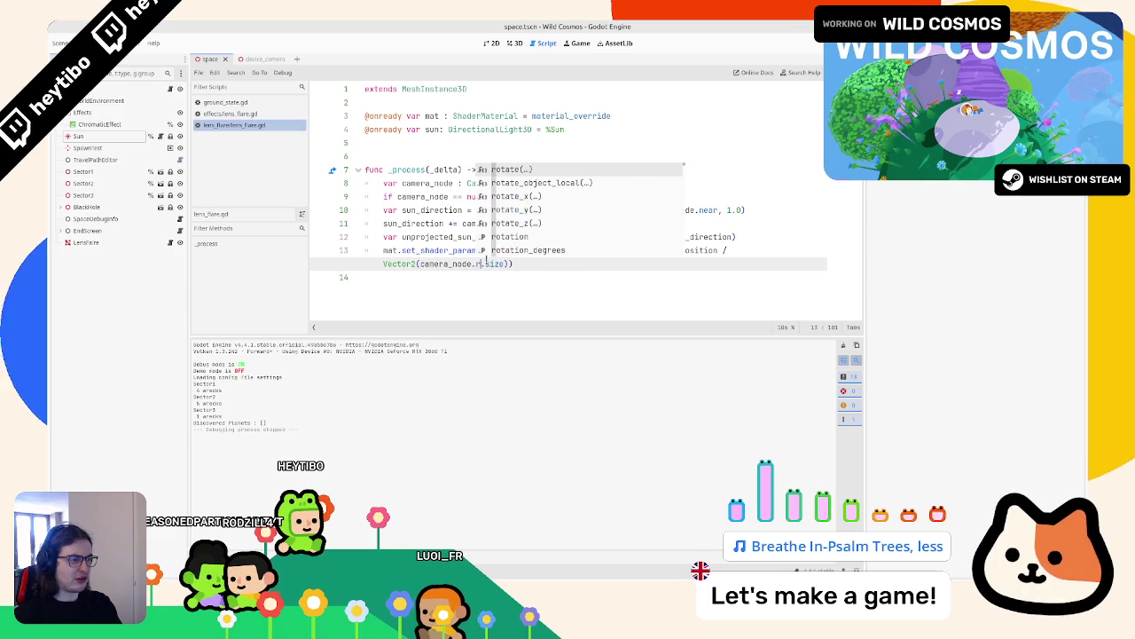
type("re")
key("BackSpace")
key("BackSpace")
type("viewport")
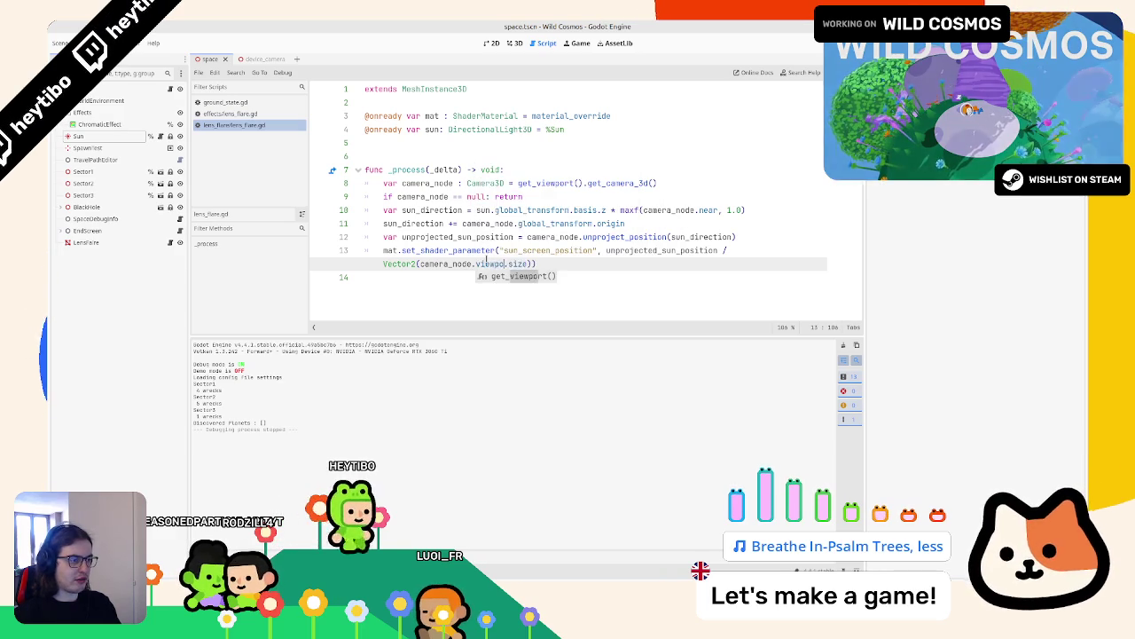
key("Return")
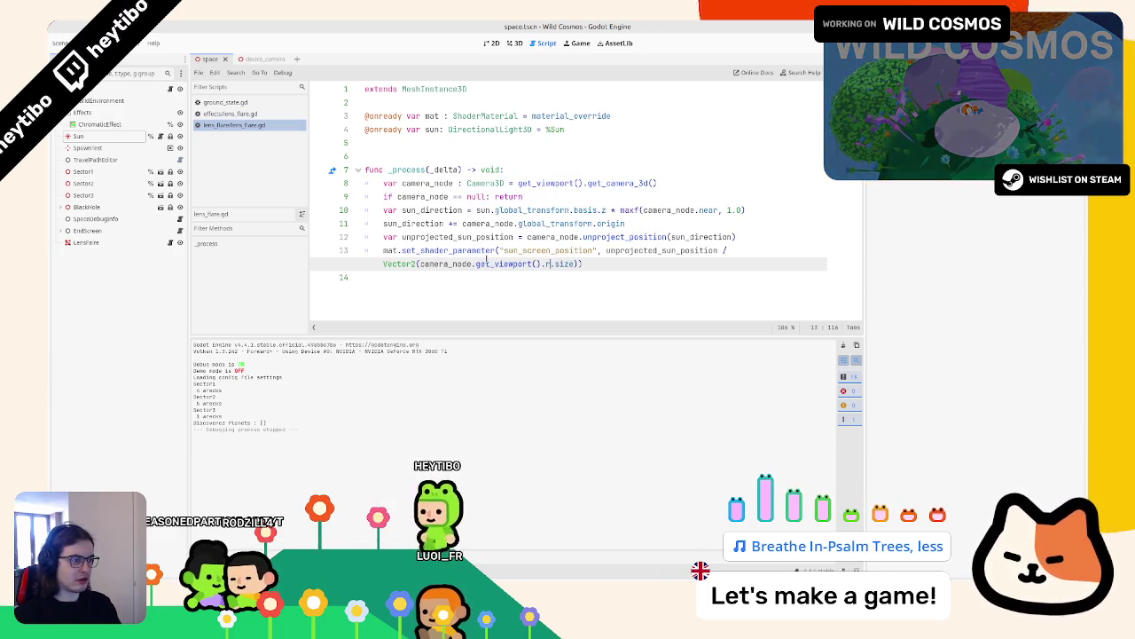
type(".r")
type("ect")
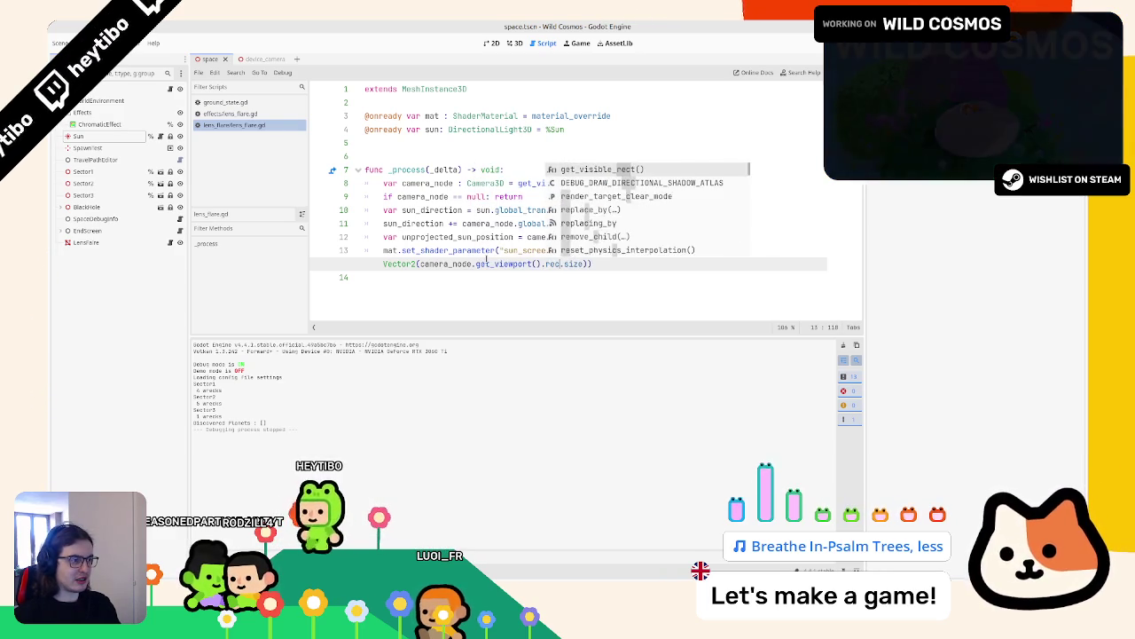
key("BackSpace")
key("BackSpace")
key("BackSpace")
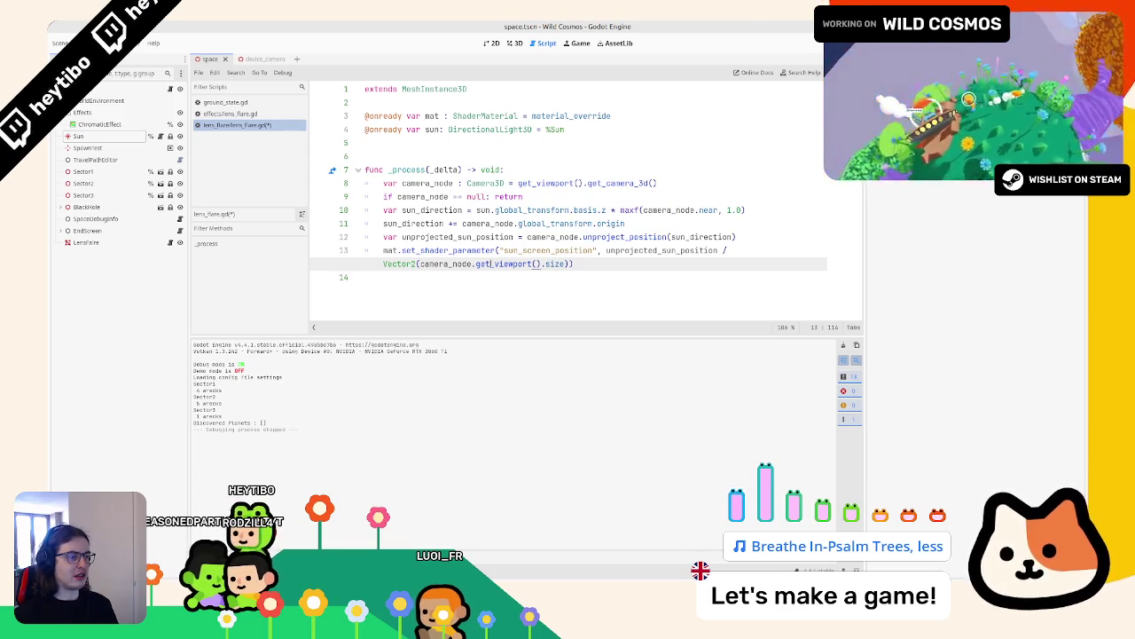
Step: Drop camera_node. so line 13 divides by Vector2(get_viewport().size), checking the Node docs for get_viewport
key("ctrl+d")
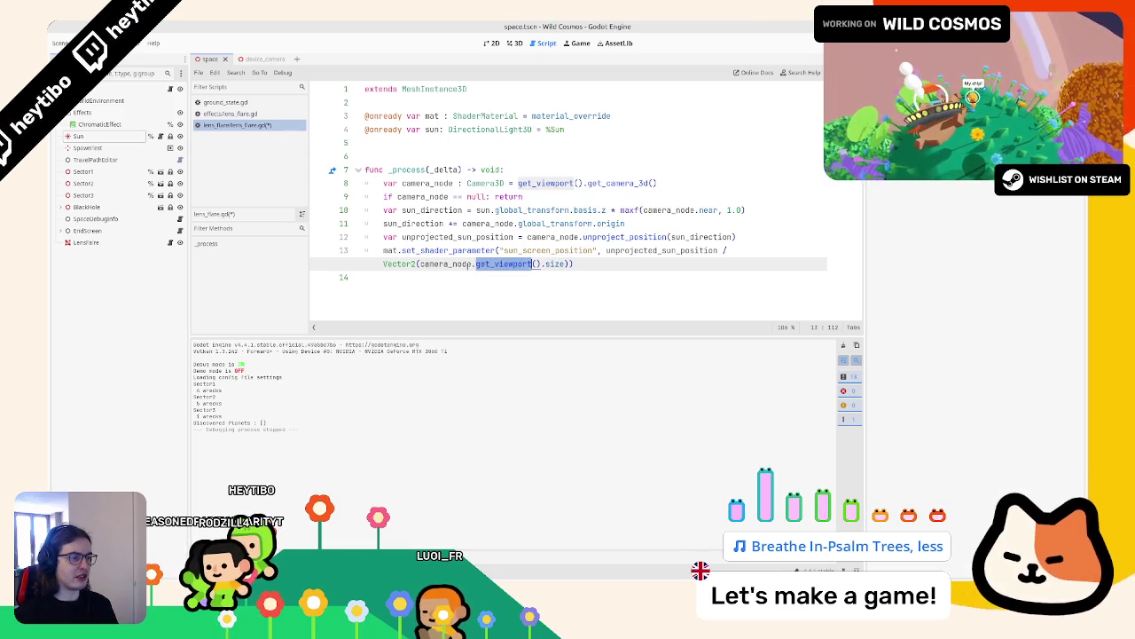
left_click_drag(419, 264, 476, 263)
key("BackSpace")
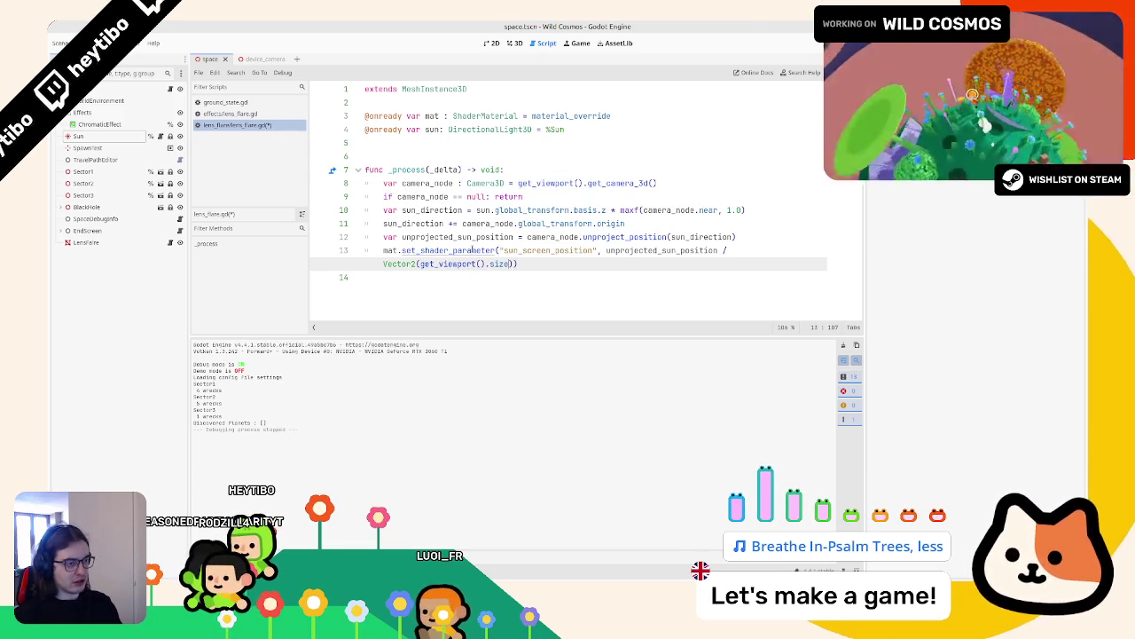
type("rect")
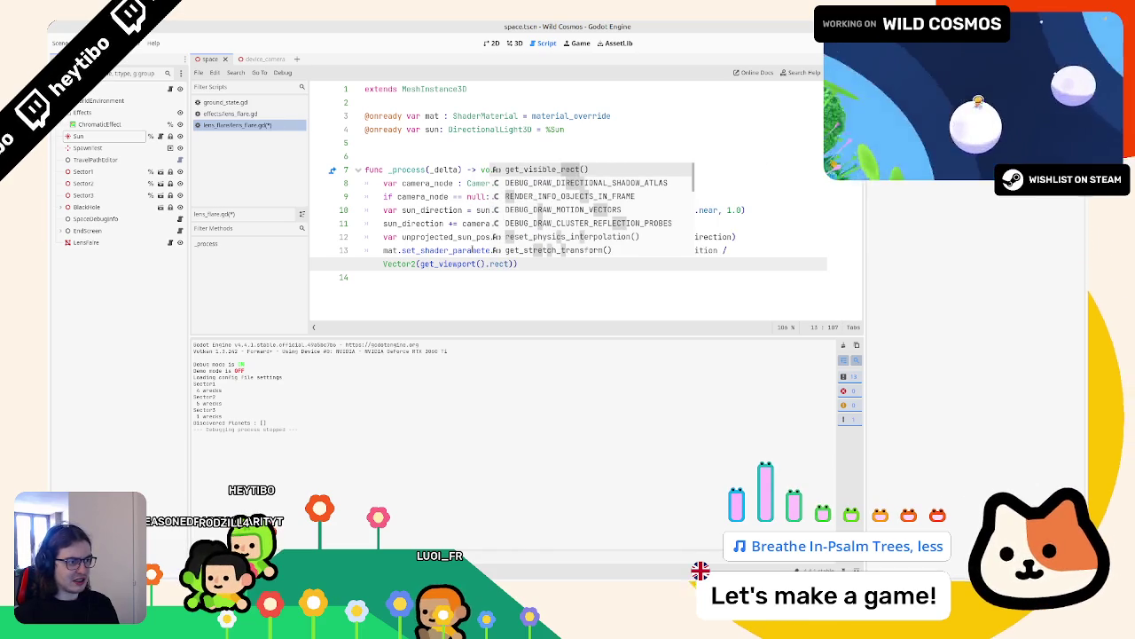
left_click(460, 258, "ctrl")
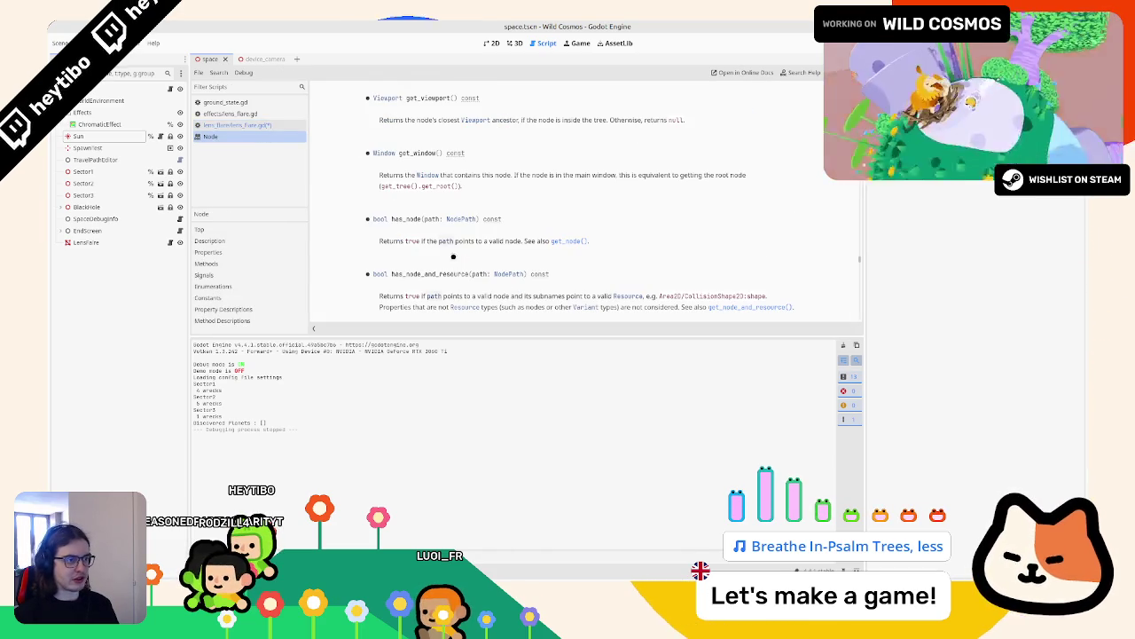
middle_click(257, 135)
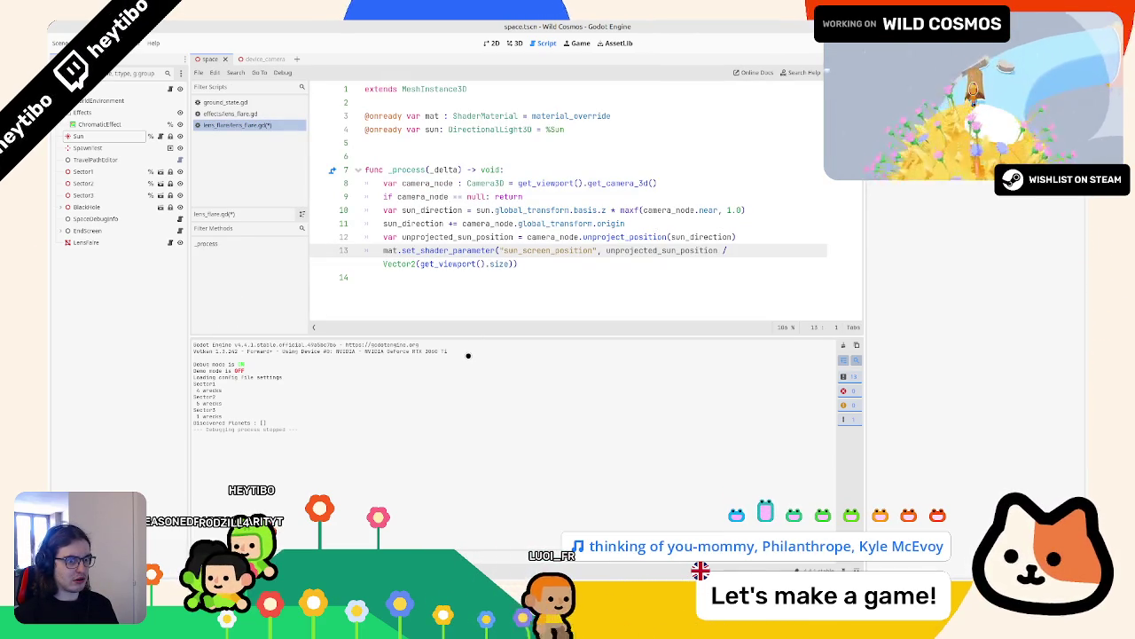
Step: Show the lens_flare.gdshader fragment code and select '- sun_screen_position' in its uv line
left_click(377, 570)
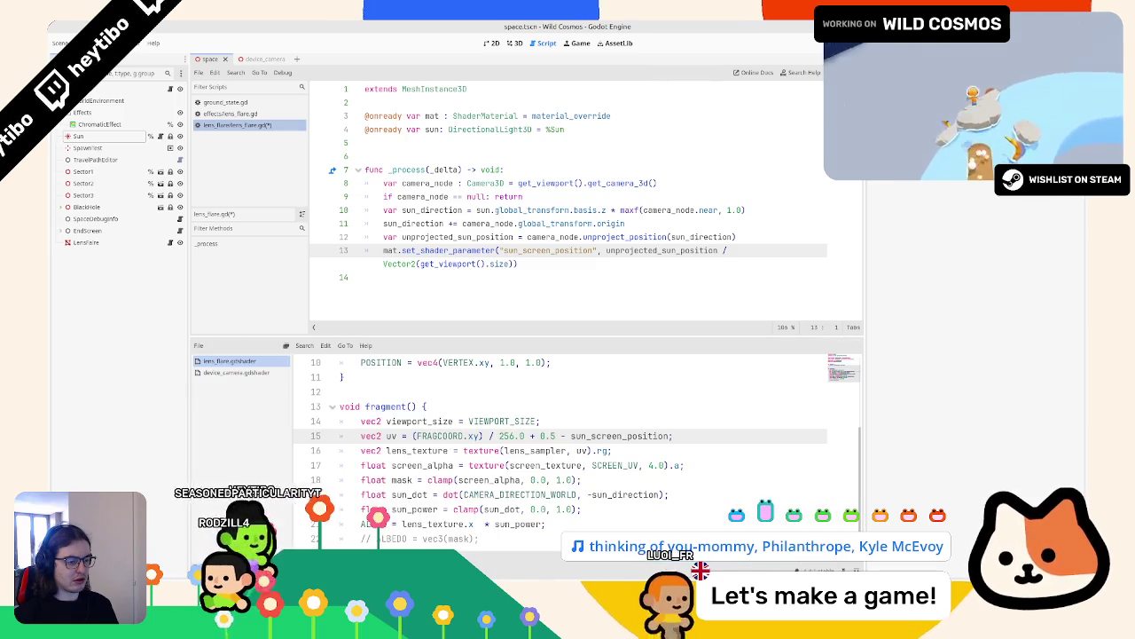
double_click(619, 435)
mouse_move(619, 436)
left_mouse_down()
mouse_move(479, 436)
mouse_move(566, 436)
left_mouse_up()
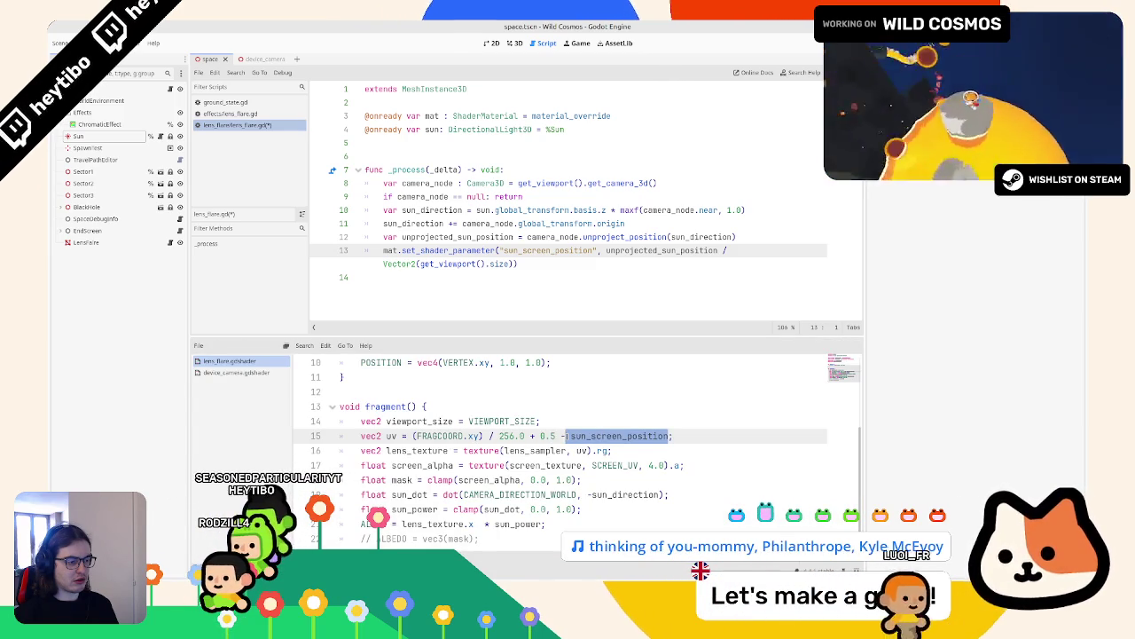
Step: Compare against the reference lens_flare.glsl, checking where screen_size is used
key("alt+Tab")
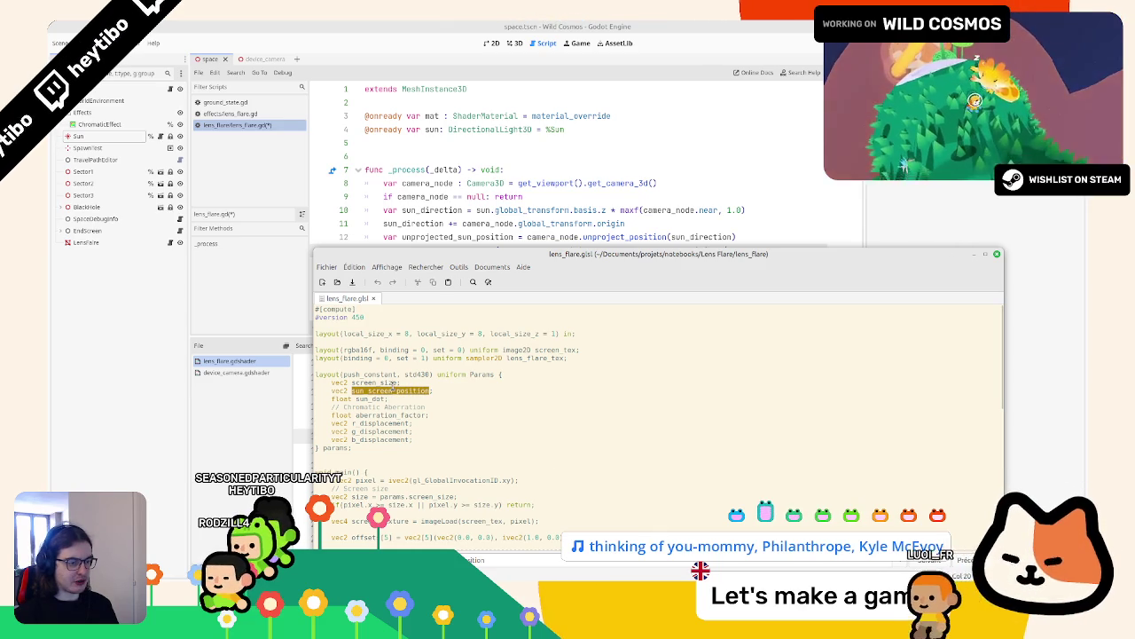
double_click(374, 382)
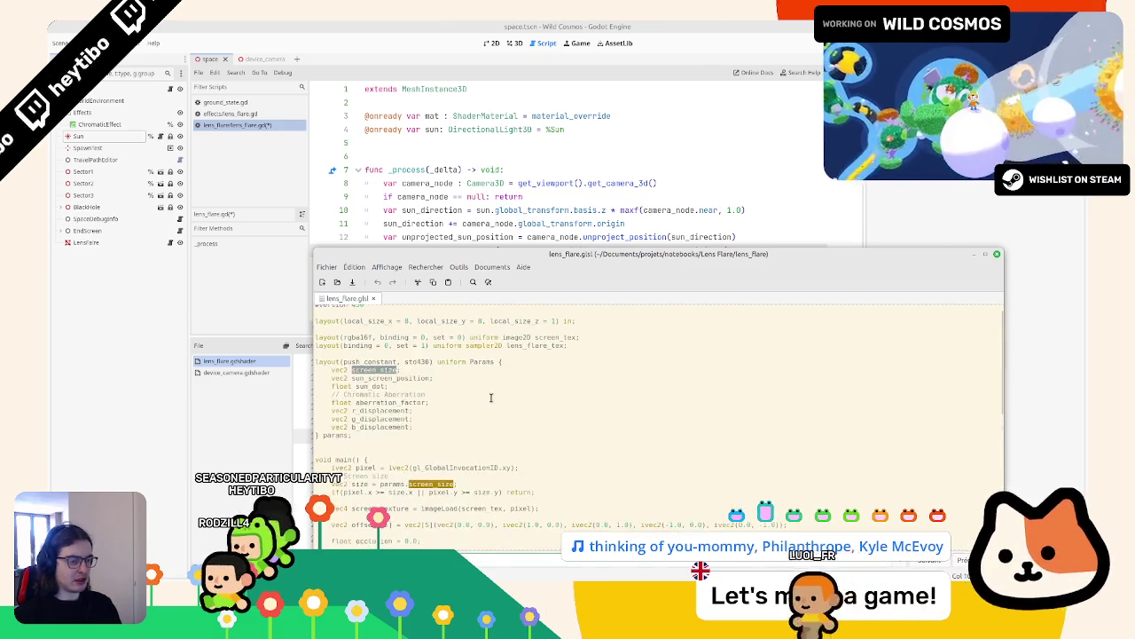
key("alt+Tab")
key("alt+Tab")
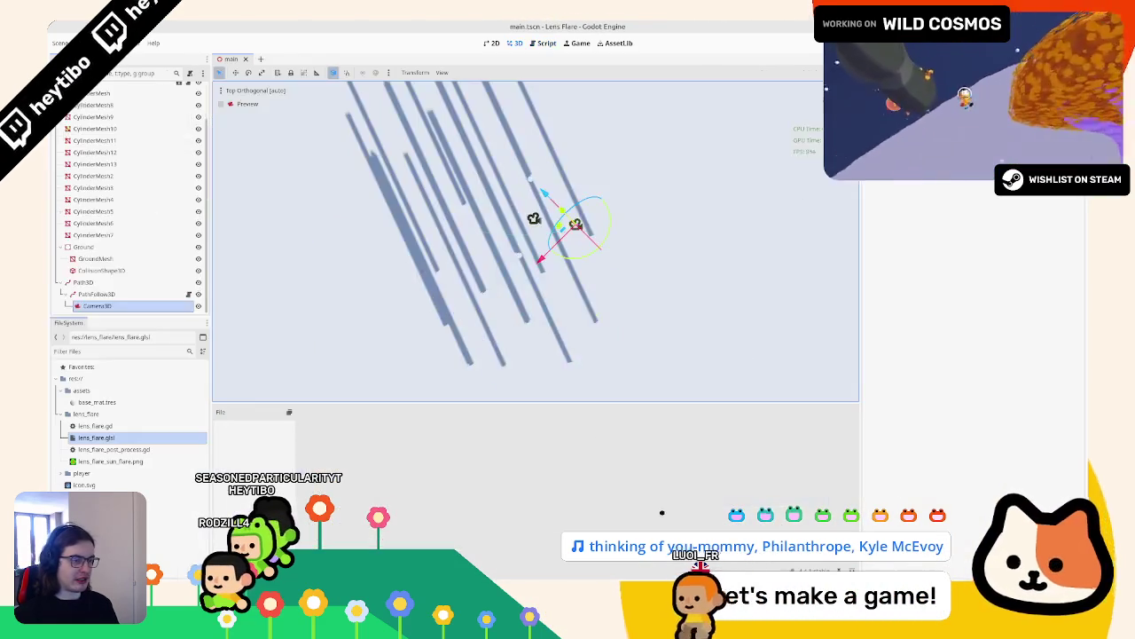
key("ctrl+F3")
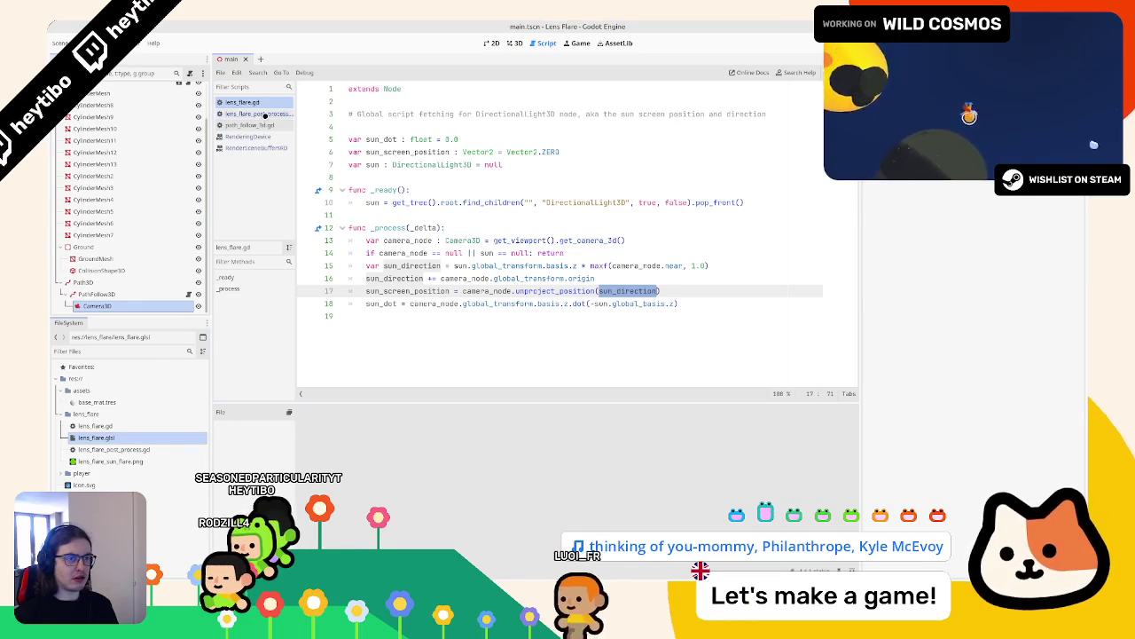
key("alt+Left")
key("ctrl+f")
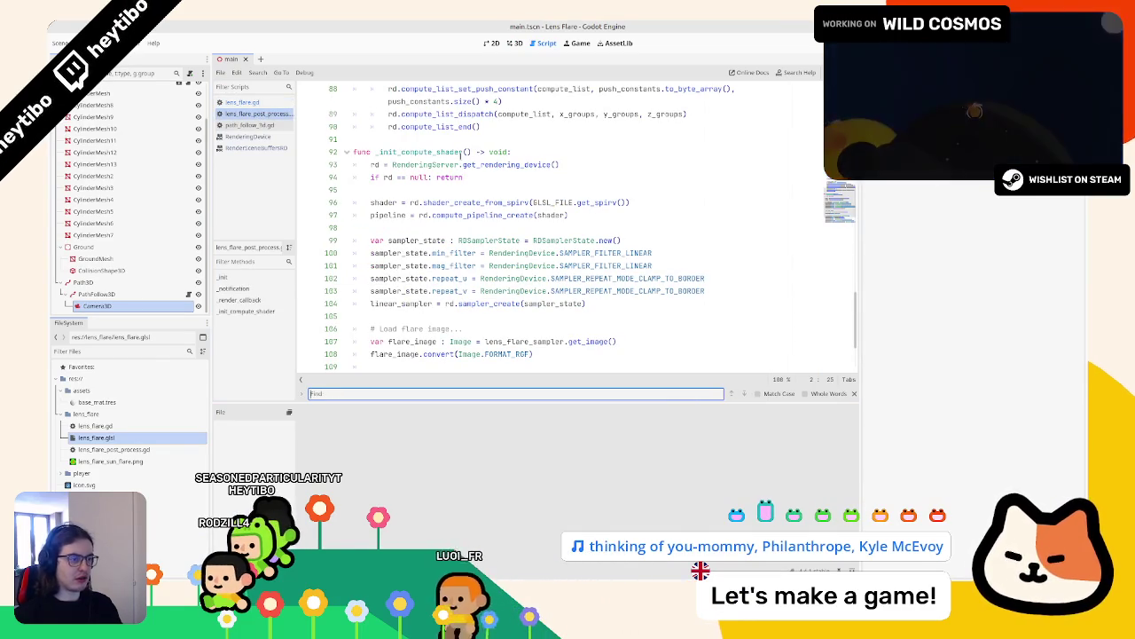
key("Escape")
scroll(460, 169, "up", 9)
scroll(460, 189, "up", 5)
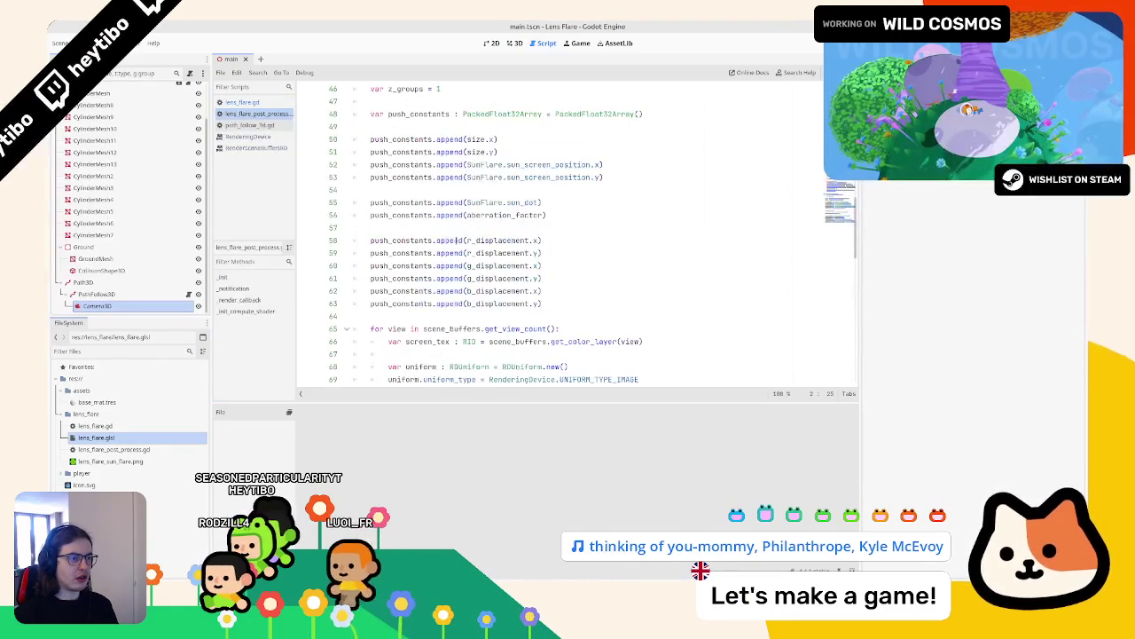
left_click(477, 139)
double_click(478, 139)
scroll(478, 139, "up", 3)
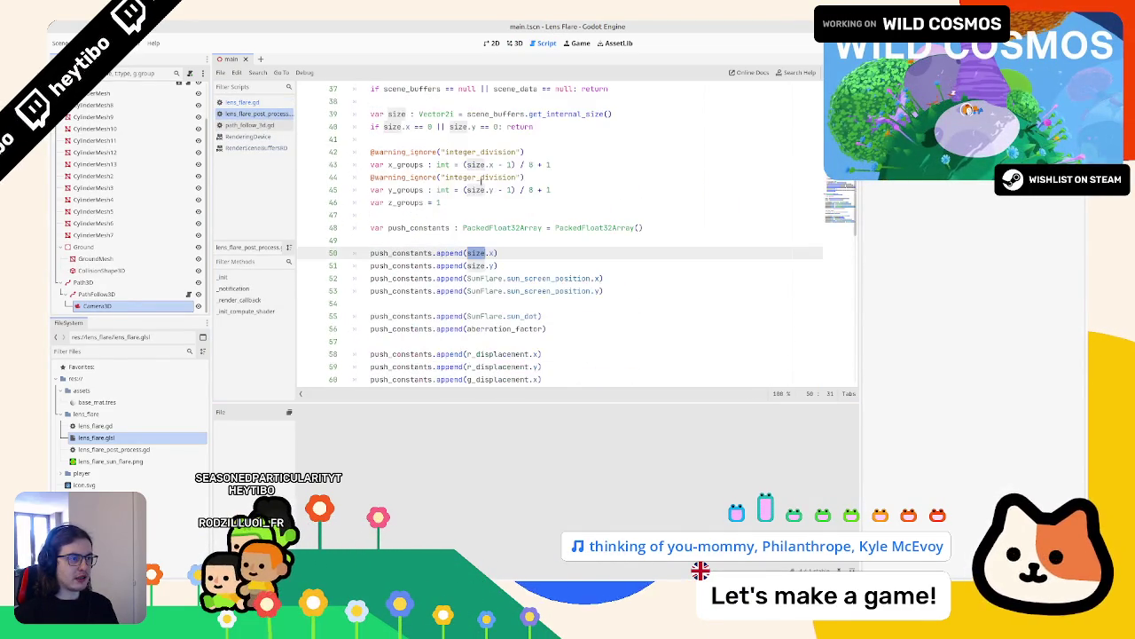
scroll(468, 193, "up", 3)
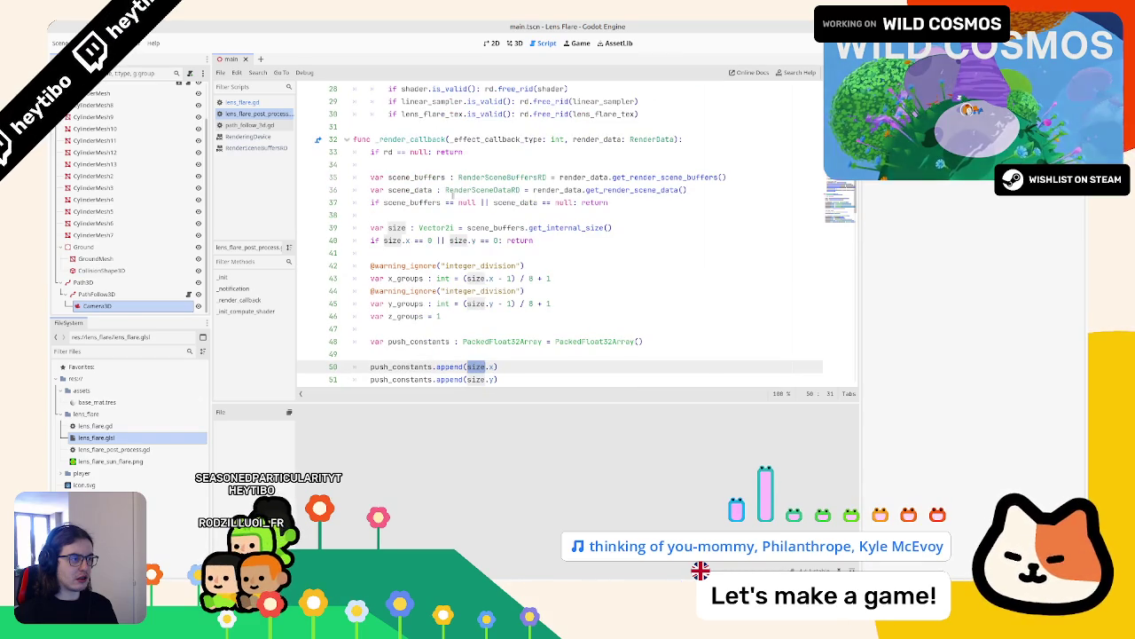
scroll(452, 193, "down", 4)
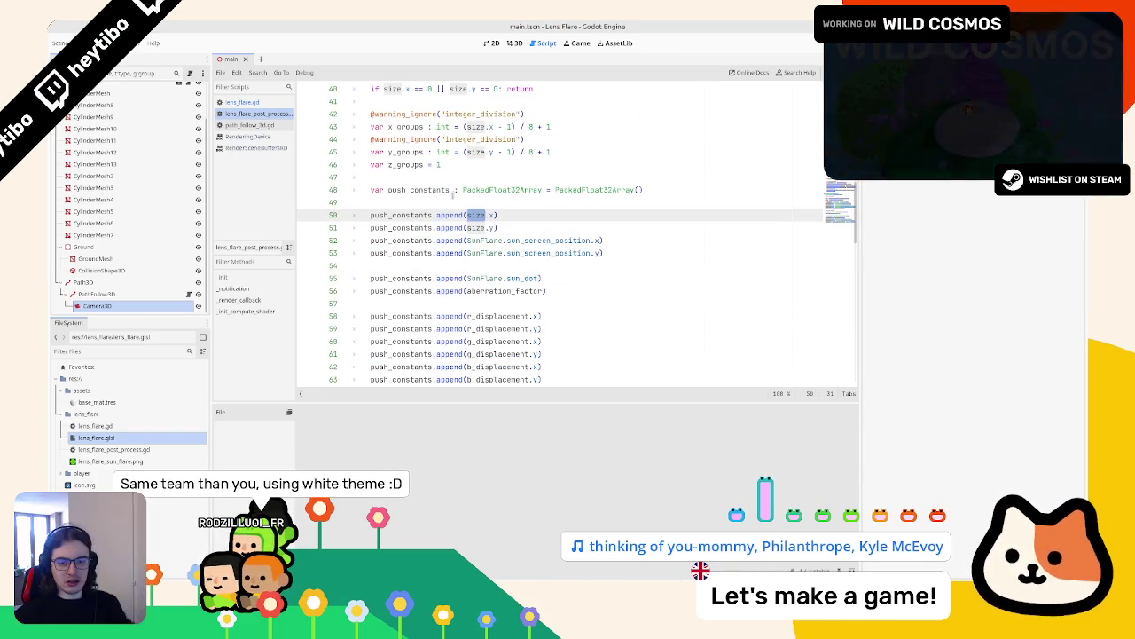
left_click(552, 242, "ctrl")
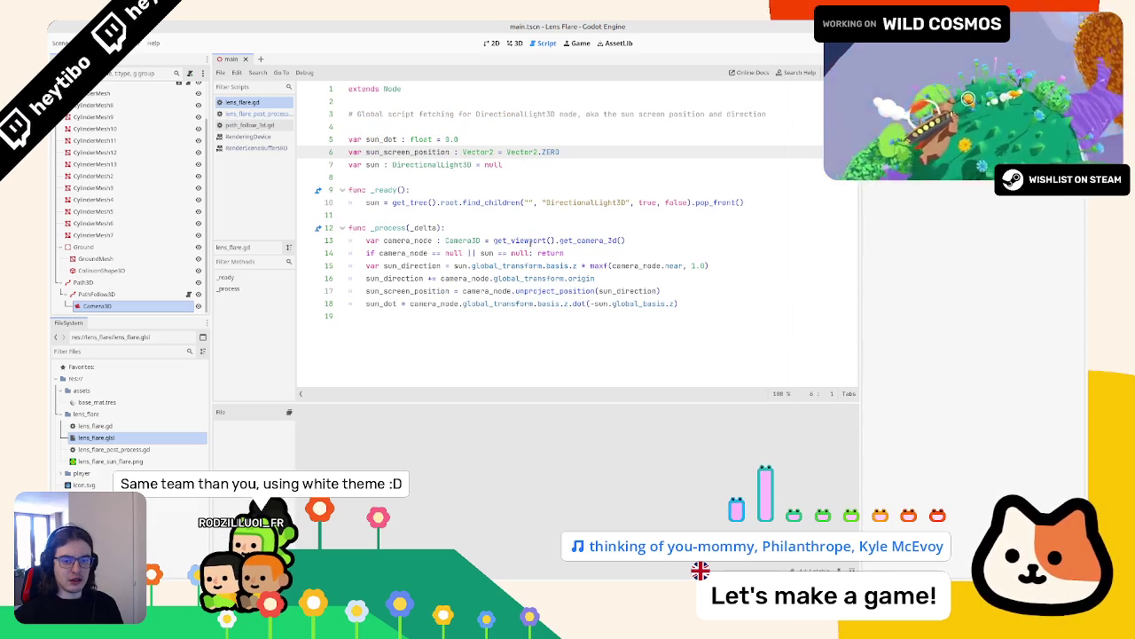
mouse_move(530, 242)
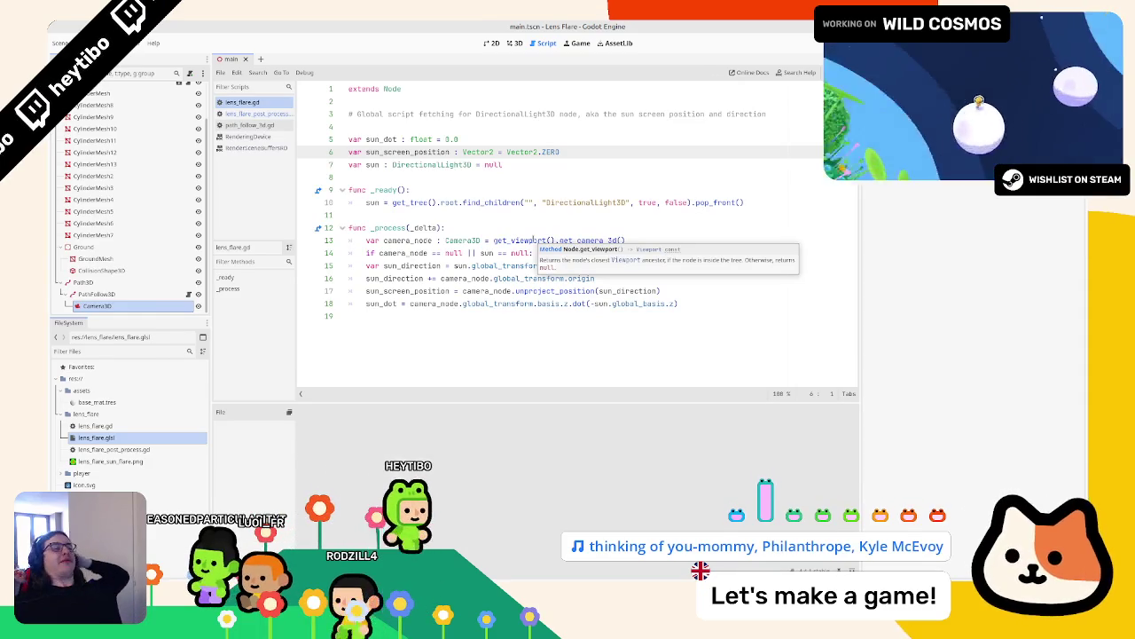
left_click(515, 253)
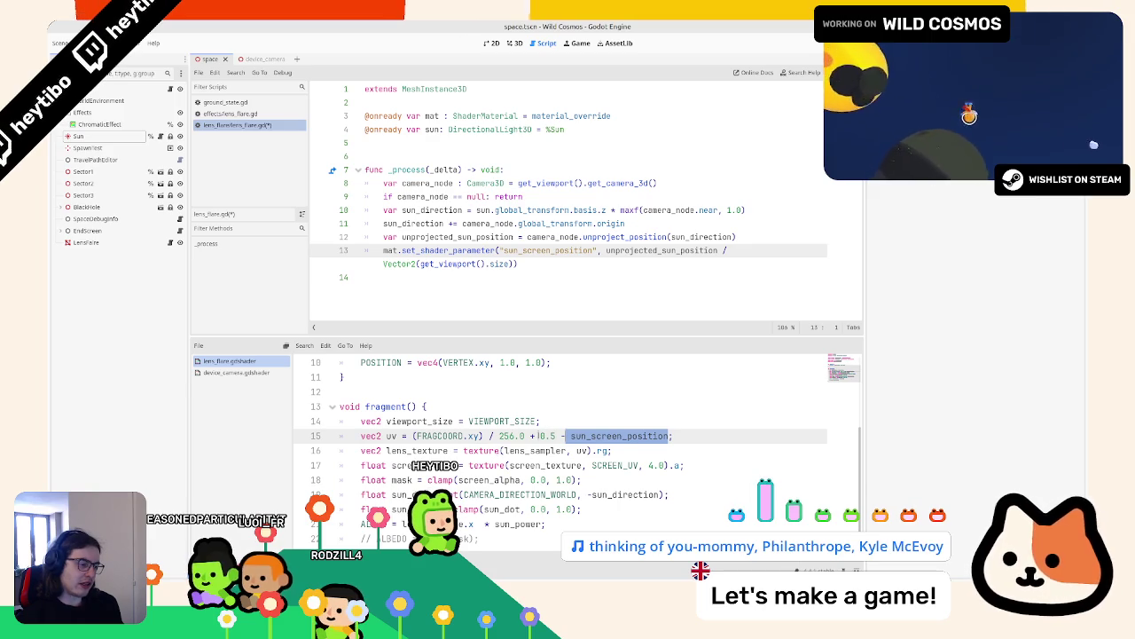
Step: Remove sun_screen_position from shader line 15's uv, save both files, and launch the main scene
left_click(533, 436)
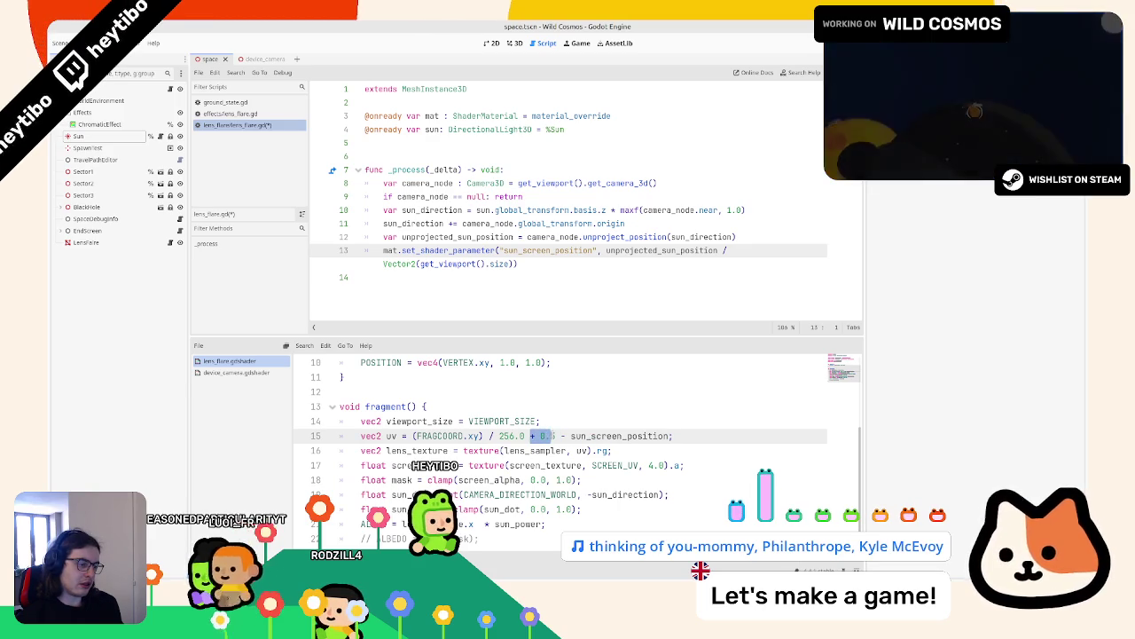
double_click(574, 436)
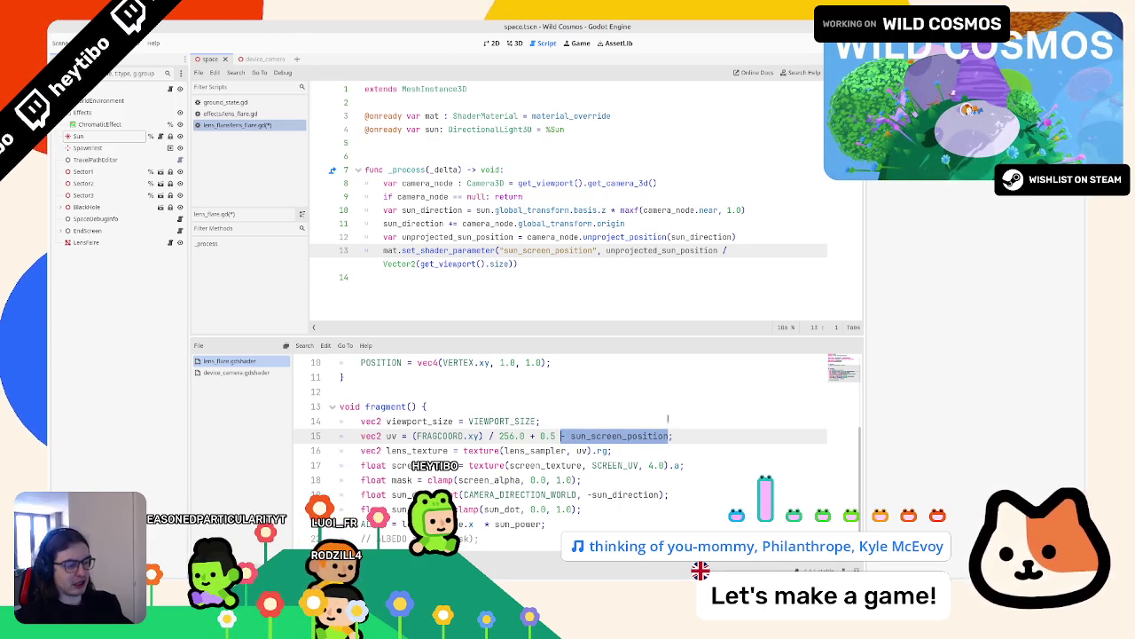
key("BackSpace")
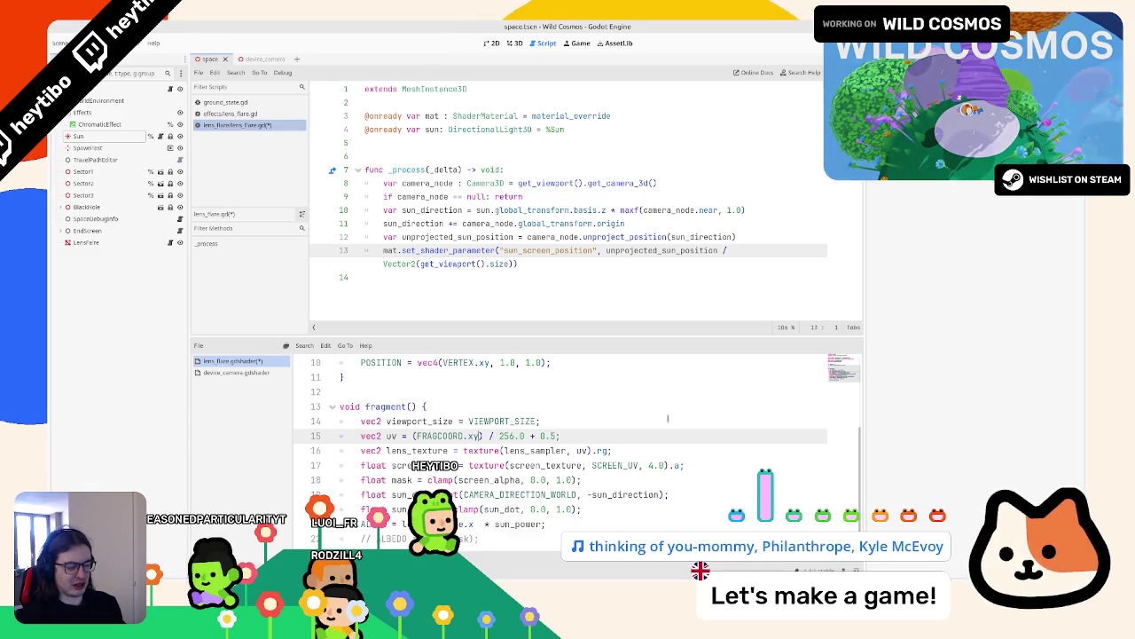
key("ctrl+s")
key("ctrl+shift+F5")
key("Return")
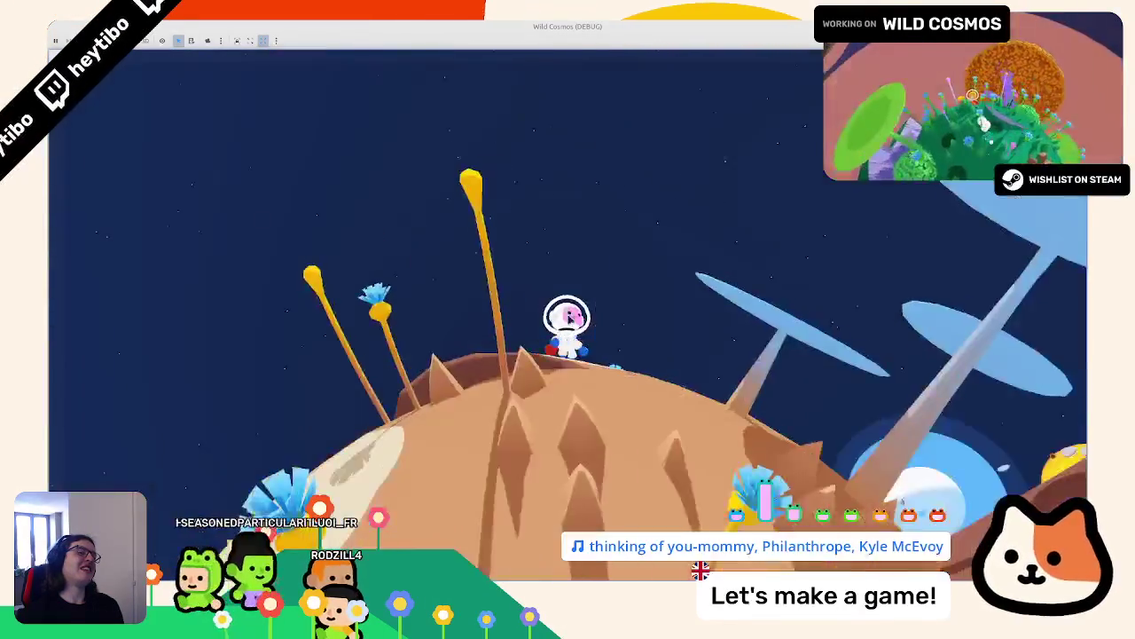
Step: Delete '/ Vector2(get_viewport().size)' from line 13, relaunch the game, then pause and resume it
key("F8")
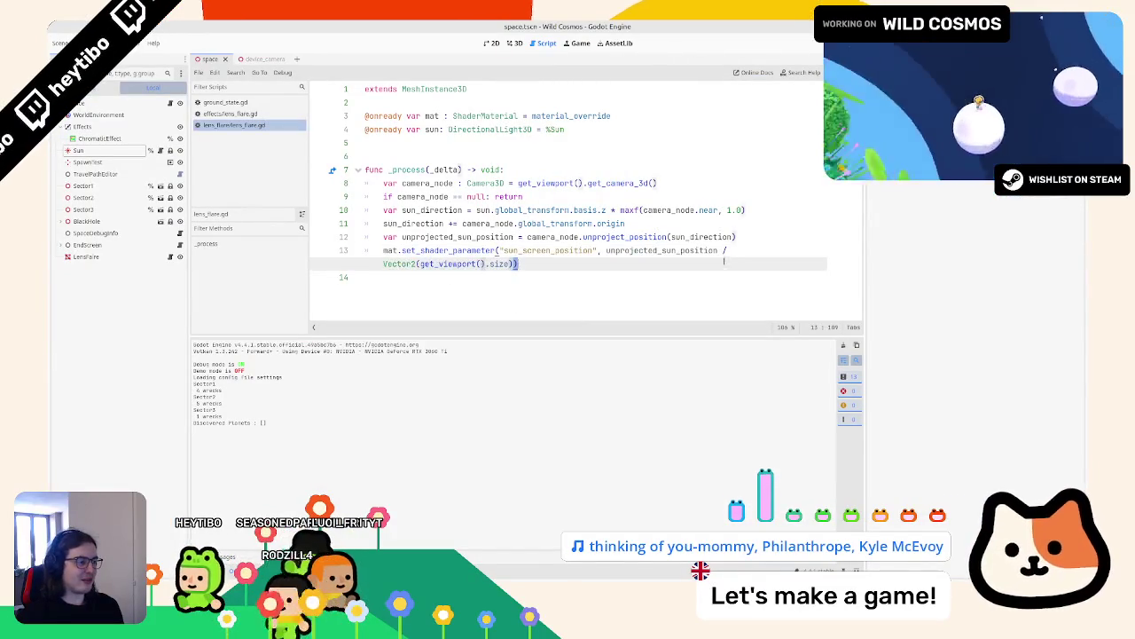
left_click_drag(514, 264, 725, 250)
key("BackSpace")
key("F5")
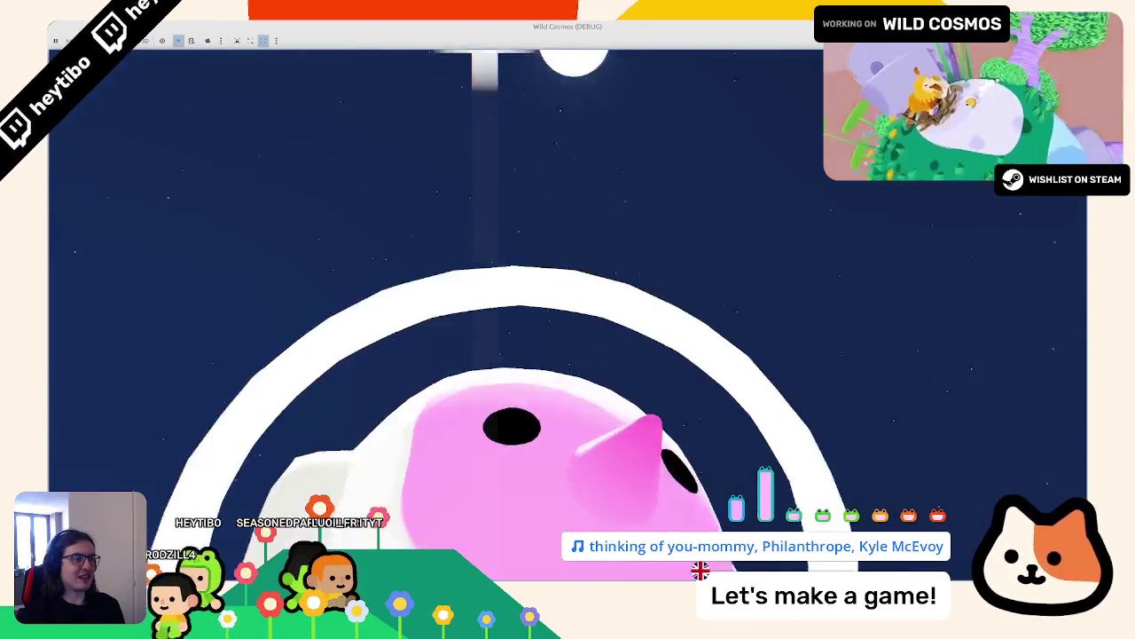
key("Escape")
key("Escape")
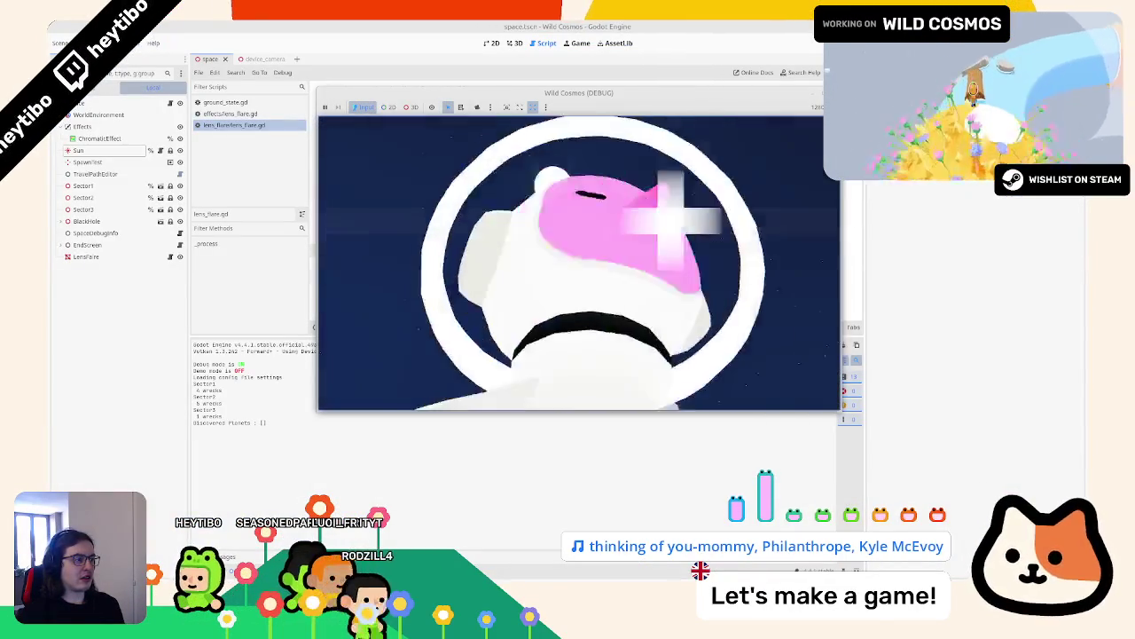
key("Escape")
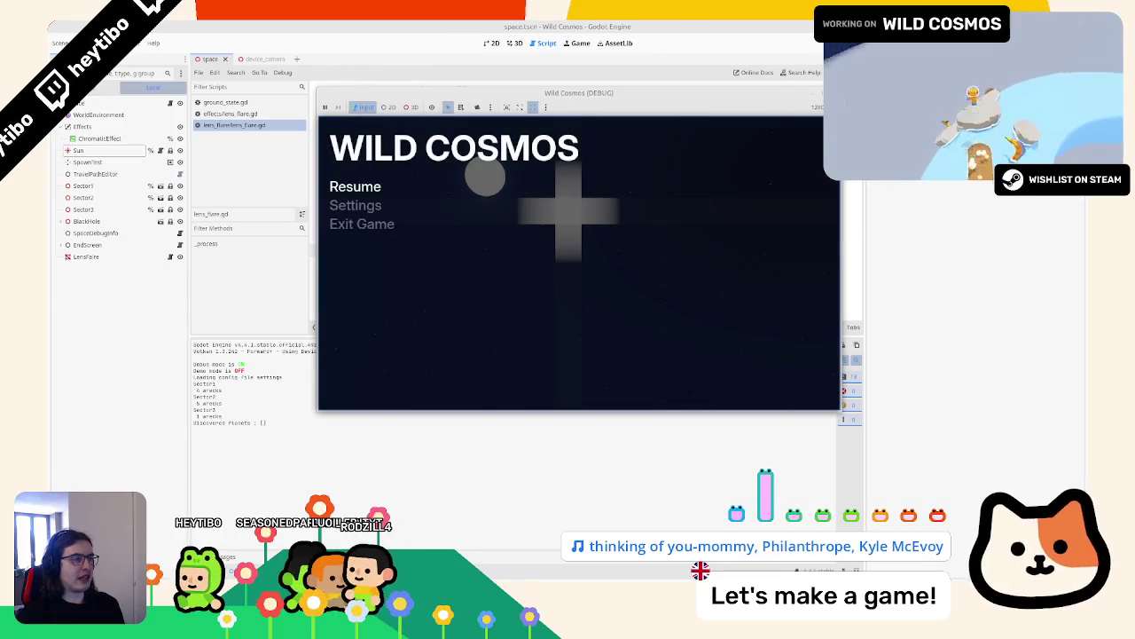
Step: Stop the game and set Display > Window width and height overrides to 1280 and 720
left_click(350, 222)
left_click(89, 43)
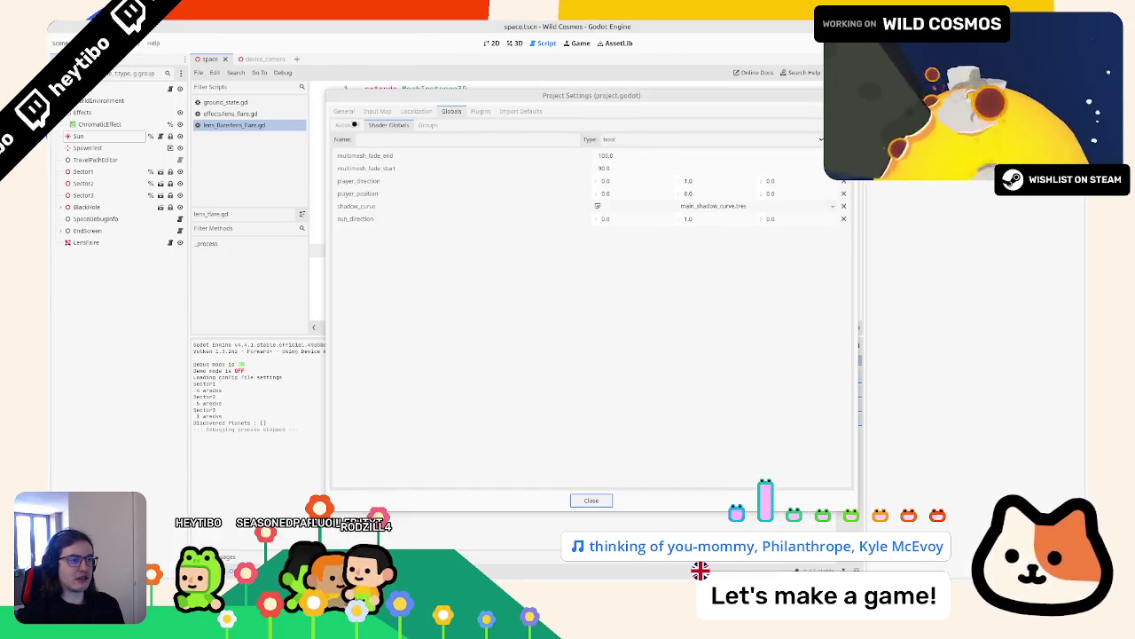
left_click(344, 111)
type("window")
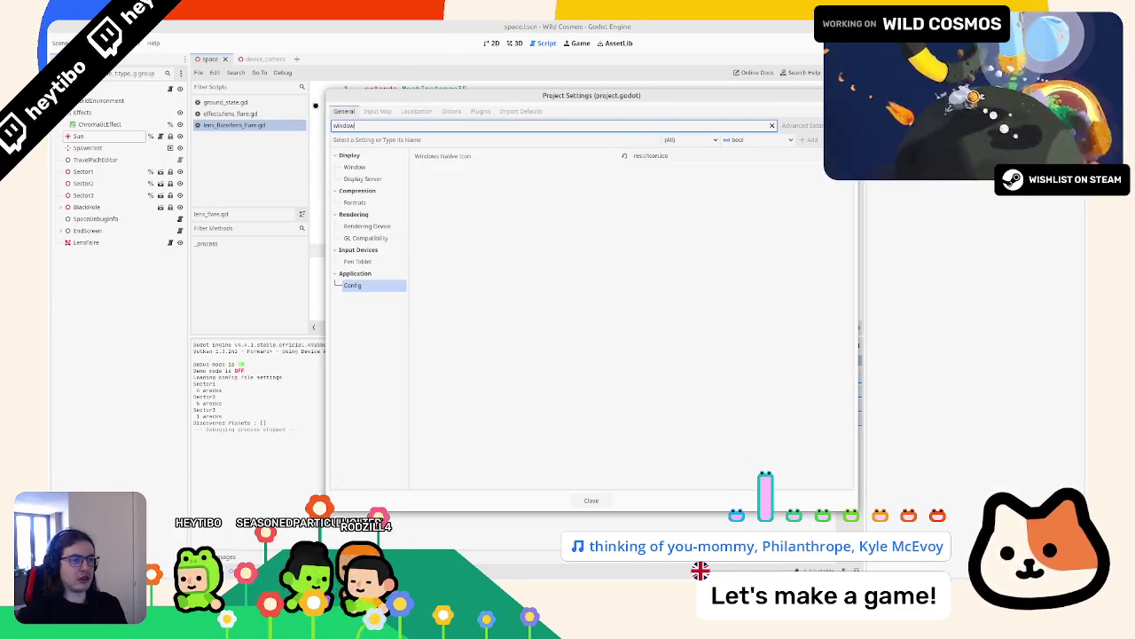
left_click(348, 166)
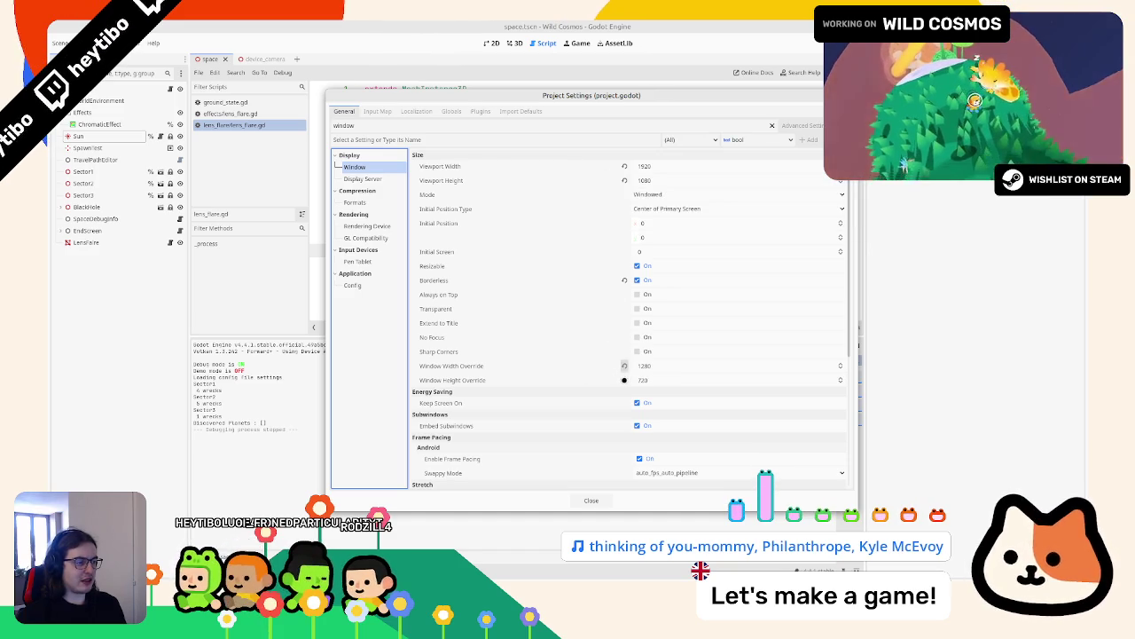
left_click(590, 500)
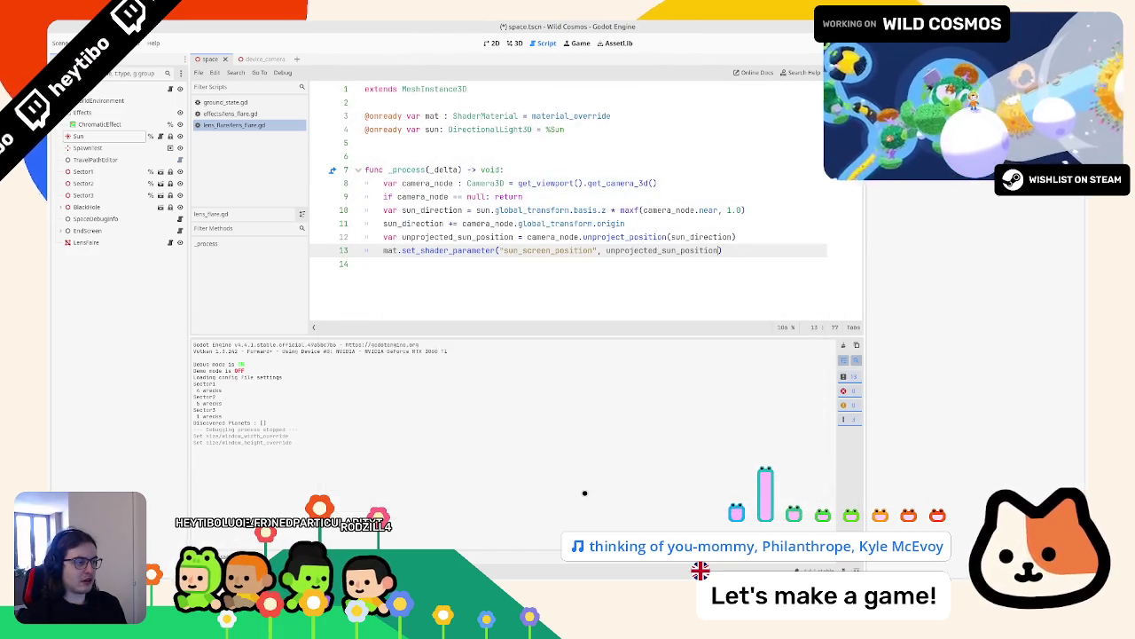
Step: Test-run the game, pause and resume, jump the astronaut off the planet to check the flare, then stop
key("F5")
left_click(454, 37)
key("F5")
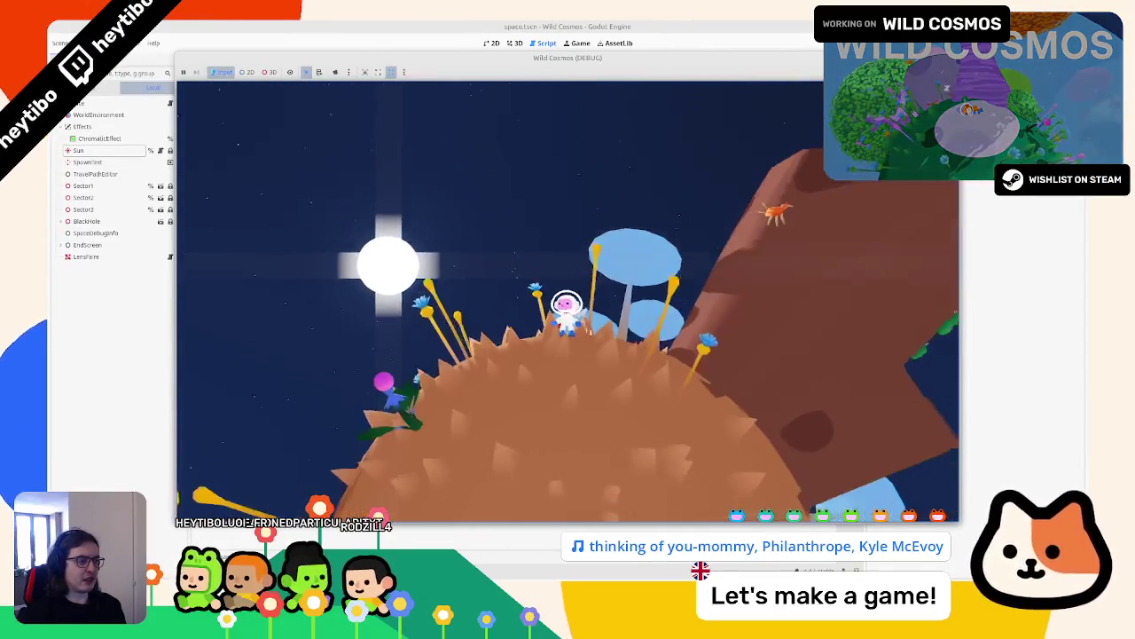
key("Escape")
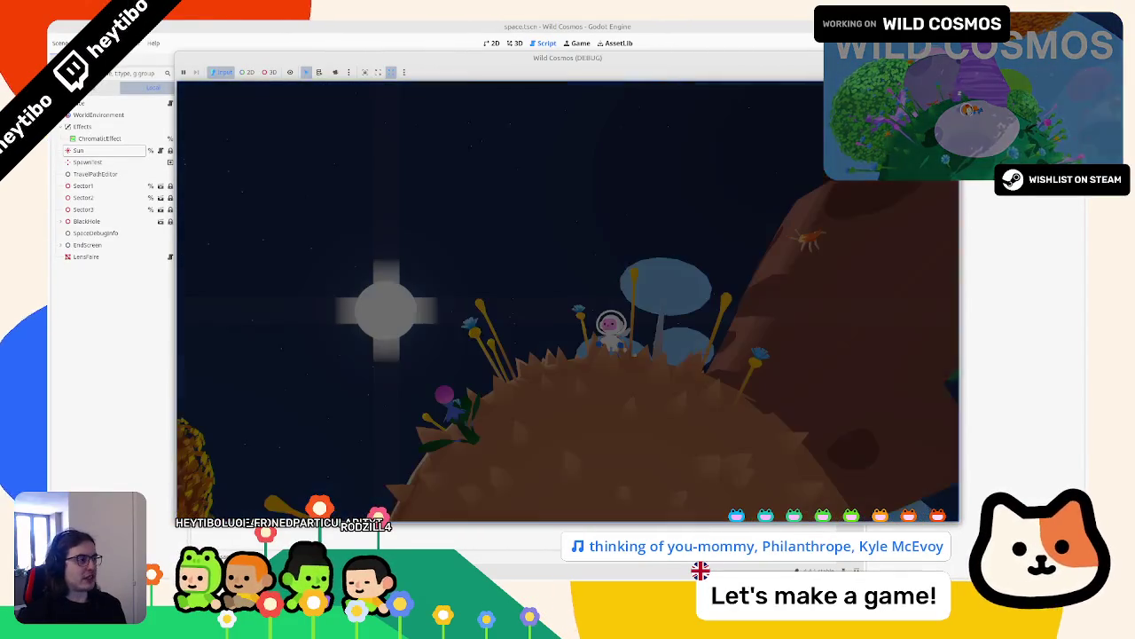
key("Escape")
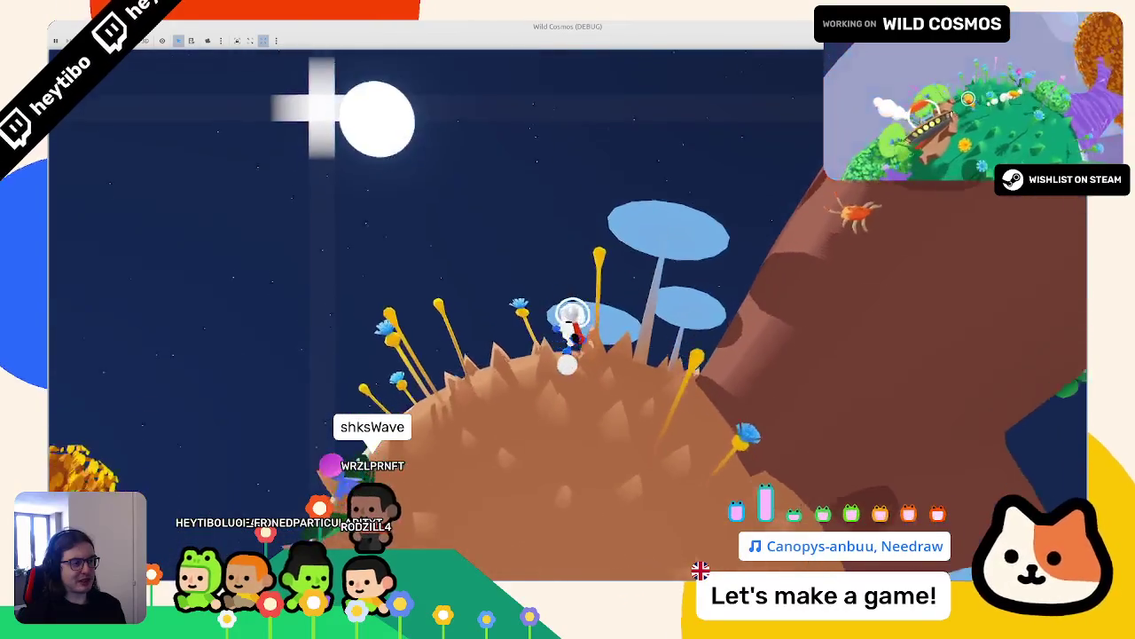
key("space")
key("F8")
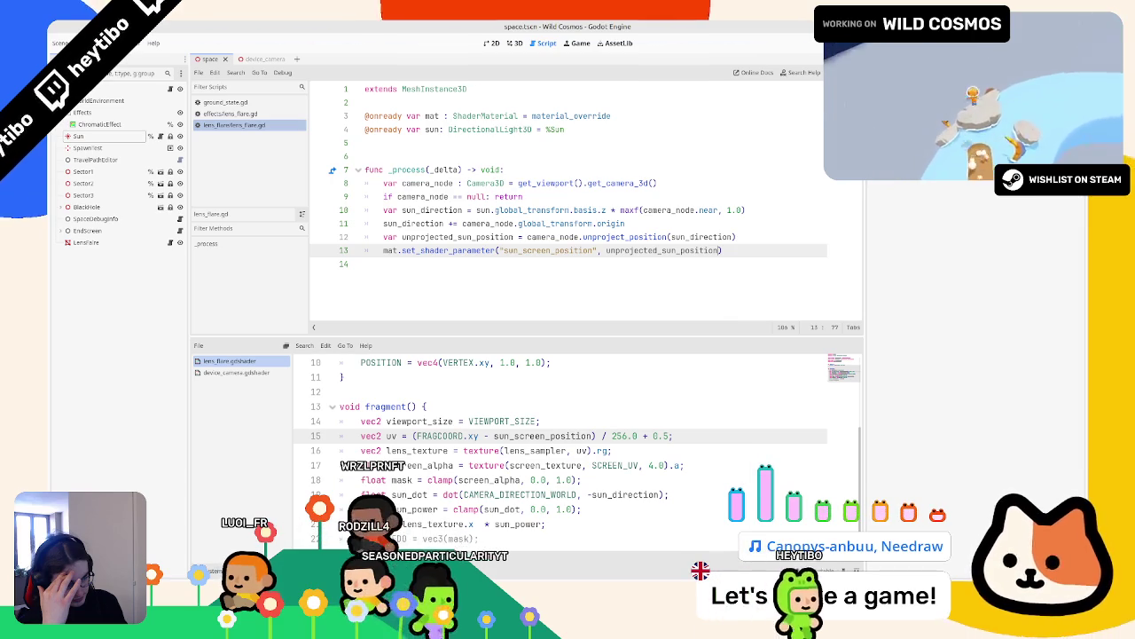
double_click(506, 422)
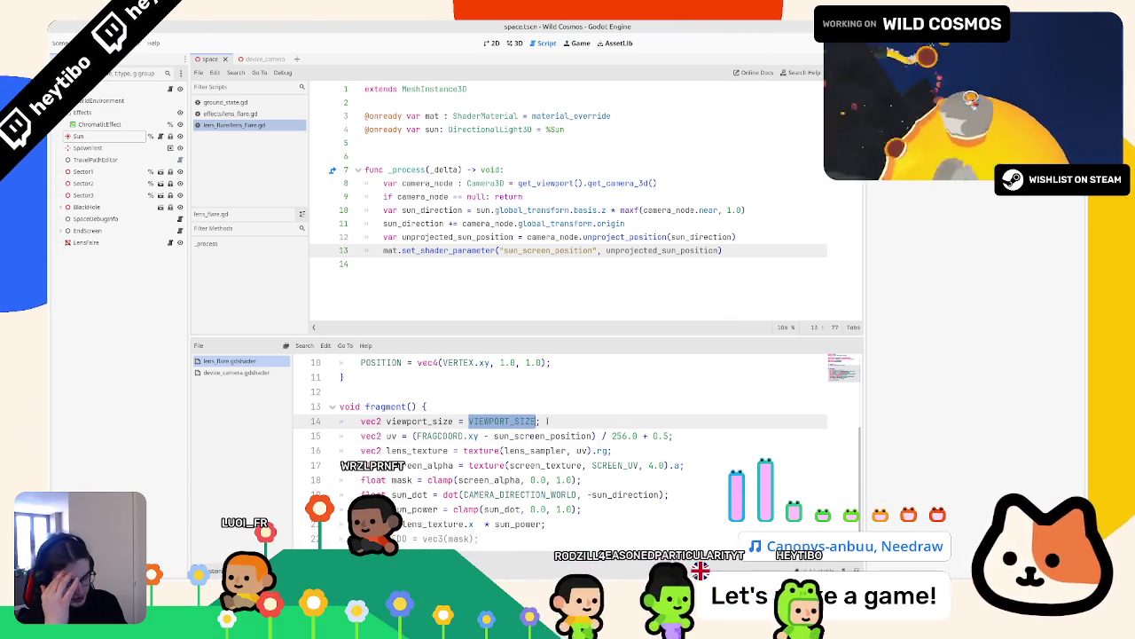
type("RATIO")
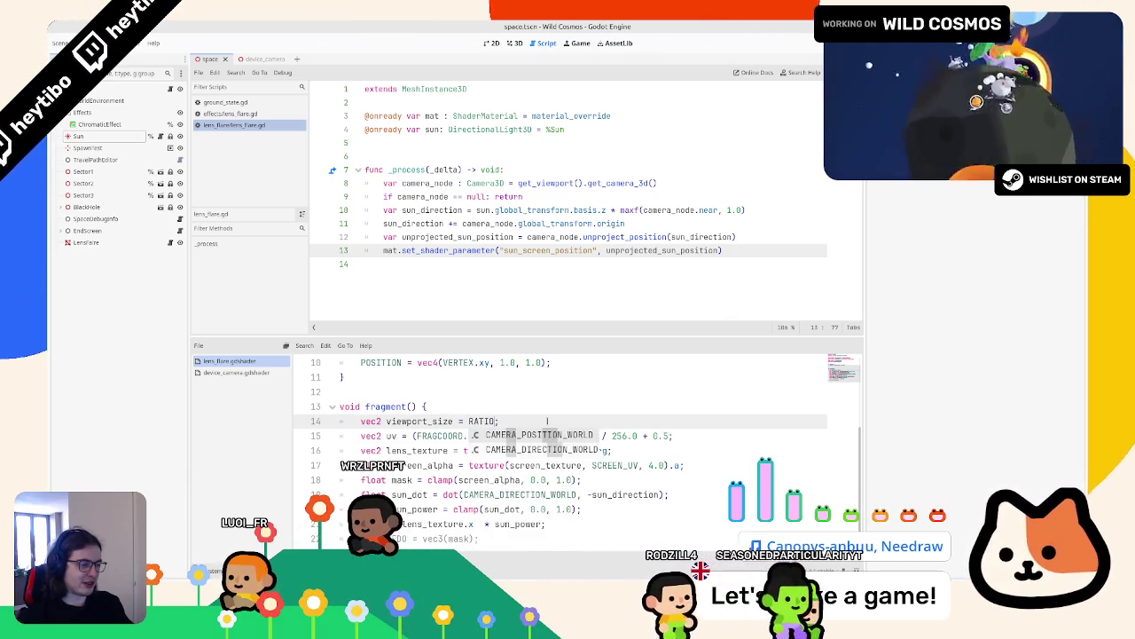
key("ctrl+z")
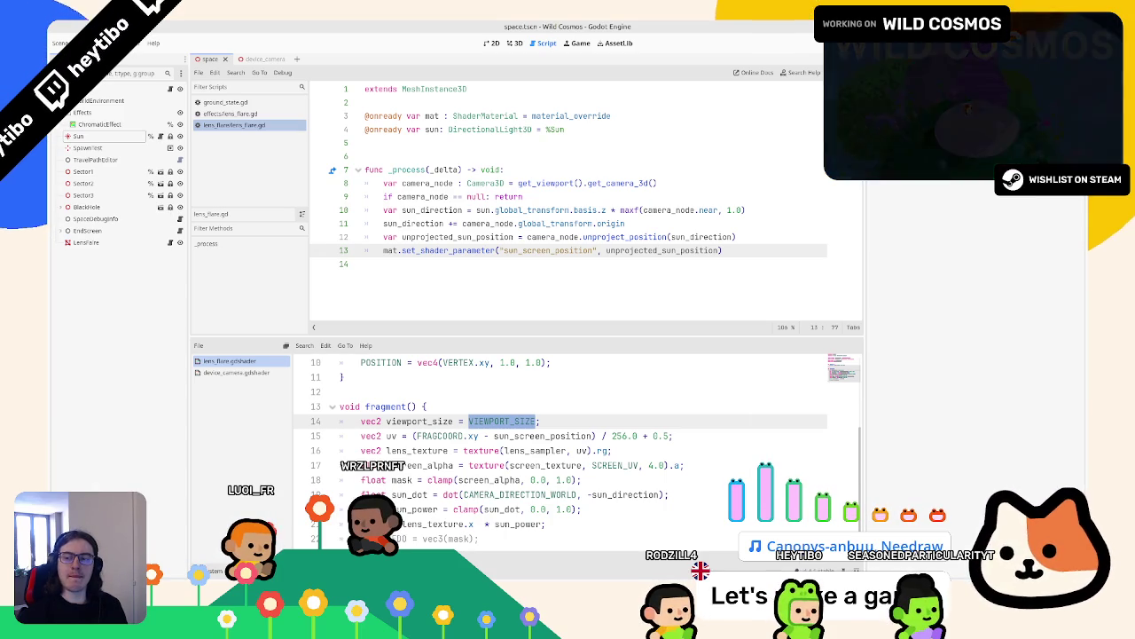
Step: Select unprojected_sun_position on line 13, paste over shader line 14, then review script lines 12–13
double_click(698, 251)
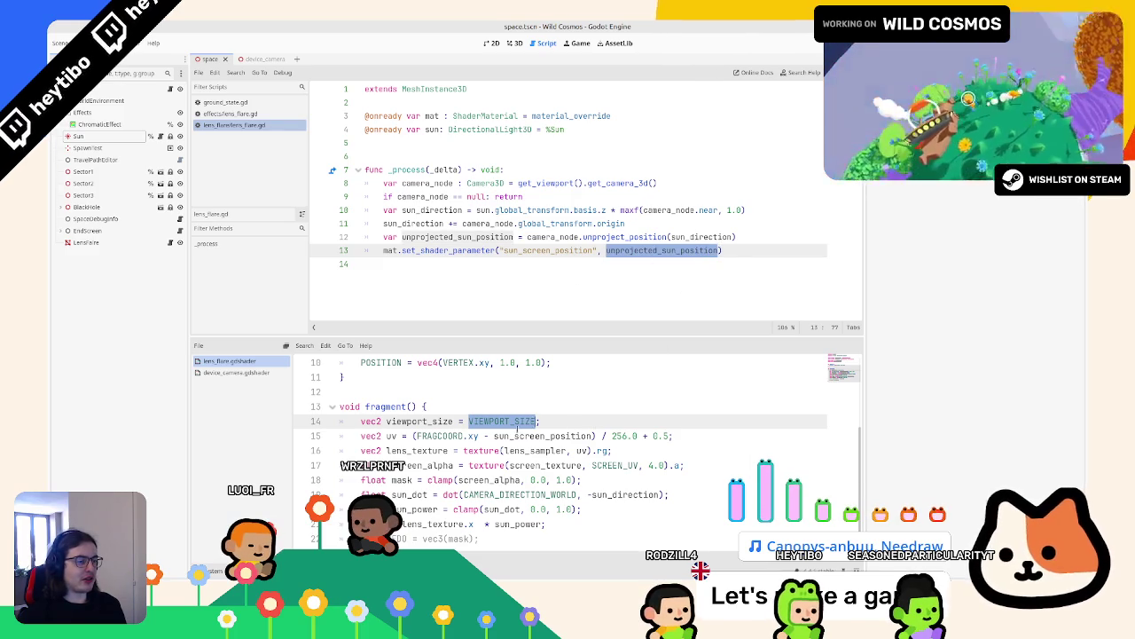
triple_click(445, 421)
scroll(533, 397, "up", 3)
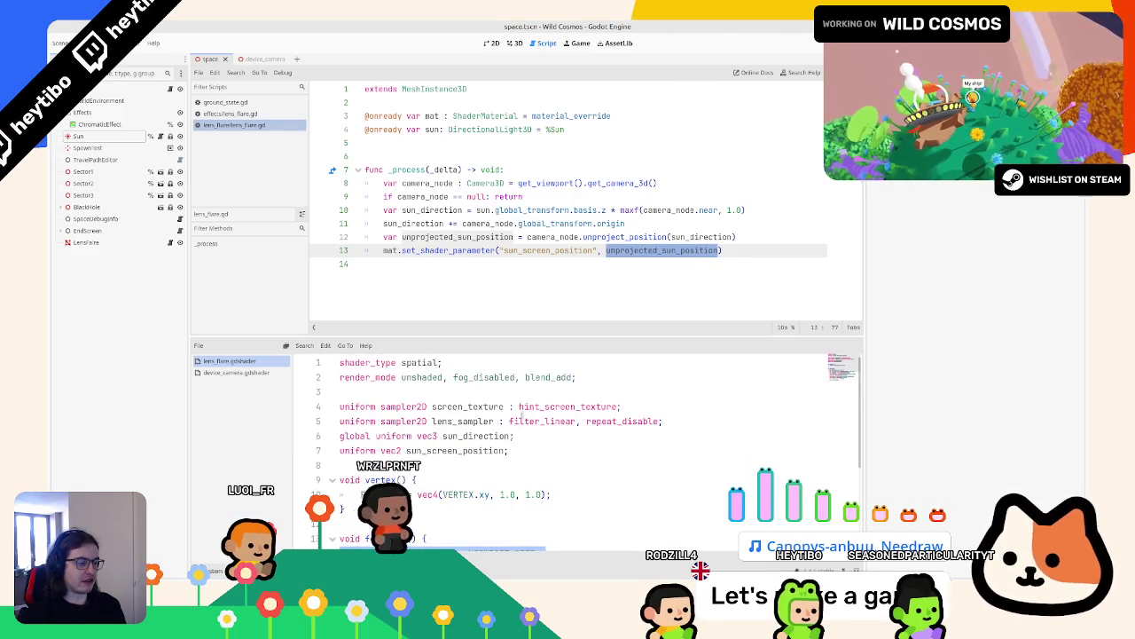
scroll(530, 412, "down", 1)
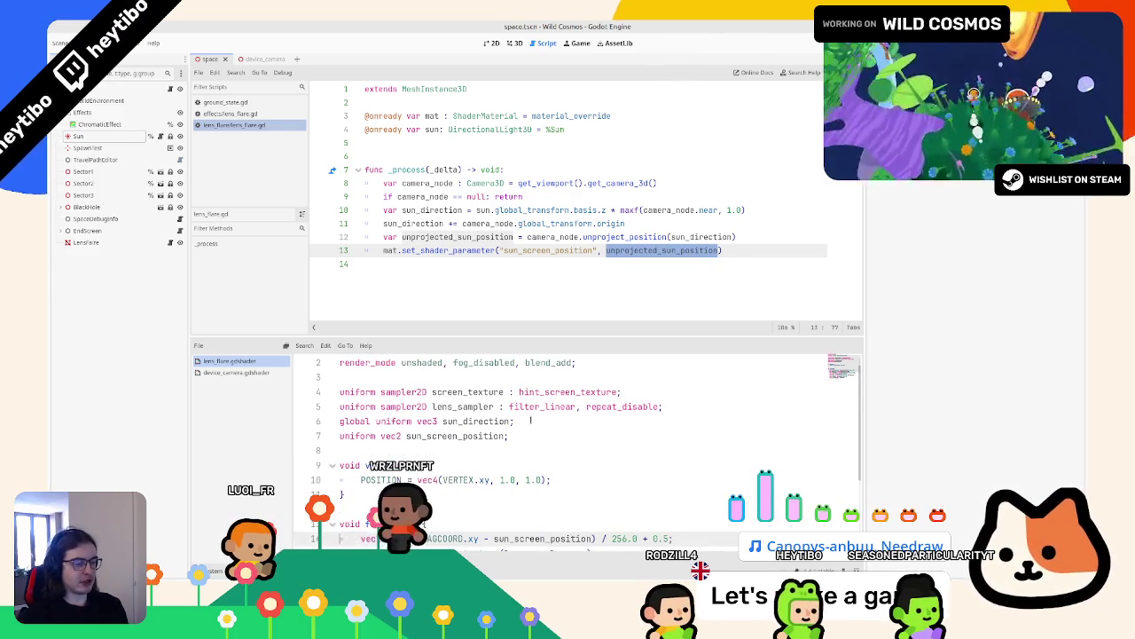
key("ctrl+v")
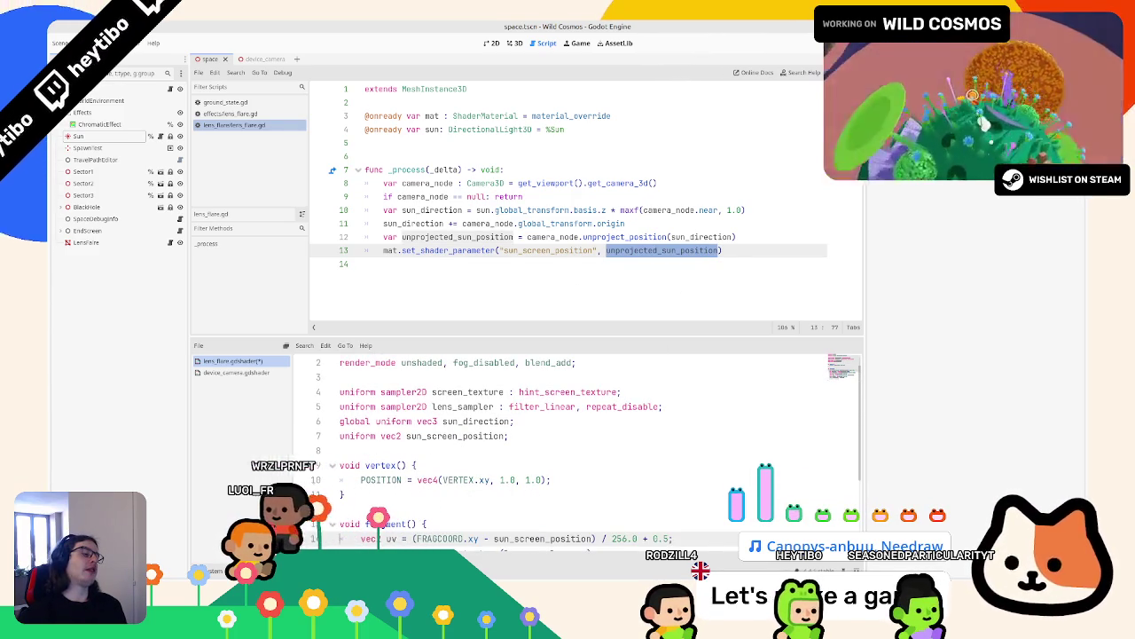
mouse_move(564, 543)
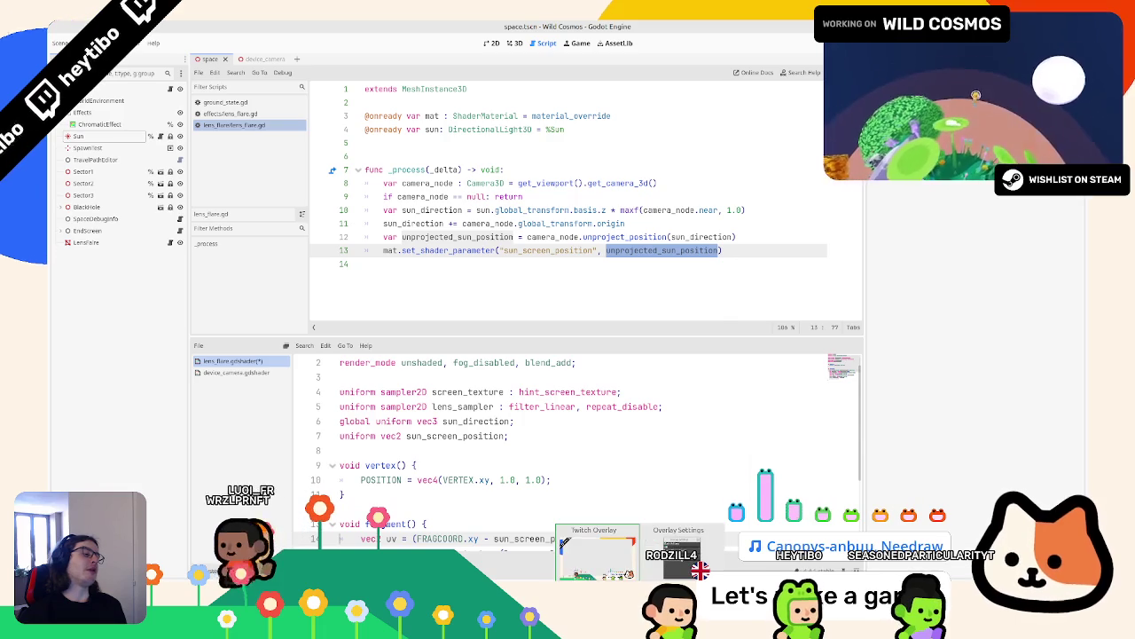
left_click(592, 273)
double_click(623, 237)
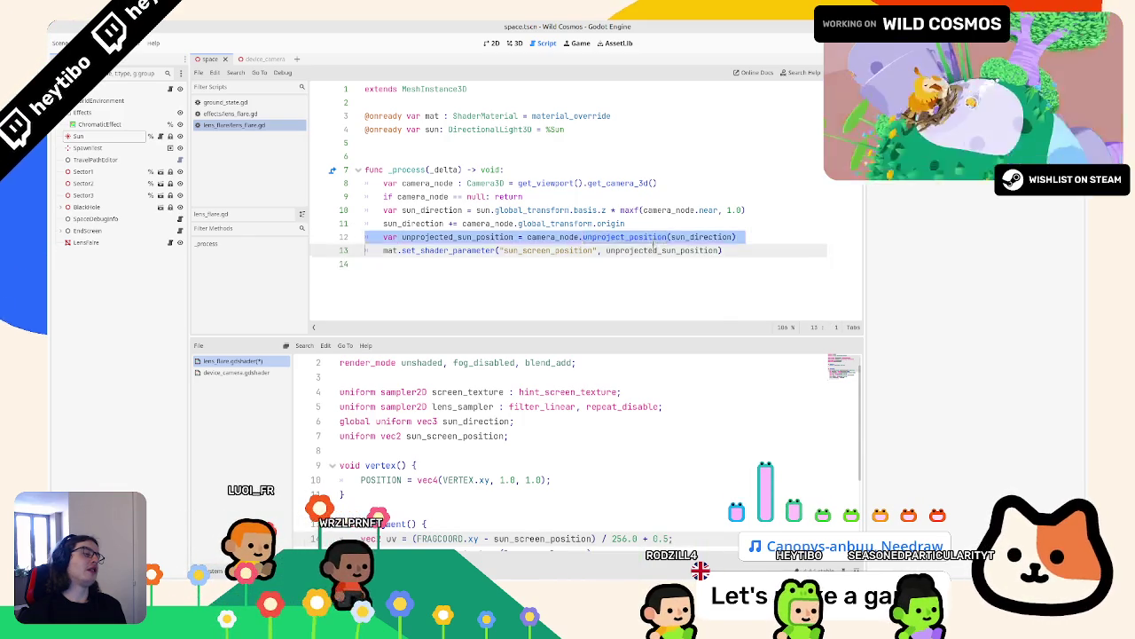
left_click(656, 250)
double_click(656, 250)
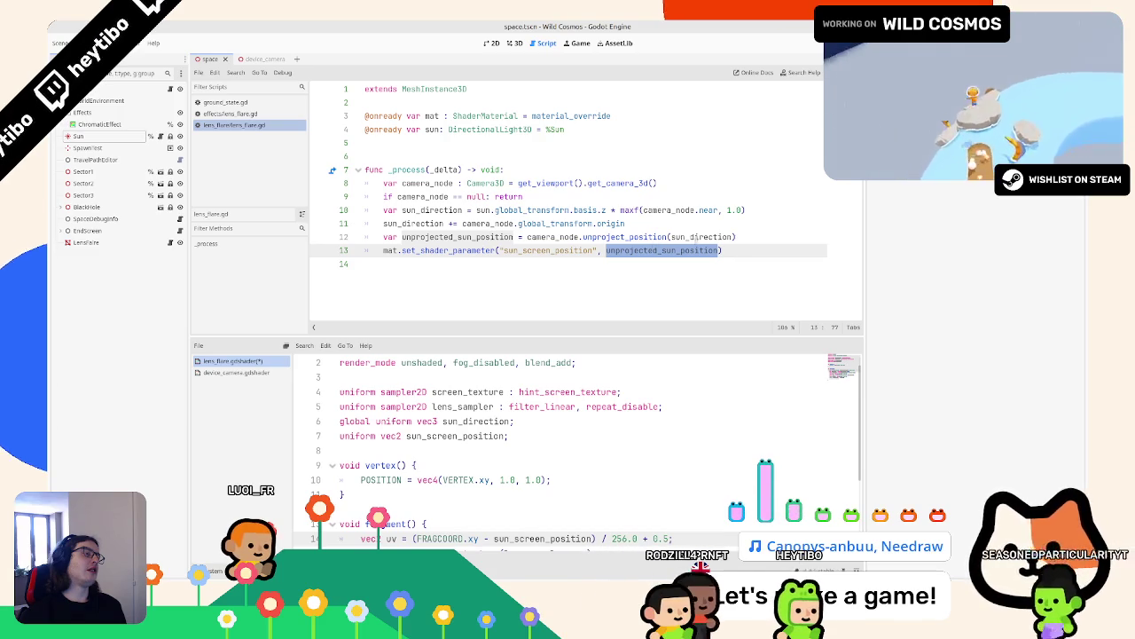
Step: Add a get_viewport().size line after line 12 and read the viewport size property documentation
left_click(753, 237)
key("Return")
type("ge")
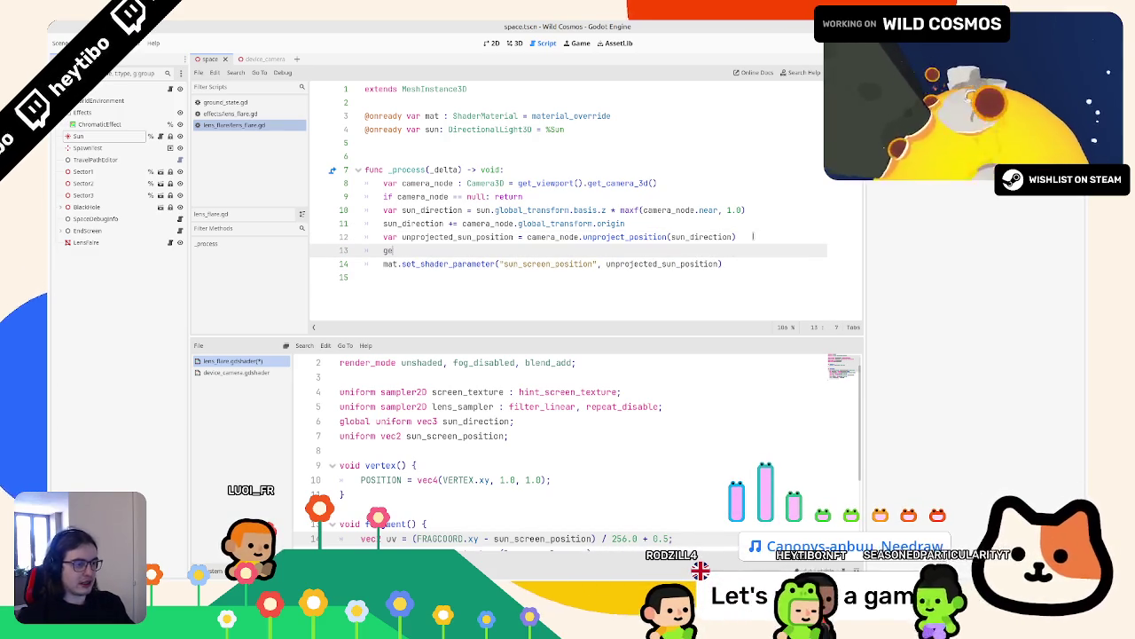
type("t_viewport().")
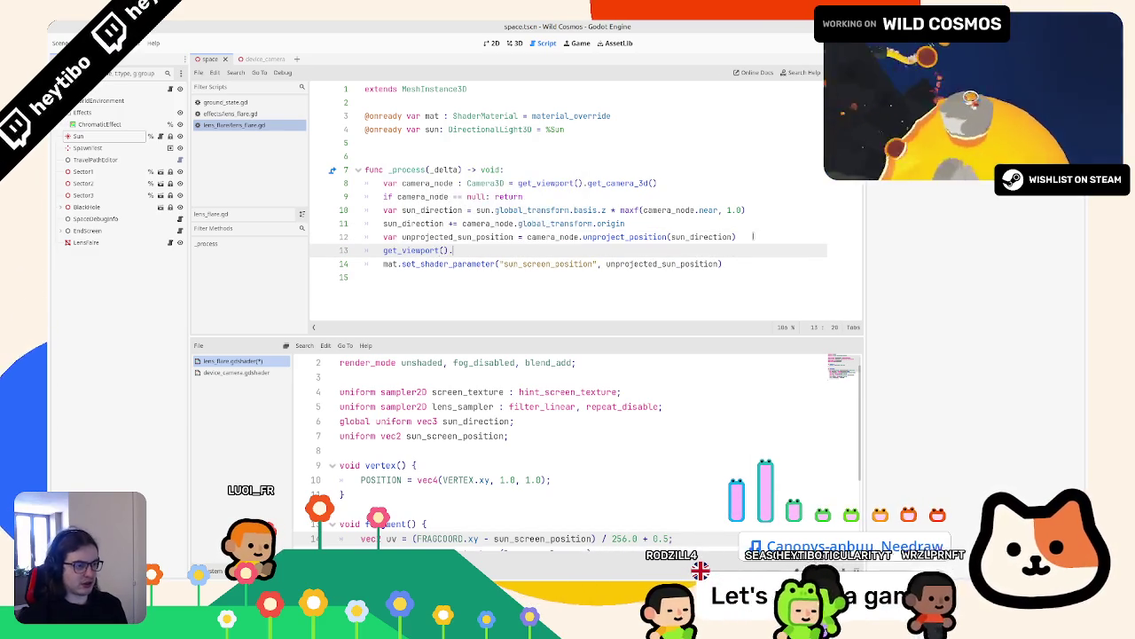
type("size")
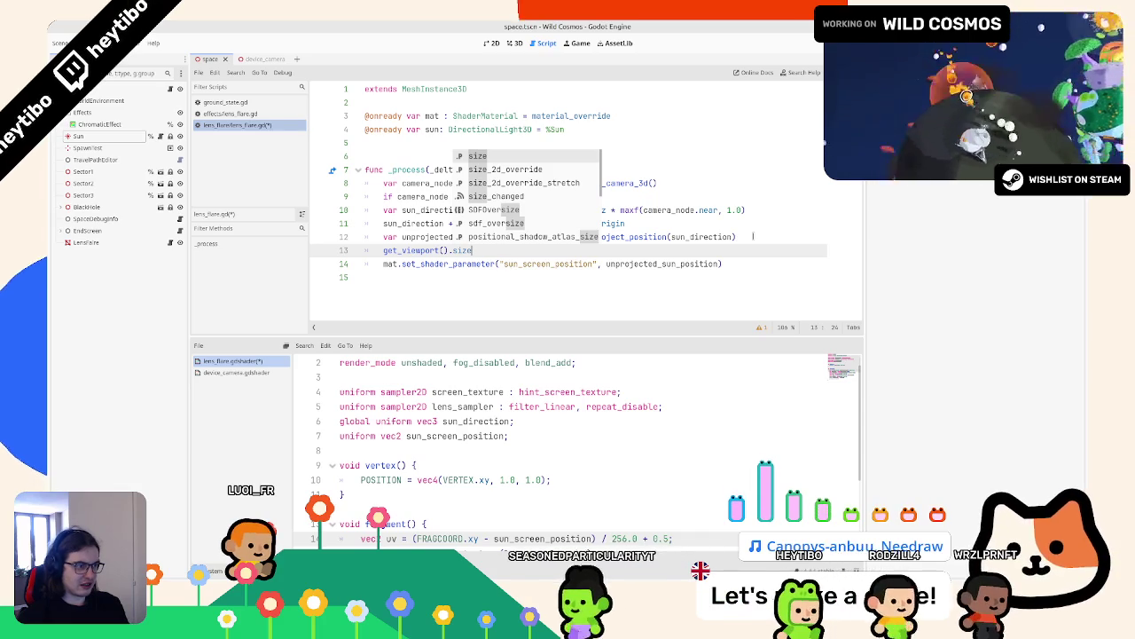
key("Down")
key("Down")
key("Down")
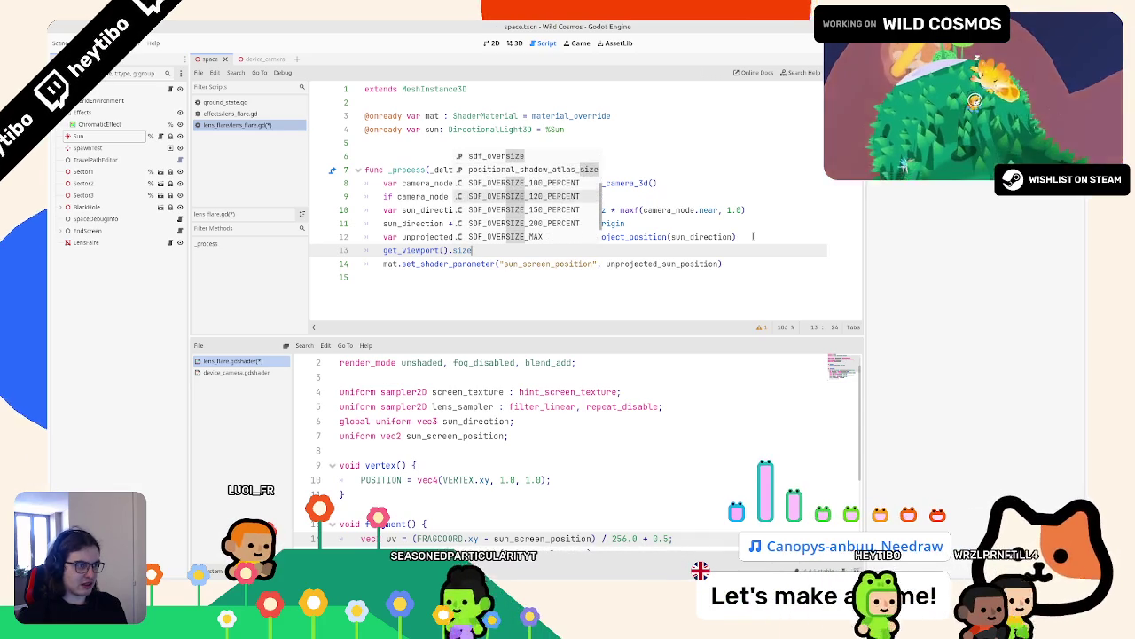
key("Up")
key("Up")
key("Up")
key("Escape")
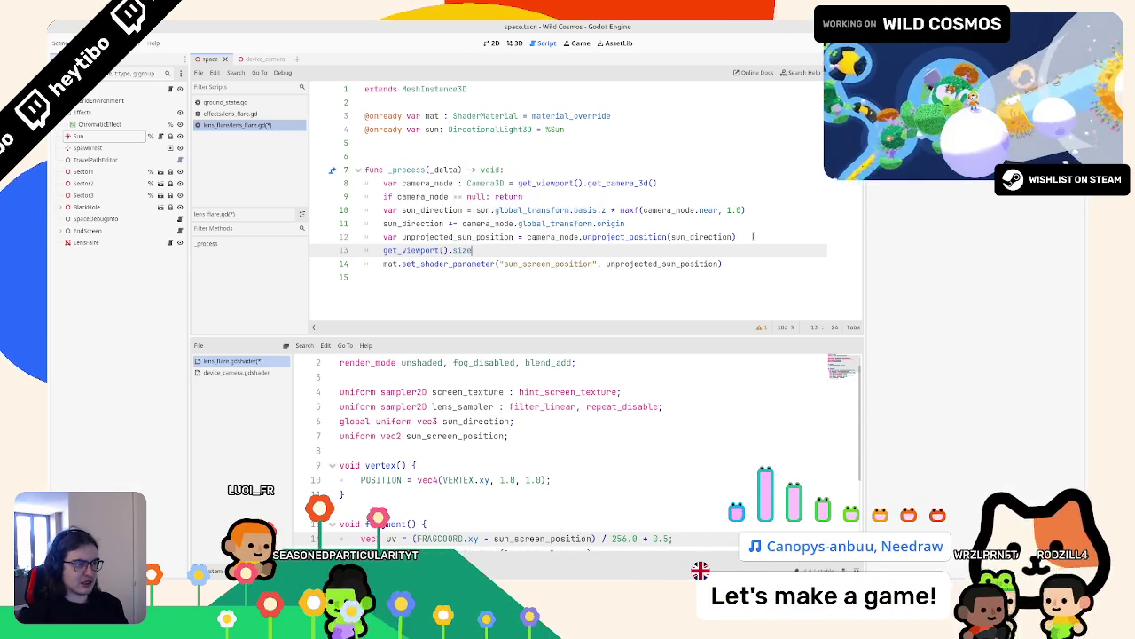
left_click(466, 250, "ctrl")
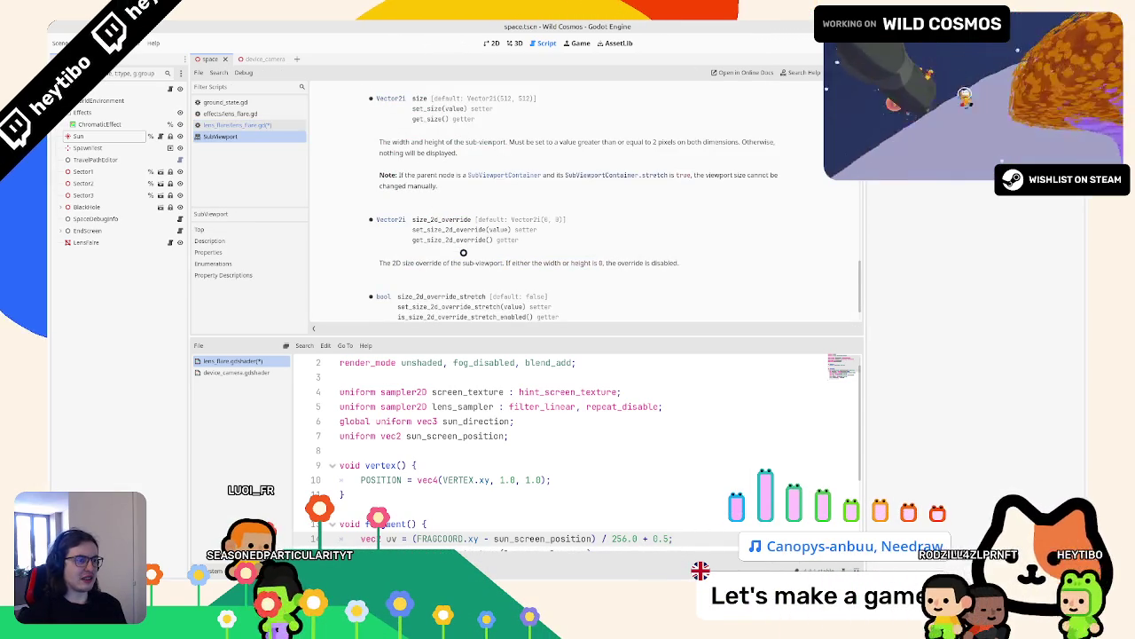
left_click_drag(526, 141, 537, 152)
left_click_drag(427, 175, 431, 184)
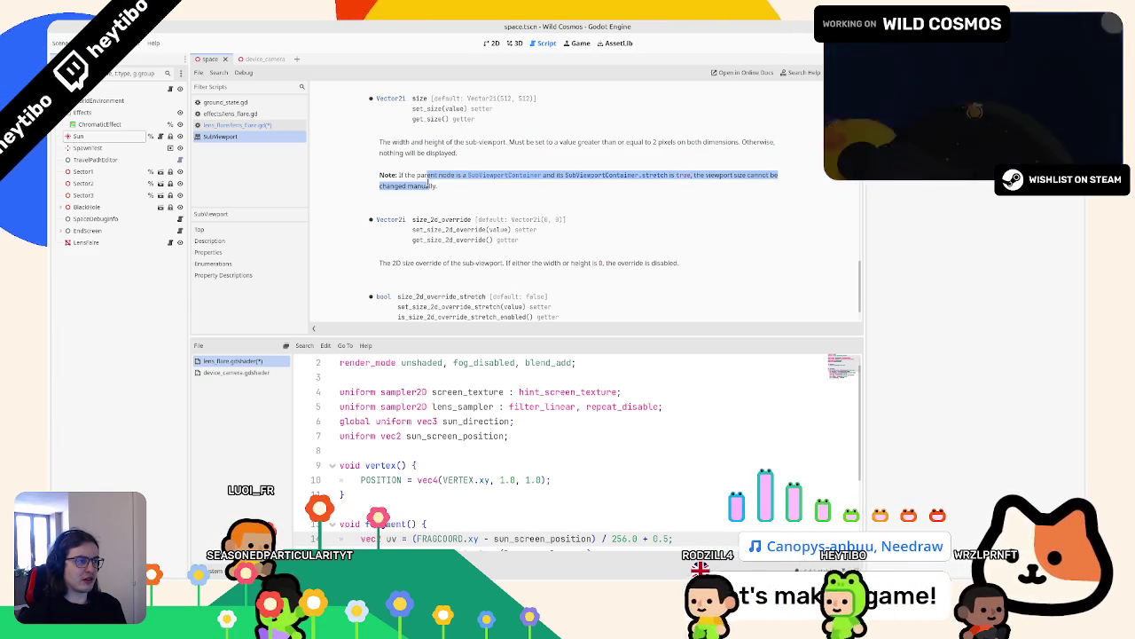
double_click(431, 184)
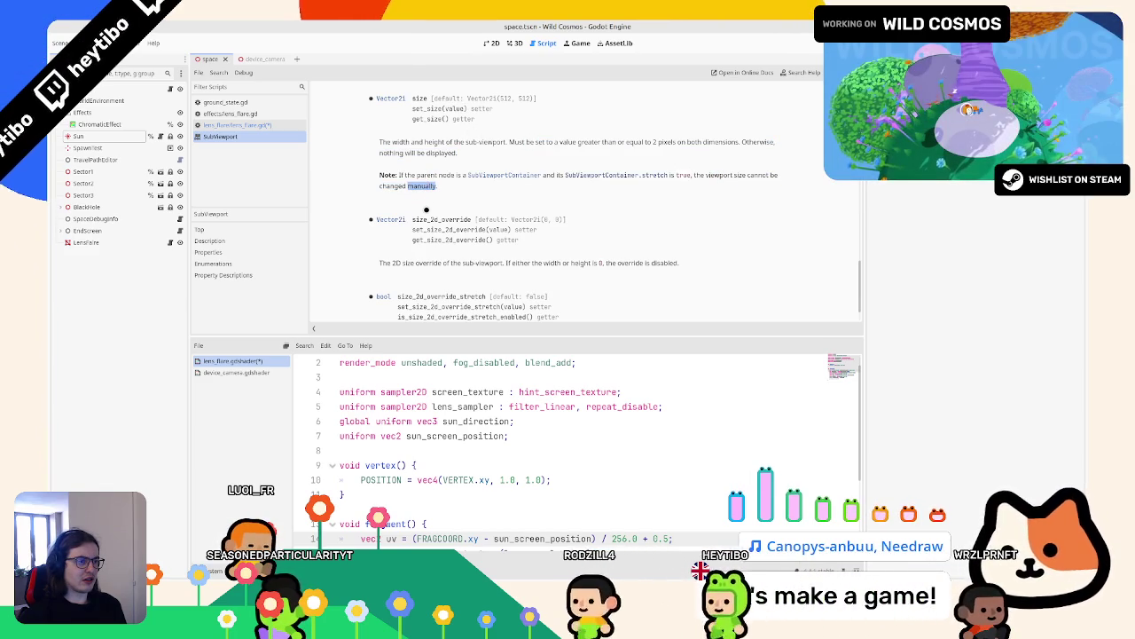
scroll(425, 209, "up", 3)
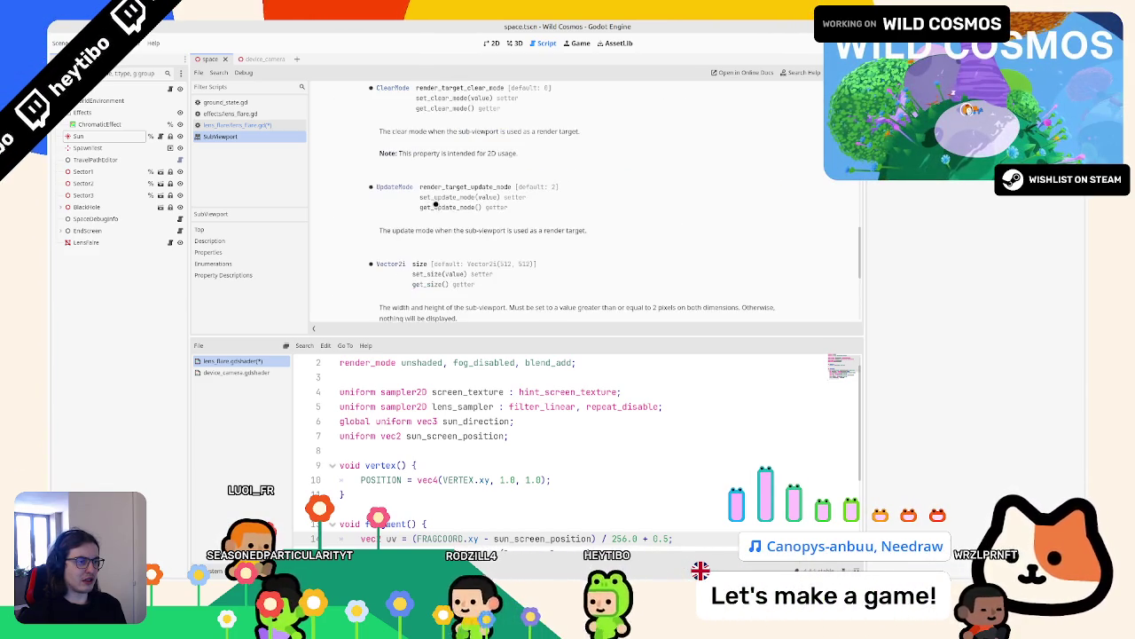
scroll(391, 204, "up", 10)
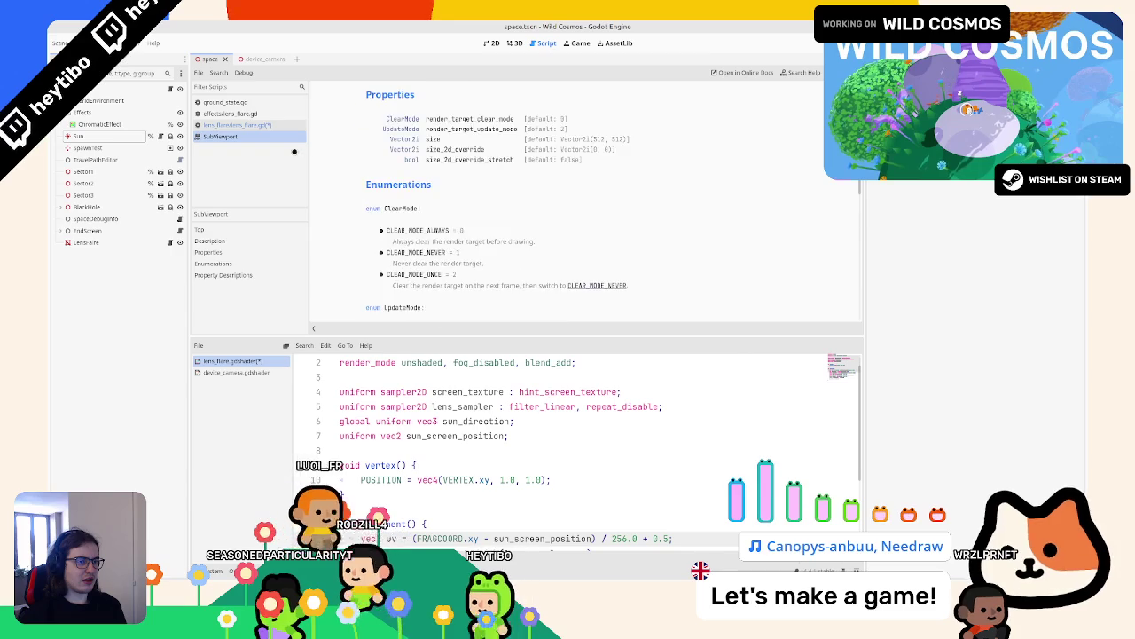
key("alt+Left")
Step: Build get_viewport().get_visible_rect() on line 13 through autocomplete
left_click(425, 250)
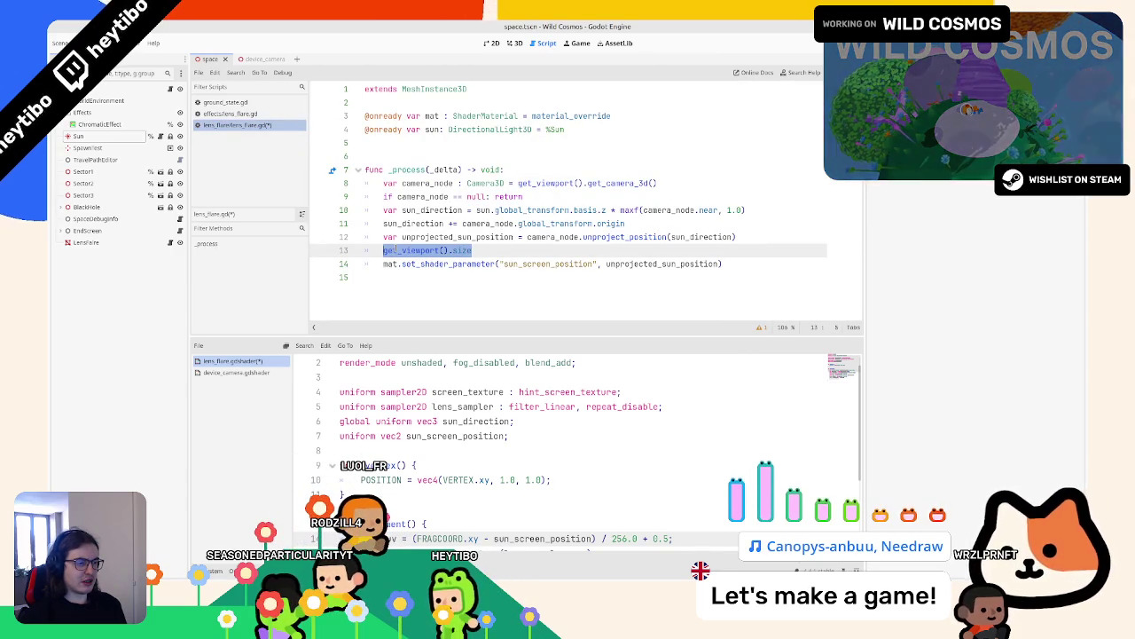
type("get_vi")
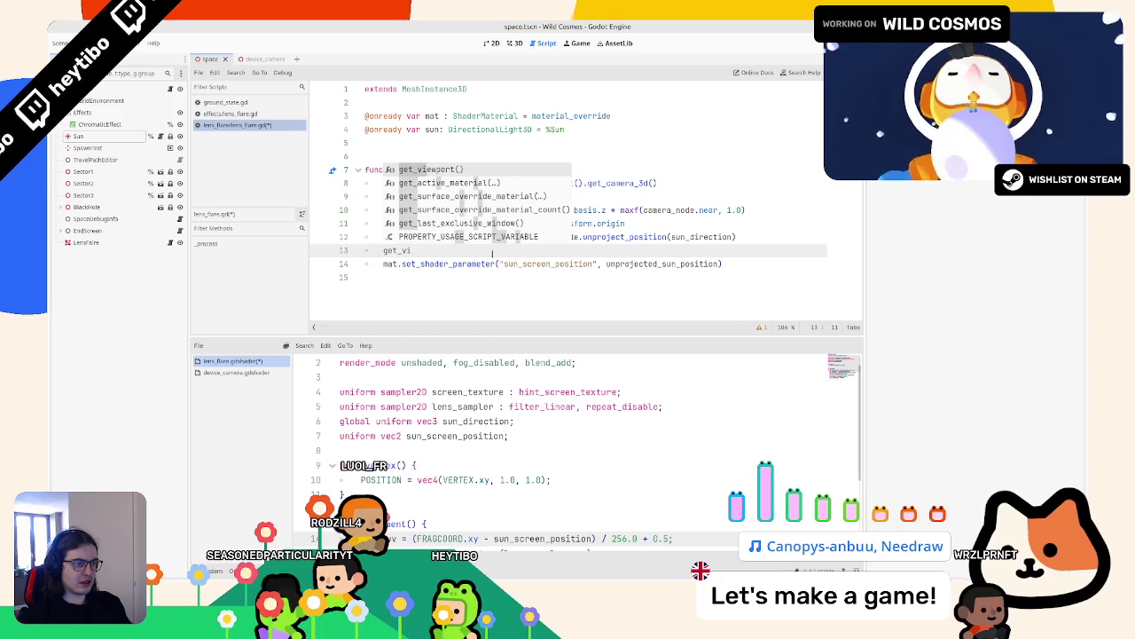
key("BackSpace")
key("BackSpace")
type("rect")
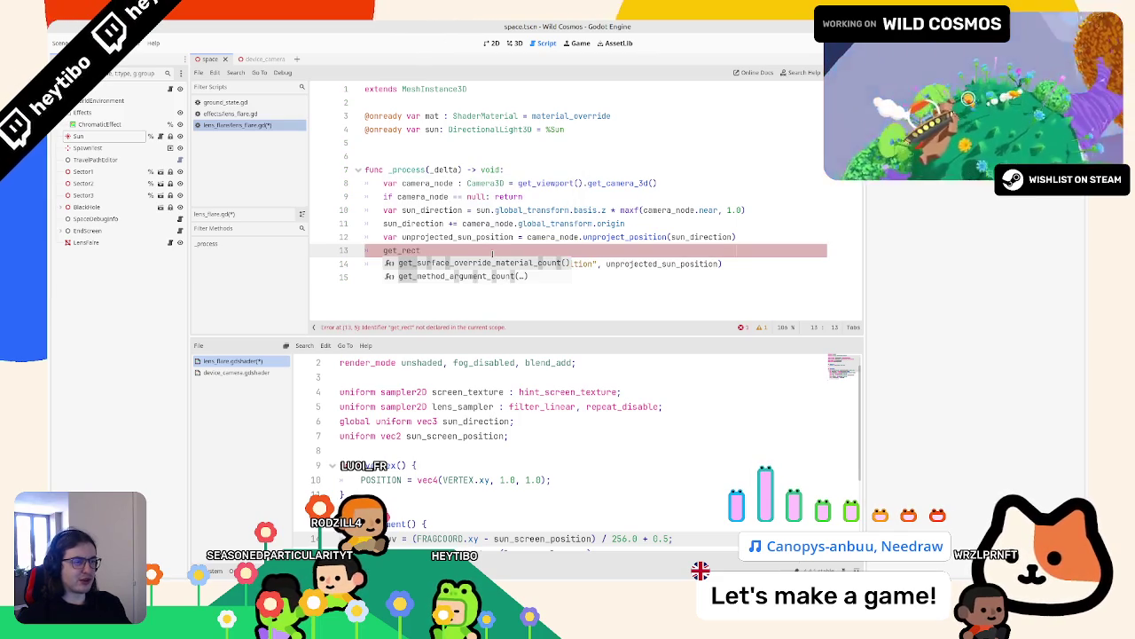
key("BackSpace")
key("BackSpace")
key("BackSpace")
type("vi")
key("Return")
type(".")
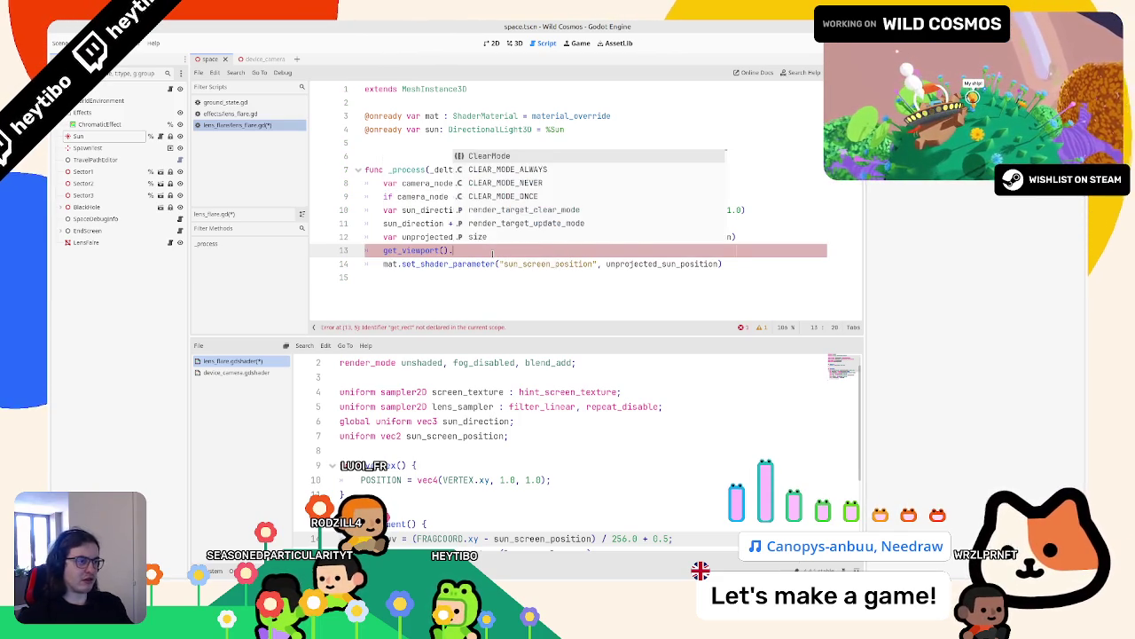
type("viewpor")
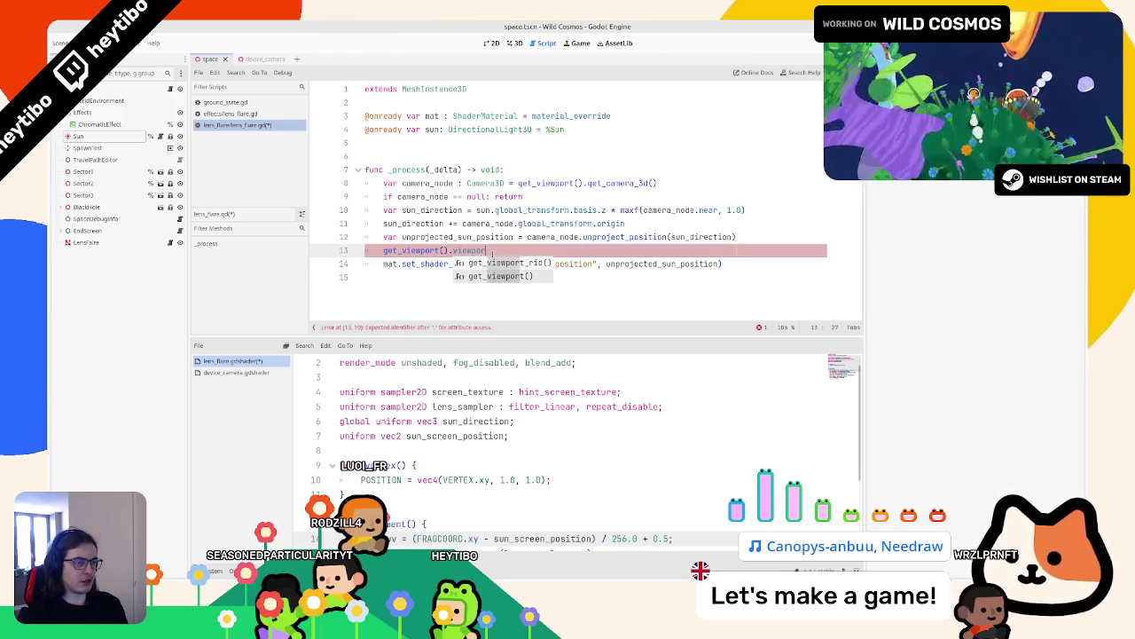
key("Down")
key("Return")
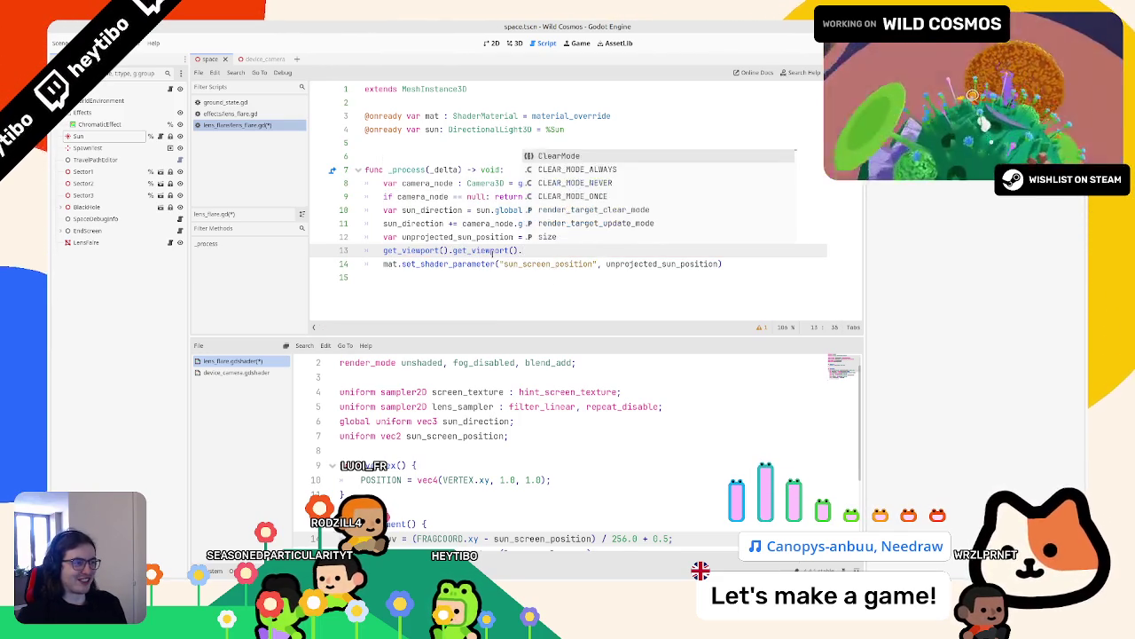
type("rect")
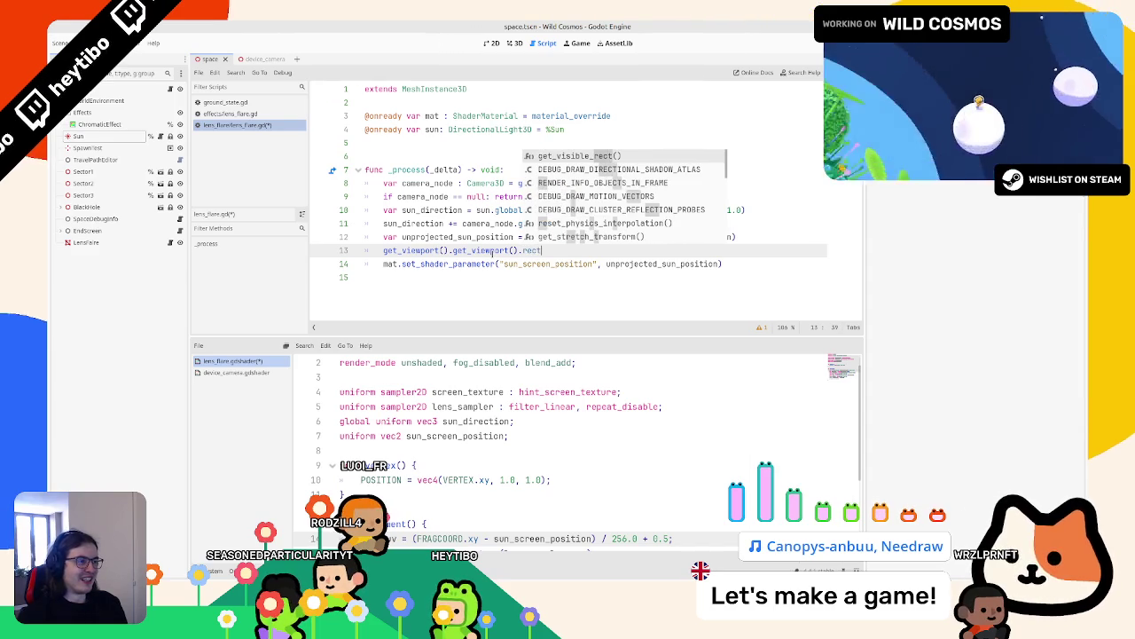
key("Return")
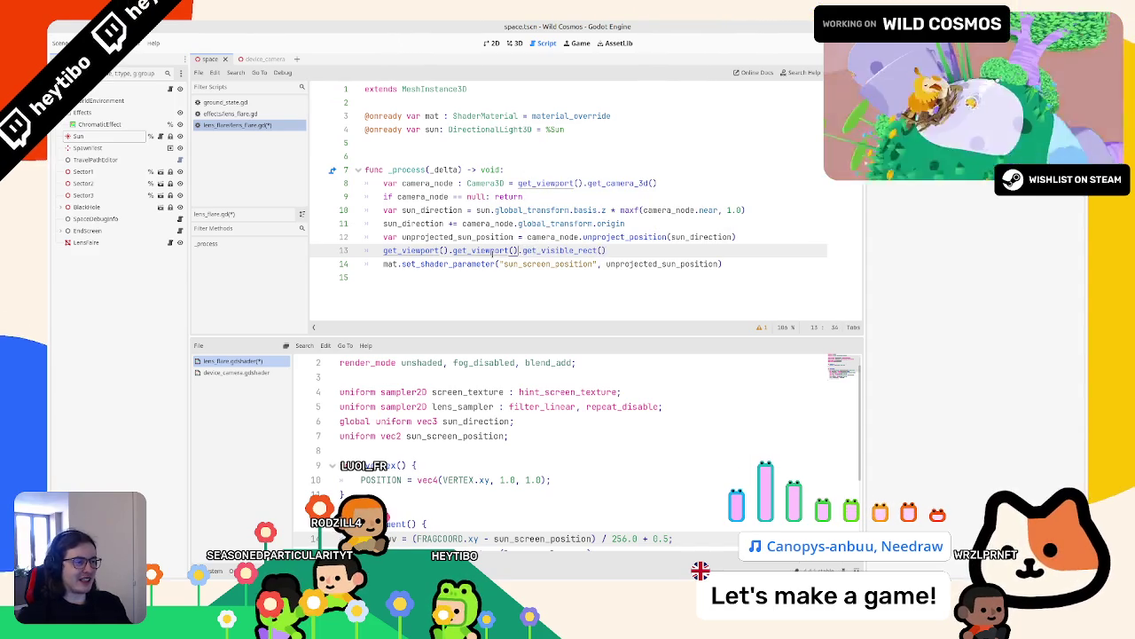
Step: Read the get_visible_rect docs, append .size, then delete that extra viewport line
left_click(492, 251, "ctrl")
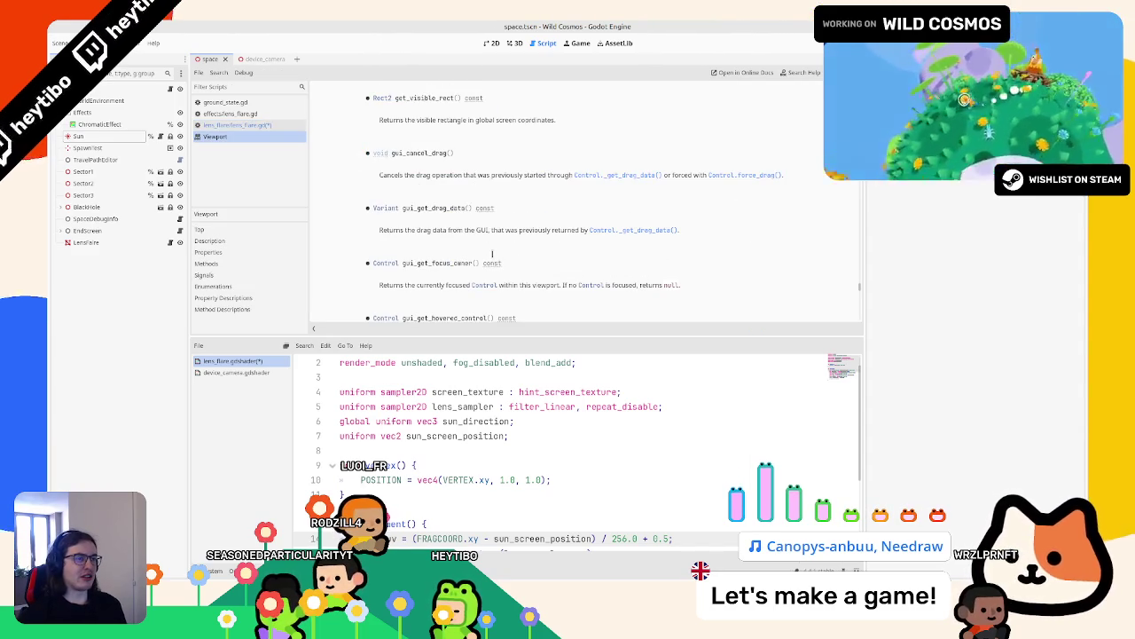
key("ctrl+w")
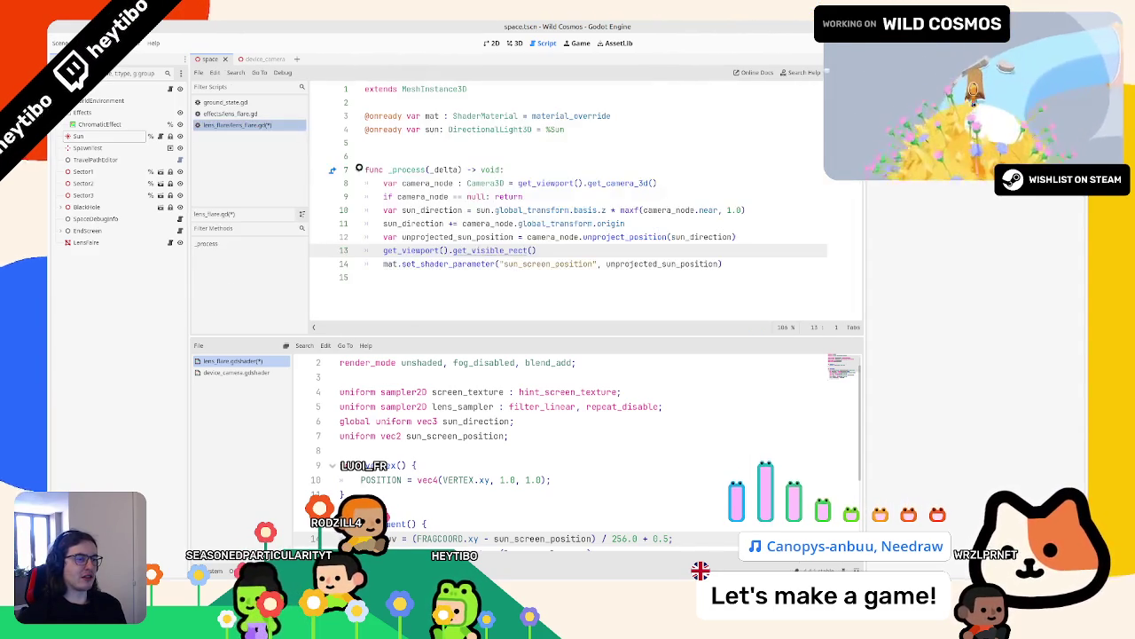
type(".size")
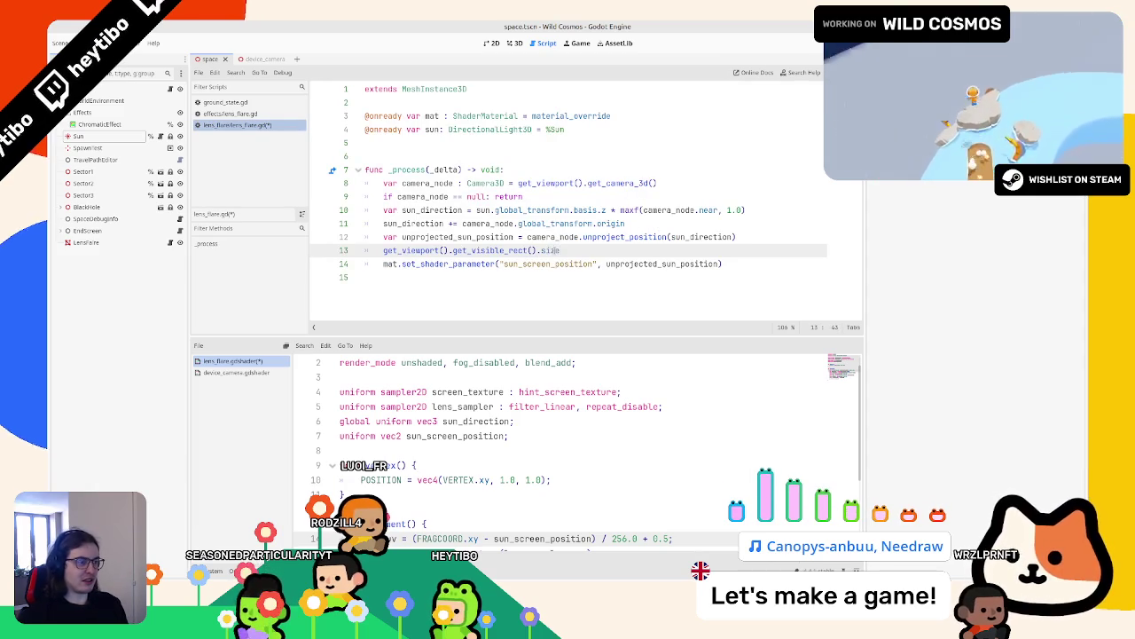
key("ctrl+shift+k")
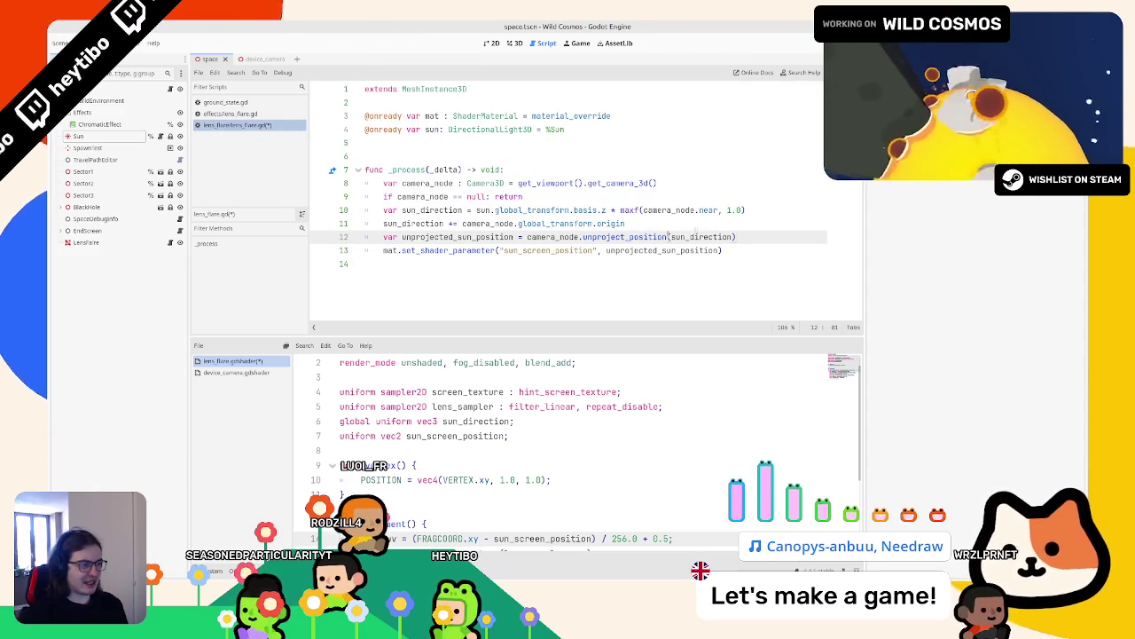
left_click(718, 250)
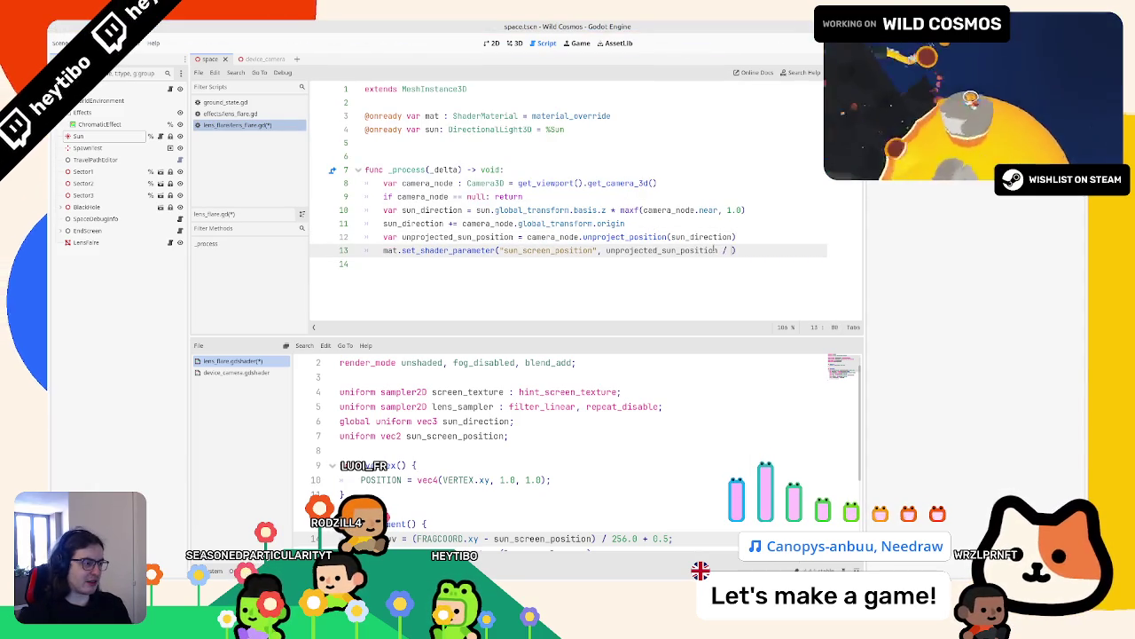
Step: Divide the sun position by get_viewport().get_visible_rect().size, checking the Viewport and Rect2 docs
type("get_viewport().get_visible_rect().size")
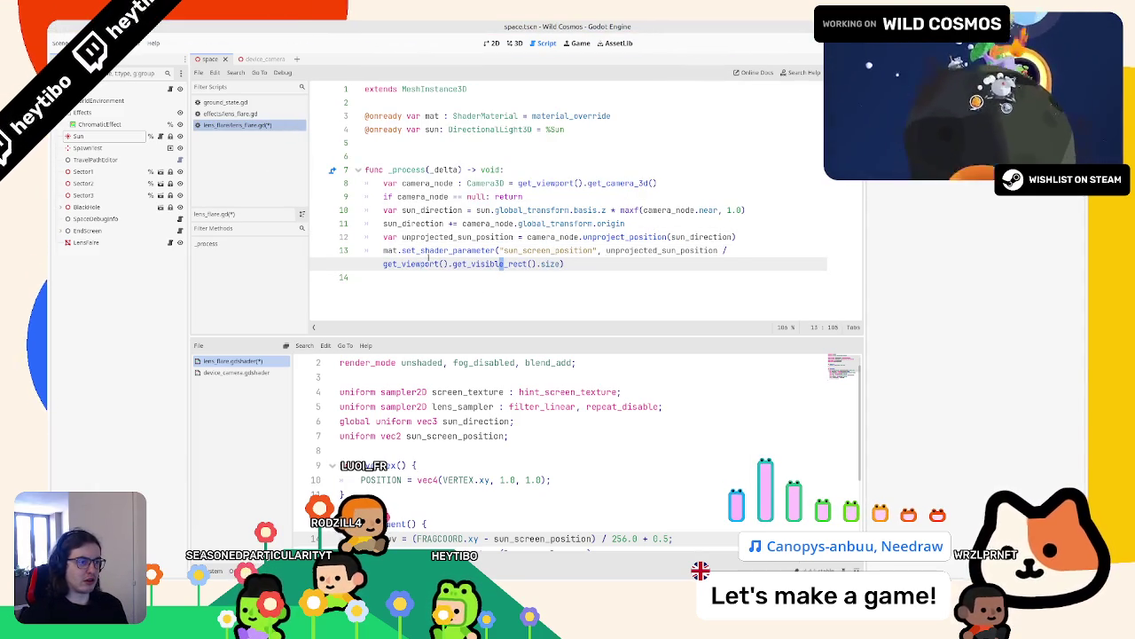
left_click(476, 264, "ctrl")
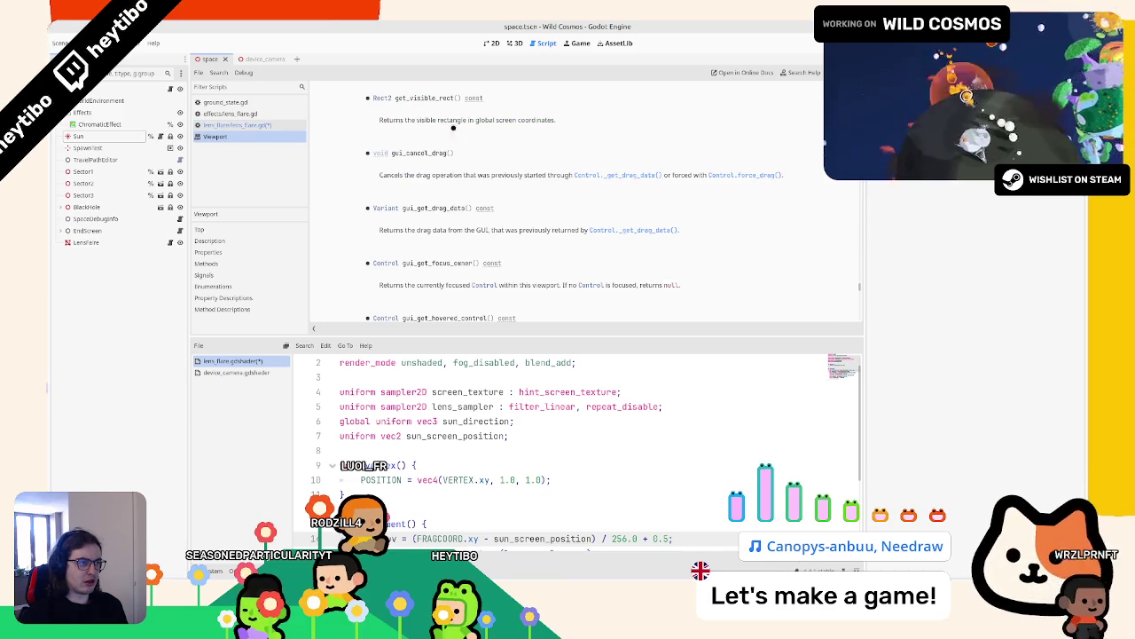
middle_click(284, 138)
left_click(541, 264, "ctrl")
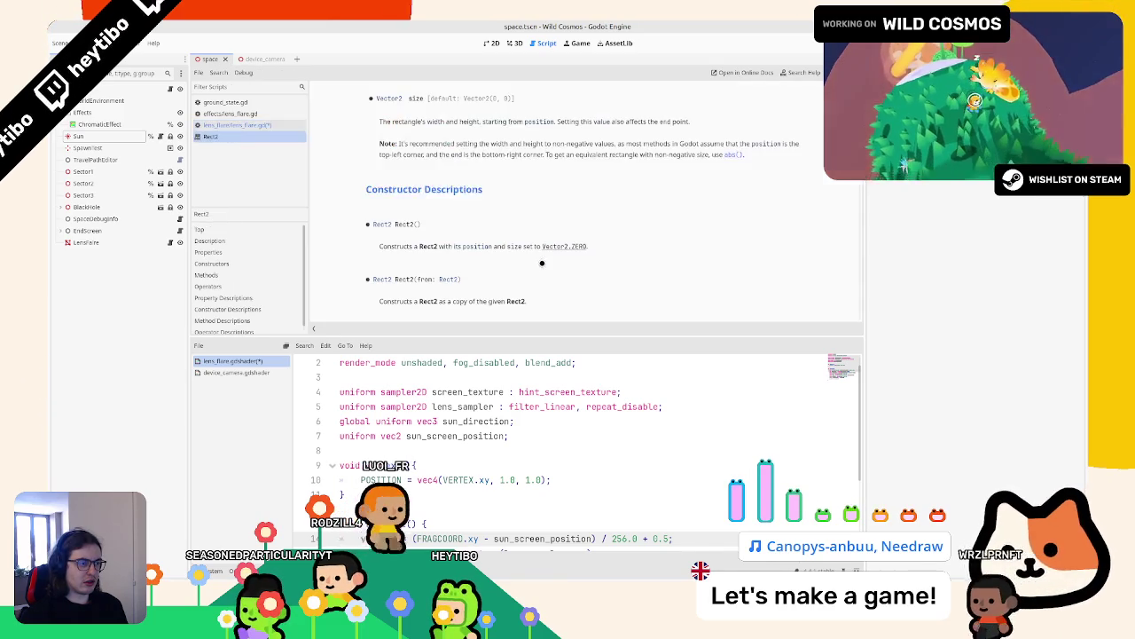
key("ctrl+w")
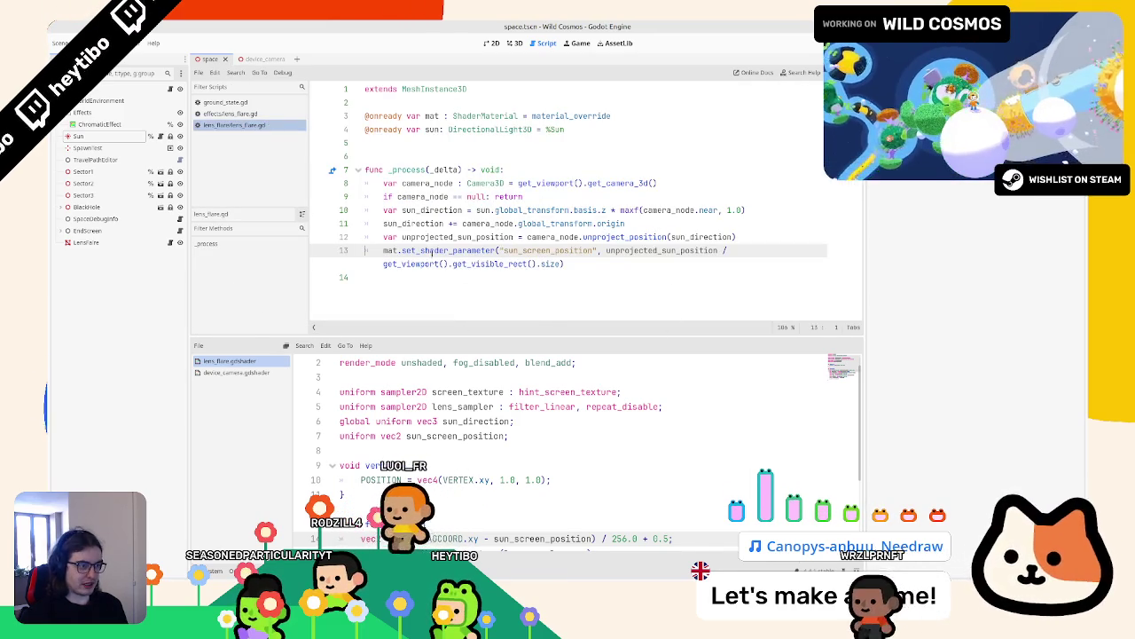
Step: Move '- sun_screen_position' after the + 0.5 offset in the shader uv, then run the main scene
scroll(462, 383, "down", 2)
double_click(541, 451)
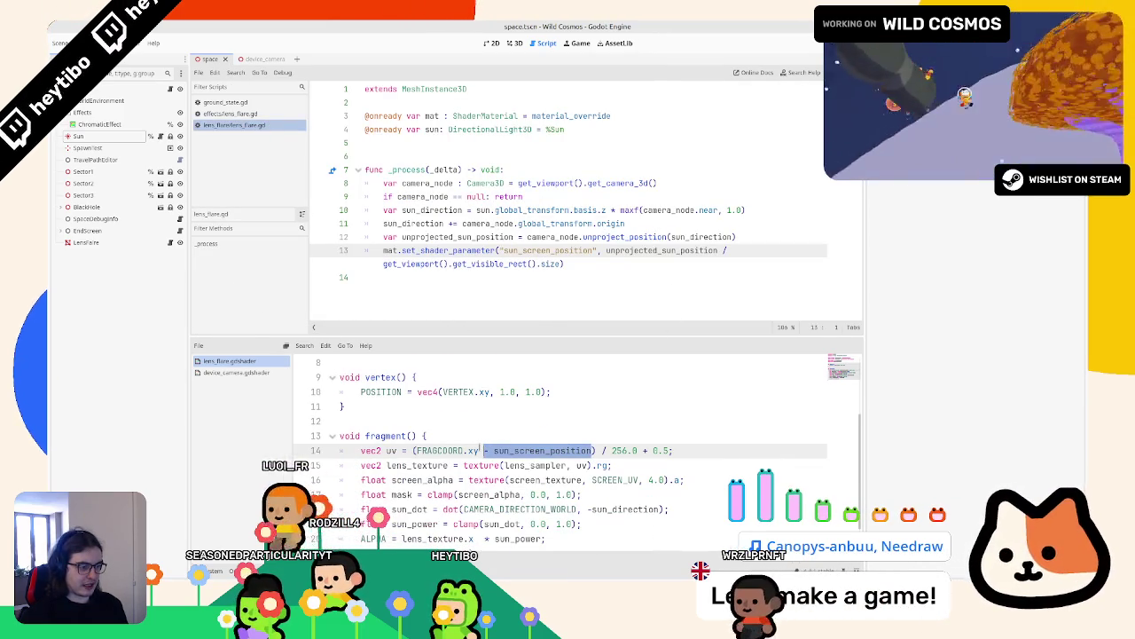
left_click(480, 451, "shift")
key("BackSpace")
scroll(480, 451, "down", 1)
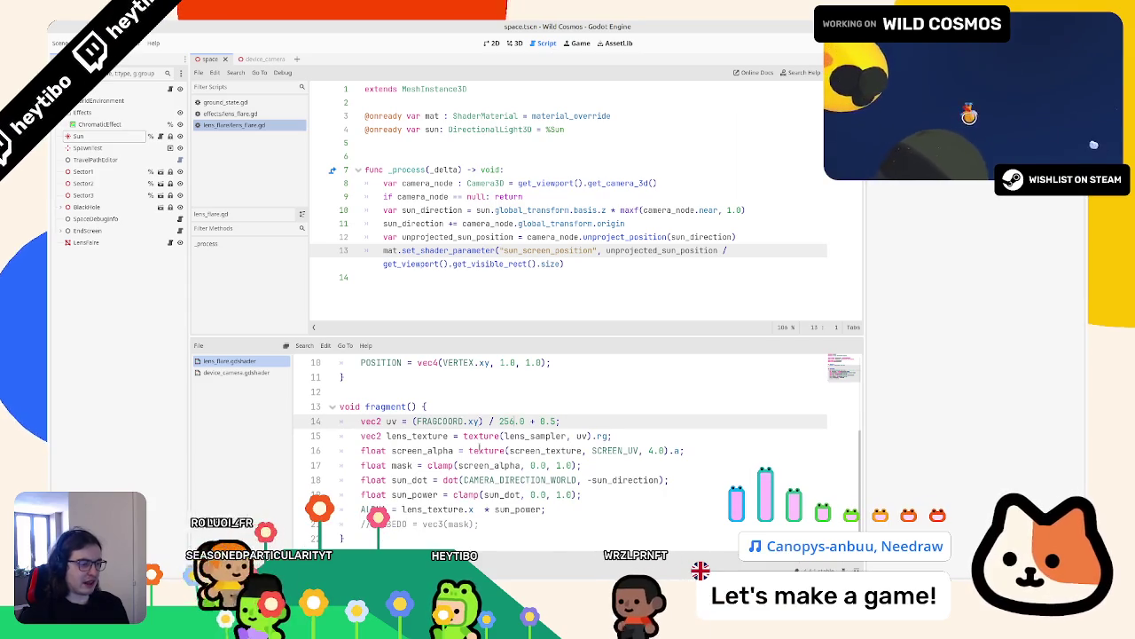
key("ctrl+z")
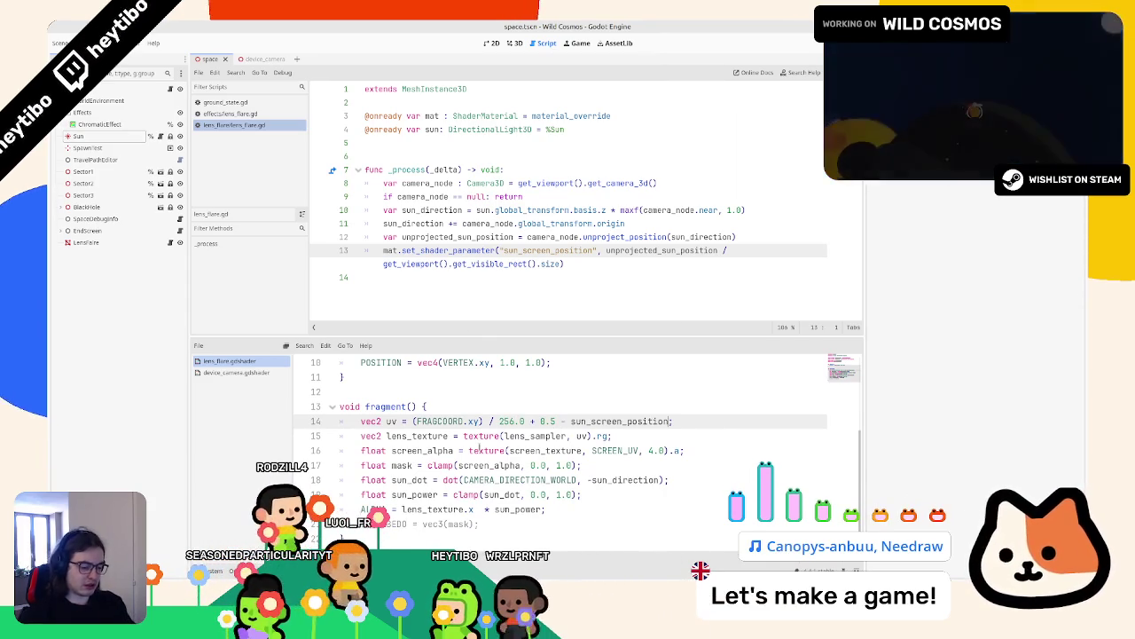
key("ctrl+shift+o")
key("Return")
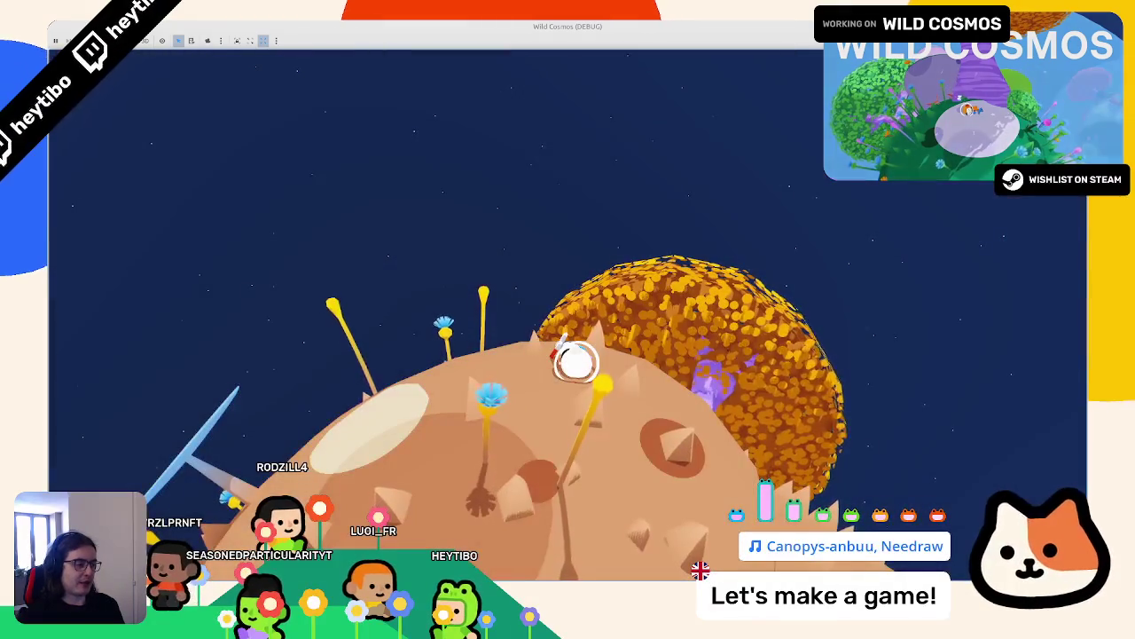
Step: Walk the astronaut around the planet, pause and resume, then stop the test run
key("d")
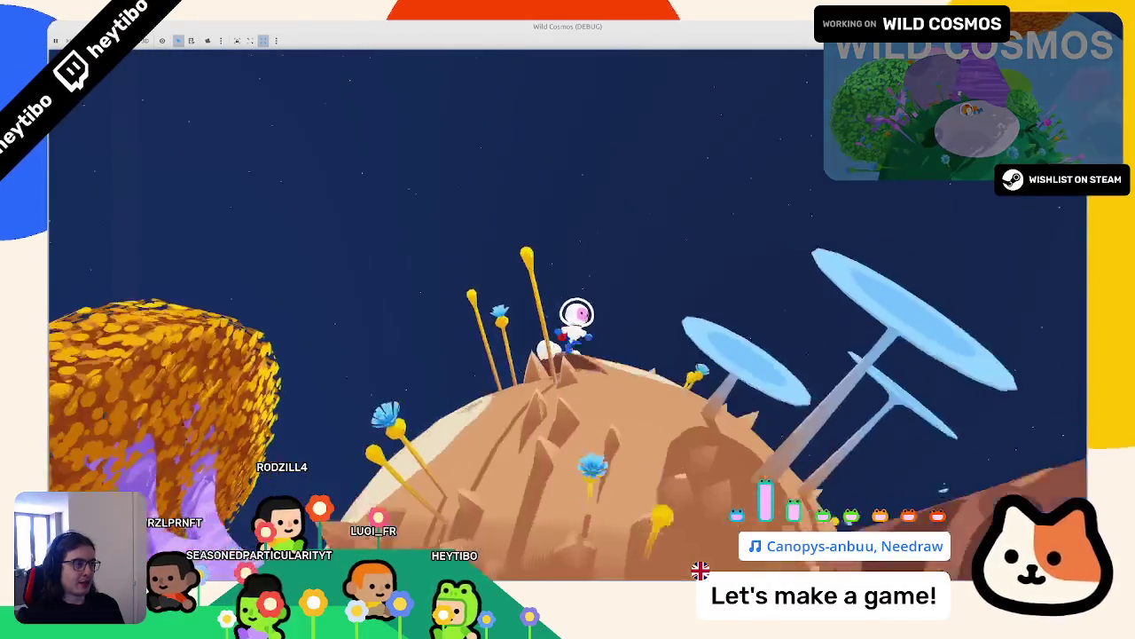
key("Escape")
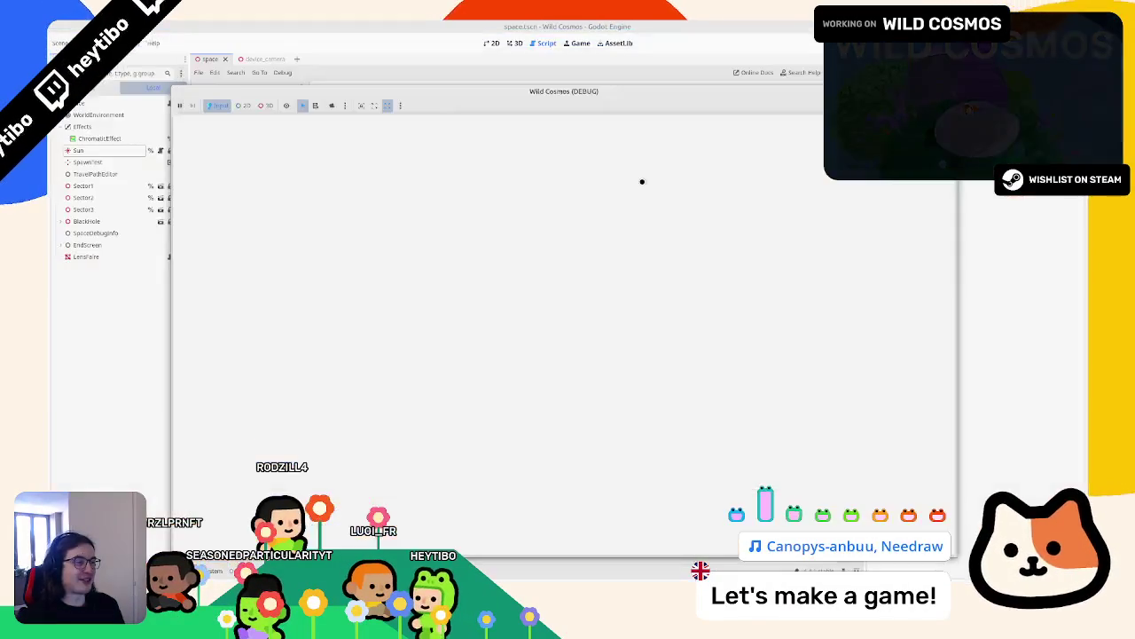
left_click(228, 219)
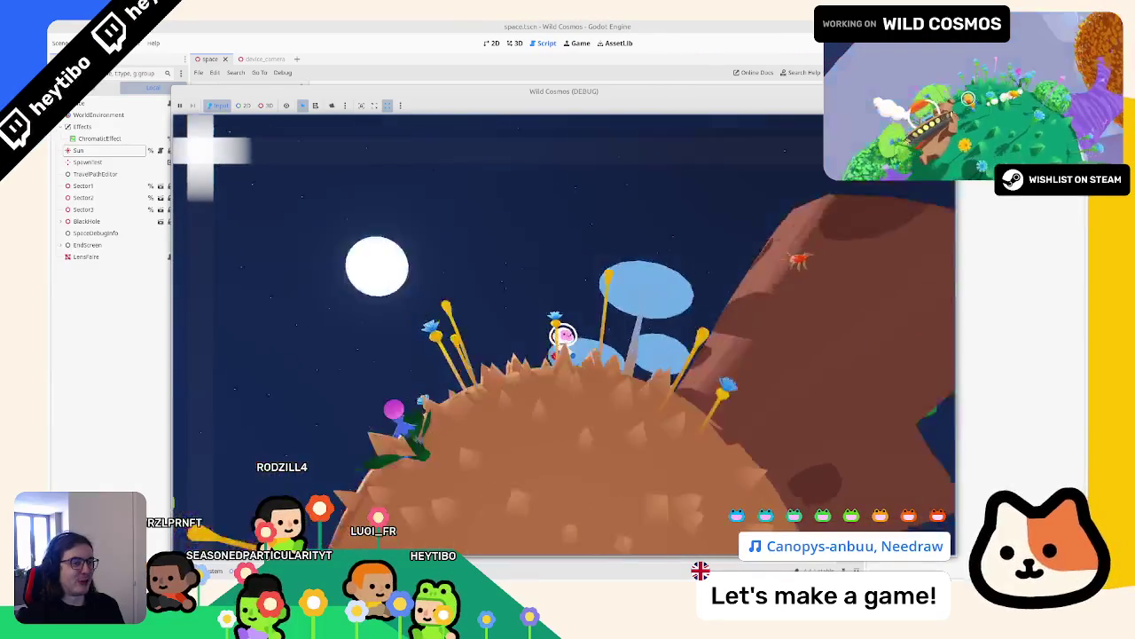
key("F8")
Step: Move '- sun_screen_position' back beside FRAGCOORD.xy in shader line 14 and rerun the game
left_click(474, 263)
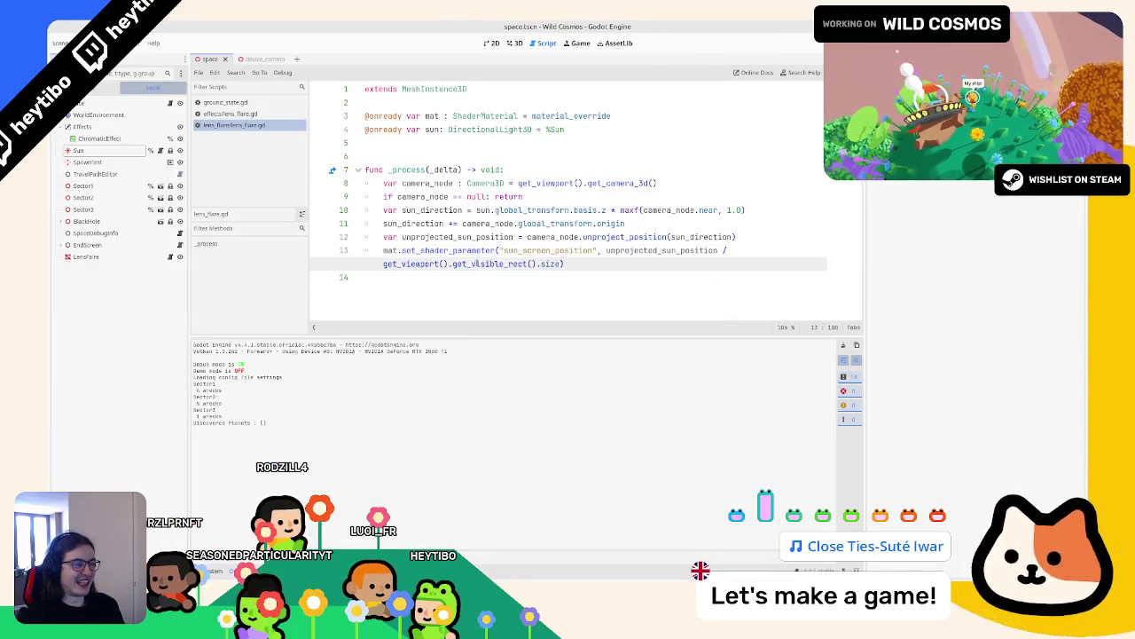
left_click(415, 250)
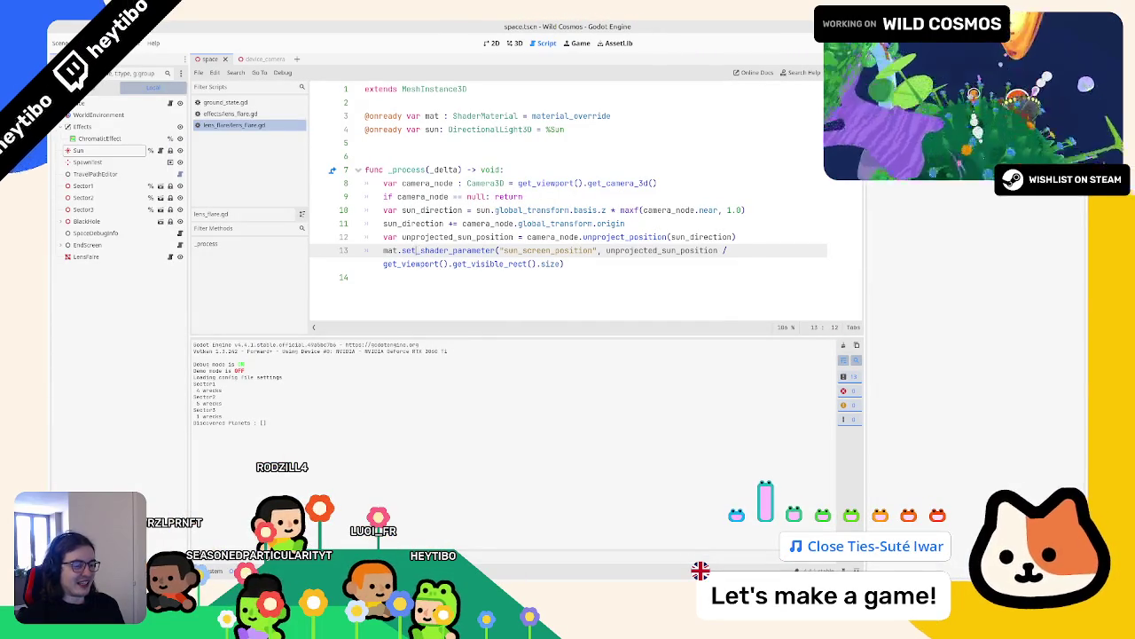
key("alt+s")
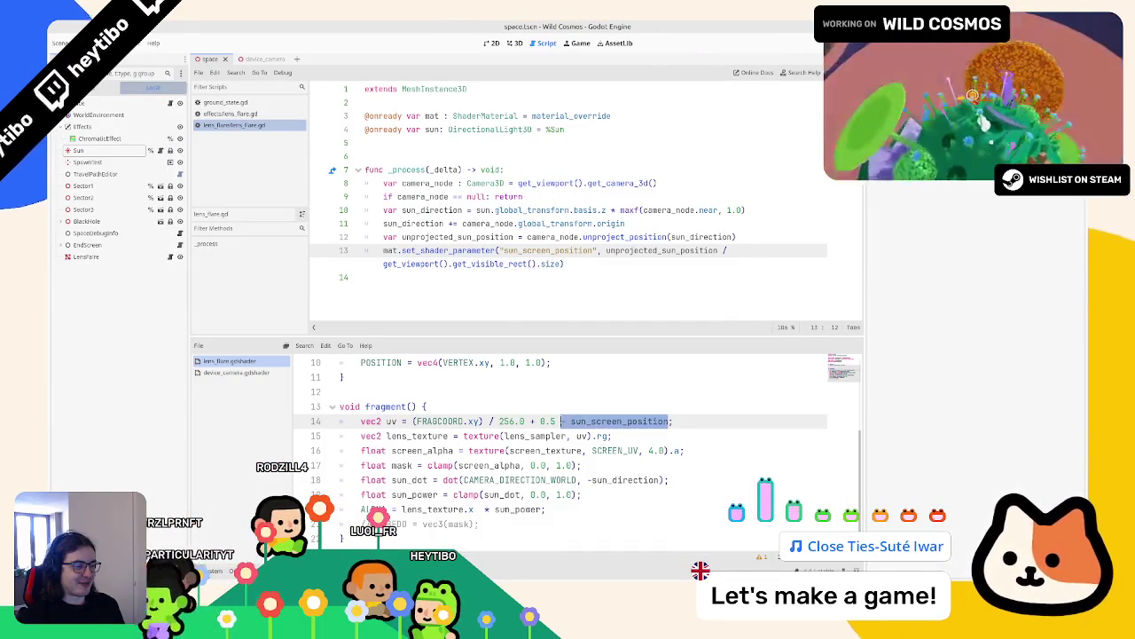
key("BackSpace")
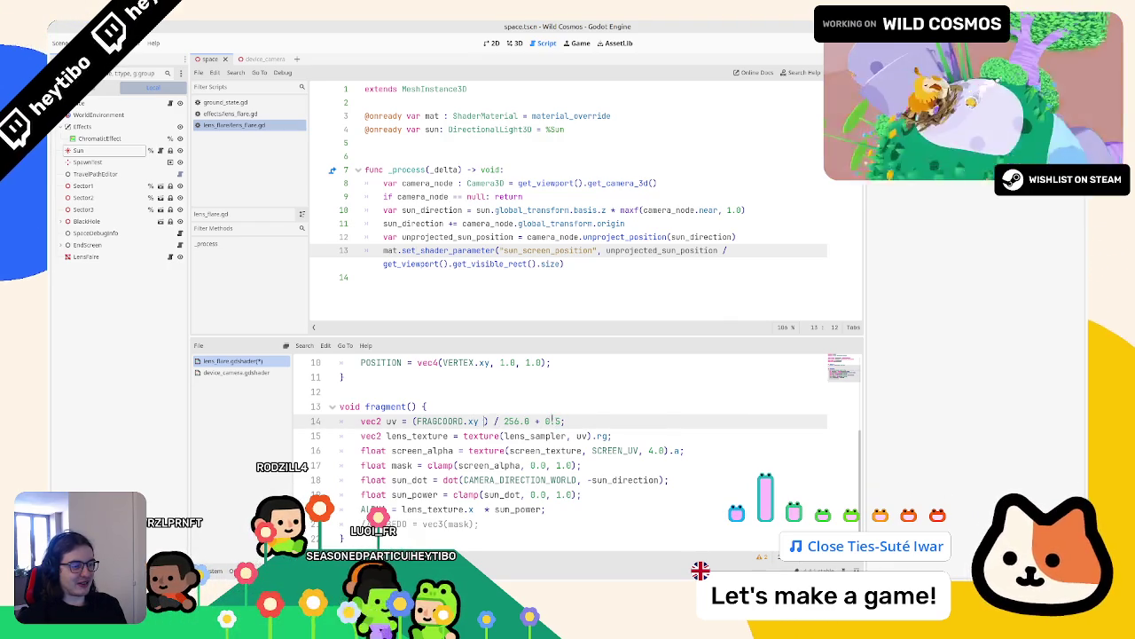
type("- sun_screen_position")
key("F5")
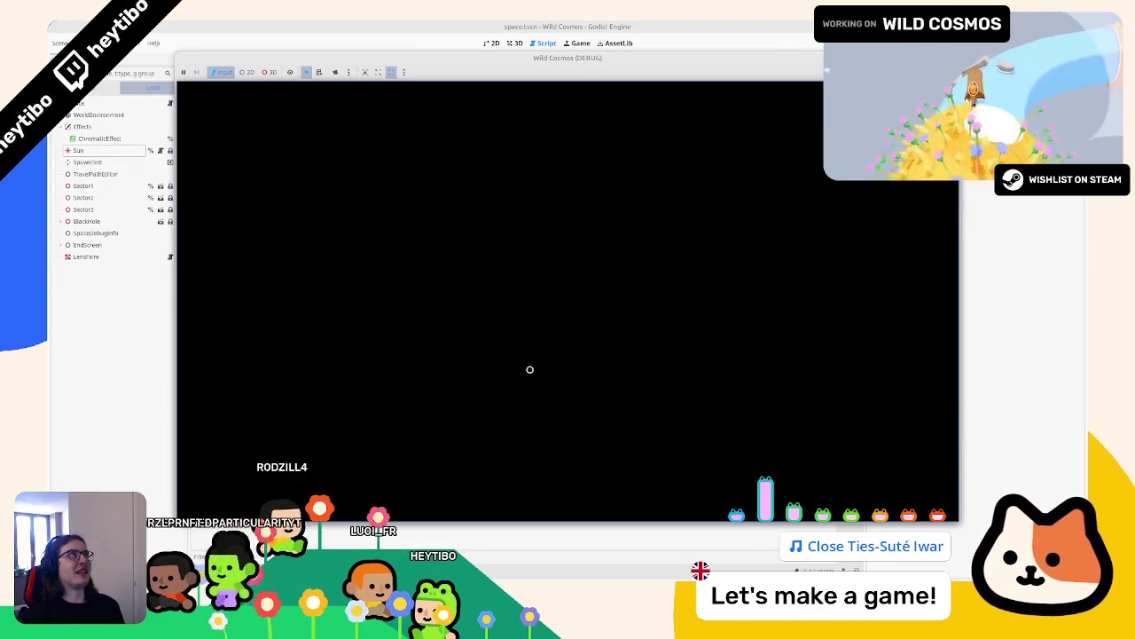
Step: Stop the test runs and bring the shader code back into view
key("F8")
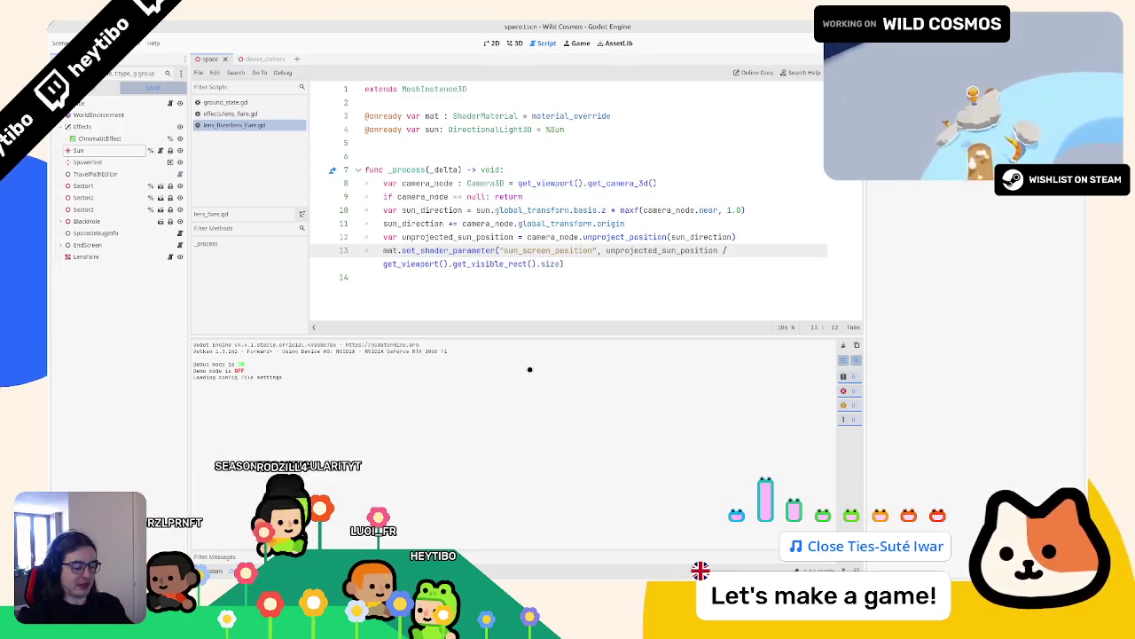
key("ctrl+shift+o")
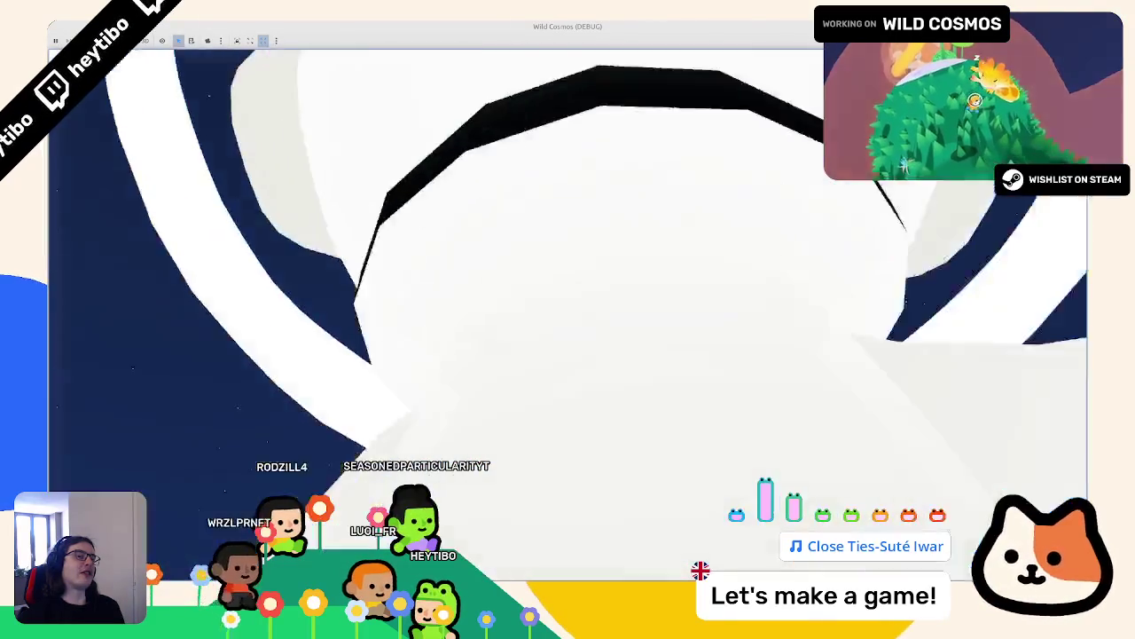
key("F8")
key("alt+s")
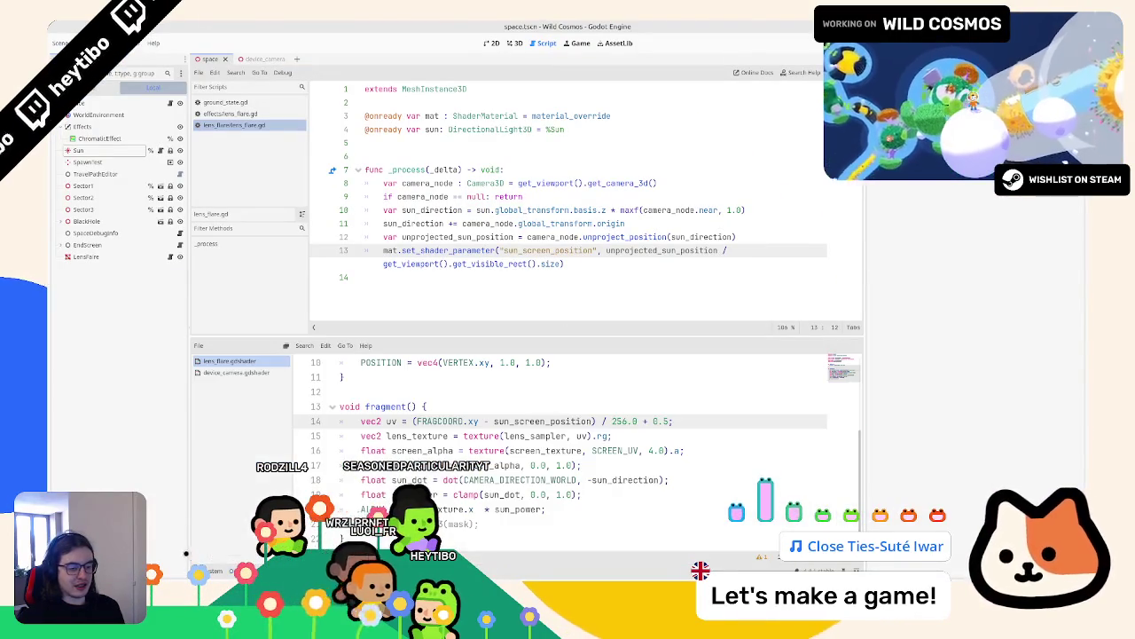
Step: Open the older lens_flare.gd script and lens_flare.gdshader from the effects folder
key("alt+f")
double_click(439, 397)
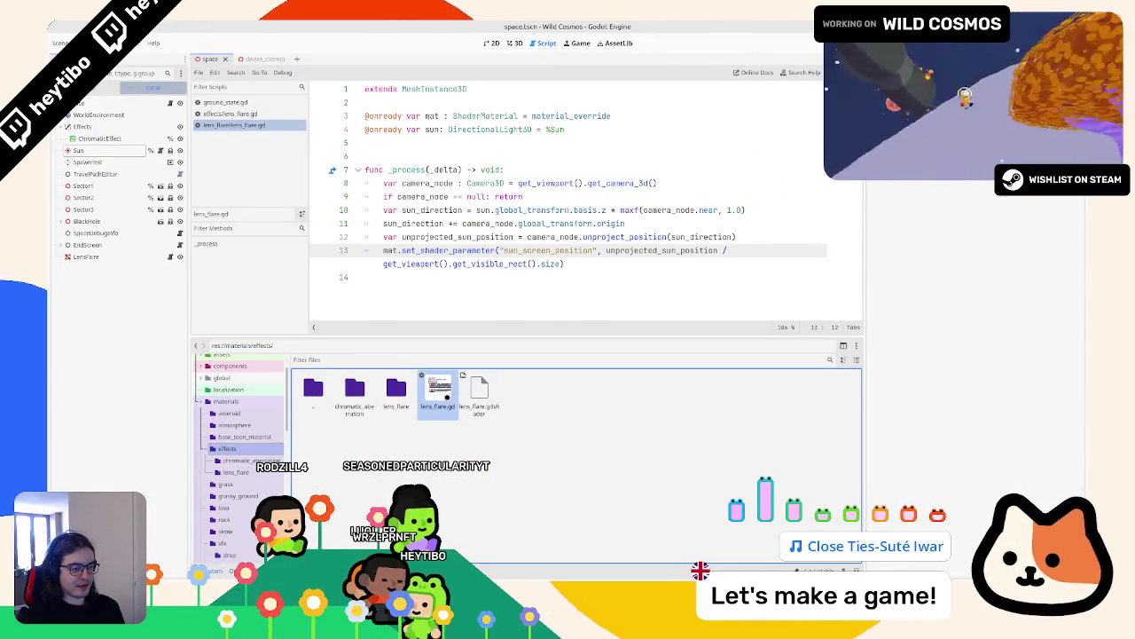
double_click(479, 395)
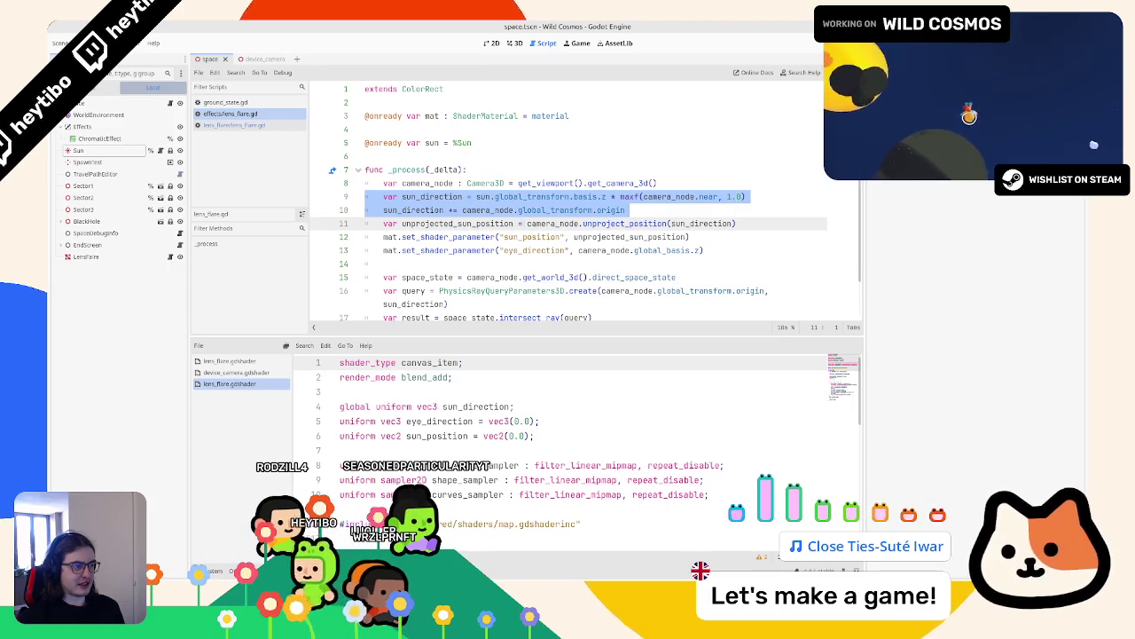
double_click(456, 223)
scroll(519, 319, "down", 1)
scroll(328, 414, "down", 3)
scroll(442, 421, "up", 3)
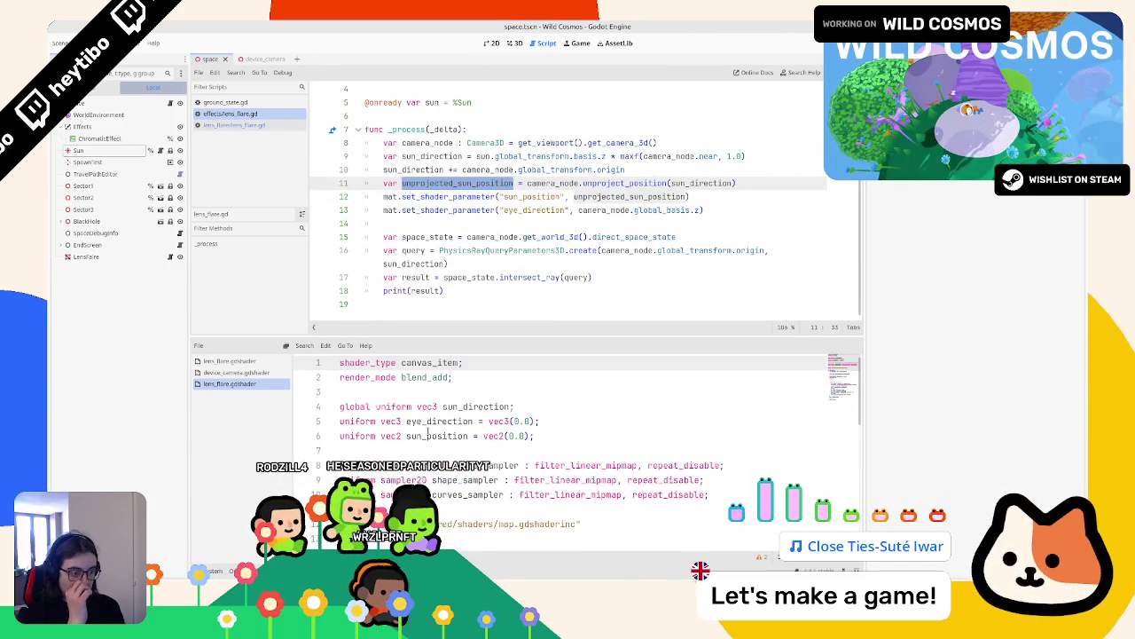
Step: Inspect the shader's sun_position division and the resolution line using SCREEN_PIXEL_SIZE
double_click(427, 435)
scroll(426, 435, "down", 8)
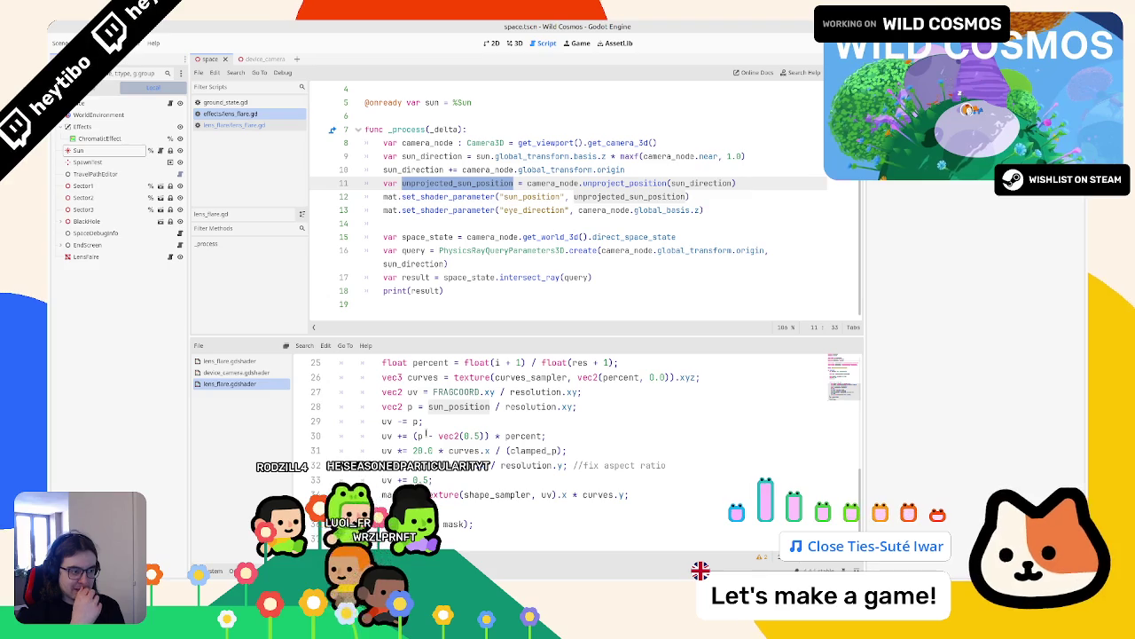
left_click(499, 406)
scroll(497, 403, "up", 5)
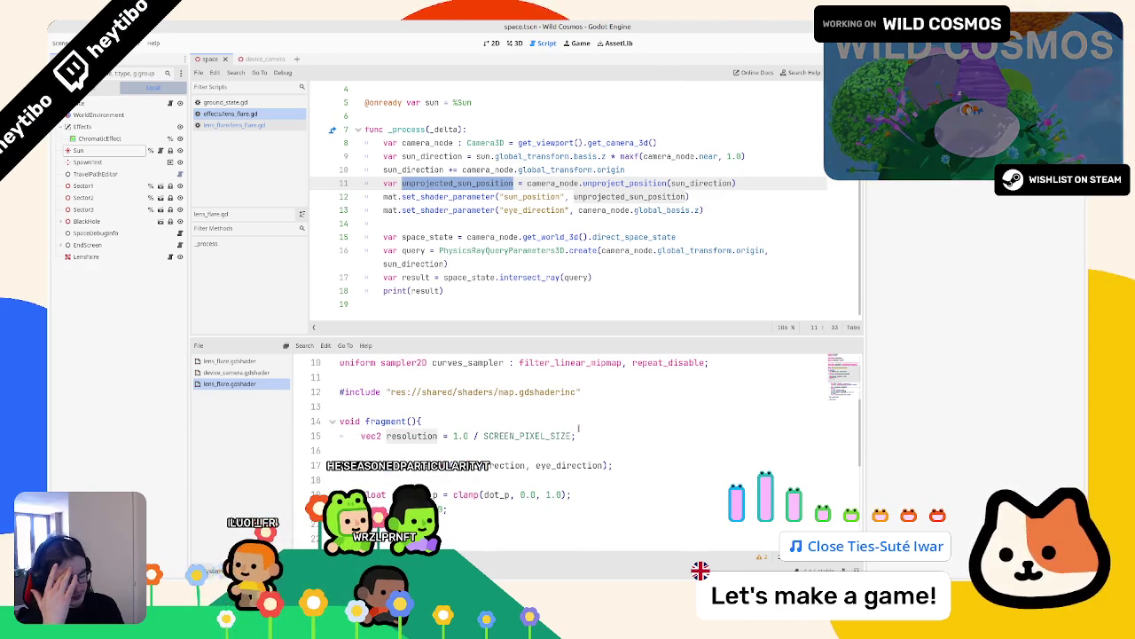
left_click(559, 425)
left_click_drag(362, 436, 576, 435)
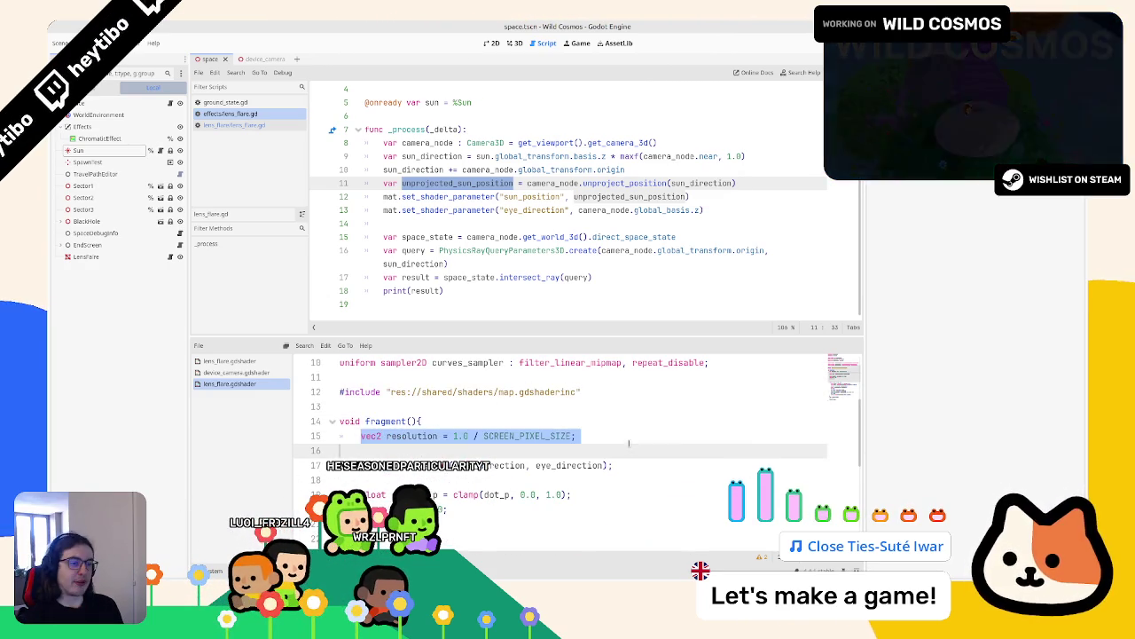
left_click(233, 125)
Step: Close device_camera.gdshader, open the other lens_flare.gdshader, and add a blank line after fragment()
left_click(251, 103)
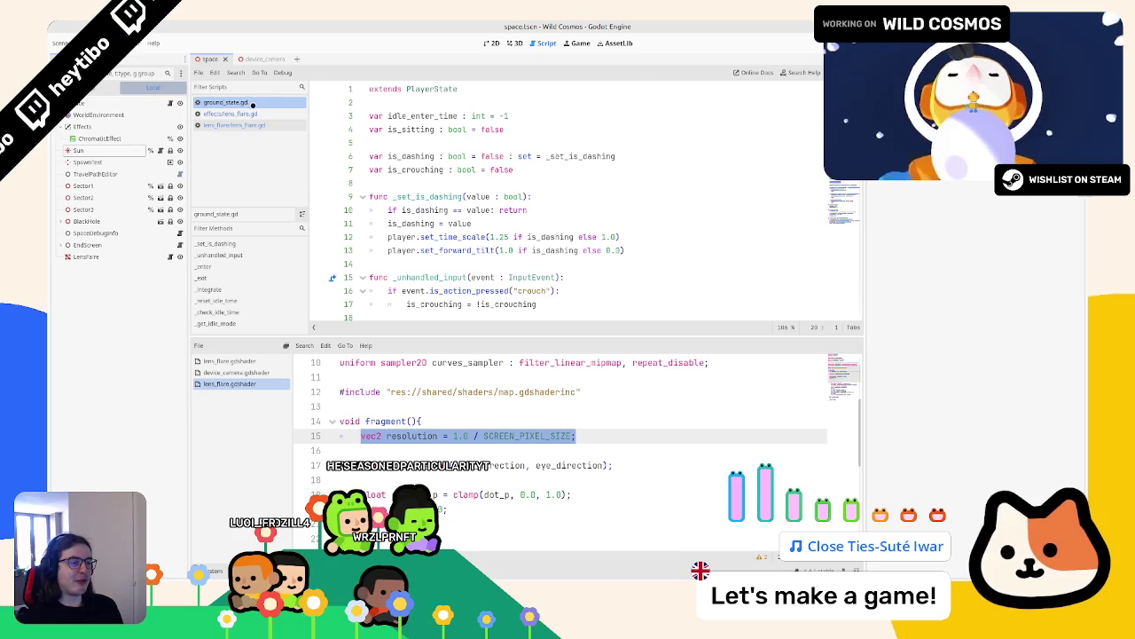
left_click(235, 125)
middle_click(247, 373)
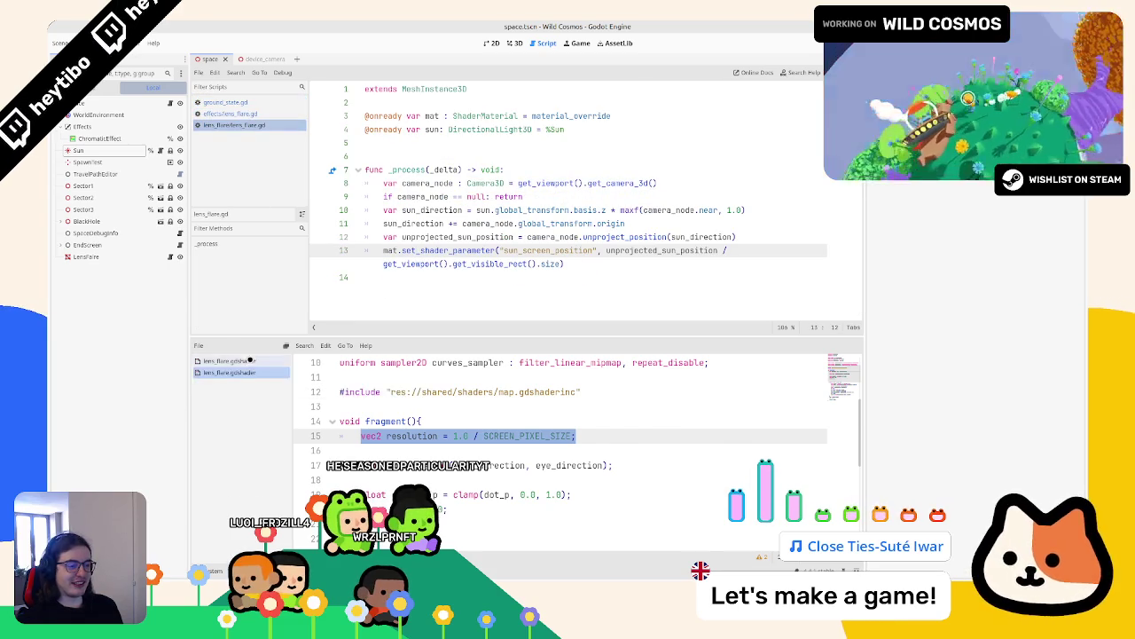
left_click(229, 361)
left_click(459, 405)
key("Return")
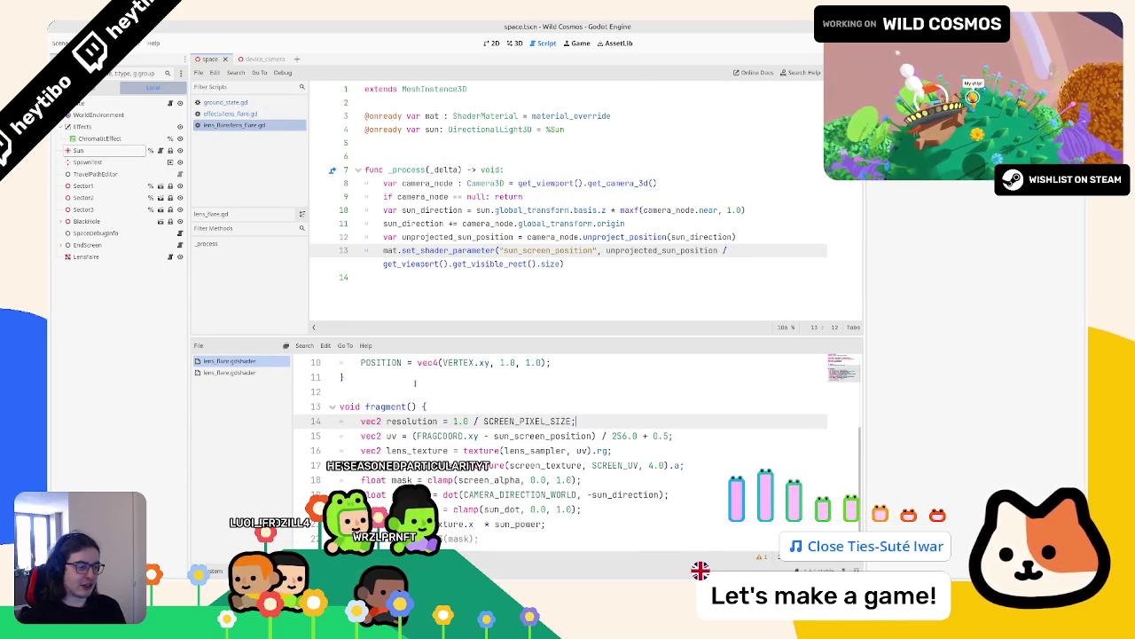
left_click(229, 372)
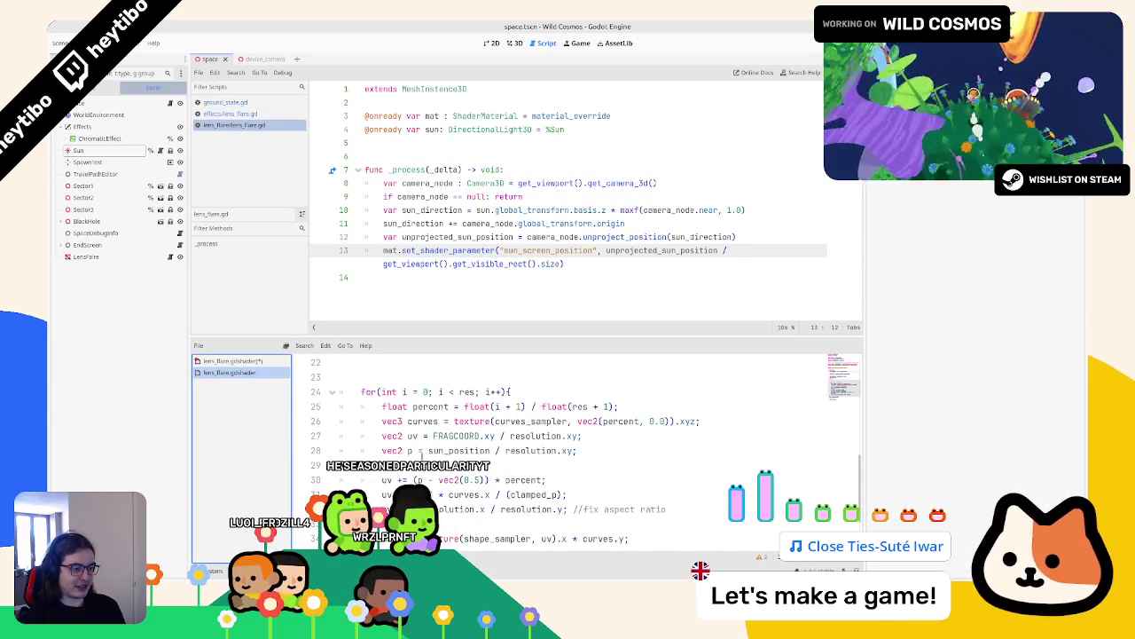
Step: Select the uv and p lines divided by resolution in the second lens_flare shader
scroll(440, 441, "down", 1)
scroll(440, 440, "up", 4)
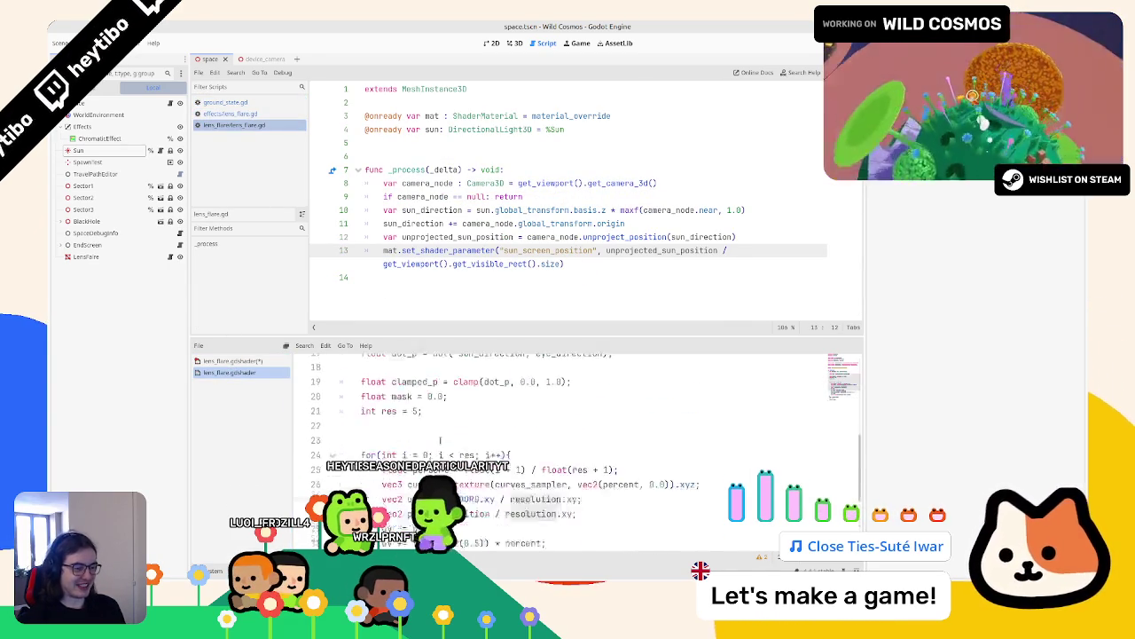
scroll(440, 441, "down", 6)
double_click(448, 435)
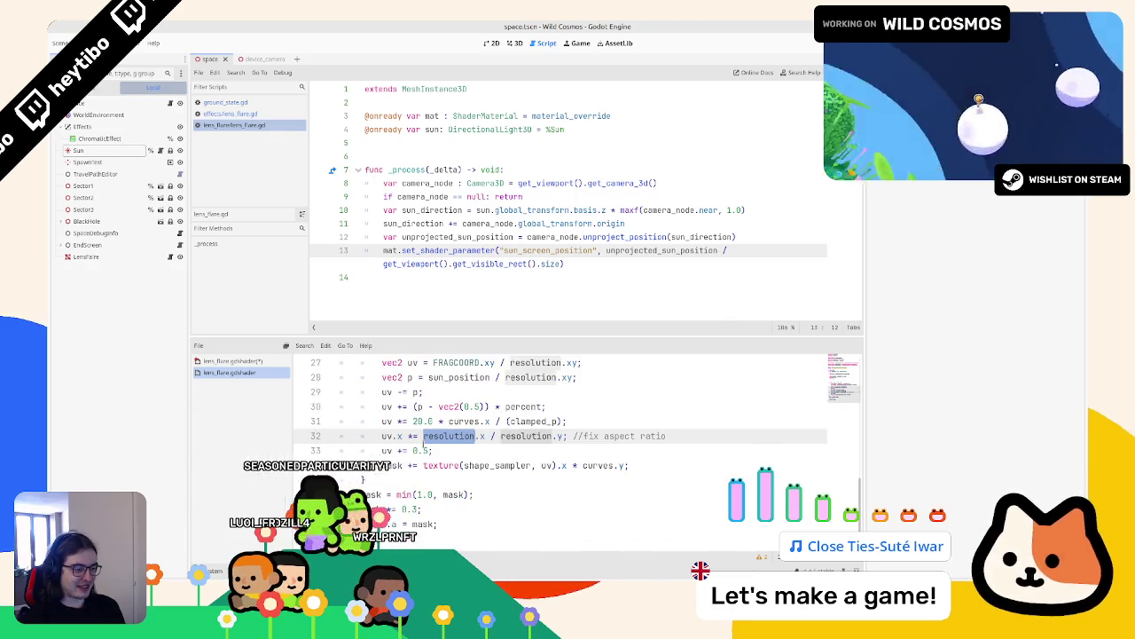
scroll(423, 446, "up", 3)
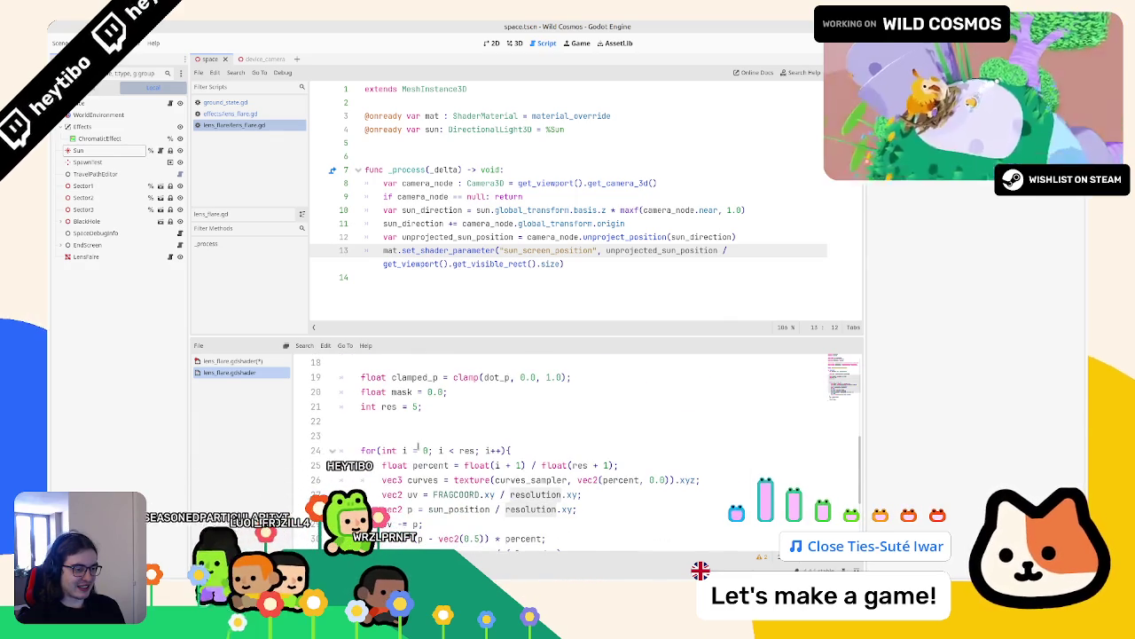
scroll(416, 448, "up", 1)
scroll(420, 449, "up", 1)
scroll(420, 450, "down", 1)
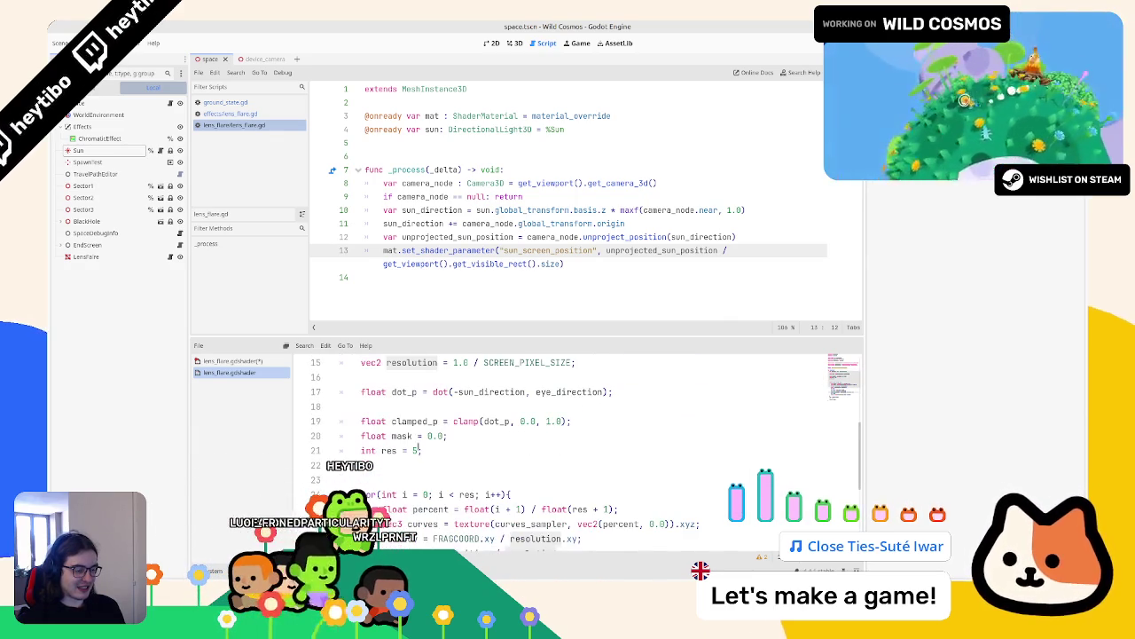
scroll(420, 449, "up", 2)
scroll(408, 448, "down", 3)
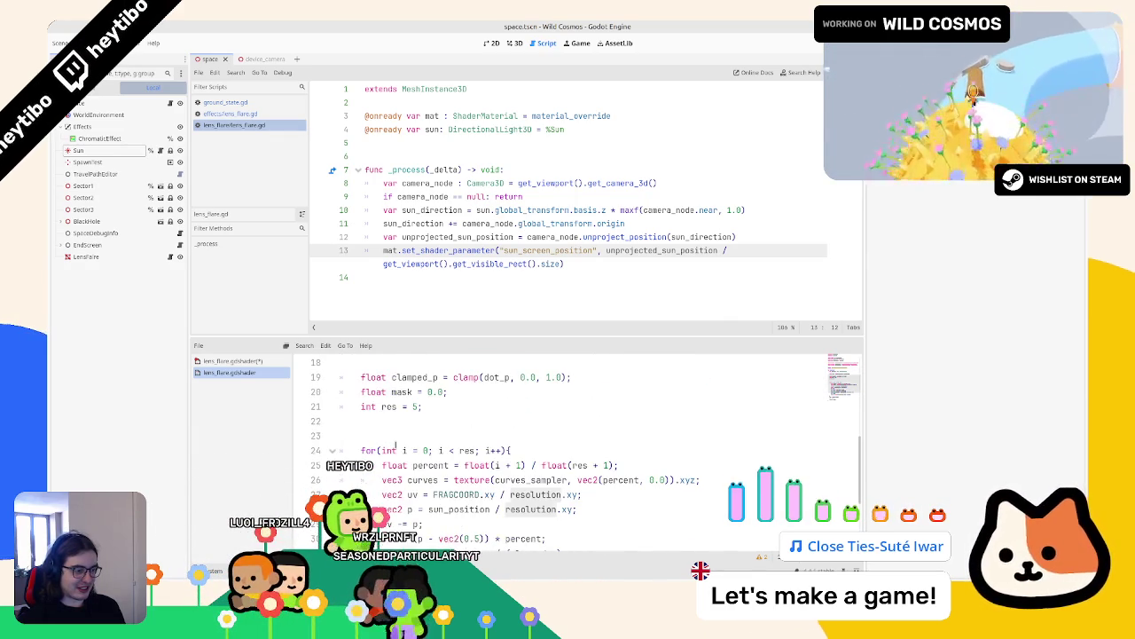
left_click_drag(382, 494, 581, 494)
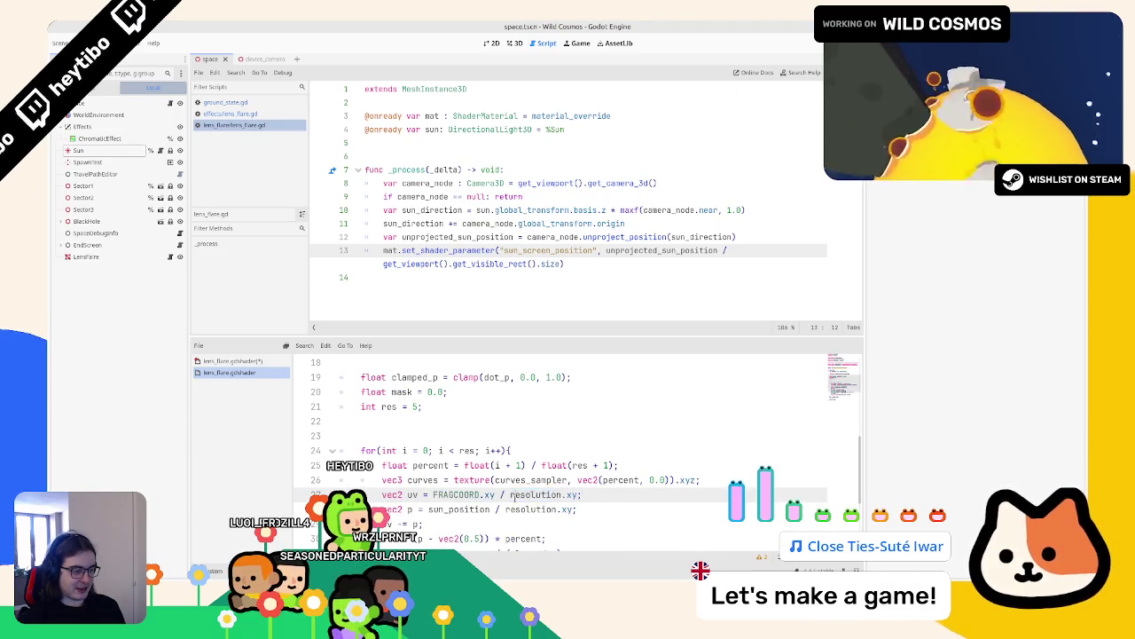
left_click_drag(382, 494, 577, 510)
Step: Retype SCREEN_PIXEL_SIZE in the modified shader's resolution line 14 and tidy line 10
left_click(247, 361)
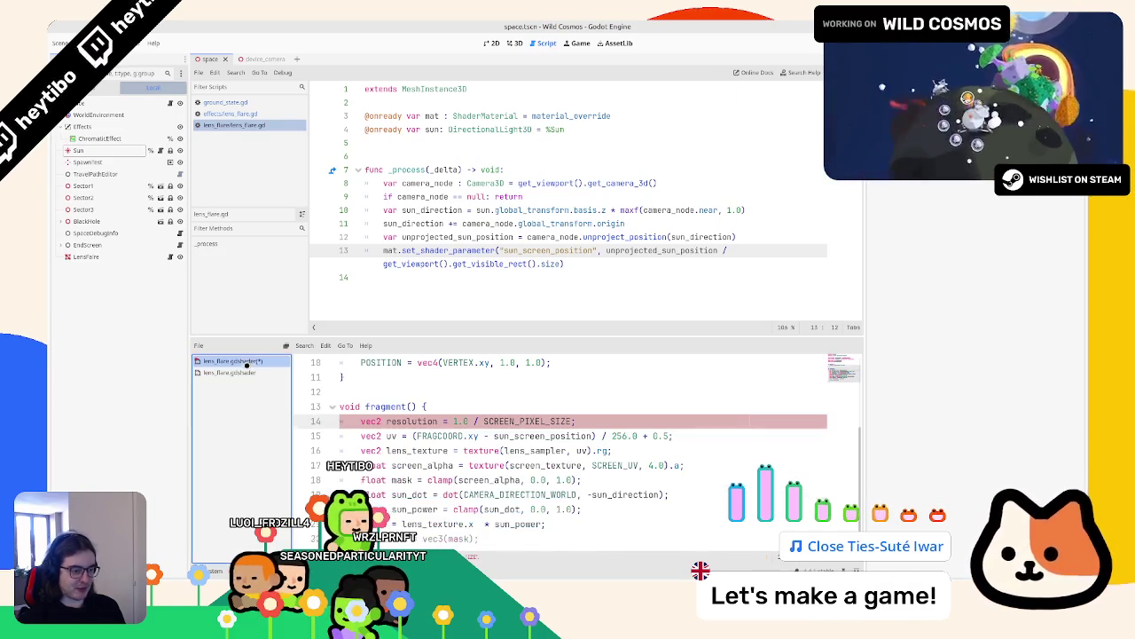
left_click(601, 424)
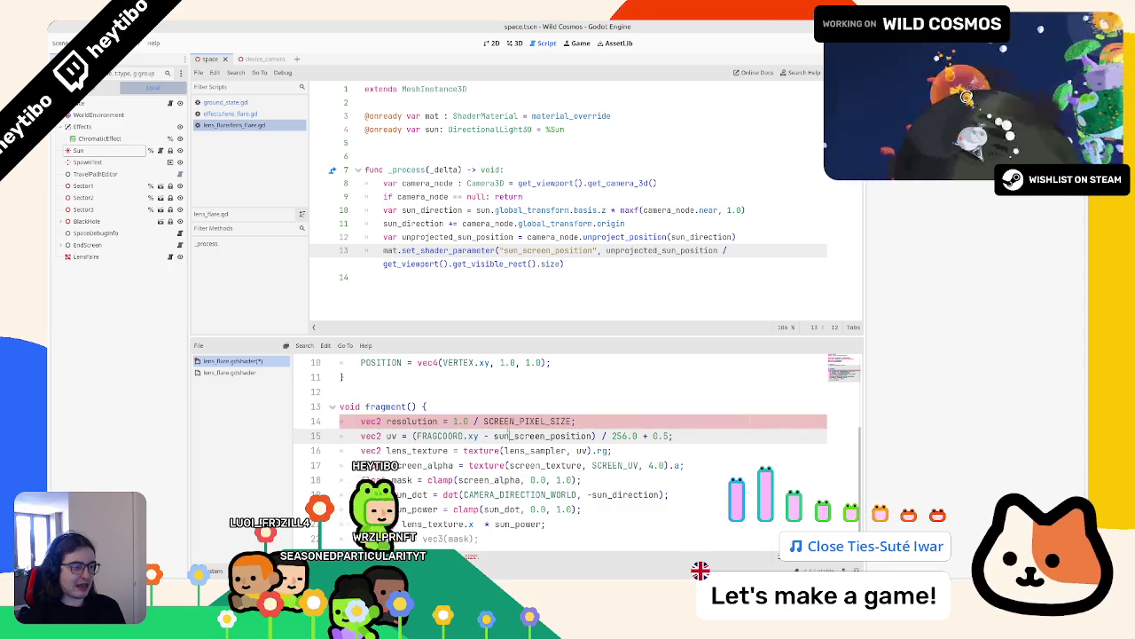
double_click(517, 421)
type("PIXEL")
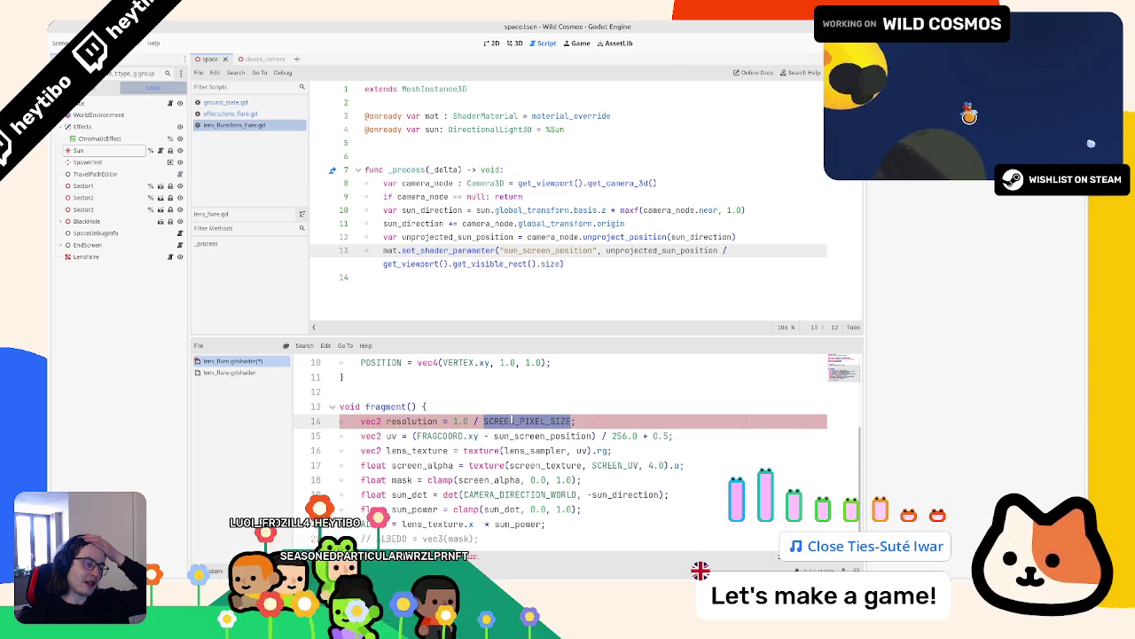
scroll(496, 422, "up", 3)
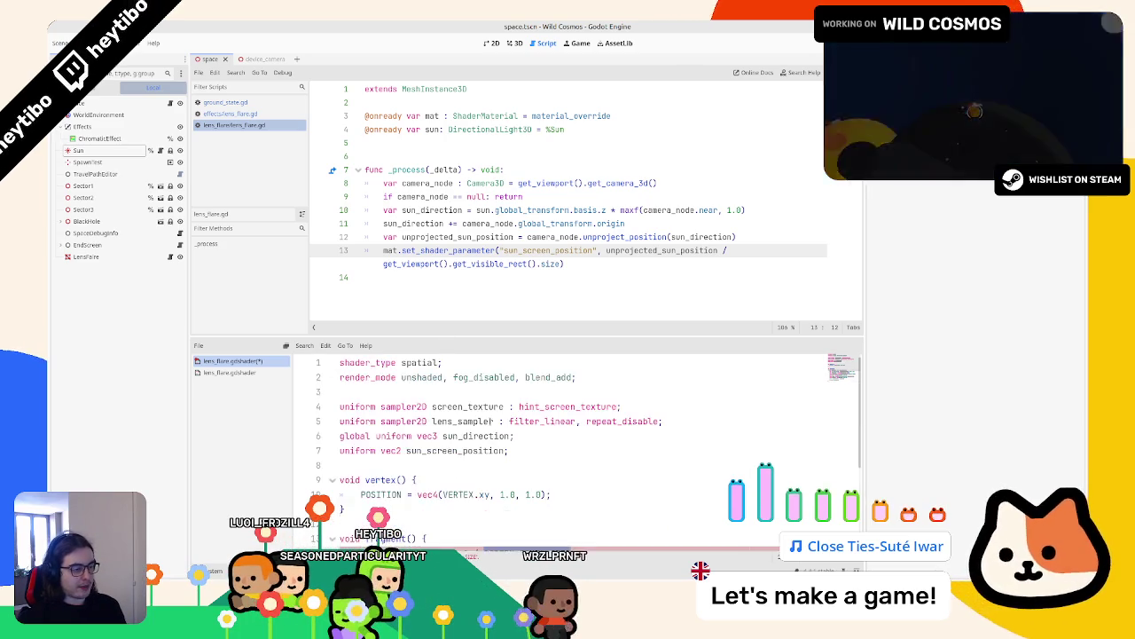
scroll(493, 423, "down", 1)
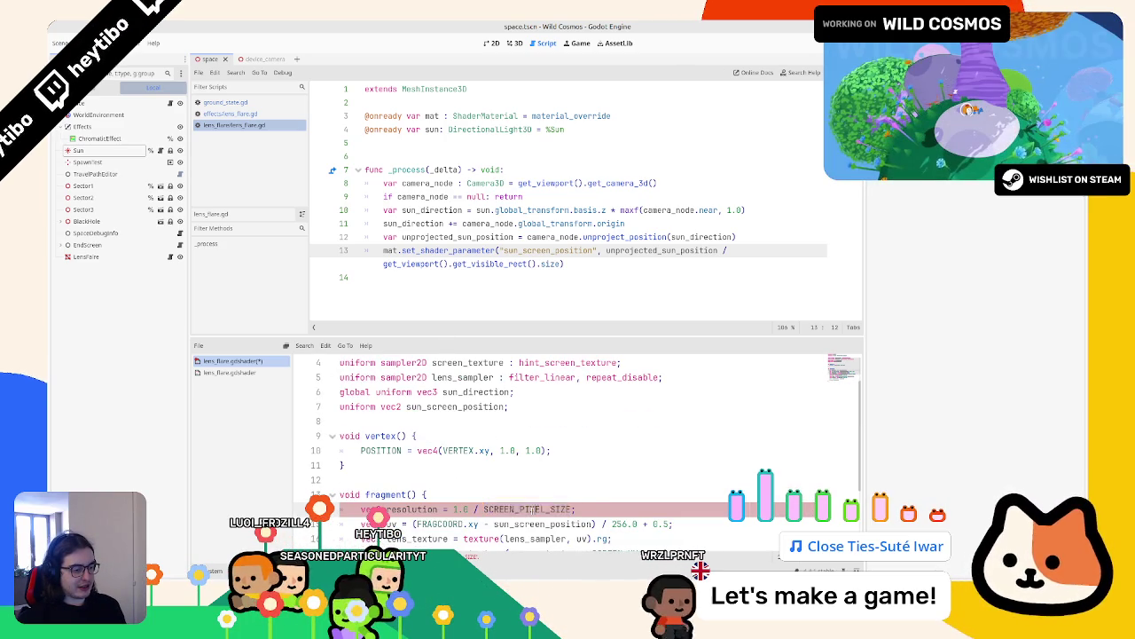
left_click(567, 441)
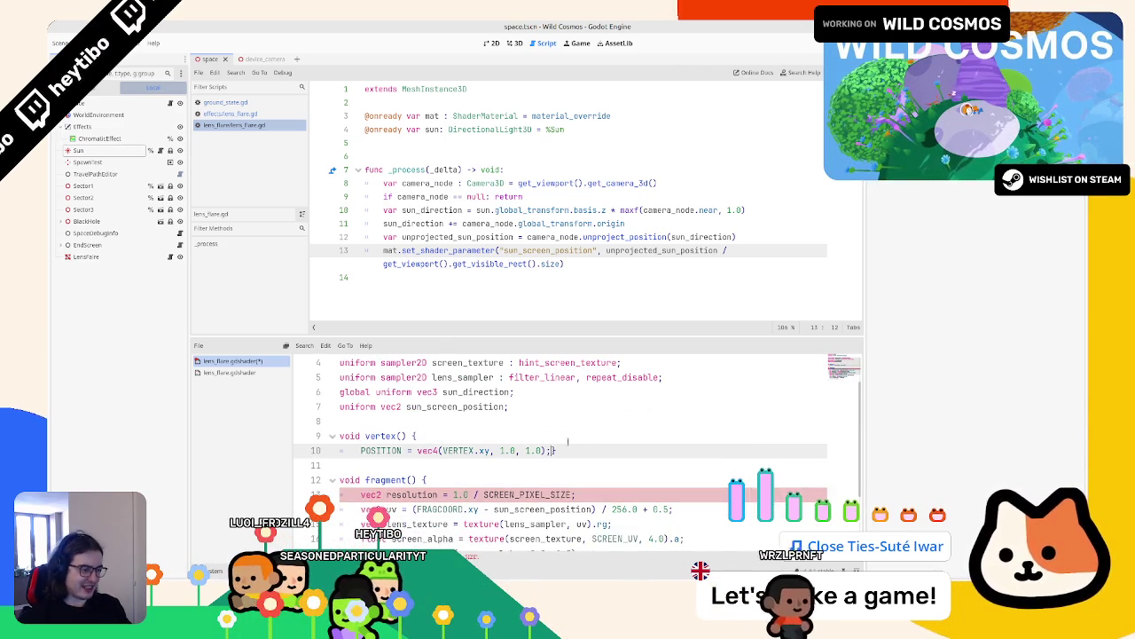
key("Return")
key("BackSpace")
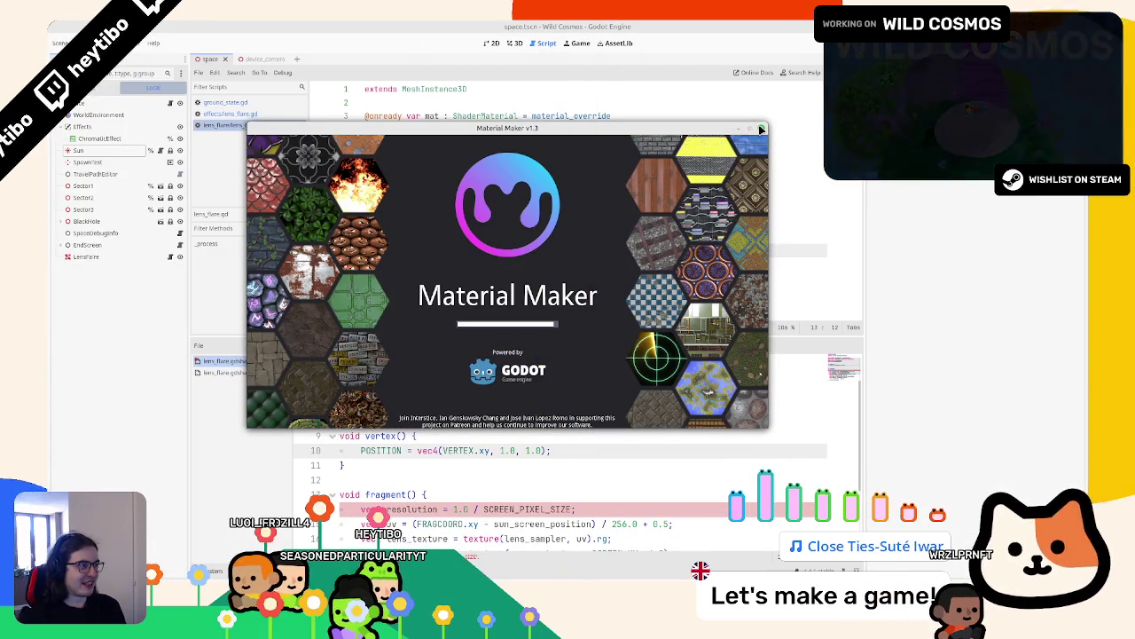
Step: Quit Material Maker with Alt+F4, confirming the 'Quit Material Maker?' alert
key("alt+F4")
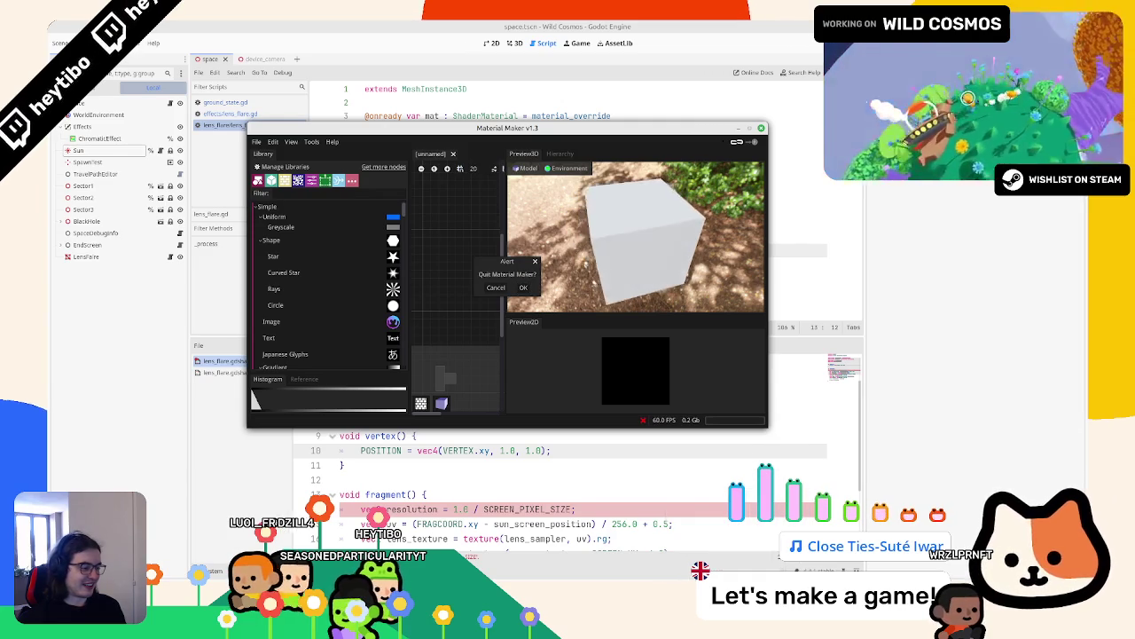
left_click(524, 287)
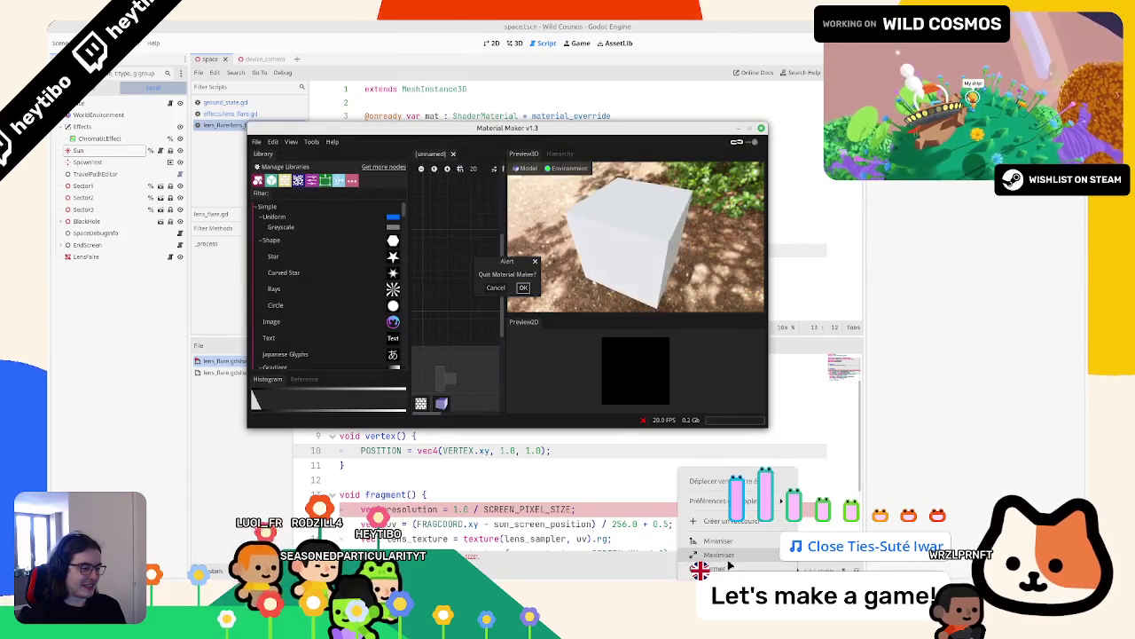
left_click(524, 287)
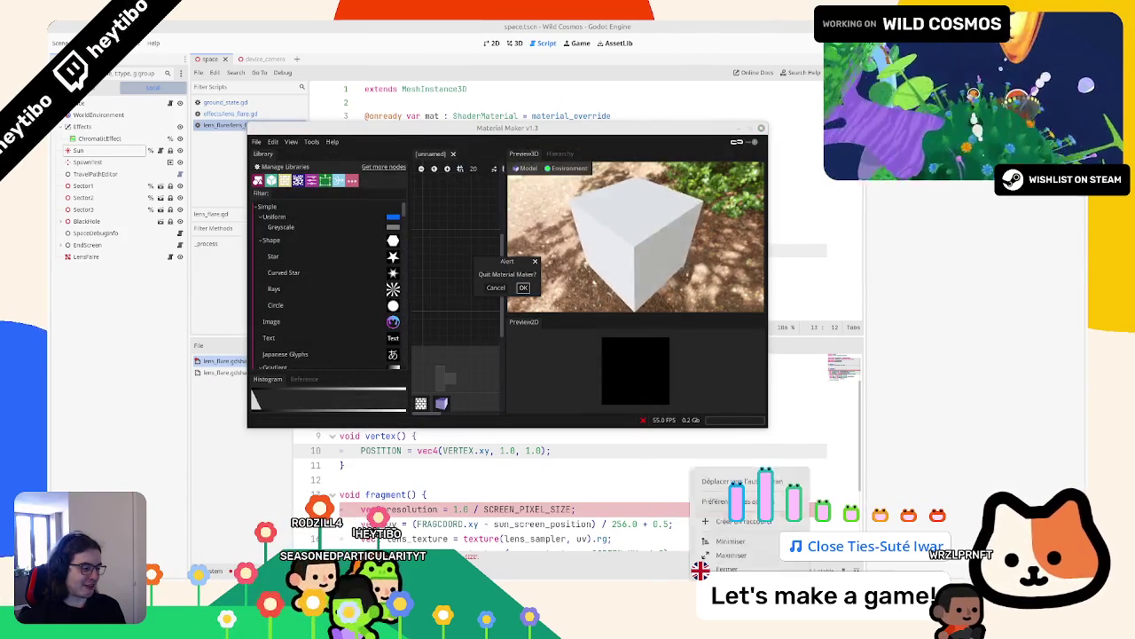
left_click(522, 287)
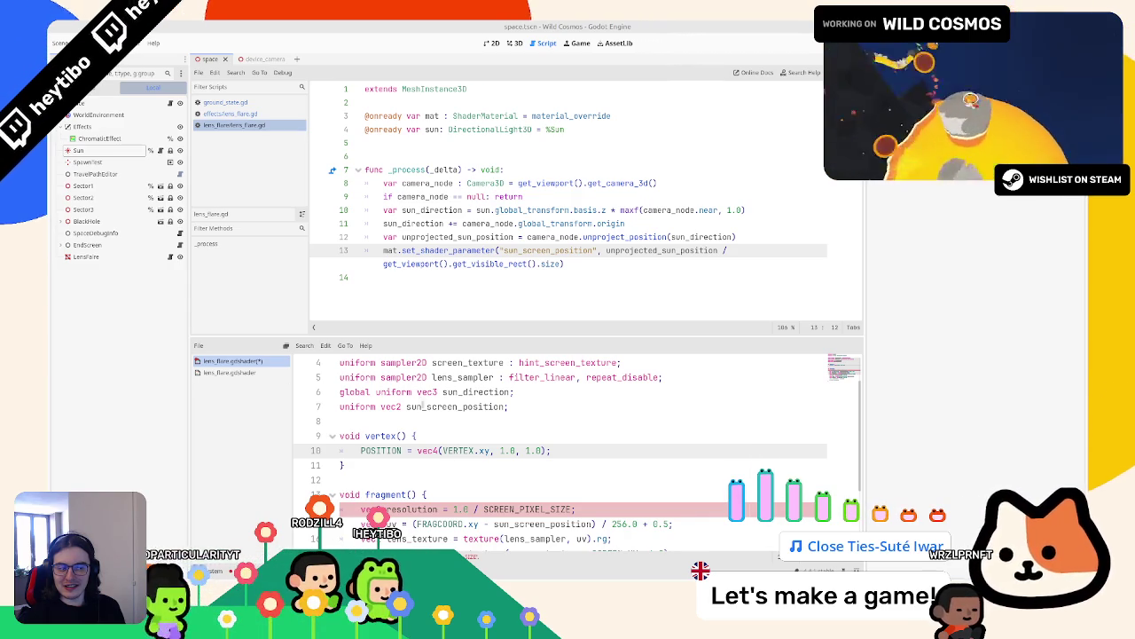
Step: Replace SCREEN_PIXEL_SIZE with VIEWPORT_SIZE on line 14 and add a blank line below it
double_click(528, 509)
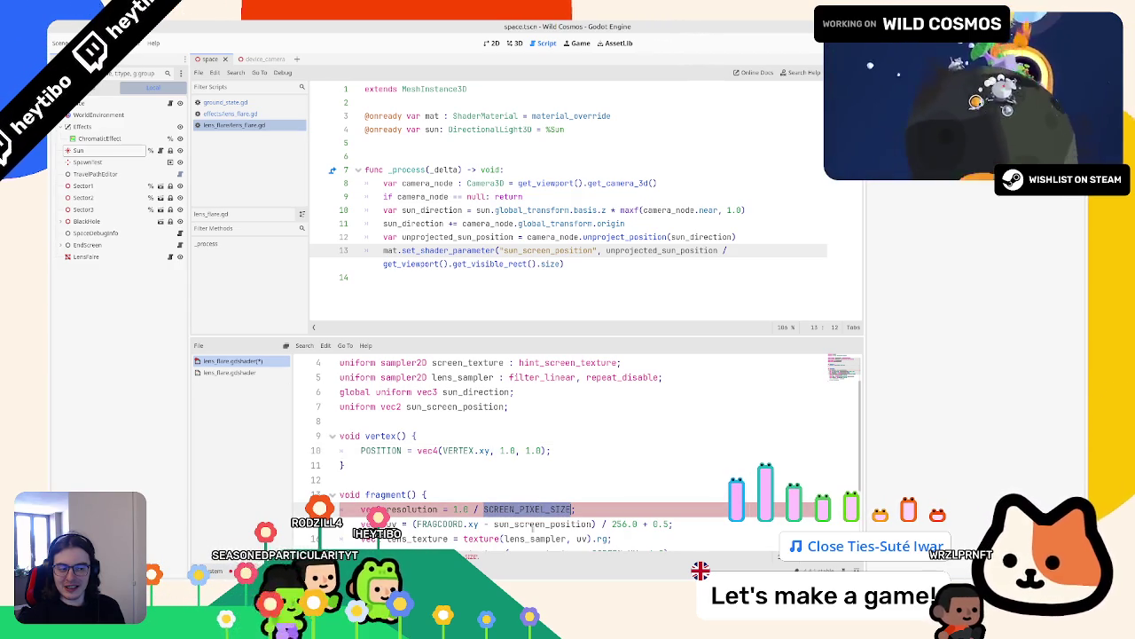
scroll(532, 529, "down", 2)
type("VIEWPORT_SIZE")
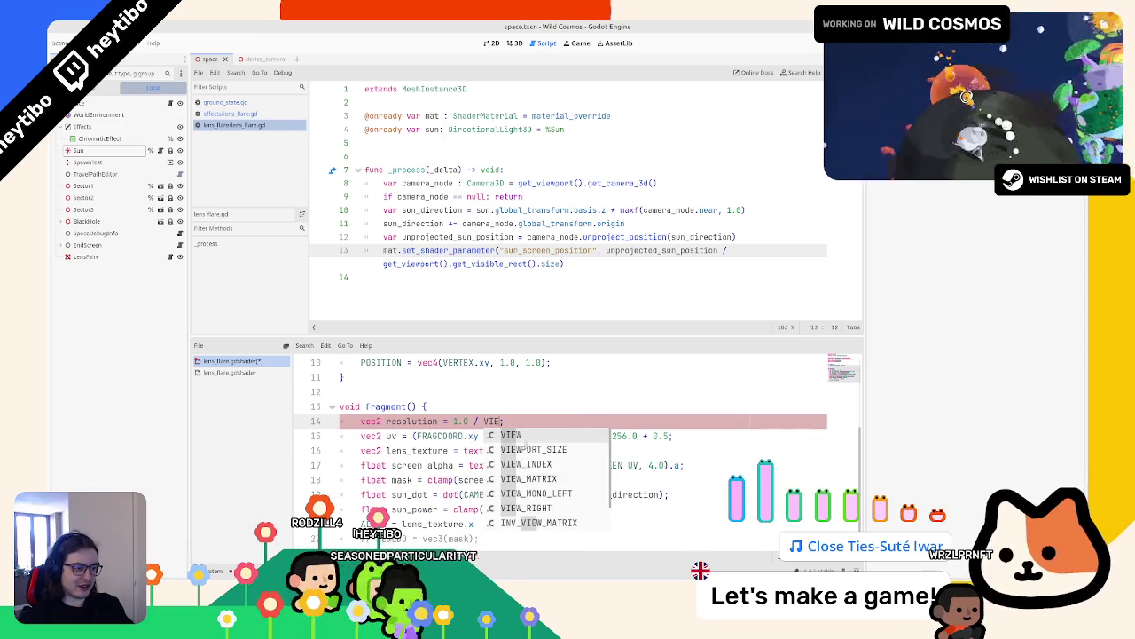
left_click(242, 372)
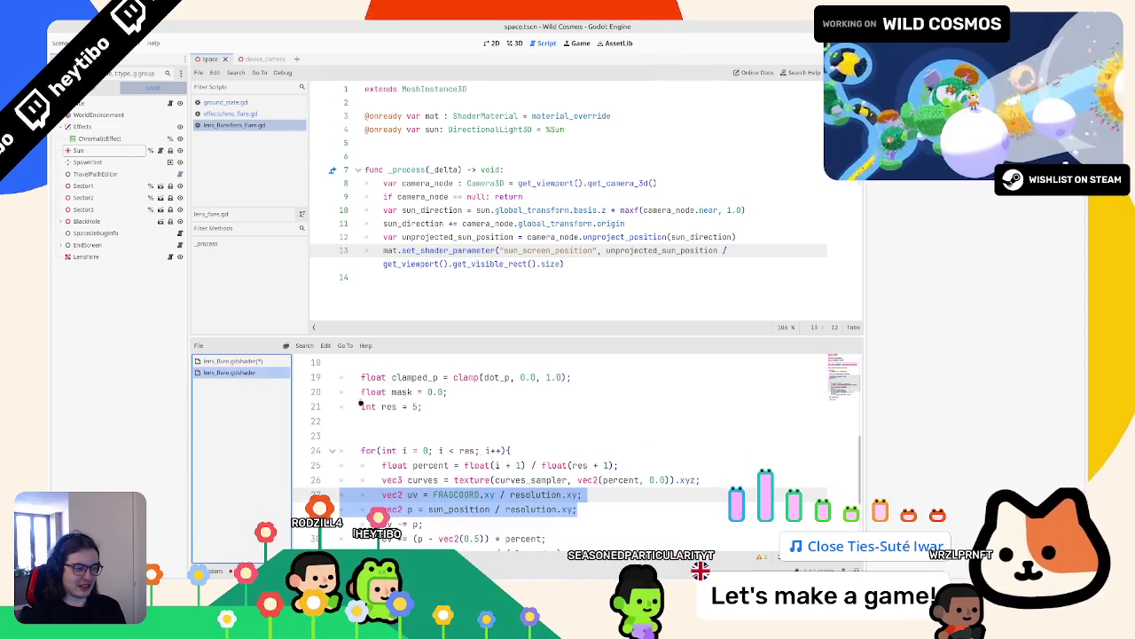
left_click(229, 361)
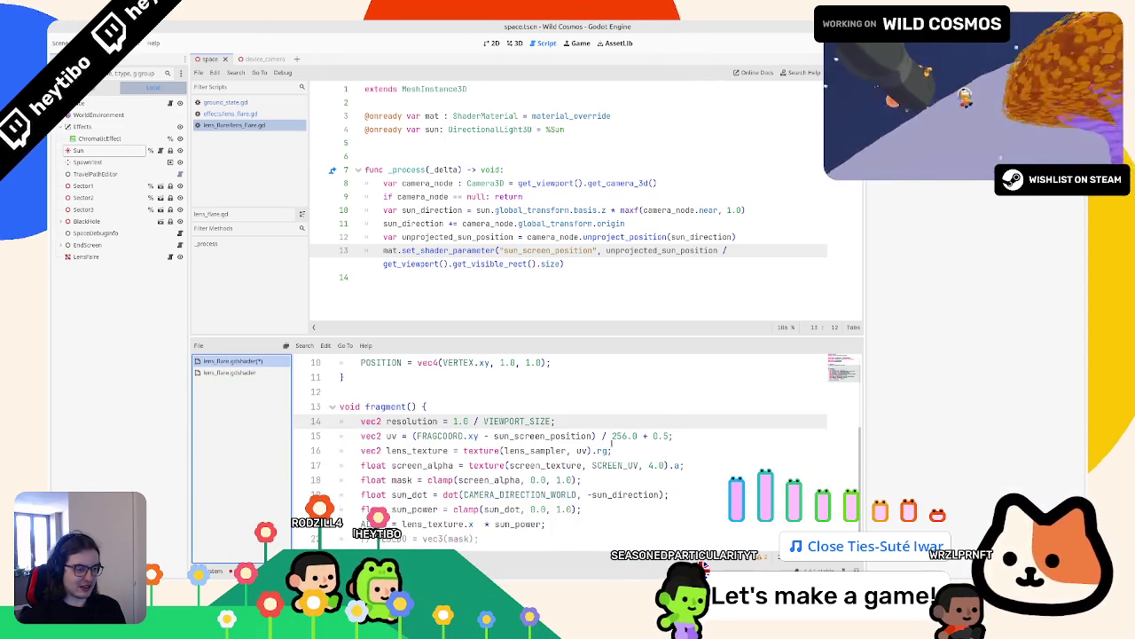
left_click(612, 423)
key("Return")
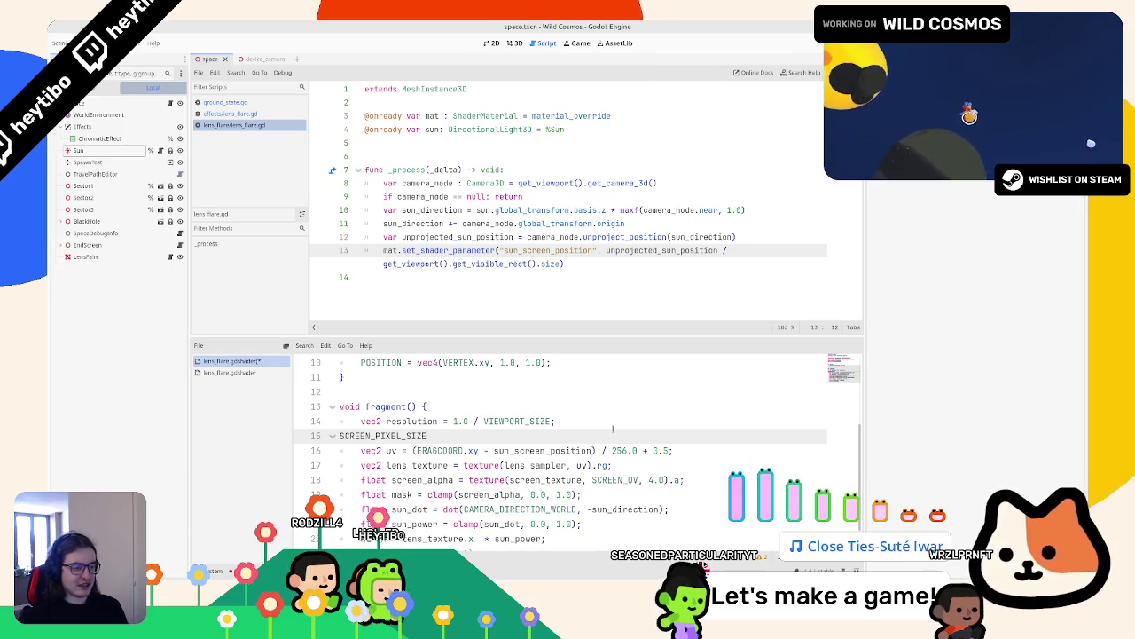
Step: Paste the uv and p lines from the second shader below resolution and fix their indentation
left_click(229, 373)
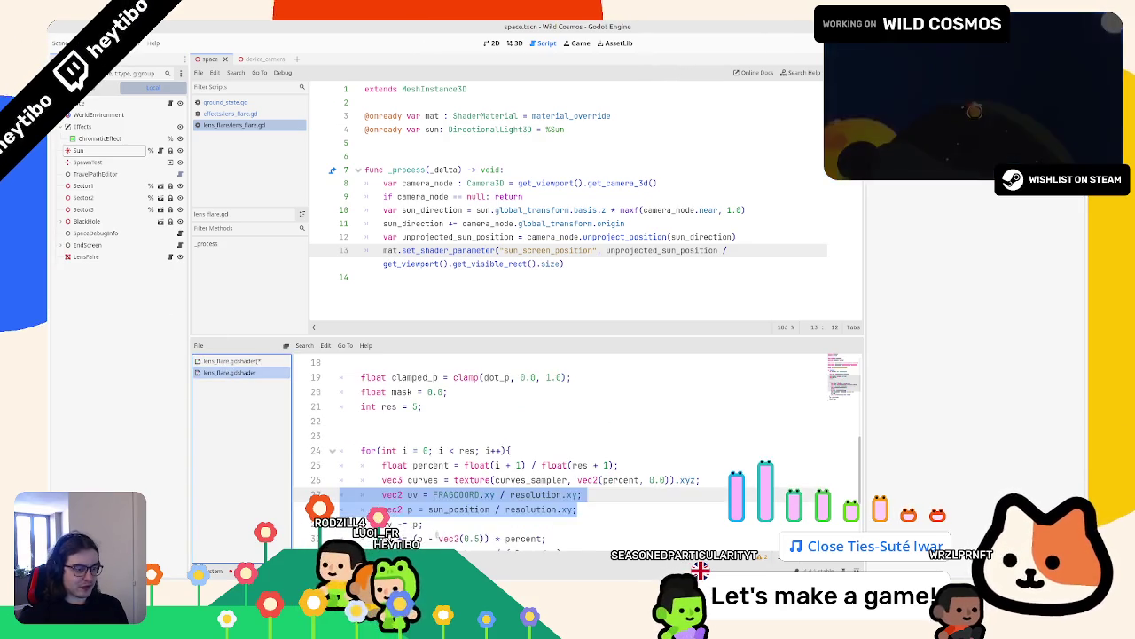
left_click(229, 361)
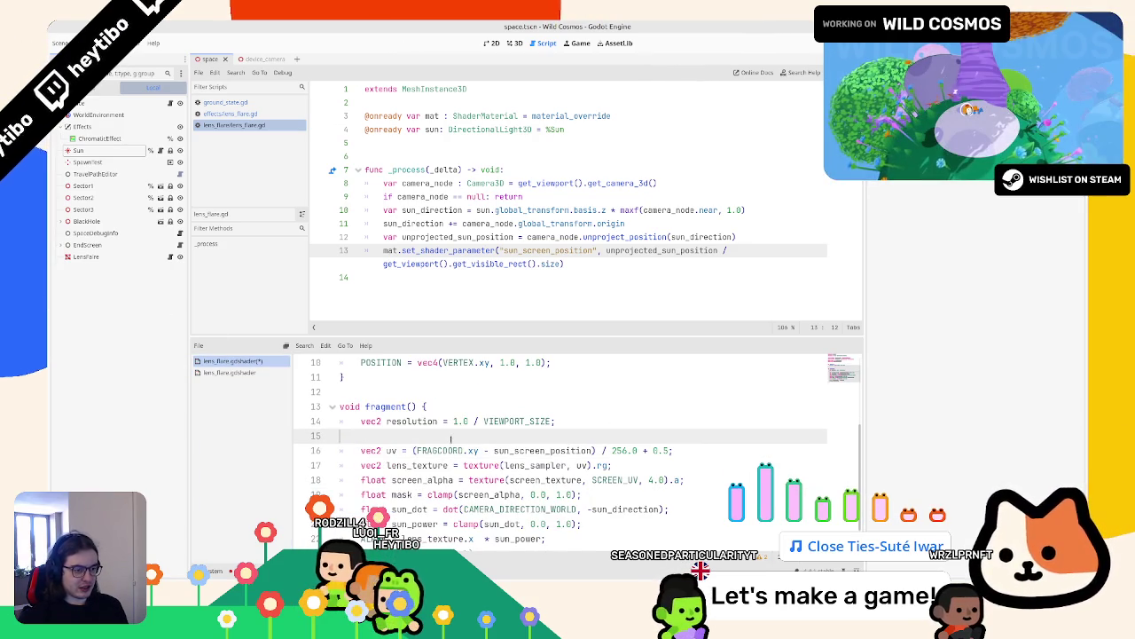
left_click(209, 370)
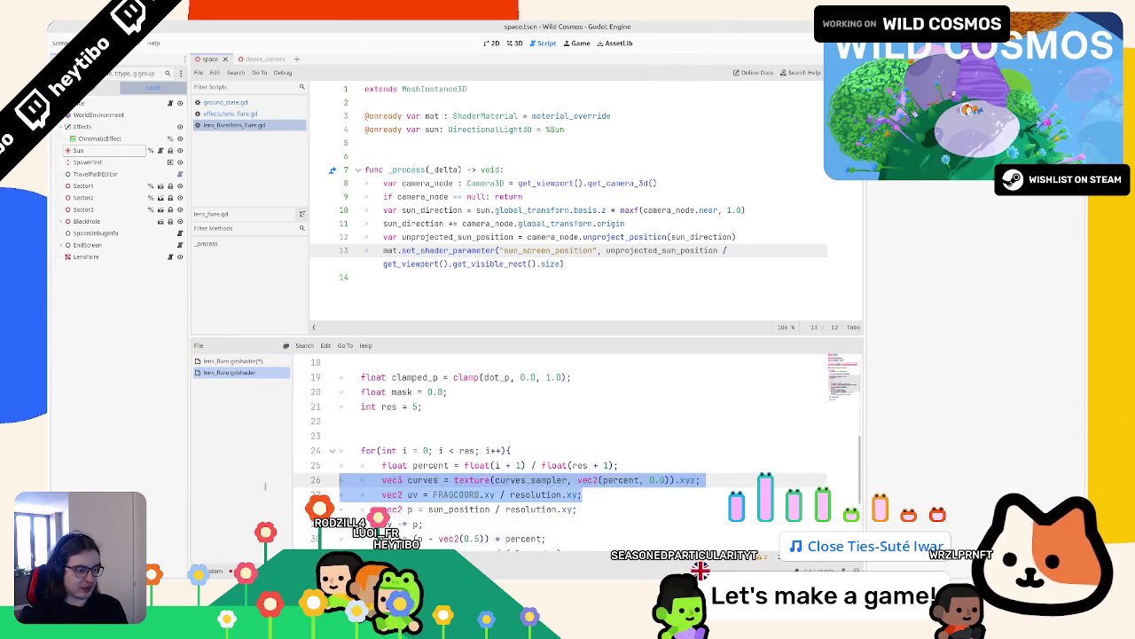
left_click(226, 362)
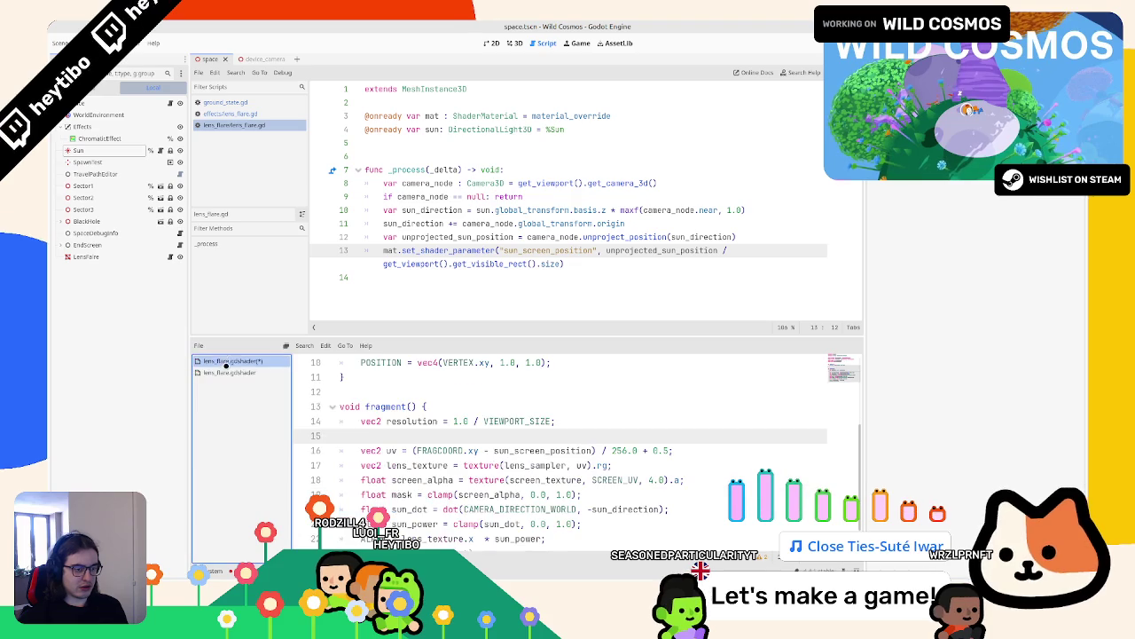
key("ctrl+v")
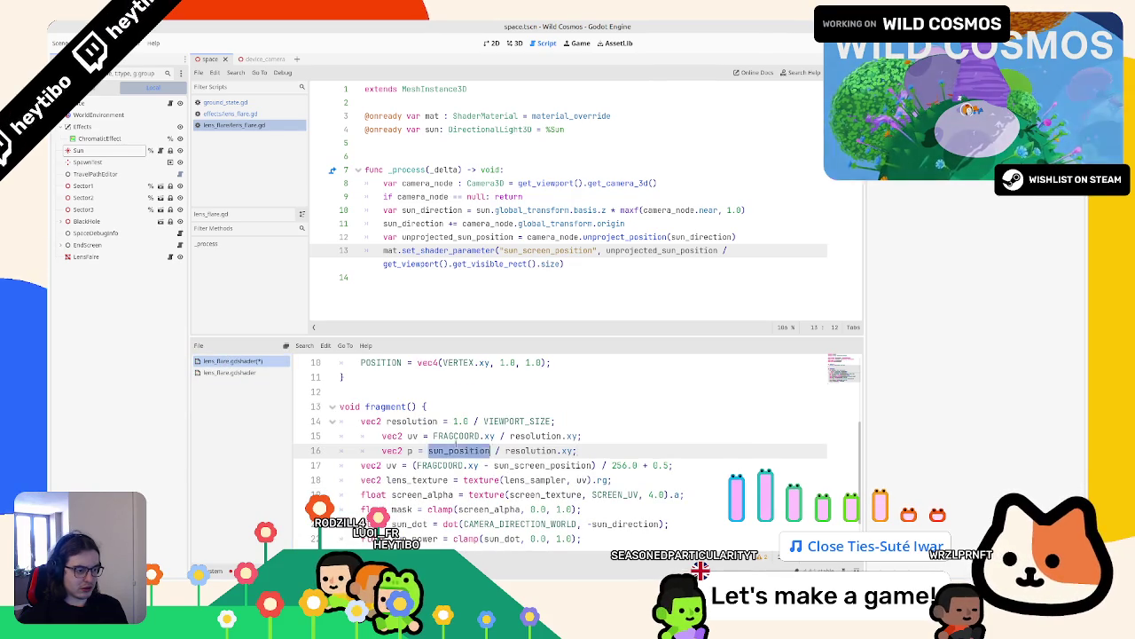
key("shift+Up")
key("shift+Tab")
left_click(601, 452)
key("Return")
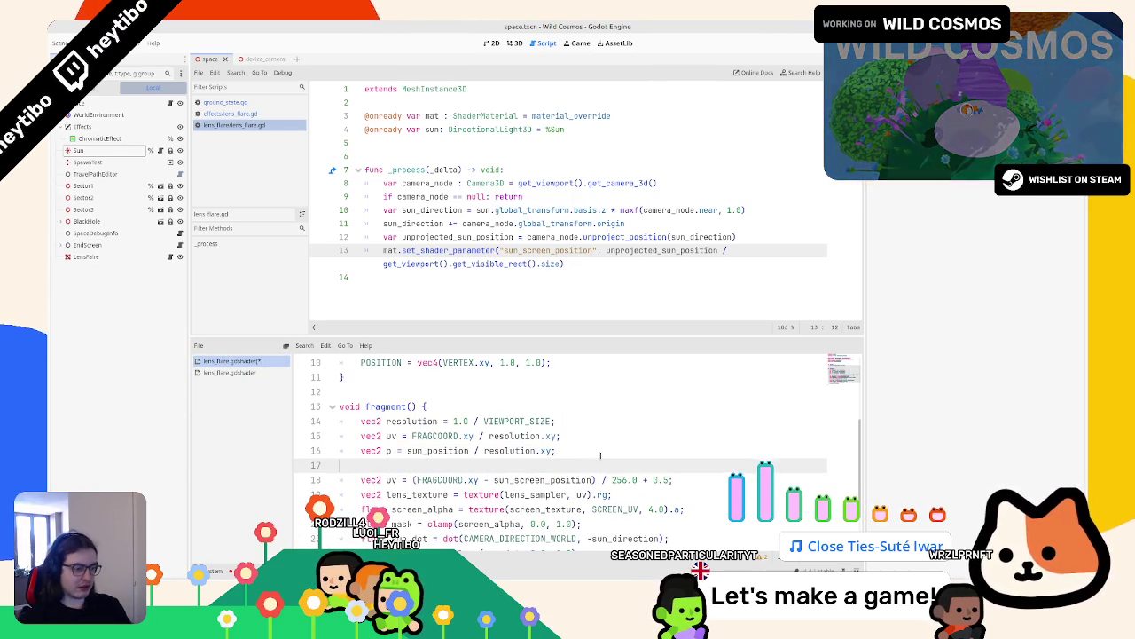
Step: Rename sun_position to sun_screen_position in the new p line
double_click(412, 421)
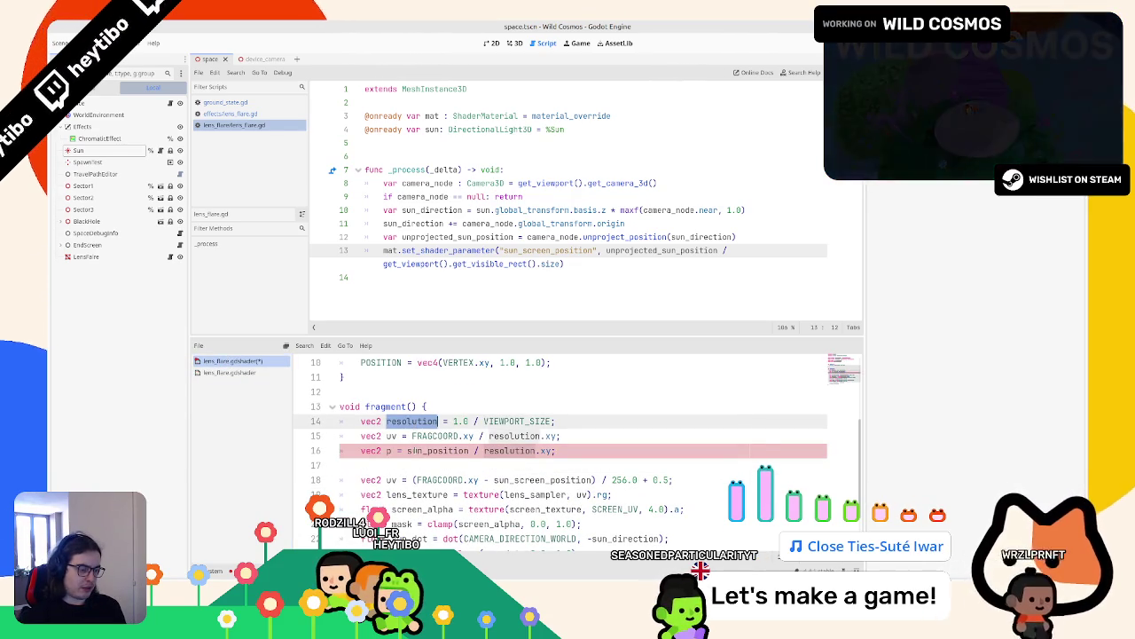
double_click(429, 450)
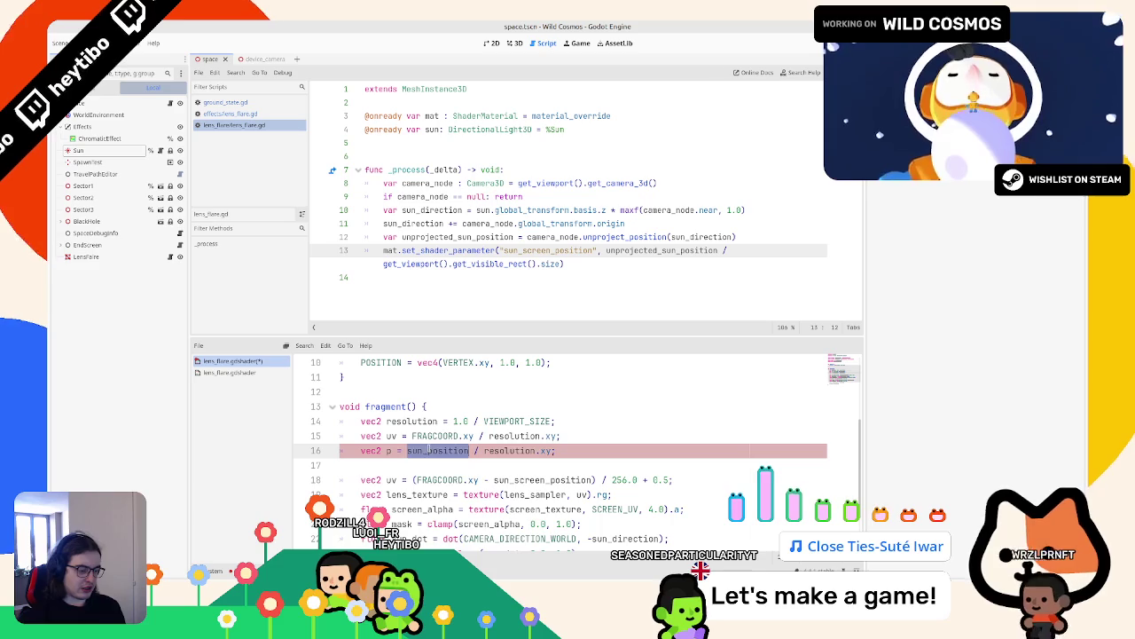
type("sun_d")
key("Return")
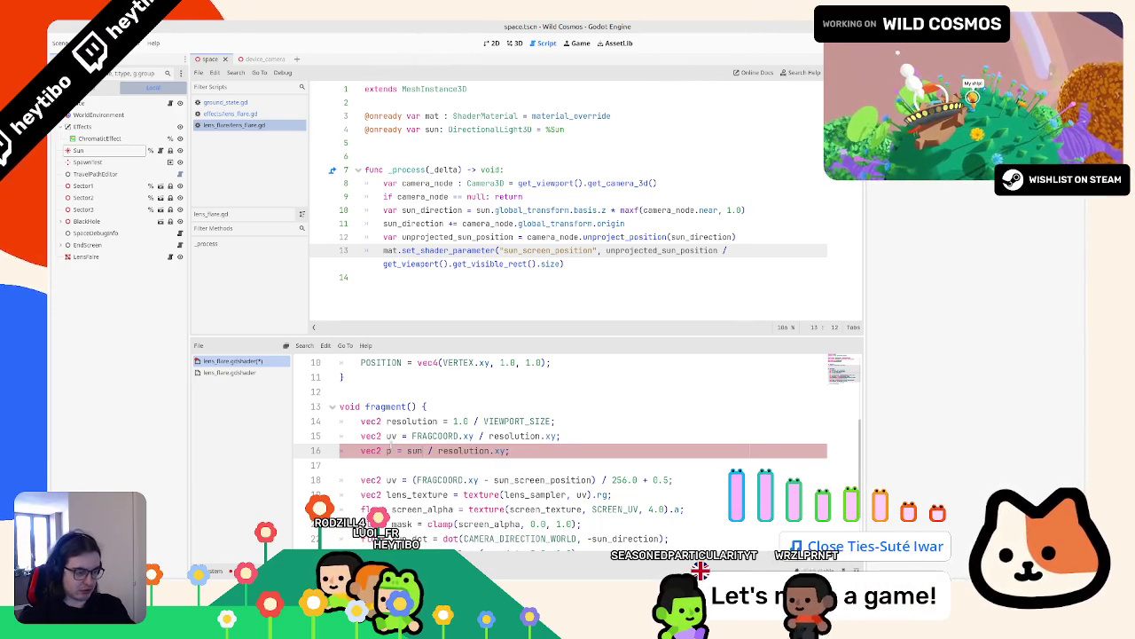
key("ctrl+BackSpace")
type("sun_s")
key("Return")
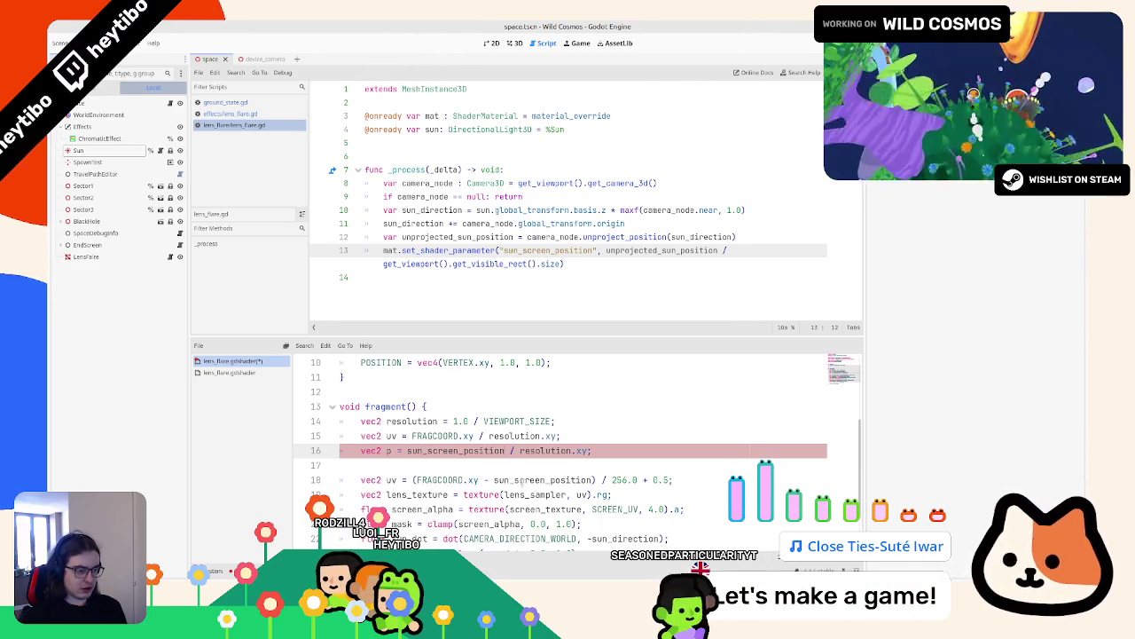
Step: Comment out the old uv line and change the texture lookup to uv - p
triple_click(399, 479)
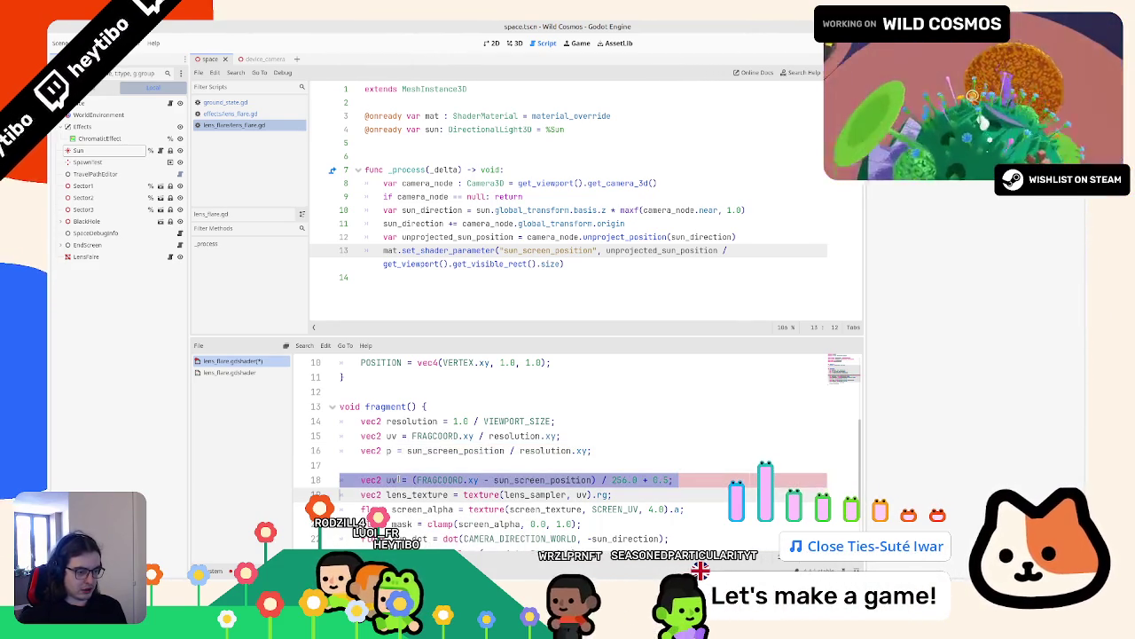
key("ctrl+k")
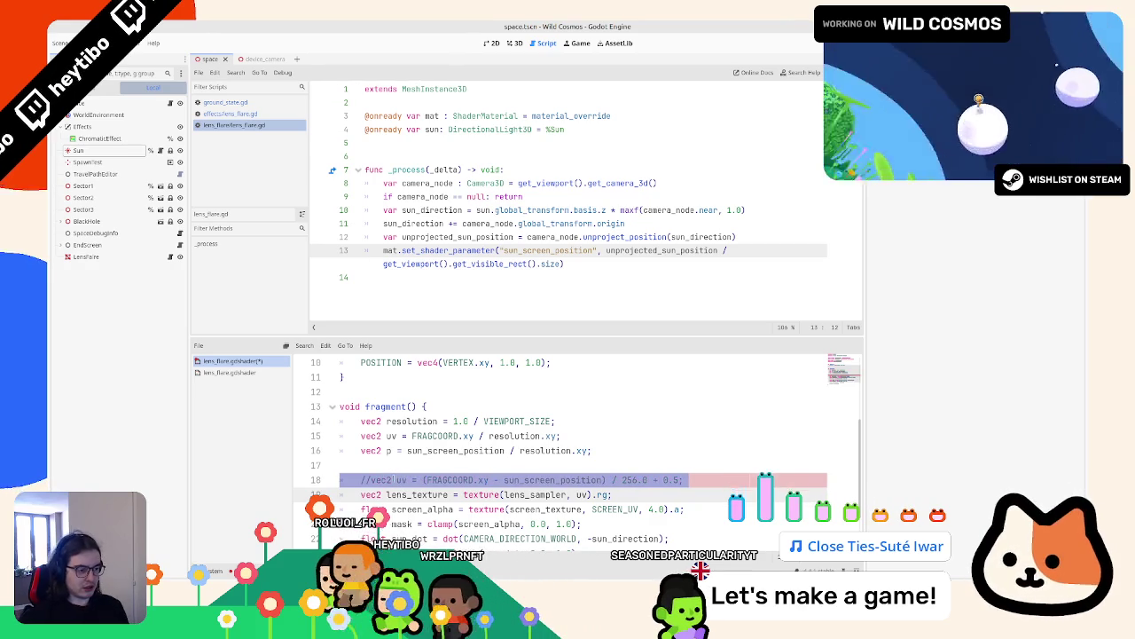
left_click(612, 494)
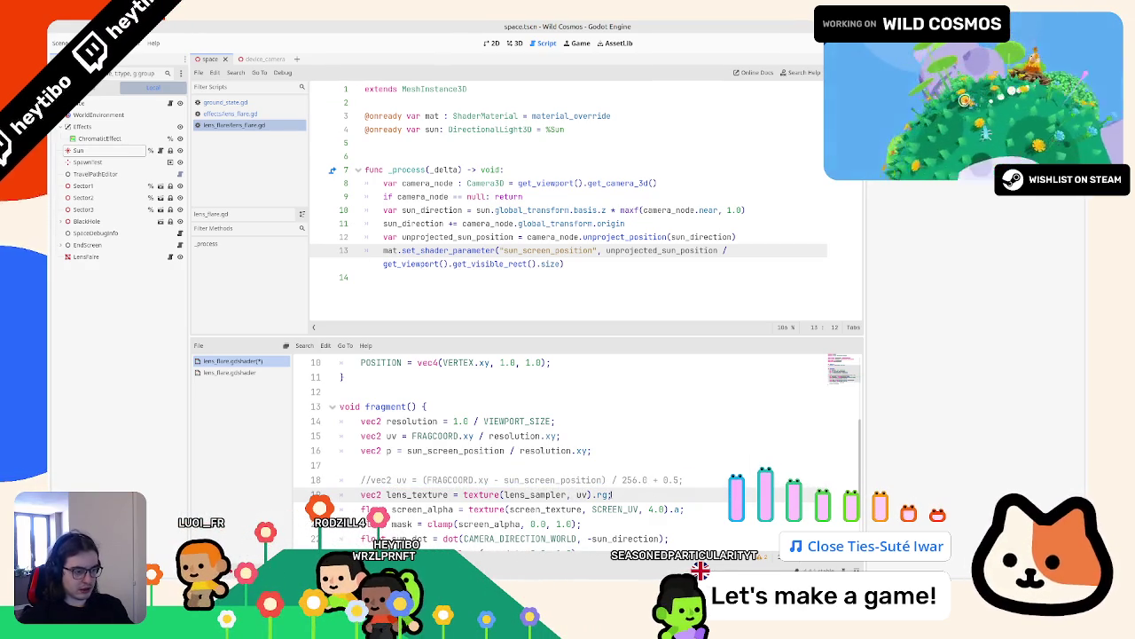
key("BackSpace")
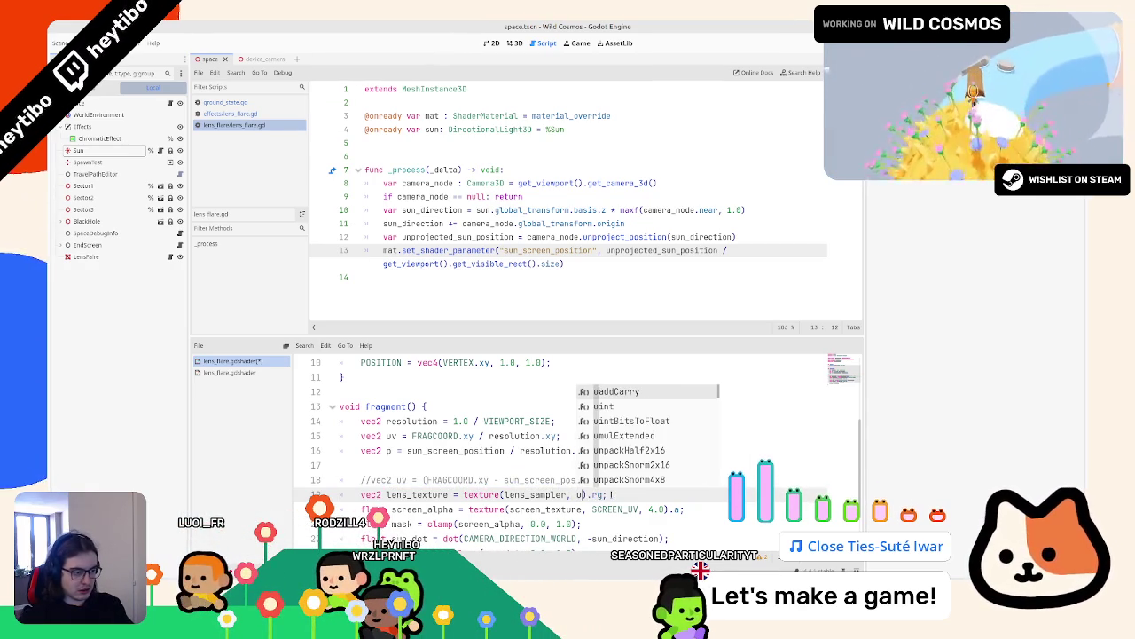
type("v - p")
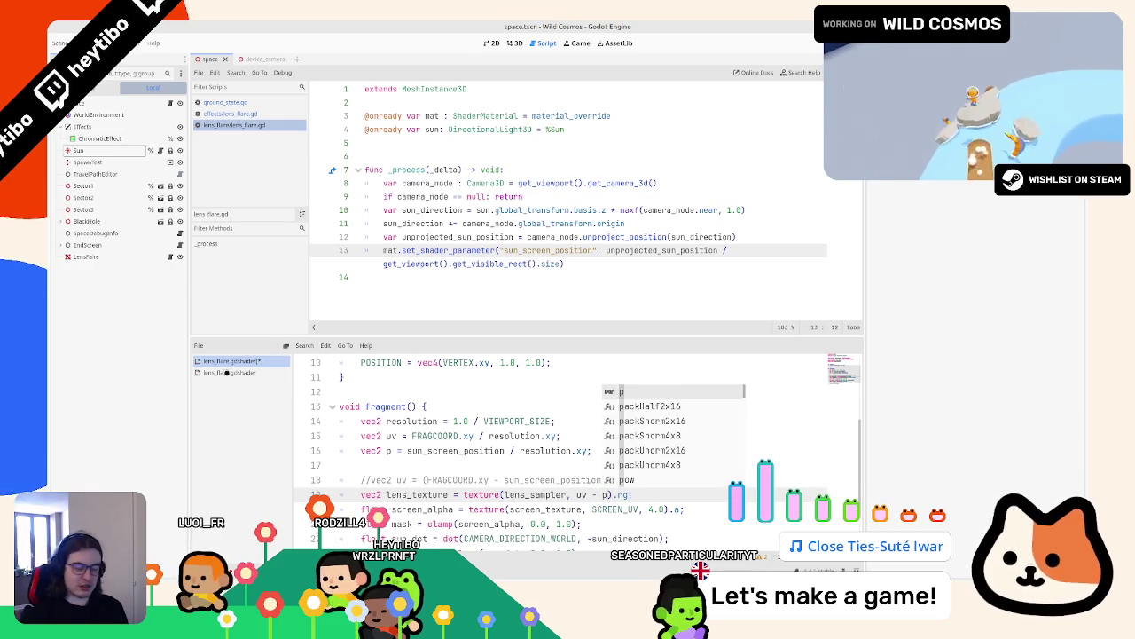
key("Escape")
Step: Compare with the reference shader's uv -= p line, then run the game with F5
left_click(229, 372)
scroll(437, 467, "down", 2)
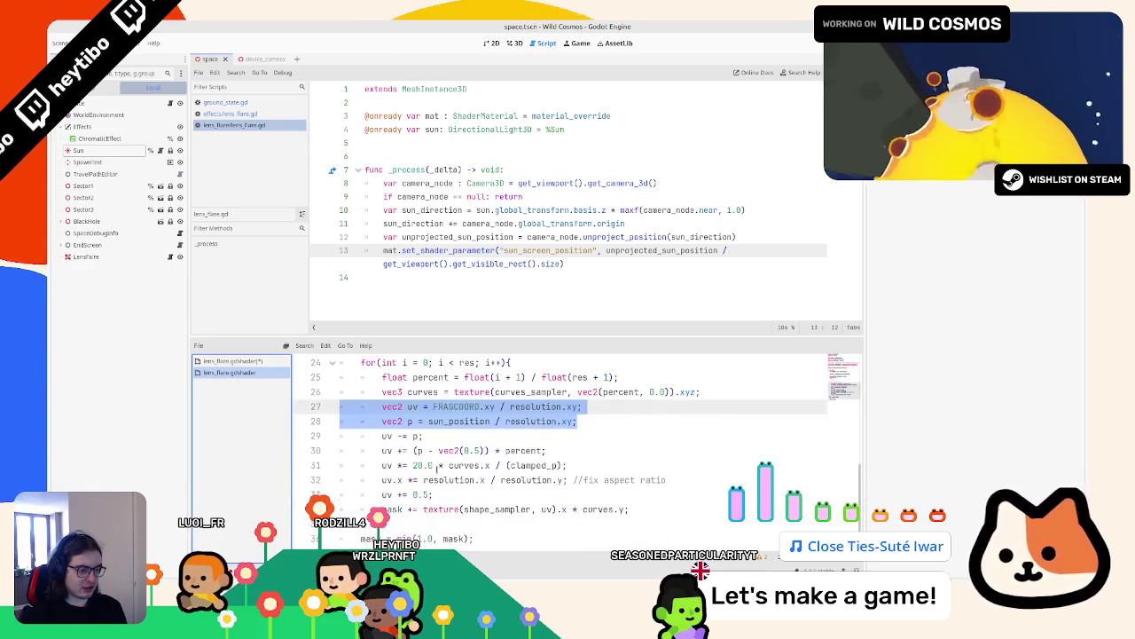
left_click(387, 436)
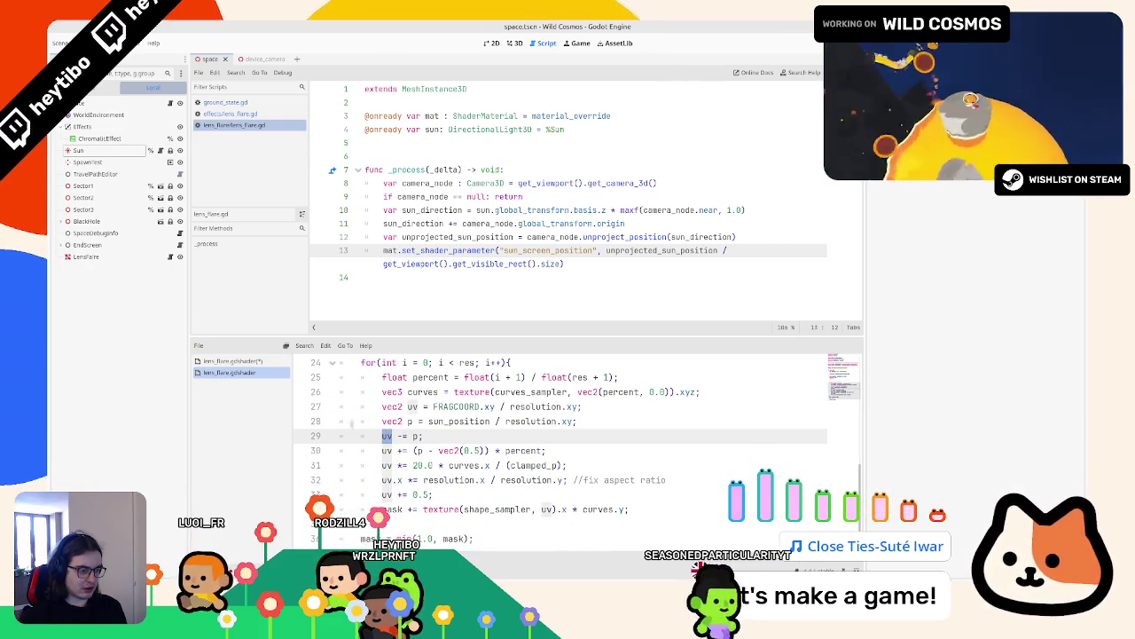
left_click(222, 361)
left_click(460, 461)
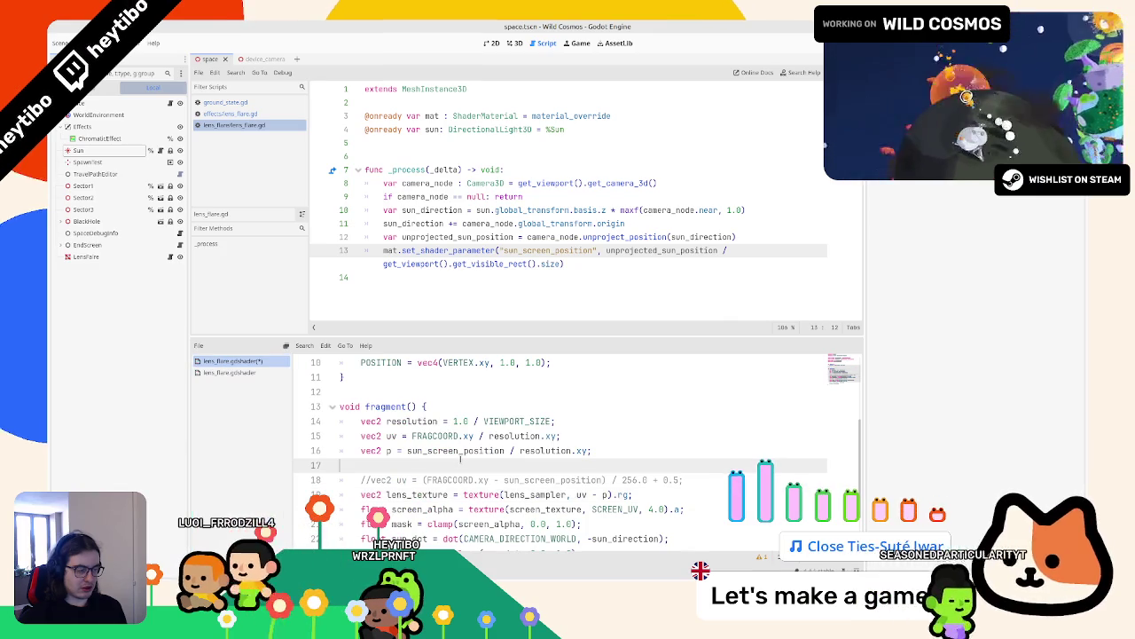
key("F5")
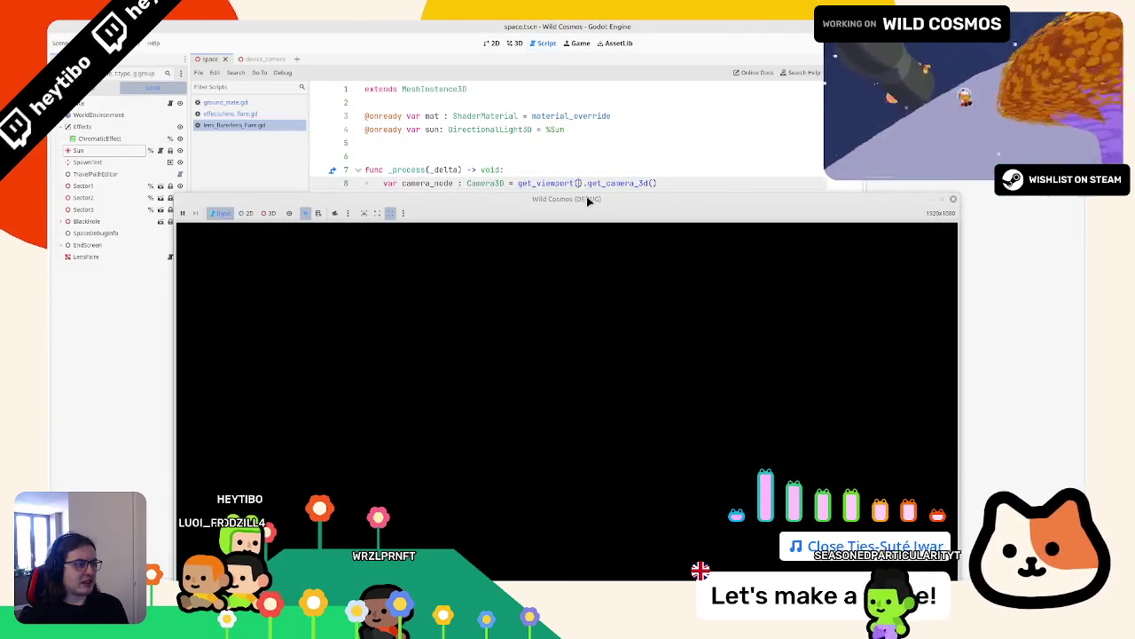
Step: Close the game, delete the ' / get_viewport().get_visible_rect().size' divisor on line 13, and retest
mouse_move(586, 196)
left_mouse_down()
mouse_move(556, 422)
mouse_move(568, 134)
left_mouse_up()
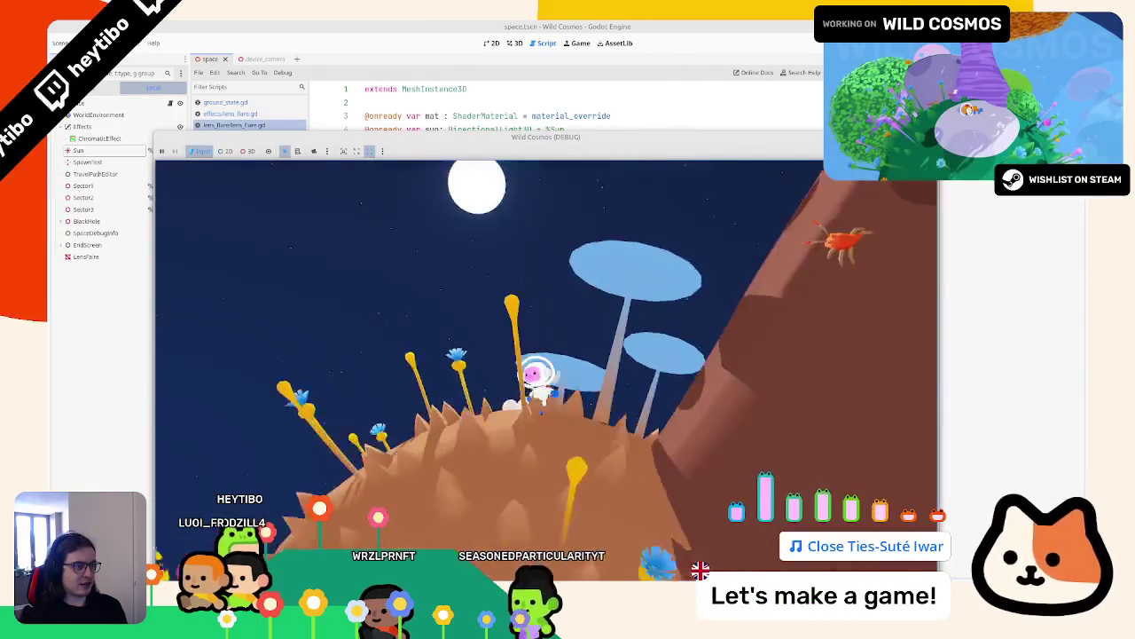
key("alt+F4")
left_click(561, 263)
key("shift+Home")
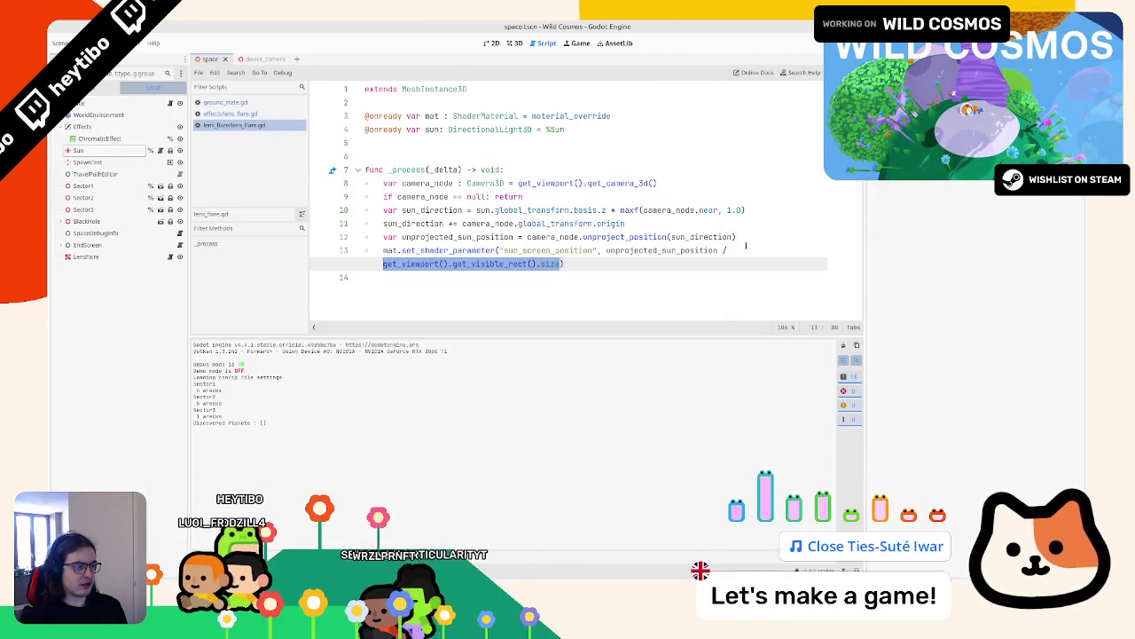
key("shift+Left")
key("shift+Left")
key("BackSpace")
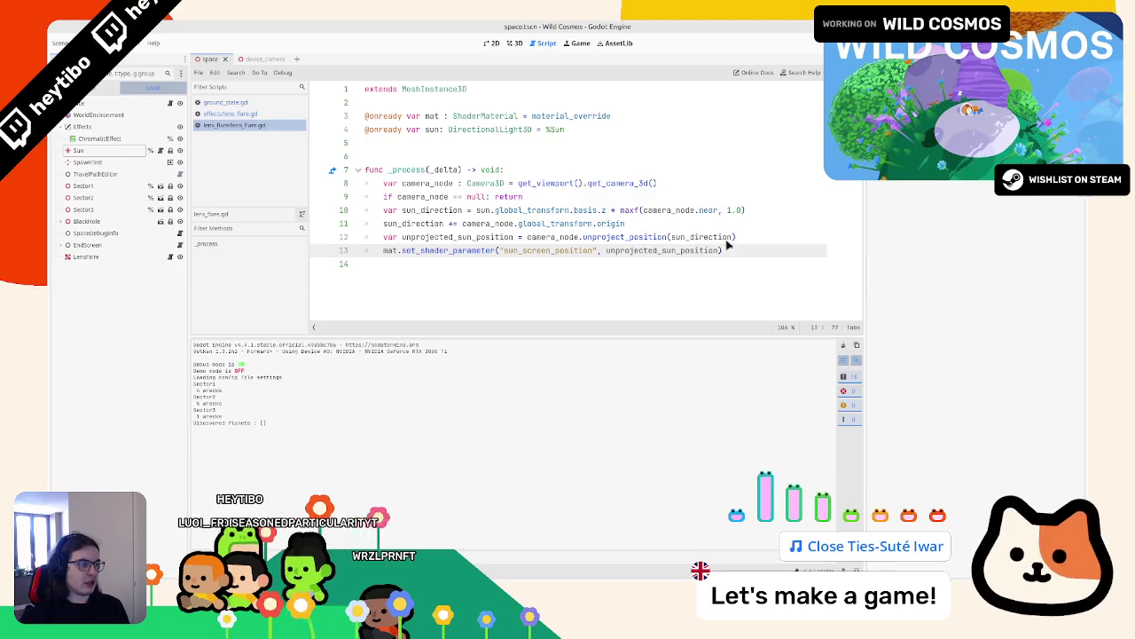
key("F5")
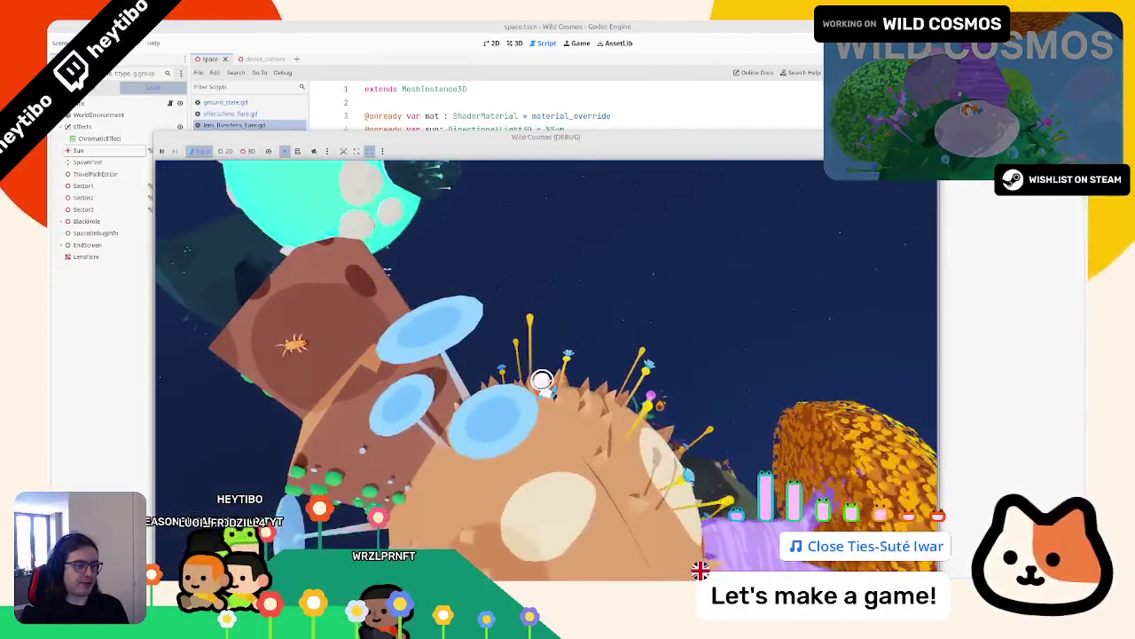
key("F8")
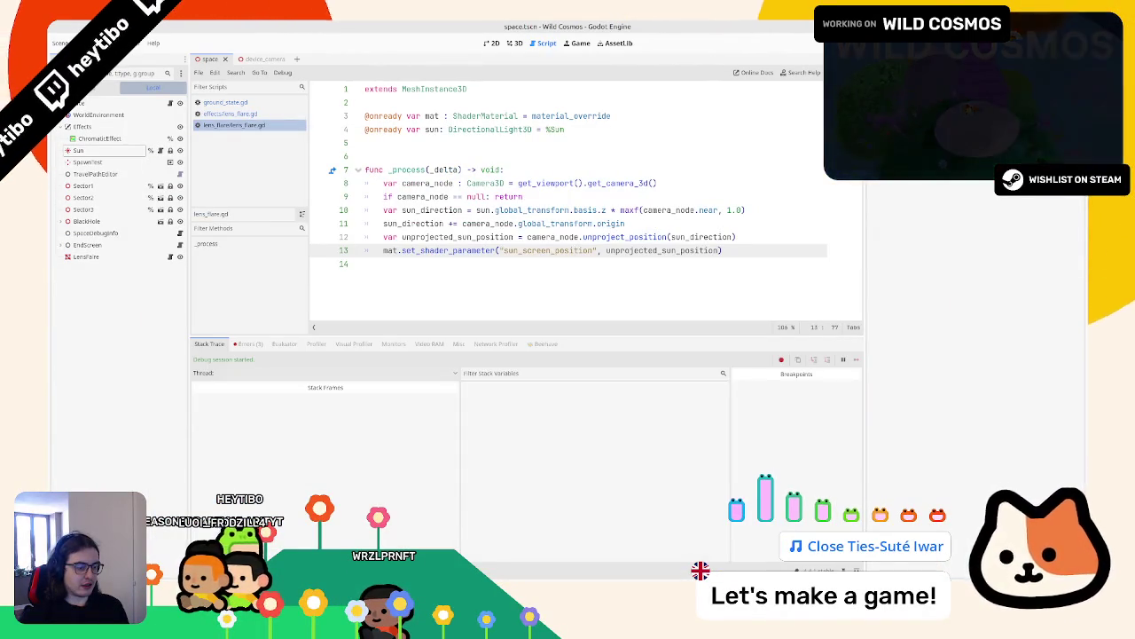
left_click(736, 237)
key("Return")
type("scree")
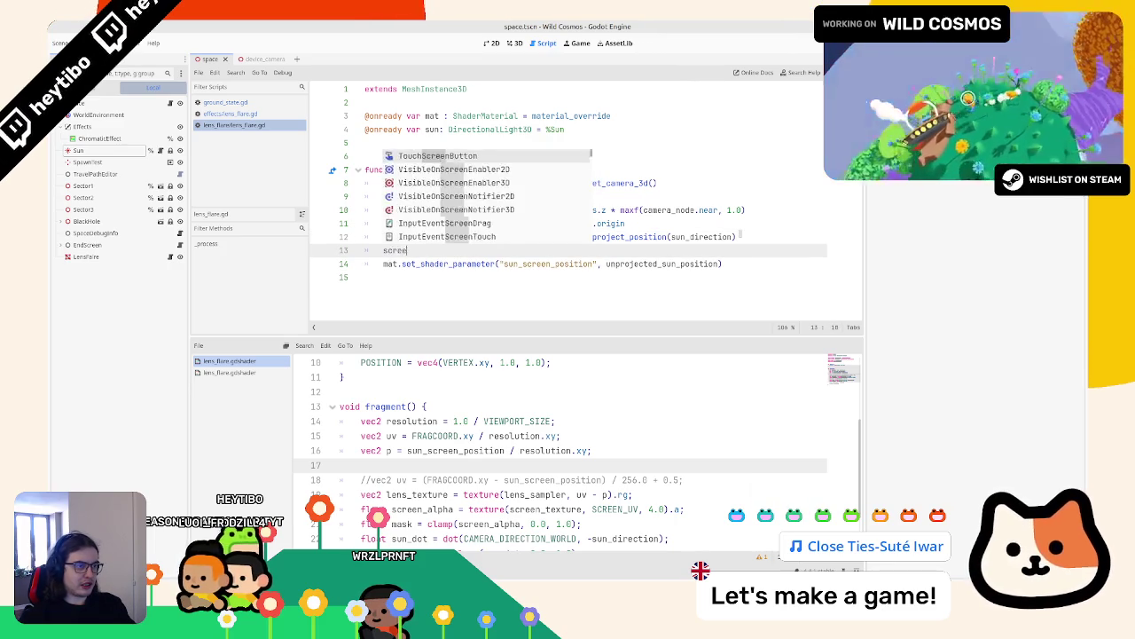
key("BackSpace")
key("BackSpace")
key("BackSpace")
type("get_viewport().resol")
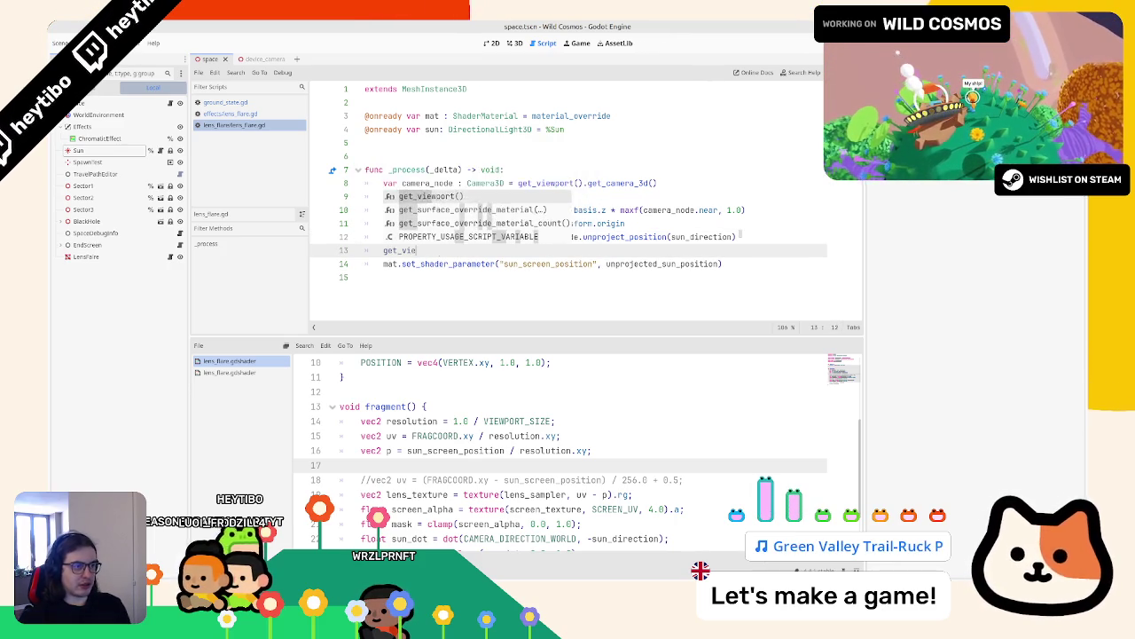
key("BackSpace")
key("BackSpace")
key("BackSpace")
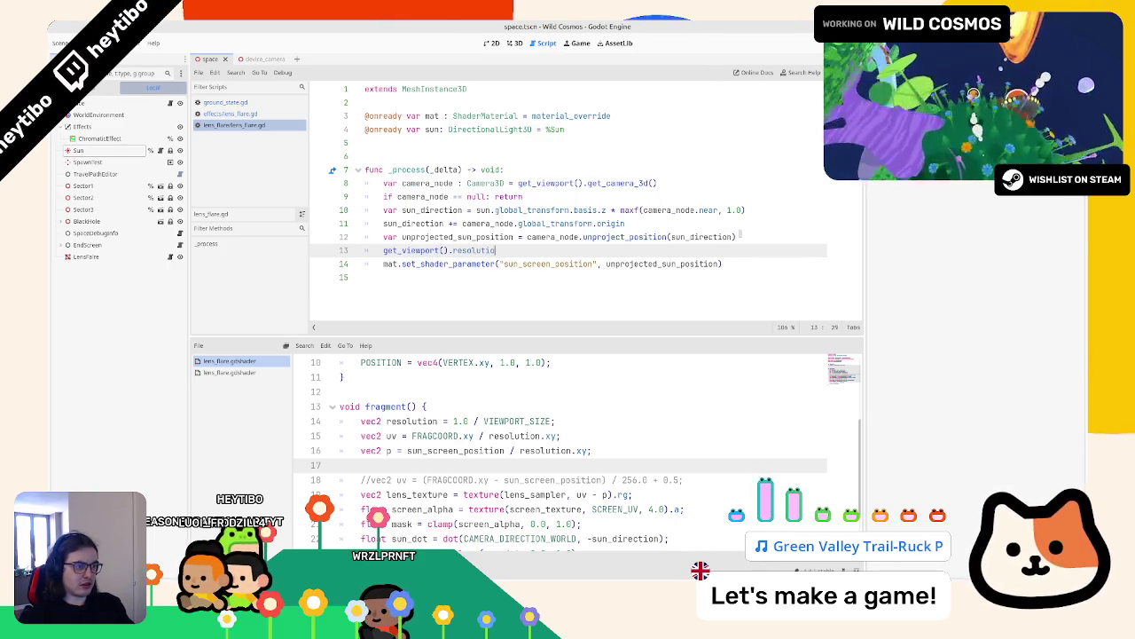
type("pixel")
key("BackSpace")
key("BackSpace")
key("BackSpace")
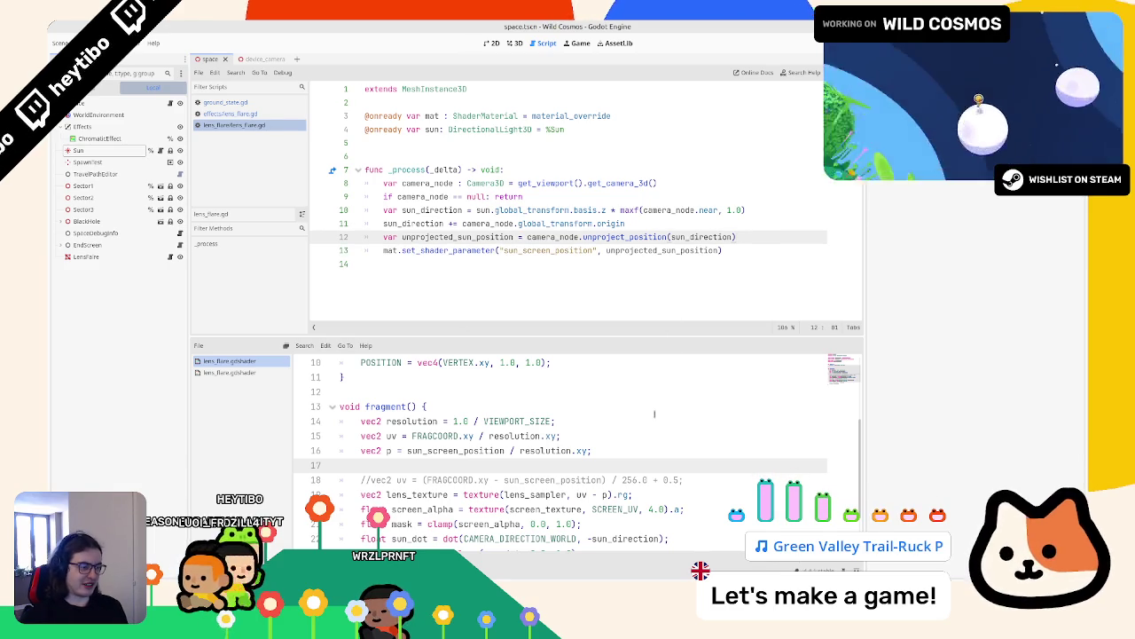
double_click(518, 420)
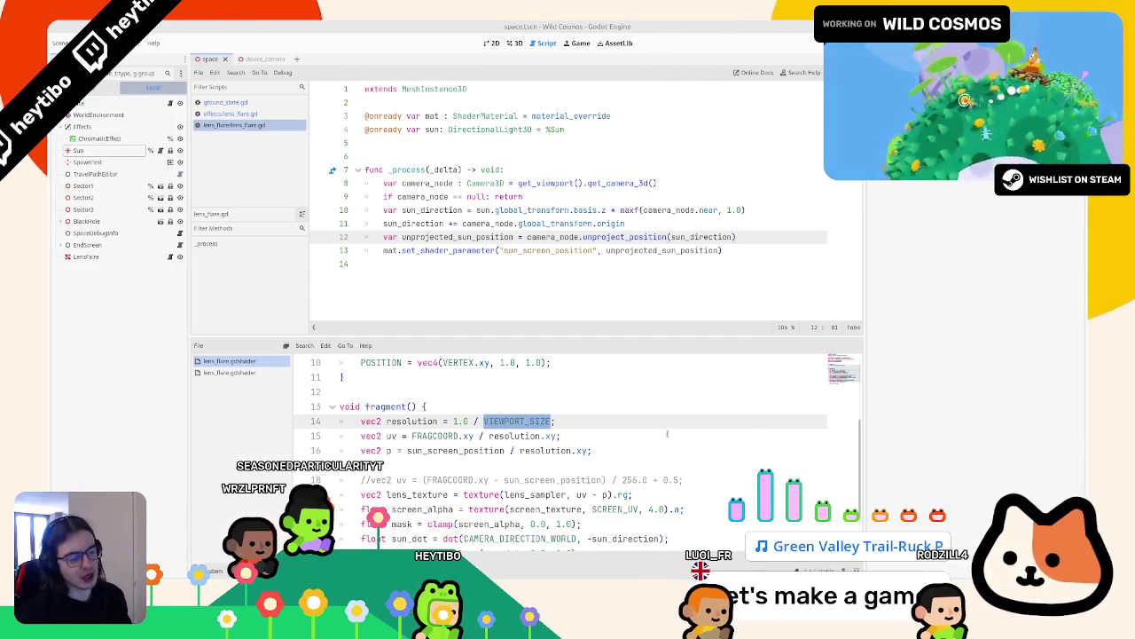
double_click(412, 421)
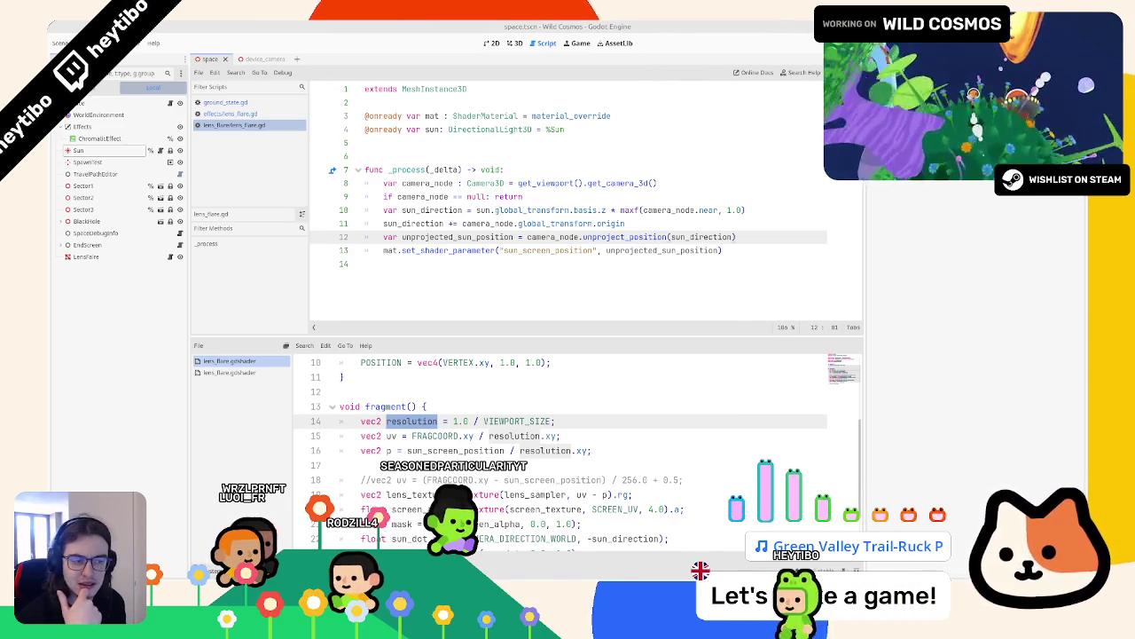
left_click(228, 372)
scroll(532, 443, "up", 6)
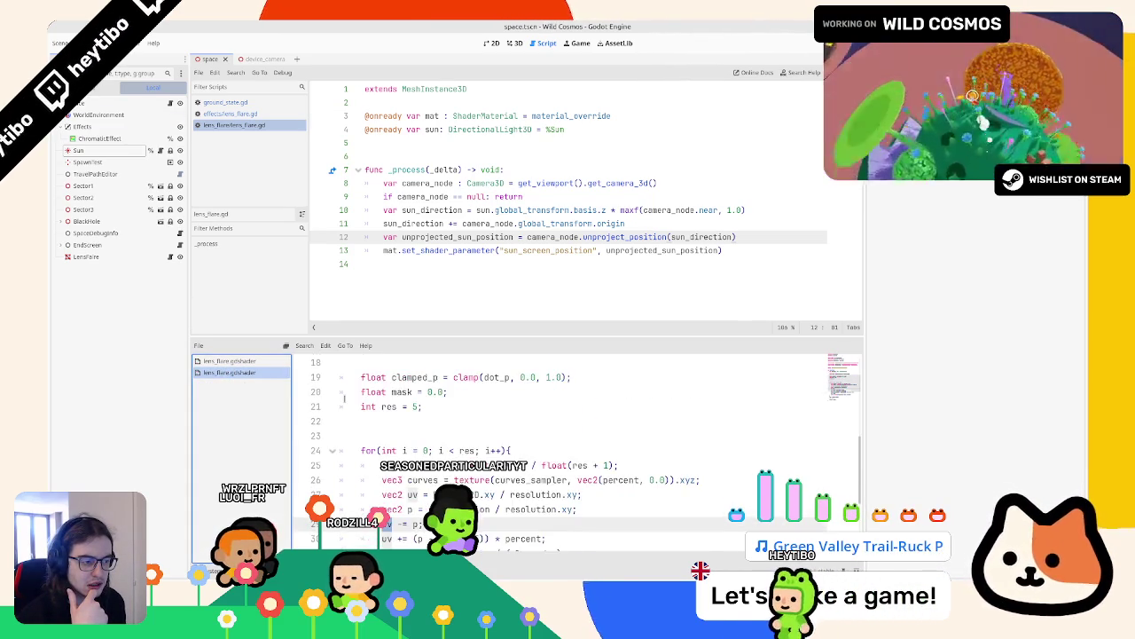
left_click(244, 361)
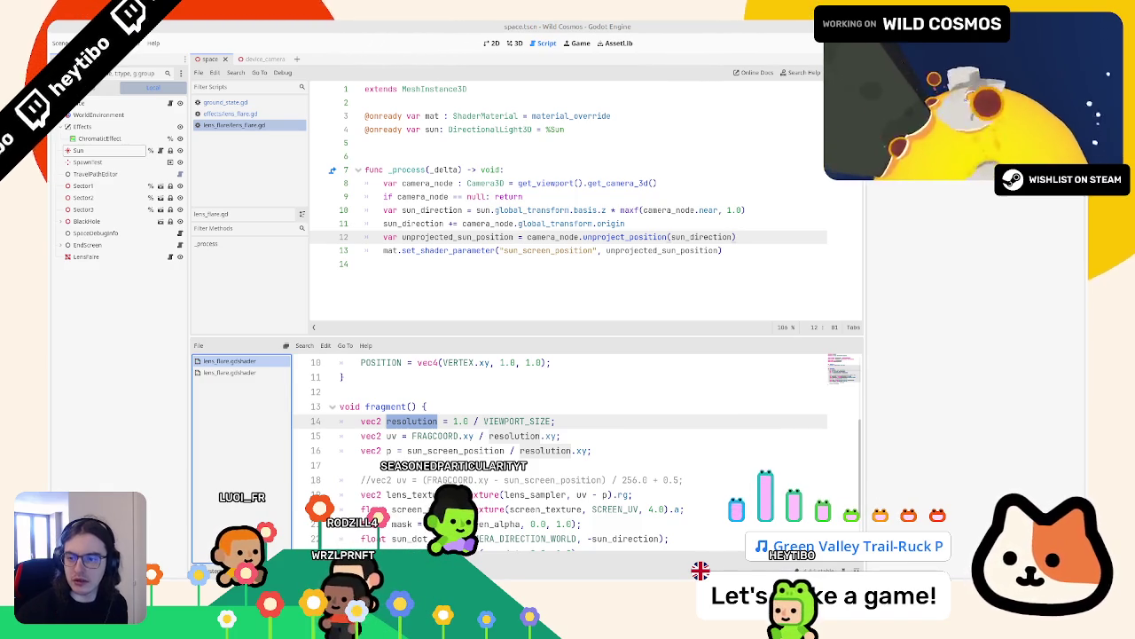
left_click_drag(552, 421, 462, 420)
Step: Set the shader resolution to VIEWPORT_SIZE and run the game with F5
type("VIEWPORT_SIZE")
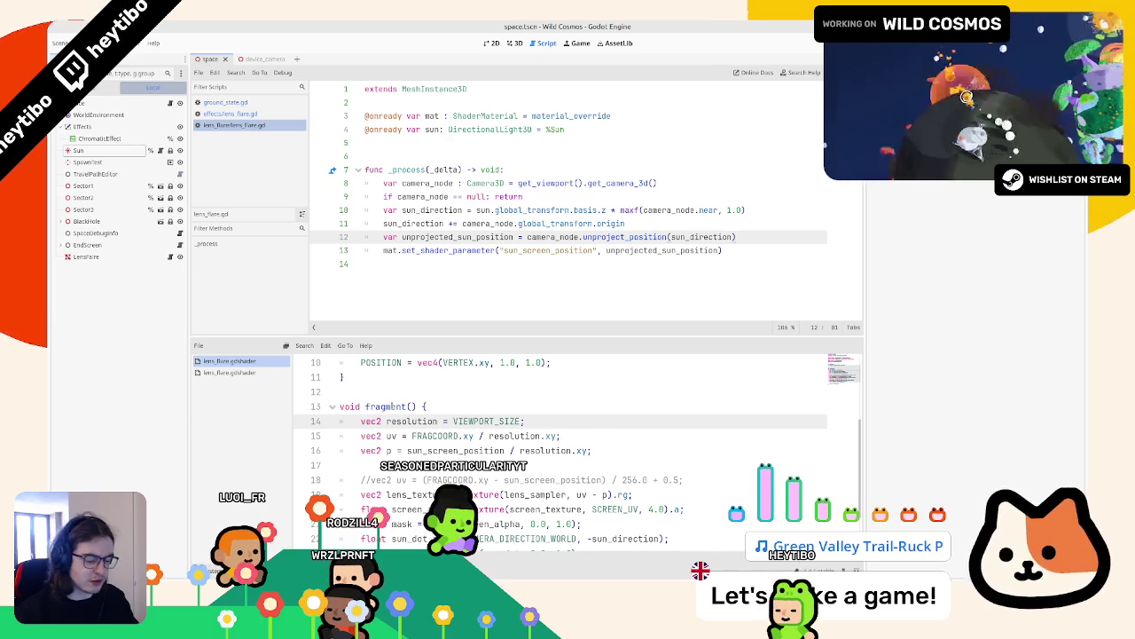
key("F5")
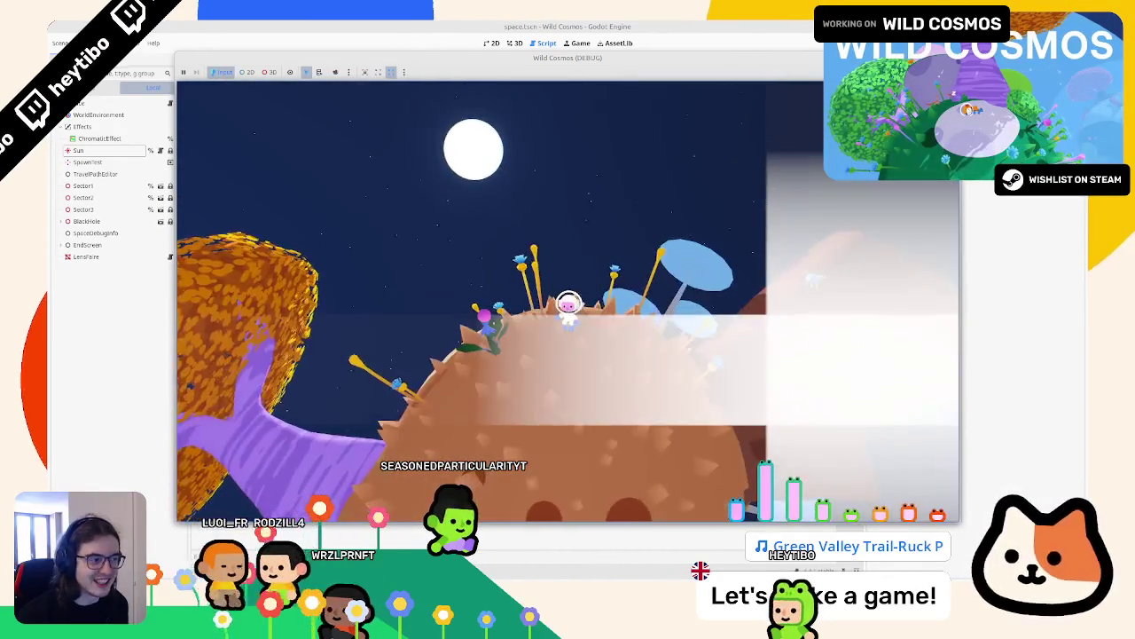
Step: Resize the running game window, then stop the test run
key("super+Up")
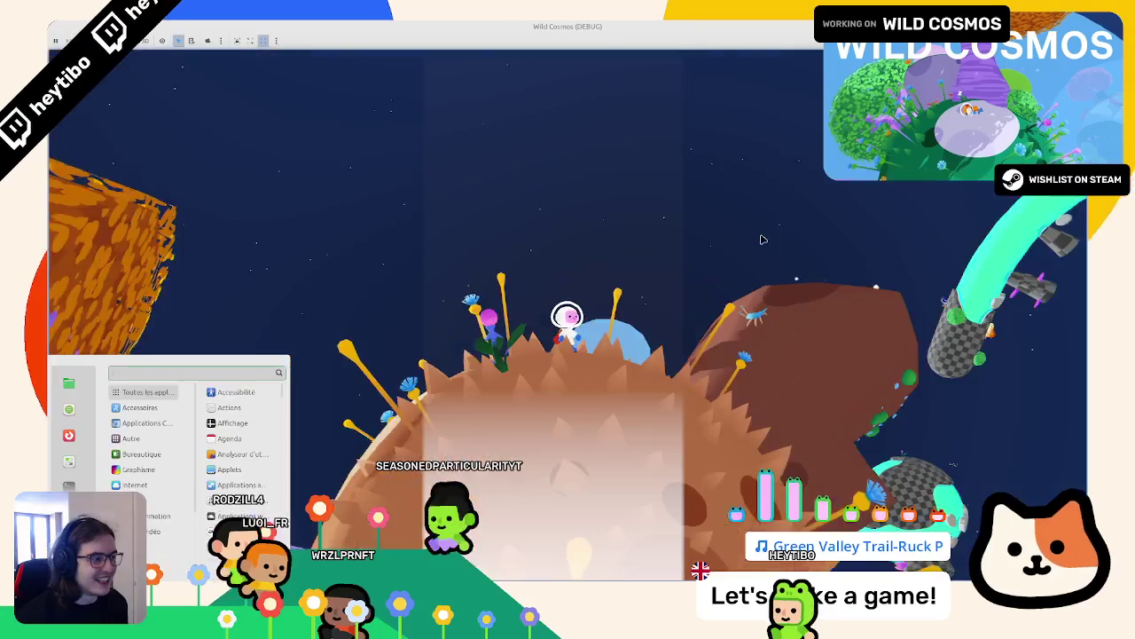
left_click(779, 222)
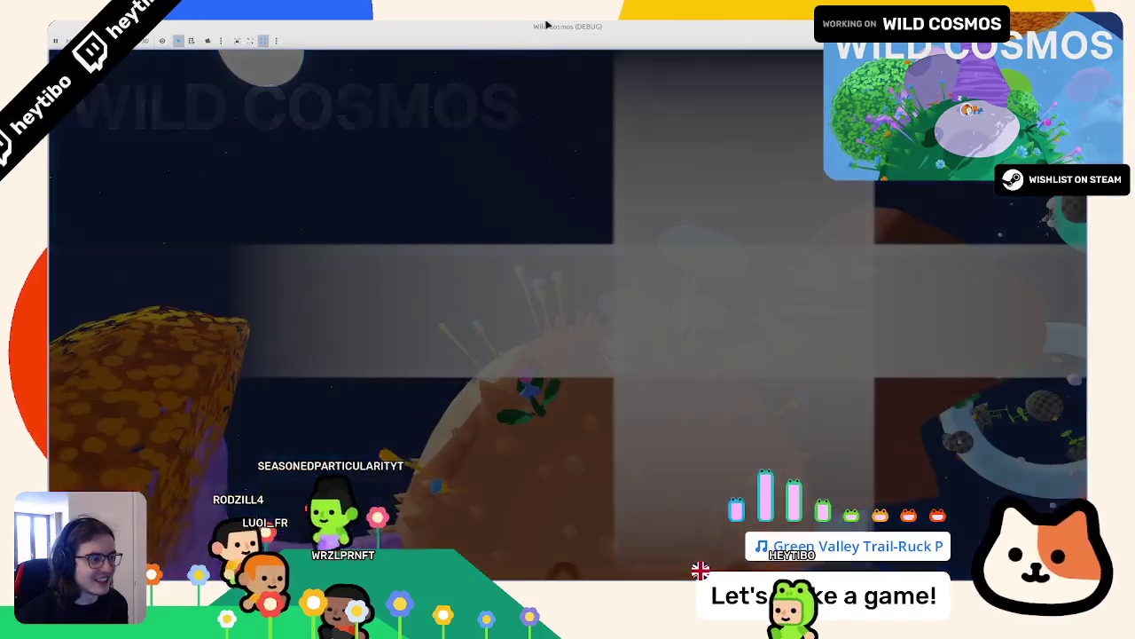
left_click_drag(537, 26, 545, 76)
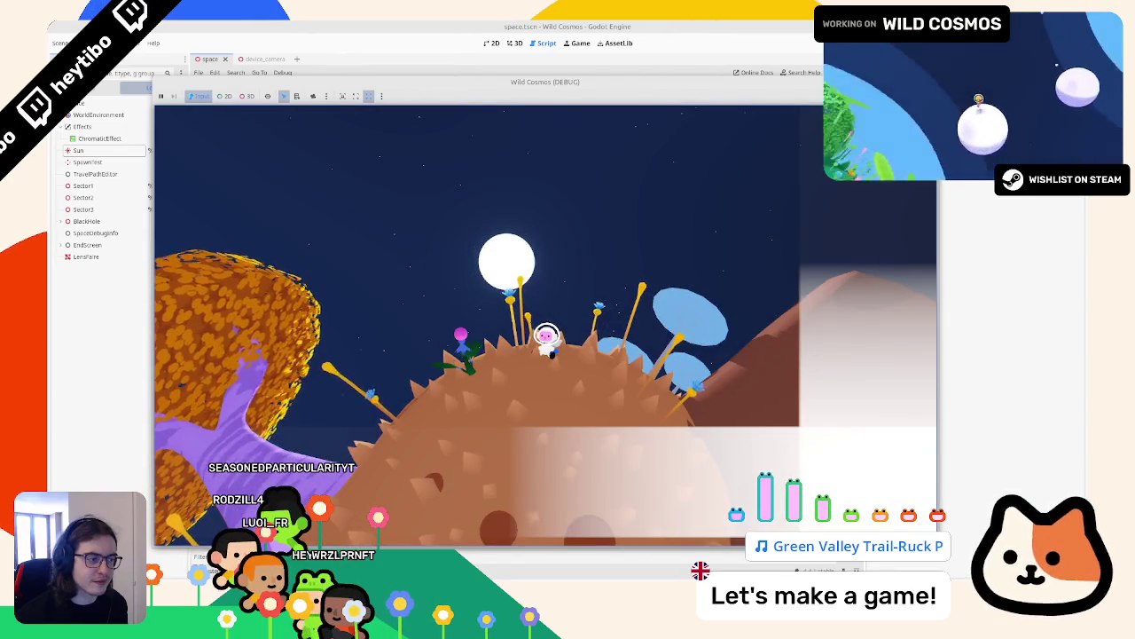
key("F8")
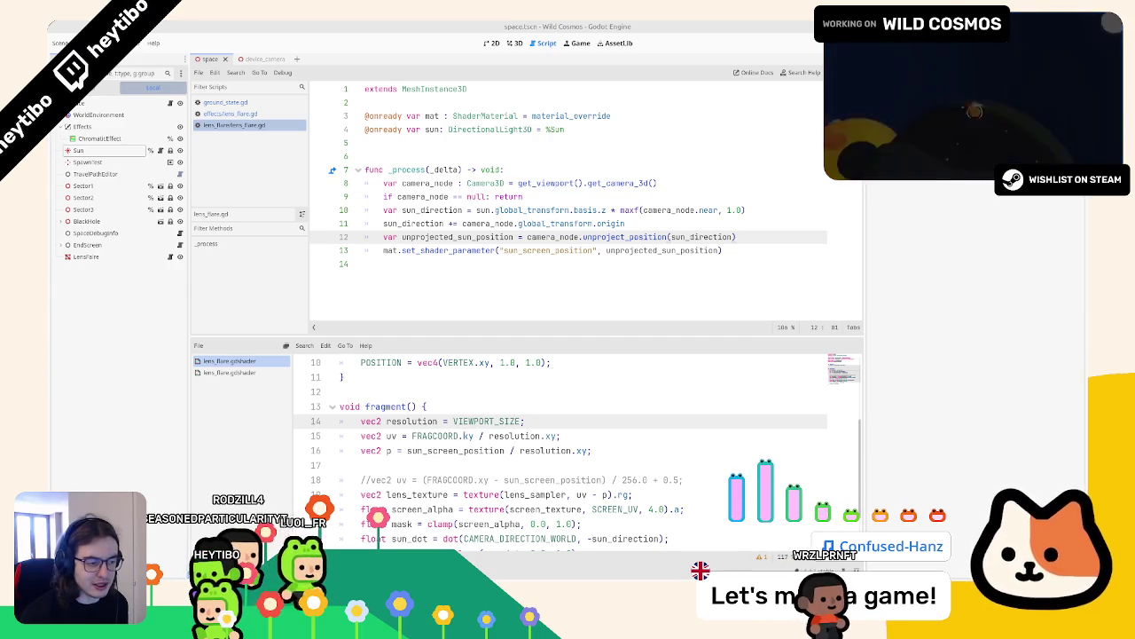
Step: Select resolution.xy on shader line 15 and bring up the reference lens_flare.glsl
double_click(502, 435)
left_click(501, 436)
left_click_drag(501, 435, 567, 437)
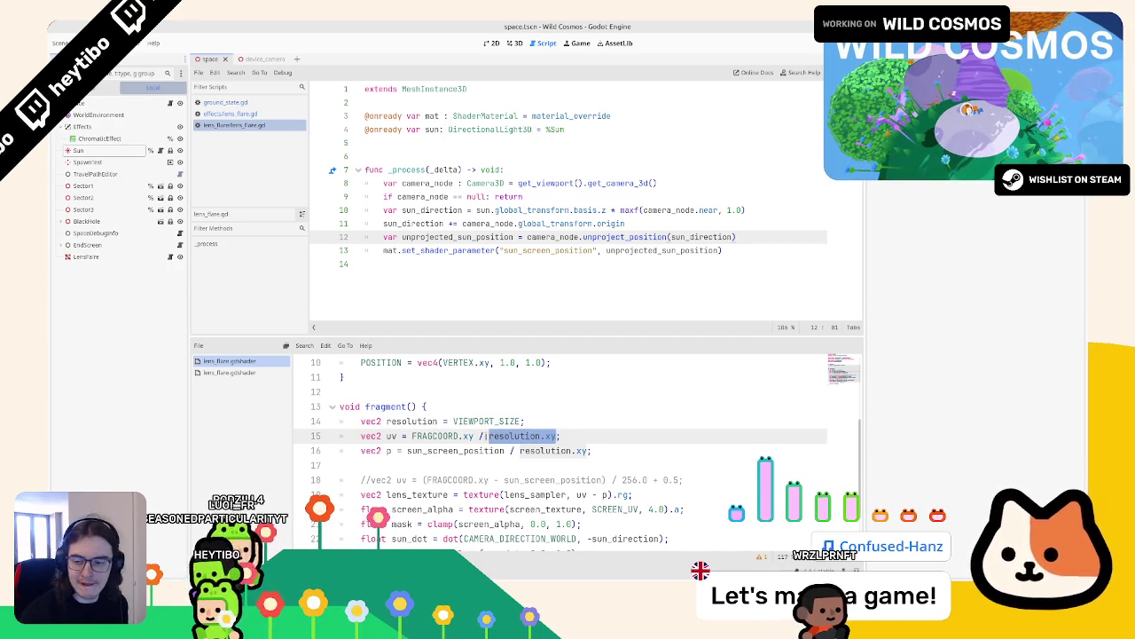
key("alt+Tab")
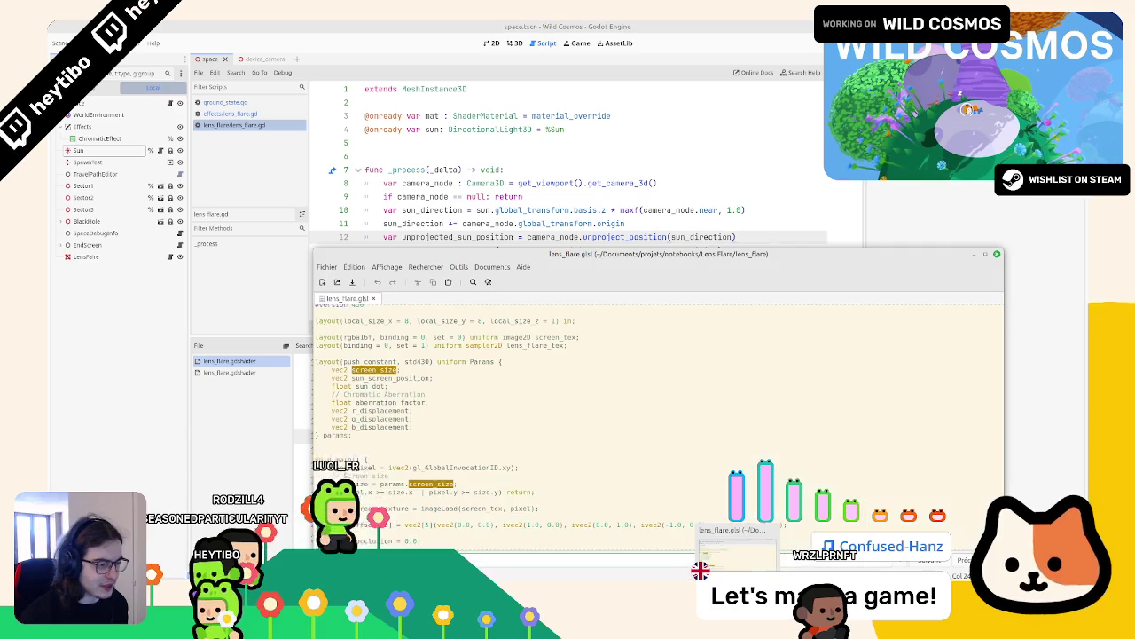
Step: Compare lens_flare.glsl's flare-loop uv = pixel / size with Godot's shader code
scroll(429, 440, "down", 6)
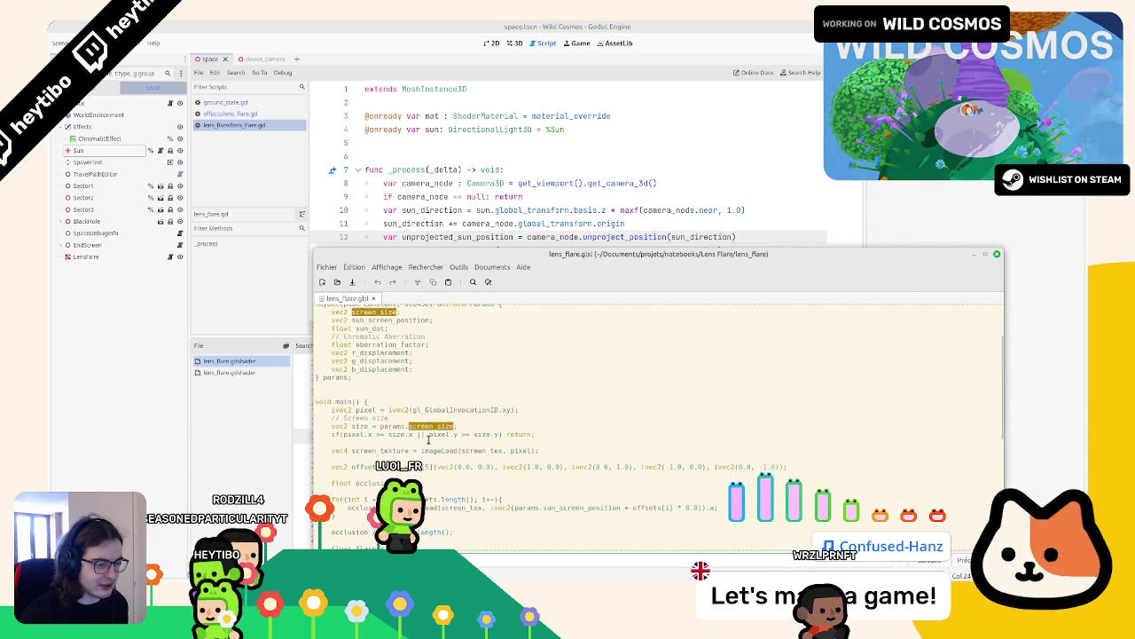
scroll(429, 441, "down", 4)
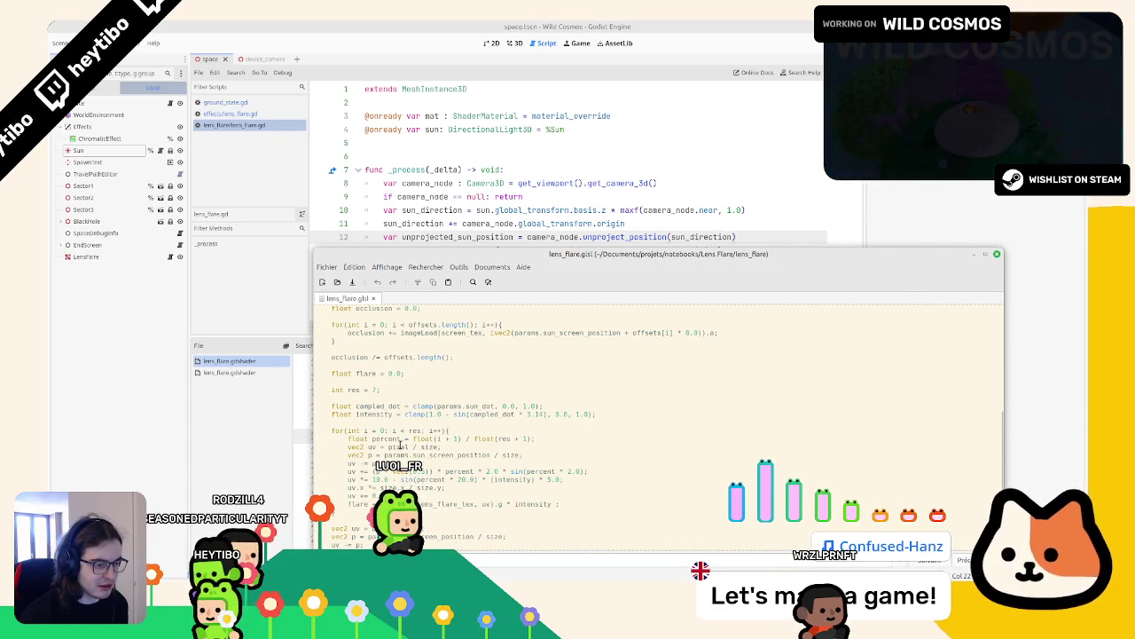
scroll(396, 449, "up", 4)
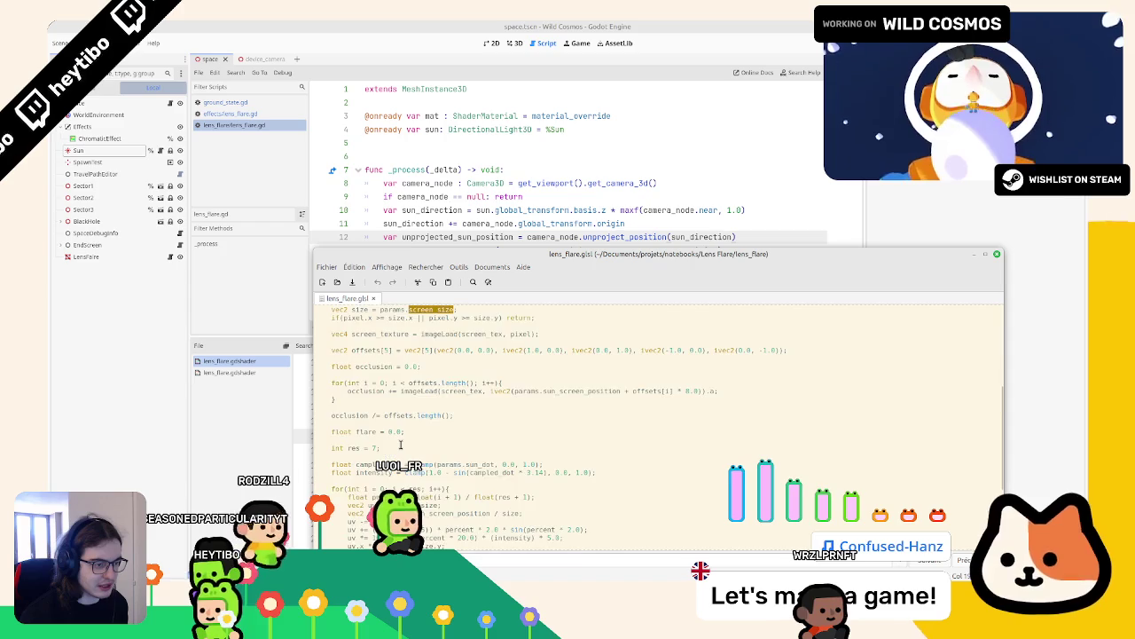
scroll(401, 445, "down", 7)
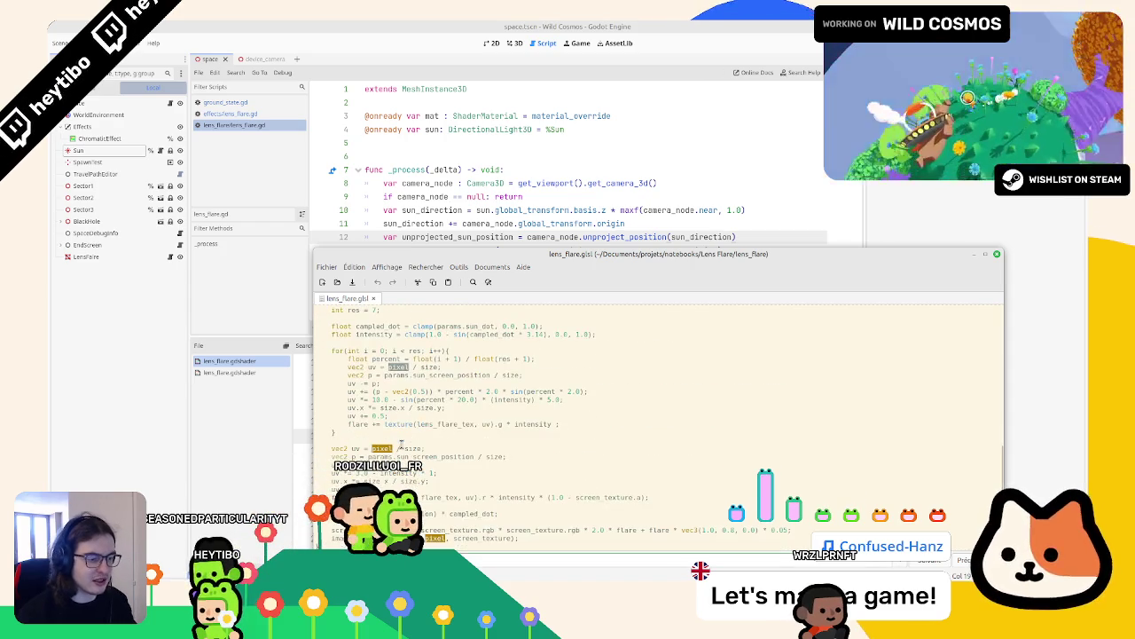
scroll(401, 446, "up", 8)
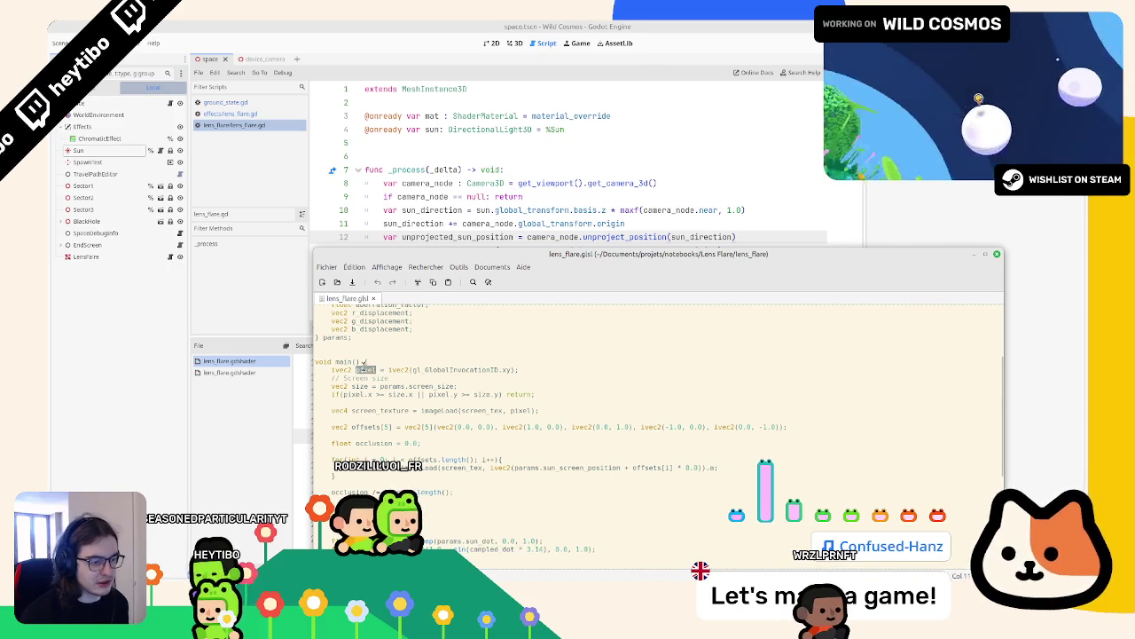
scroll(364, 363, "down", 7)
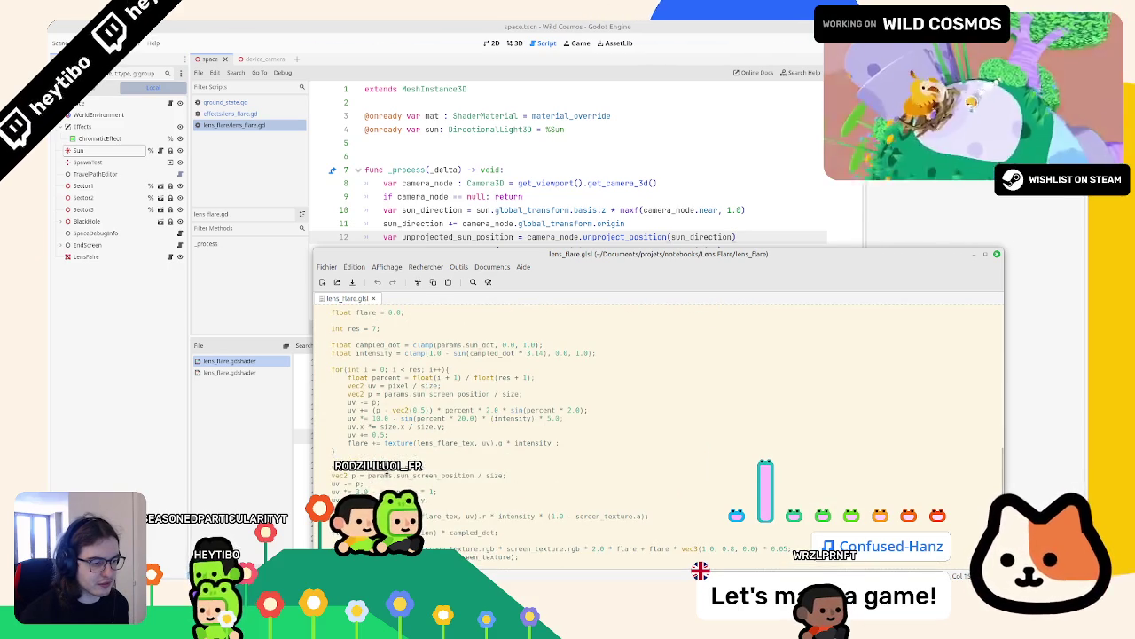
left_click(394, 474)
key("alt+Tab")
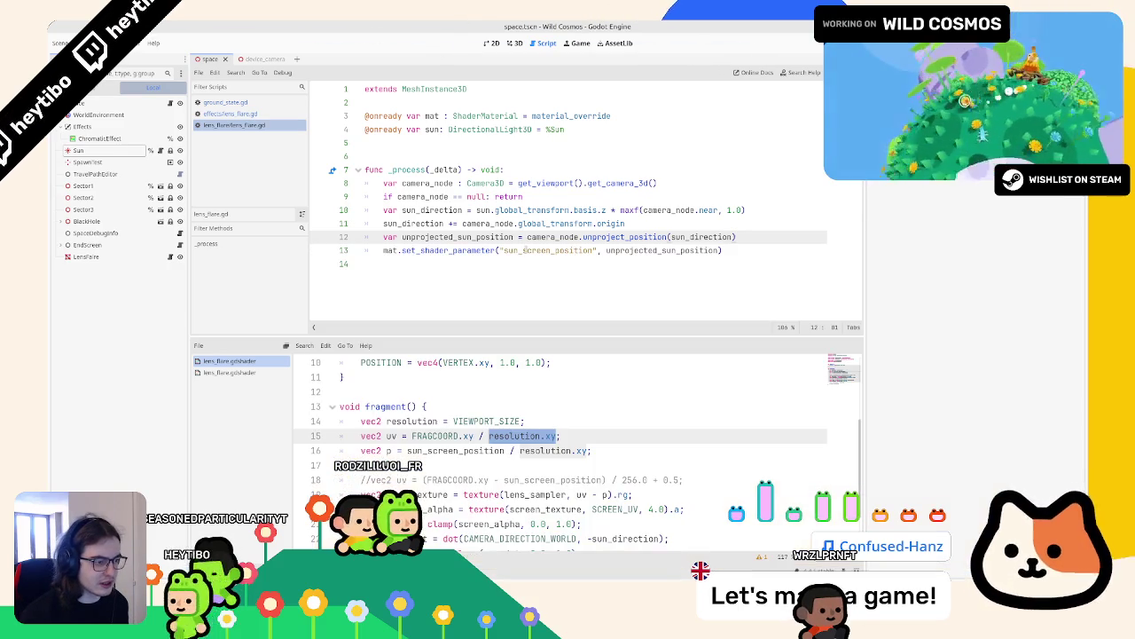
key("alt+Tab")
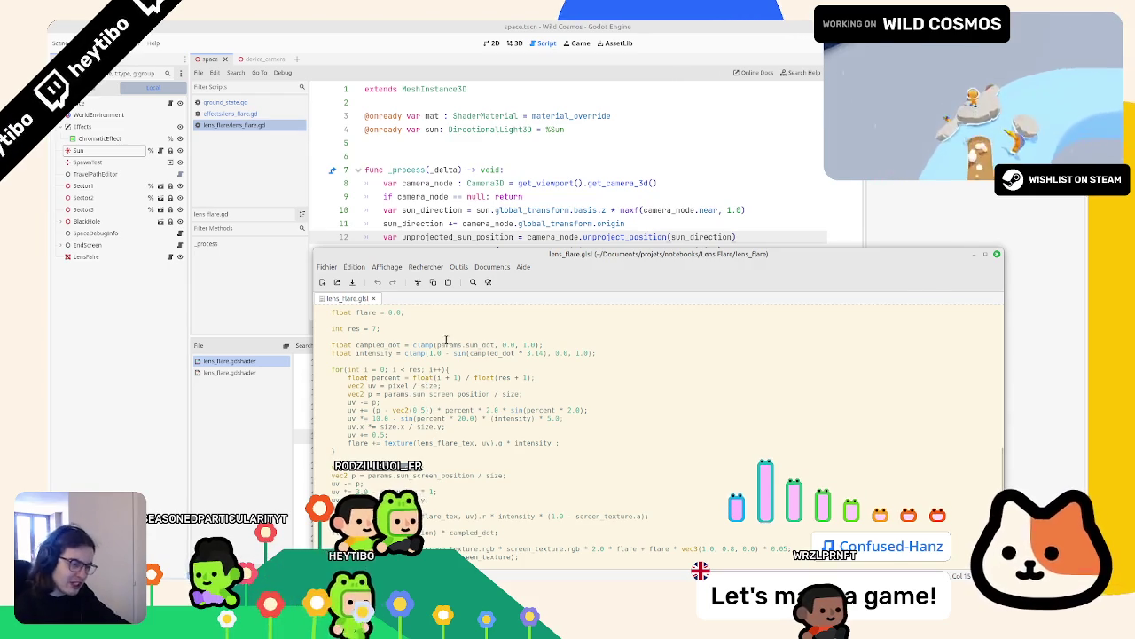
key("alt+Tab")
key("alt+Tab")
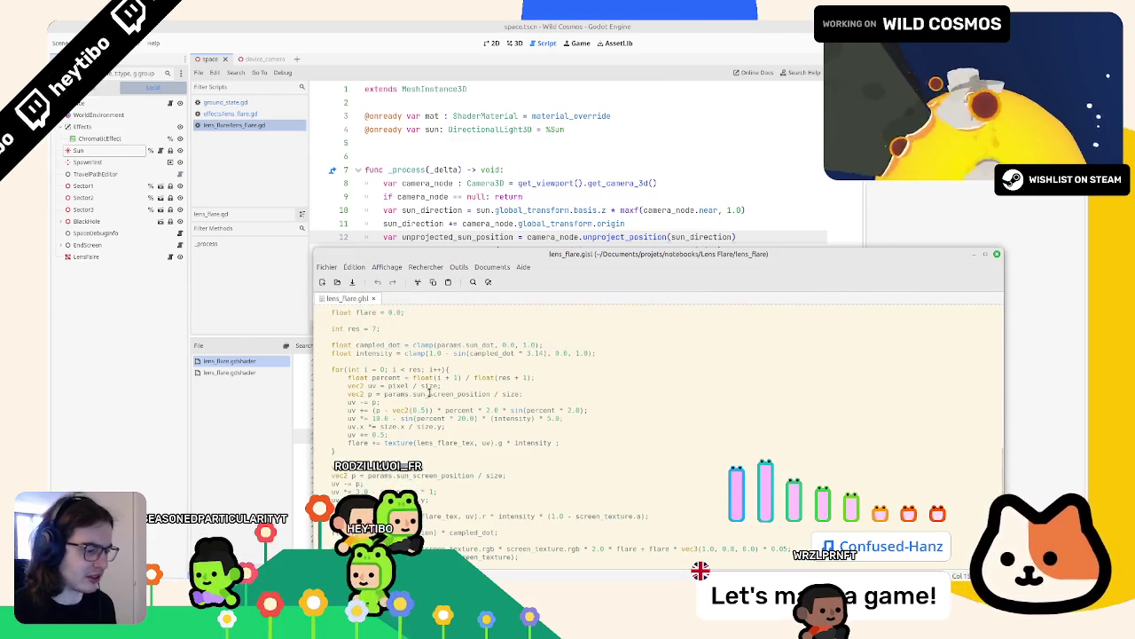
key("alt+Tab")
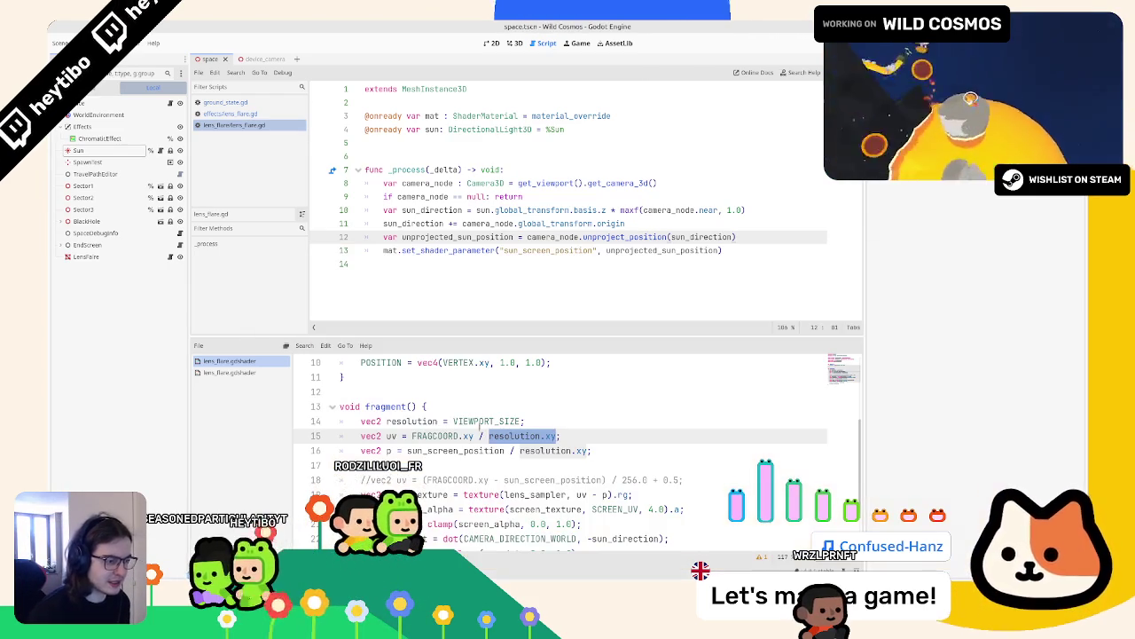
Step: Replace FRAGCOORD.xy on line 15 with SCREEN_UV and run the game to test the flare
left_click_drag(411, 436, 485, 435)
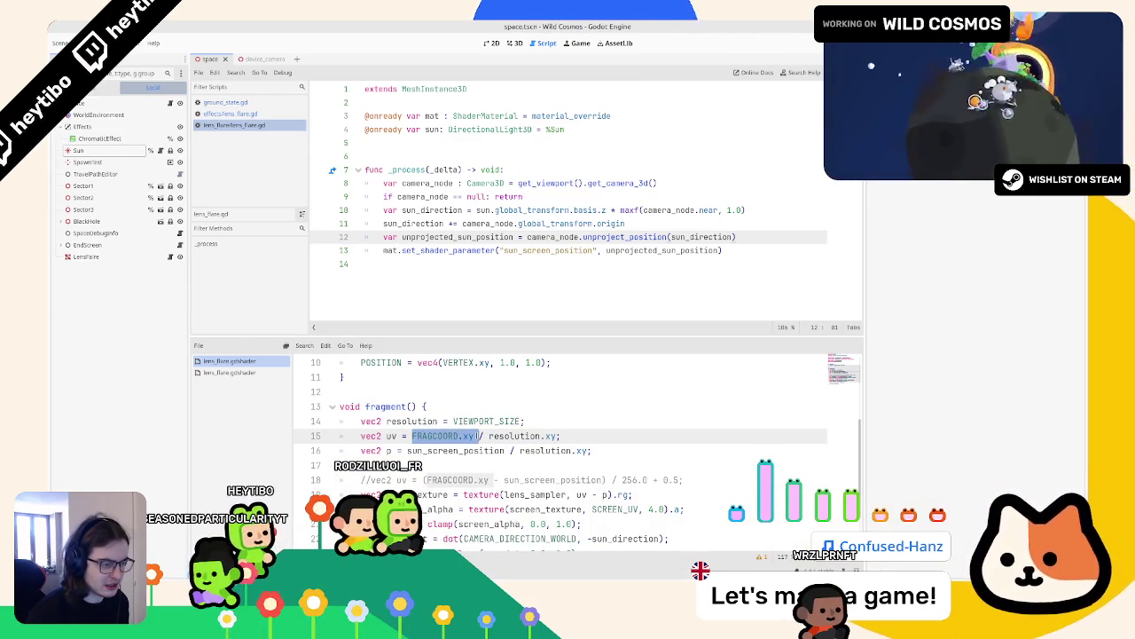
type("scre")
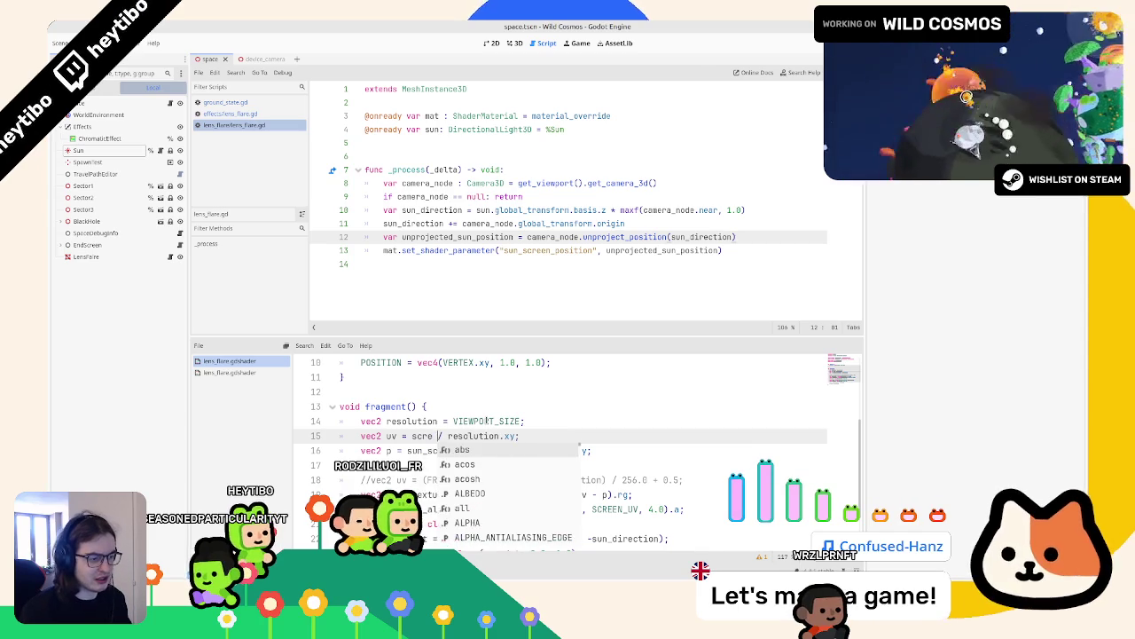
type("en")
key("Return")
key("F5")
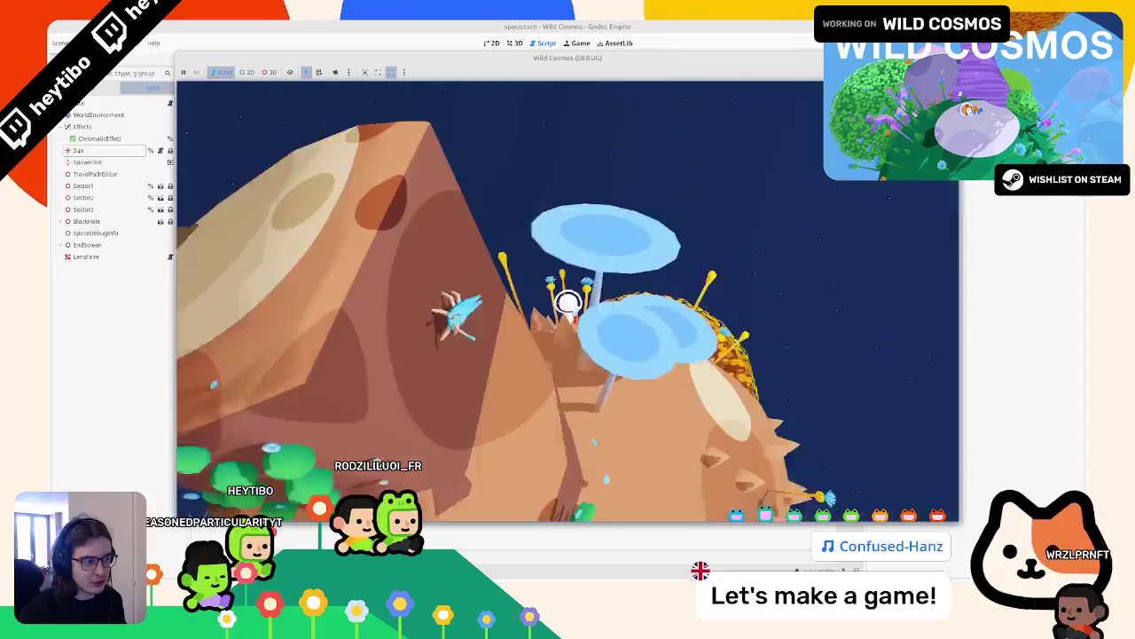
Step: Stop the test run and highlight every use of sun_screen_position in the shader
key("F8")
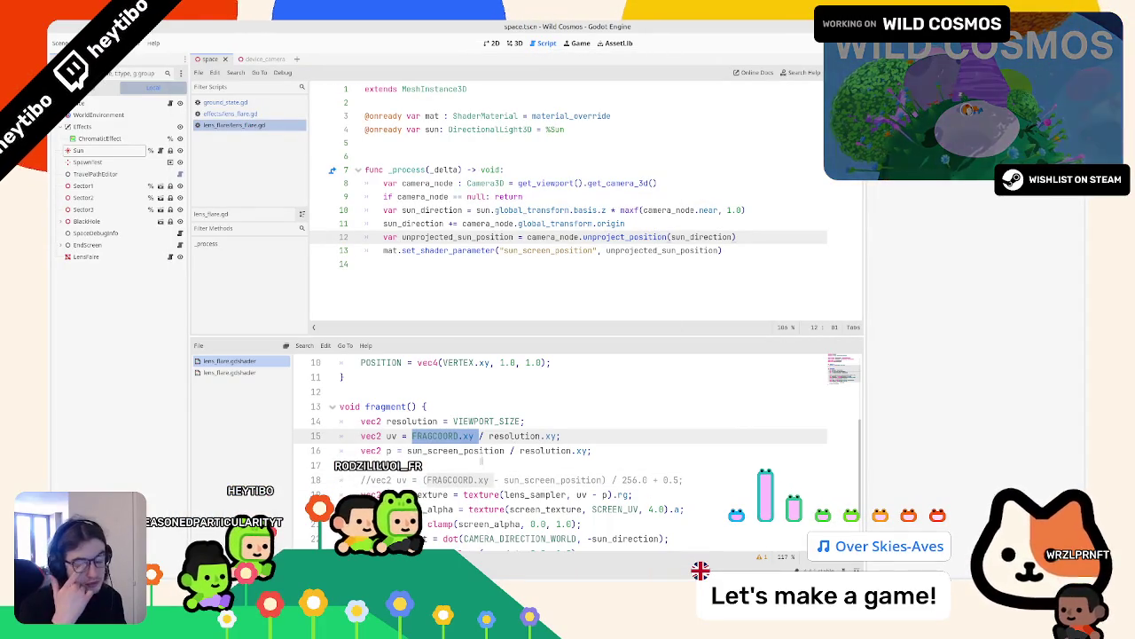
double_click(480, 450)
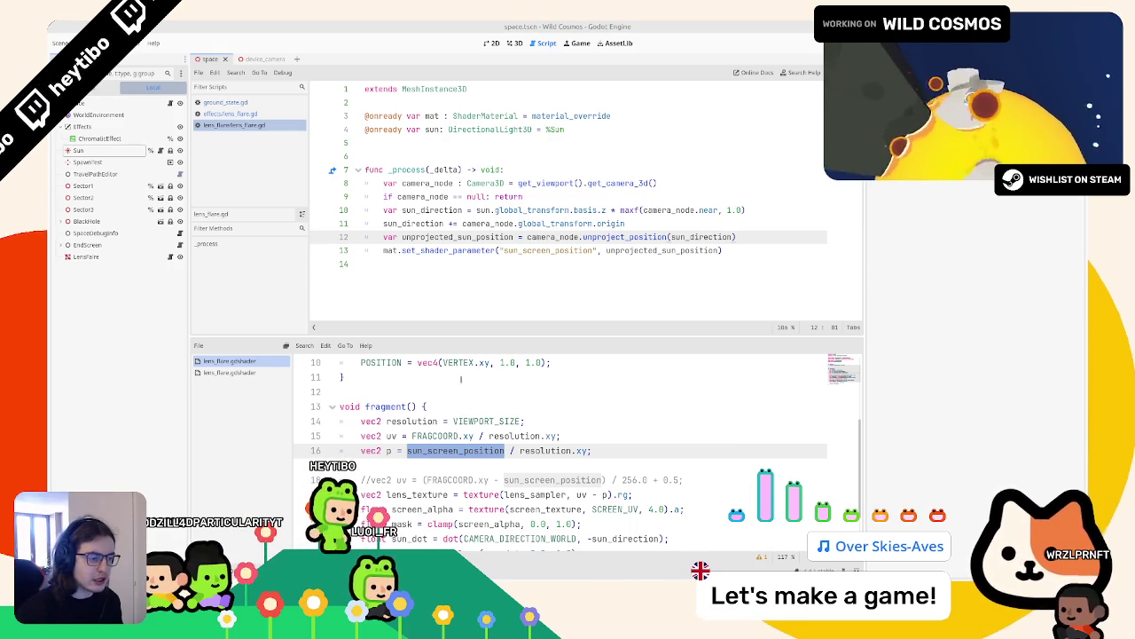
Step: Compare with the second lens_flare shader, then begin a vec2 pixel_size line in fragment()
left_click(251, 371)
scroll(424, 404, "down", 1)
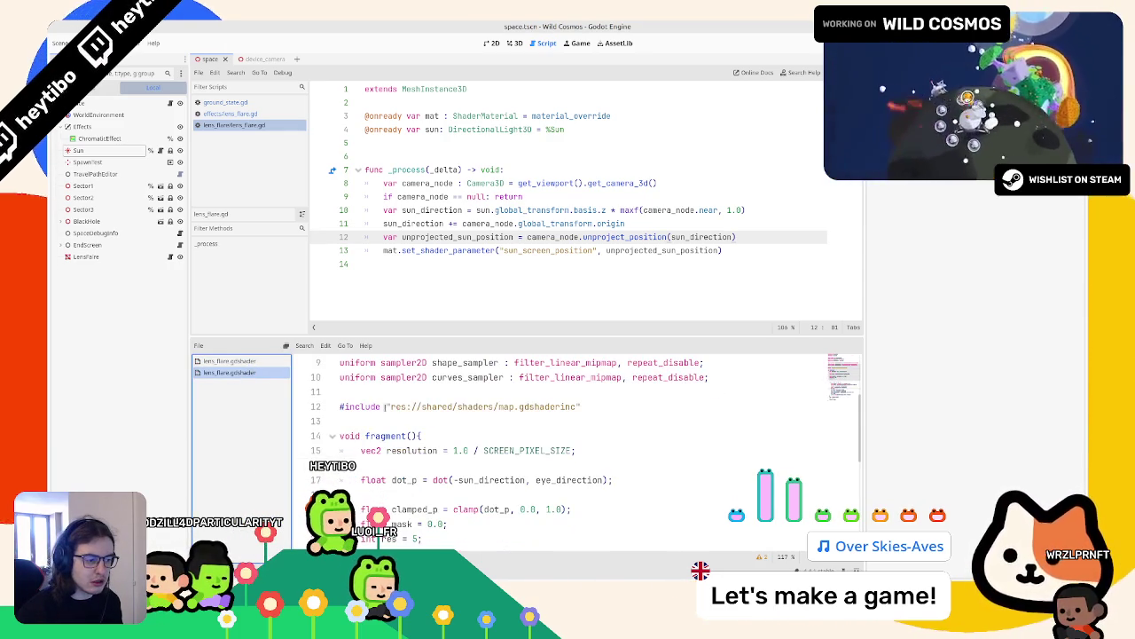
left_click(261, 362)
left_click(448, 407)
key("Return")
type("vec")
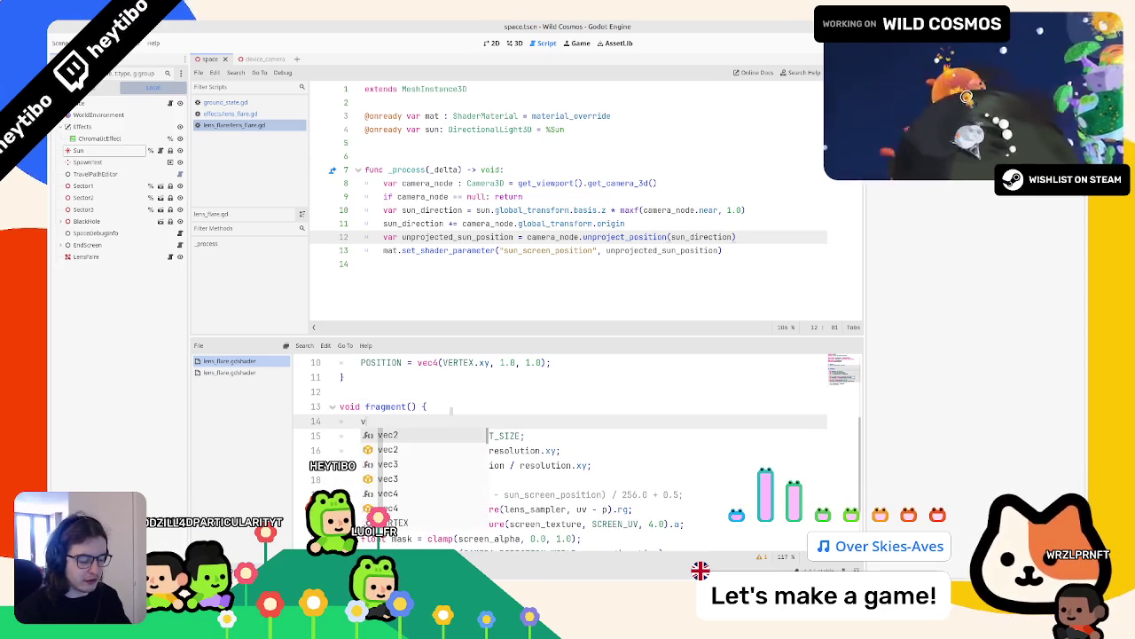
type("2 ")
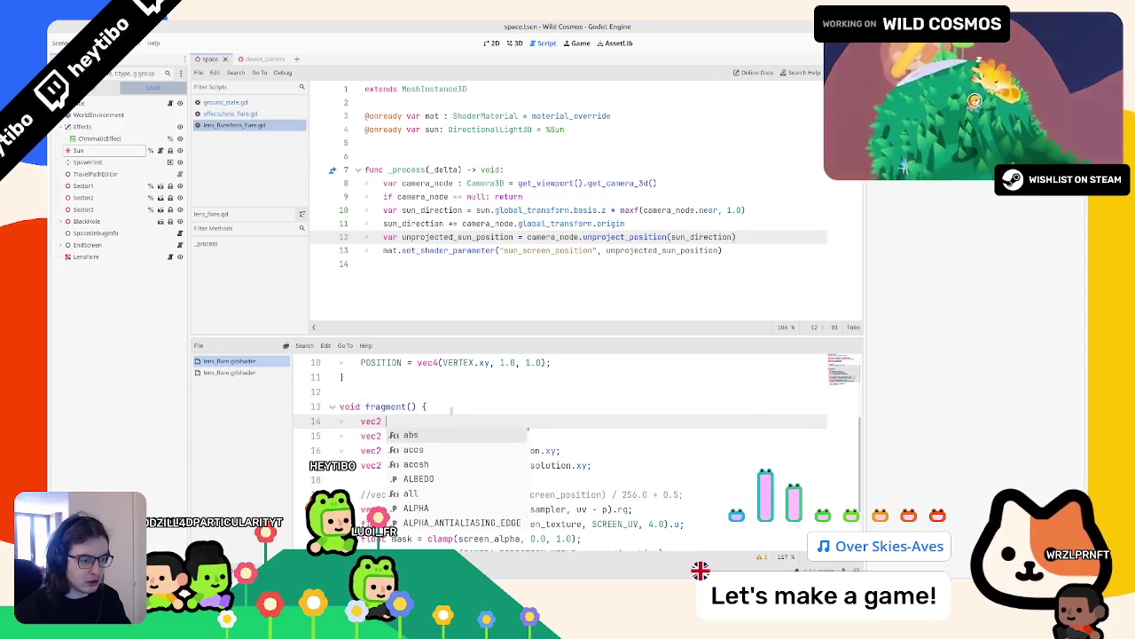
type("pixel_size = 1.0 / VIEWPORT_SIZE;")
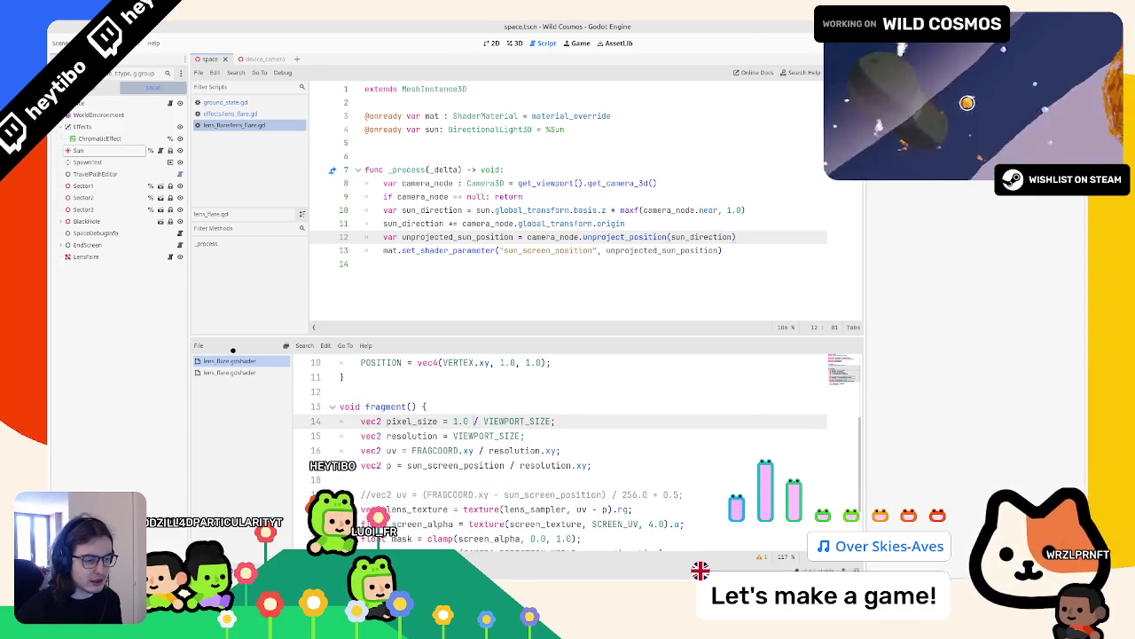
Step: Replace VIEWPORT_SIZE on line 15 with 1.0 / pixel_size, as in the second shader, and run the game
left_click(231, 372)
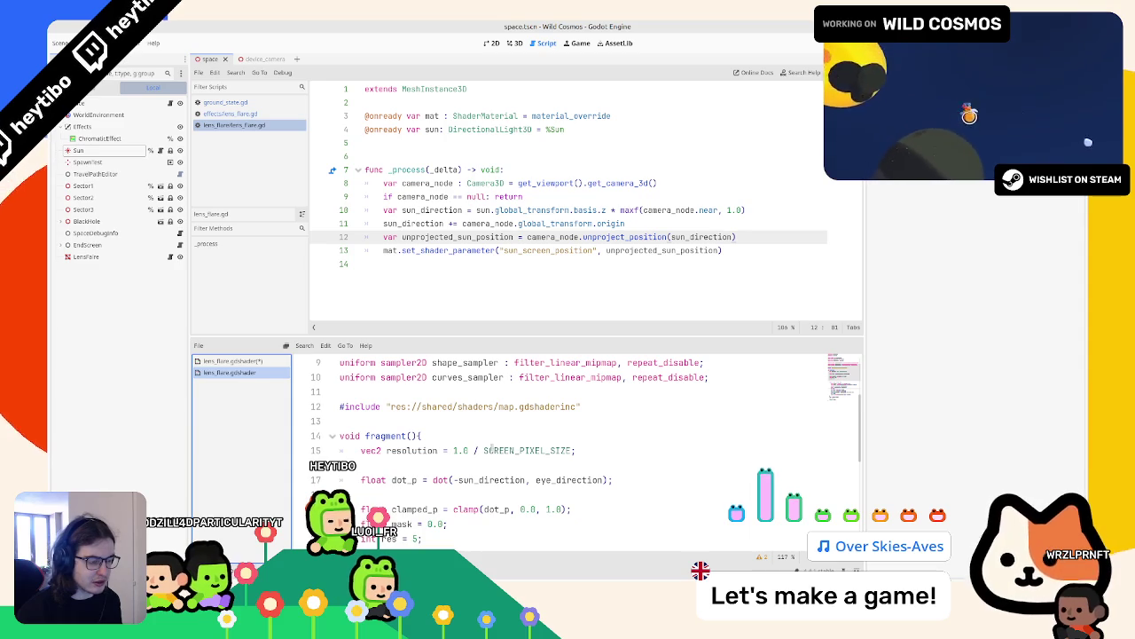
left_click_drag(571, 450, 469, 451)
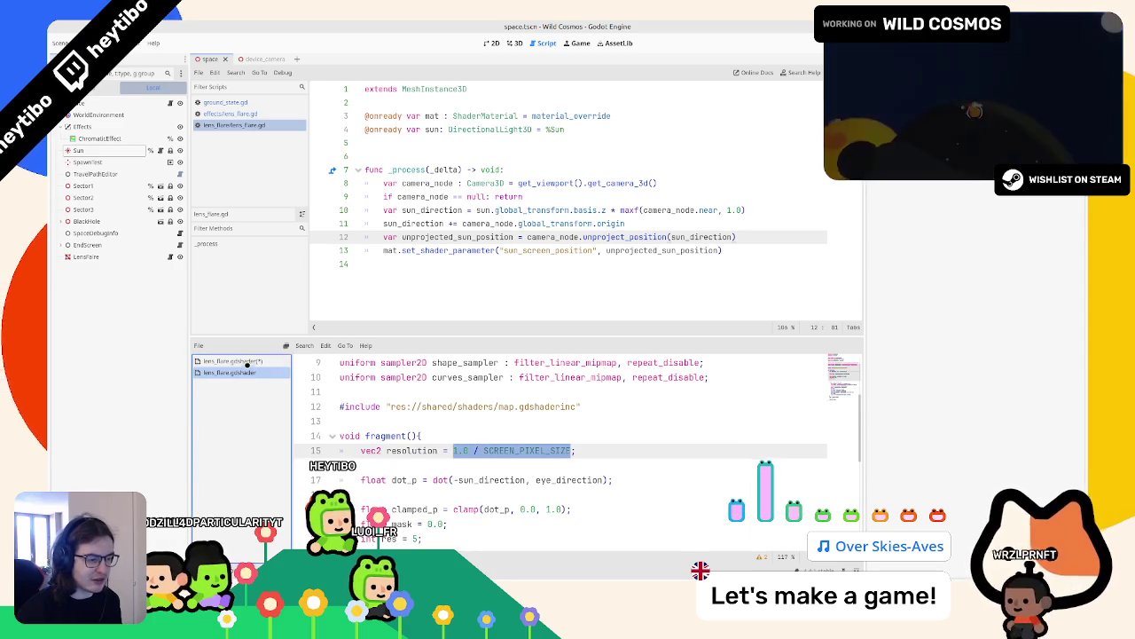
left_click(230, 361)
double_click(473, 436)
type("1.0 / pixel_size")
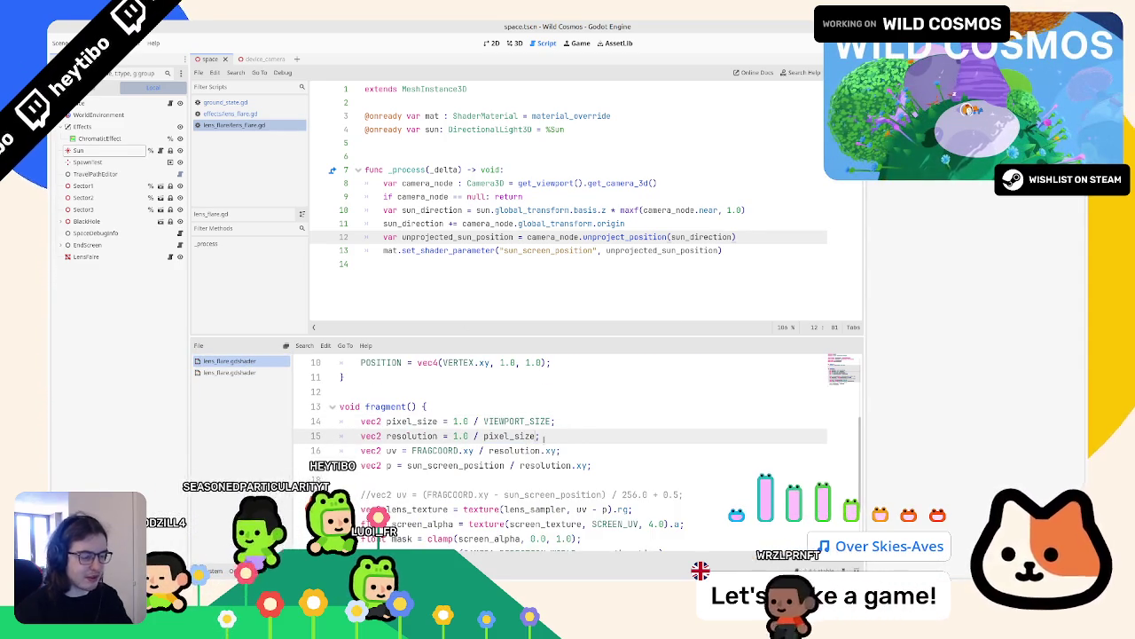
key("F5")
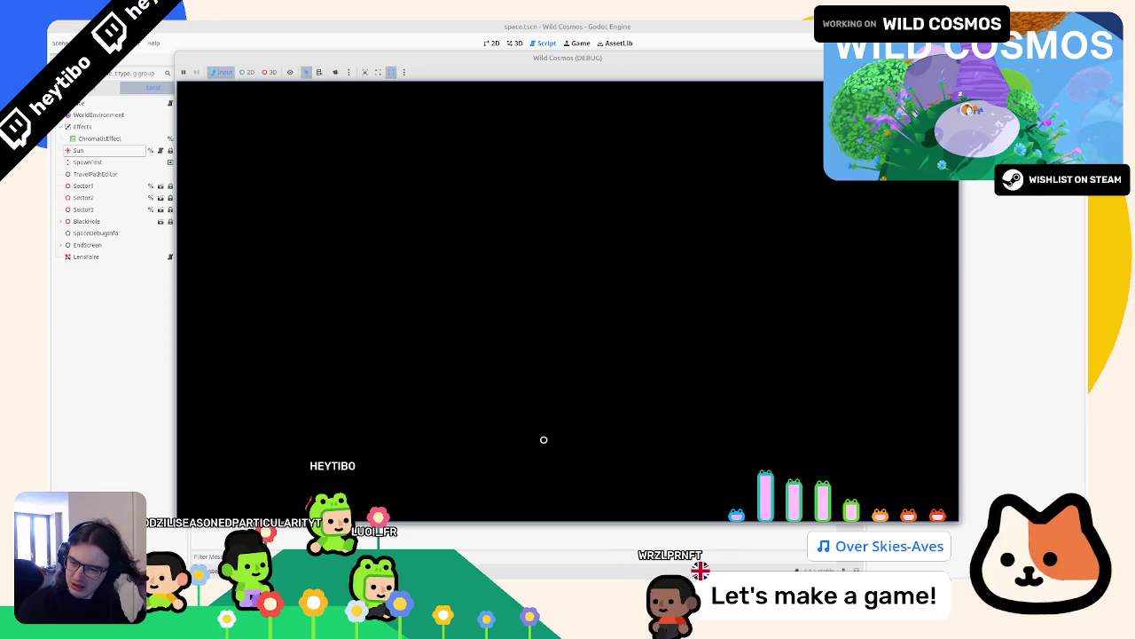
key("F5")
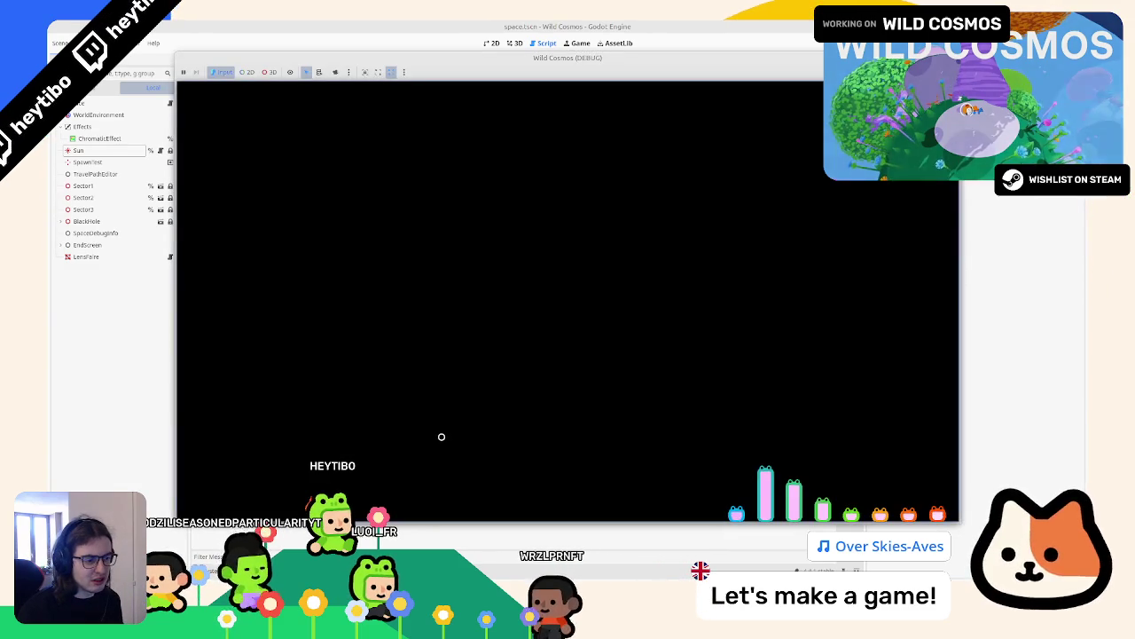